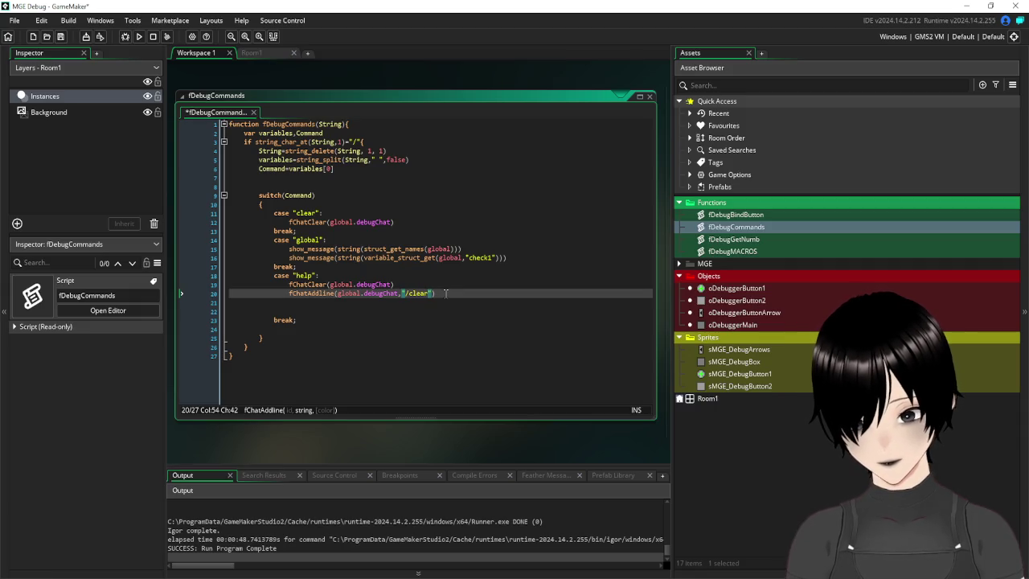
# - Complete the first help line as "/clear - Clears chat" and select that fChatAddline statement
pyautogui.write('- Clears chat')
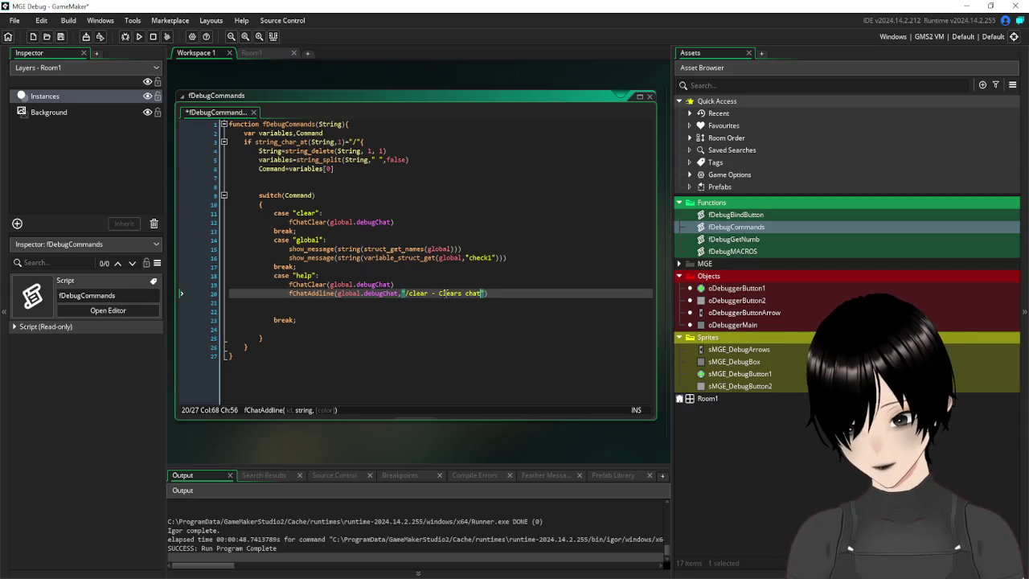
pyautogui.click(501, 293)
pyautogui.moveTo(500, 293); pyautogui.dragTo(288, 294)
pyautogui.hotkey('ctrl', 'c')
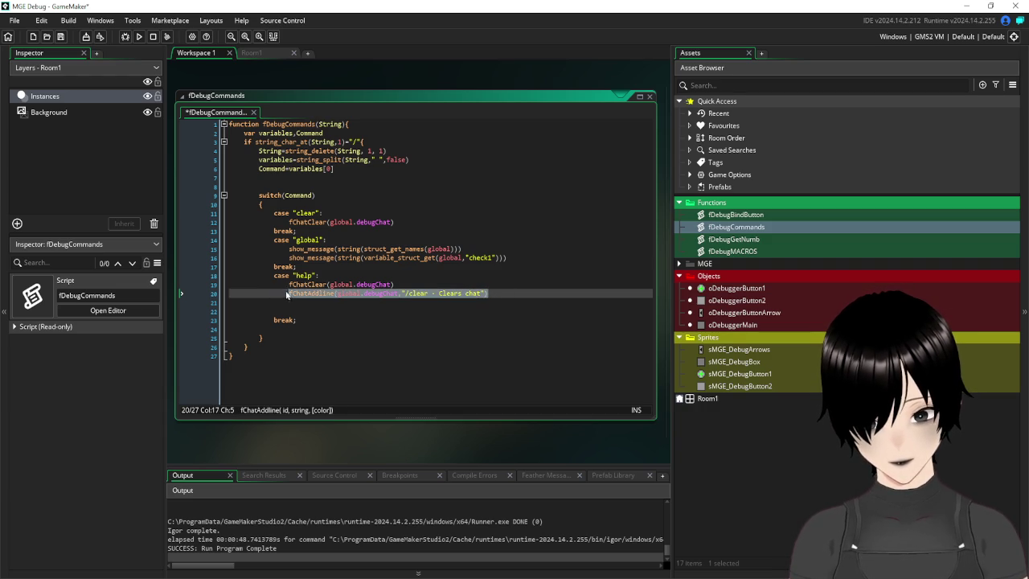
# - Duplicate the fChatAddline line, change it to "/global - Shows global vars", and save
pyautogui.click(303, 303)
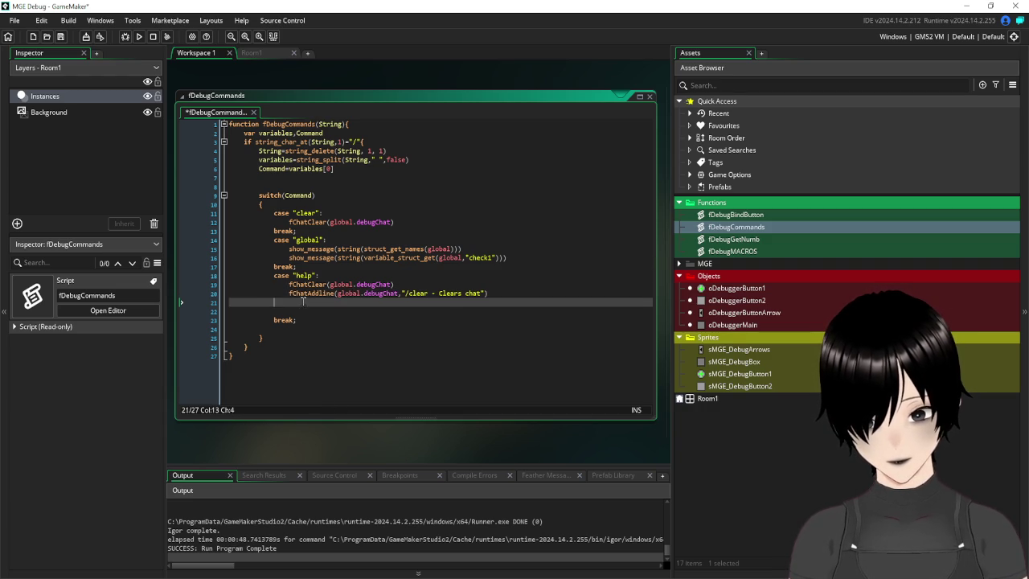
pyautogui.hotkey('ctrl', 'v')
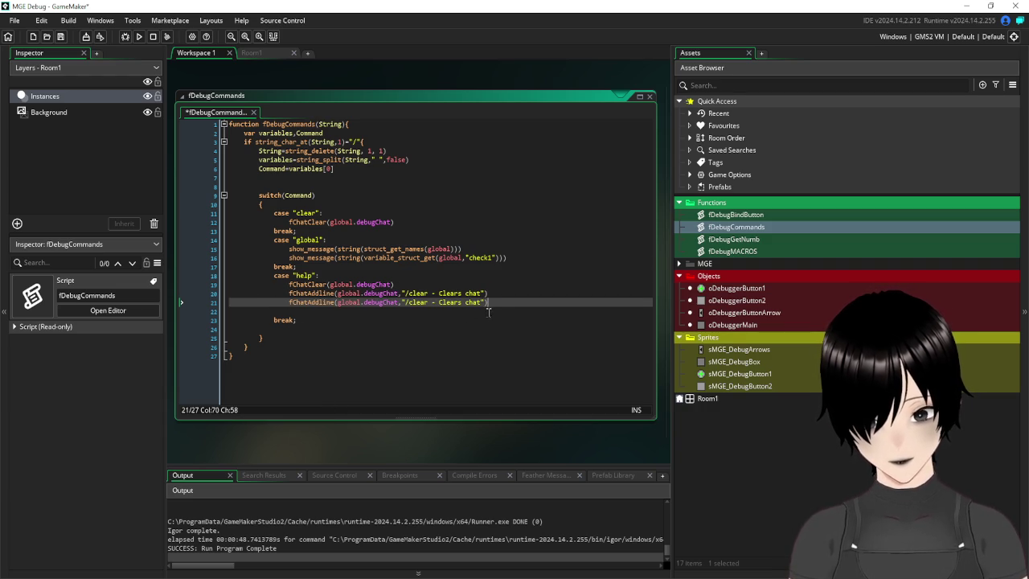
pyautogui.moveTo(482, 302); pyautogui.dragTo(411, 302)
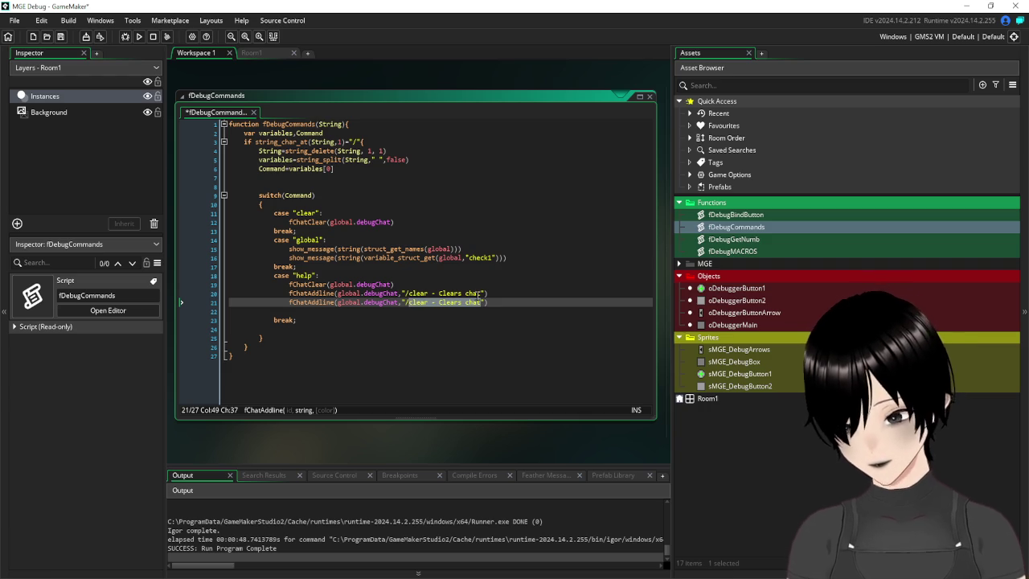
pyautogui.write('global')
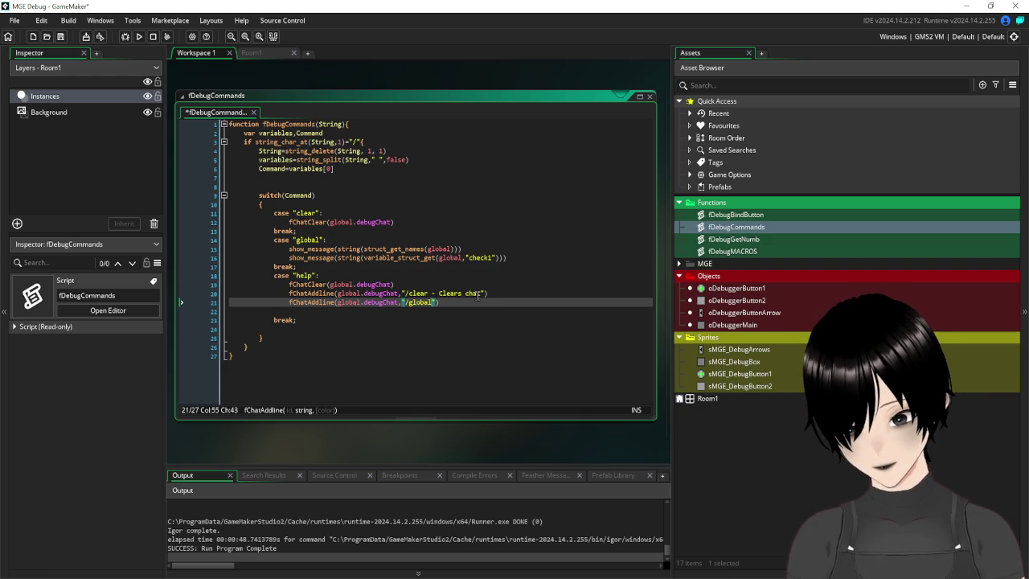
pyautogui.write(' - ')
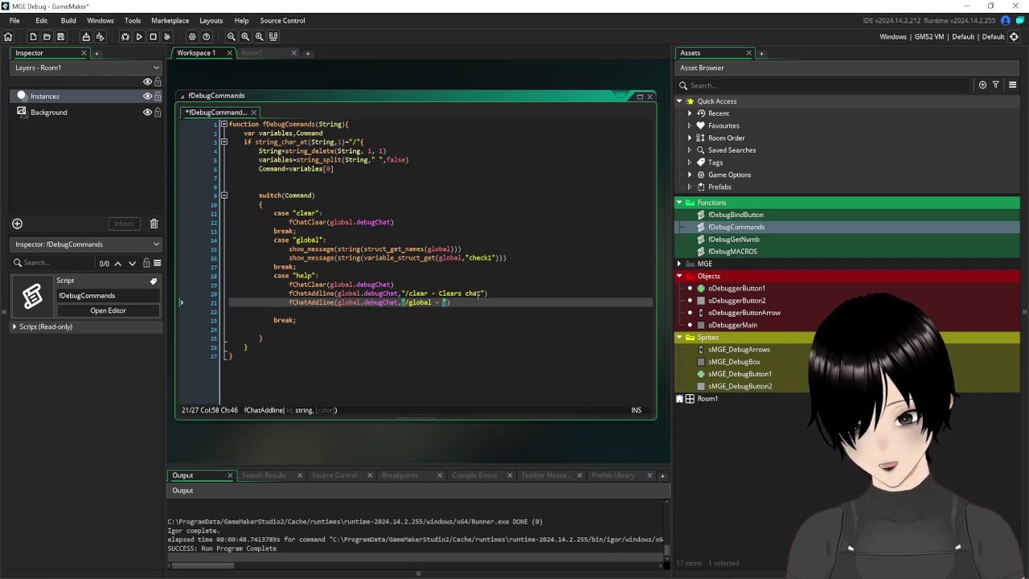
pyautogui.write('Shows gl')
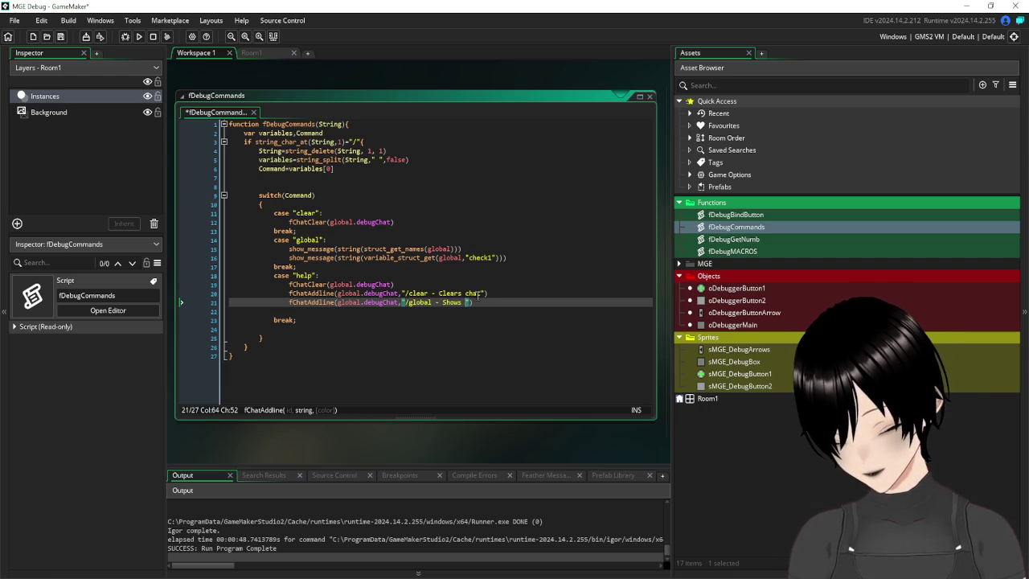
pyautogui.write('obal vars')
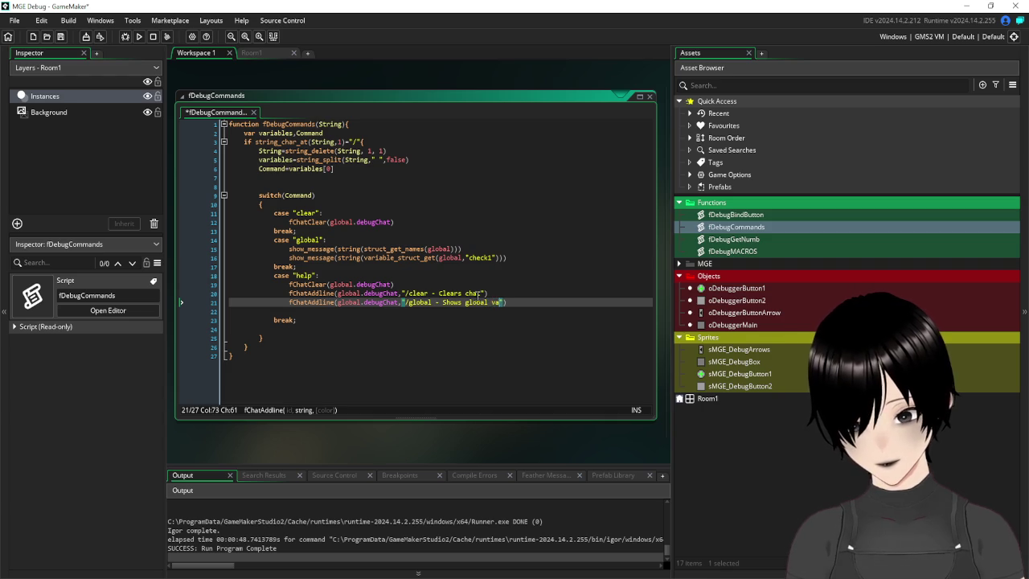
pyautogui.click(61, 38)
# - Run the game, submit /help in the debug chat, then return to fDebugCommands and indent the empty line
pyautogui.click(139, 36)
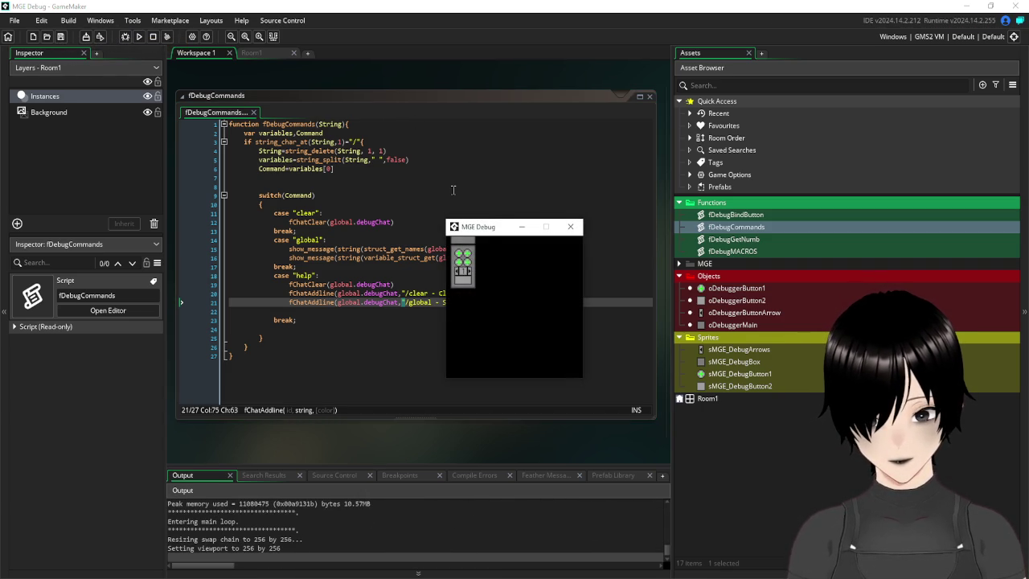
pyautogui.click(465, 279)
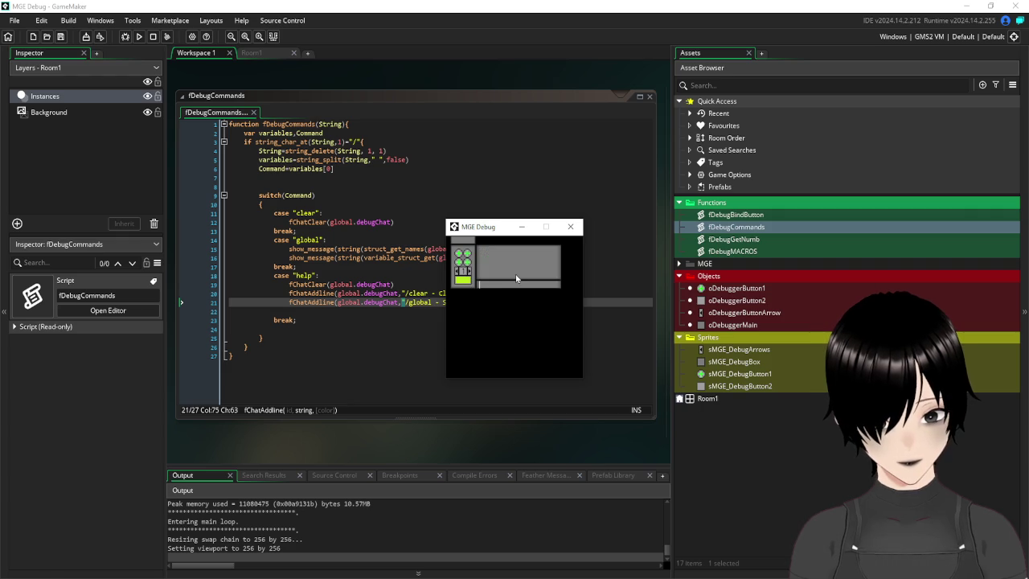
pyautogui.write('/hel')
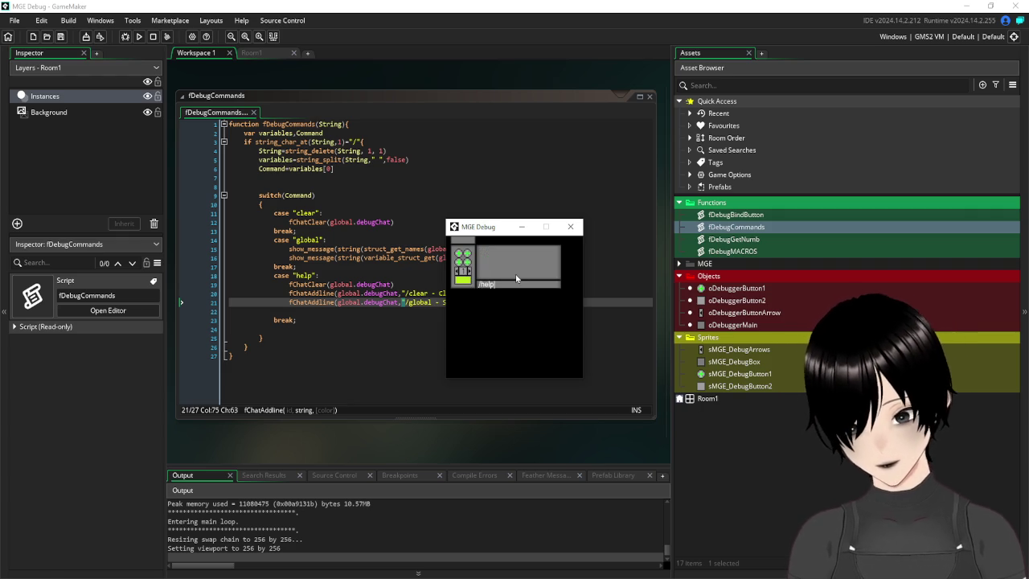
pyautogui.write('p')
pyautogui.press('Return')
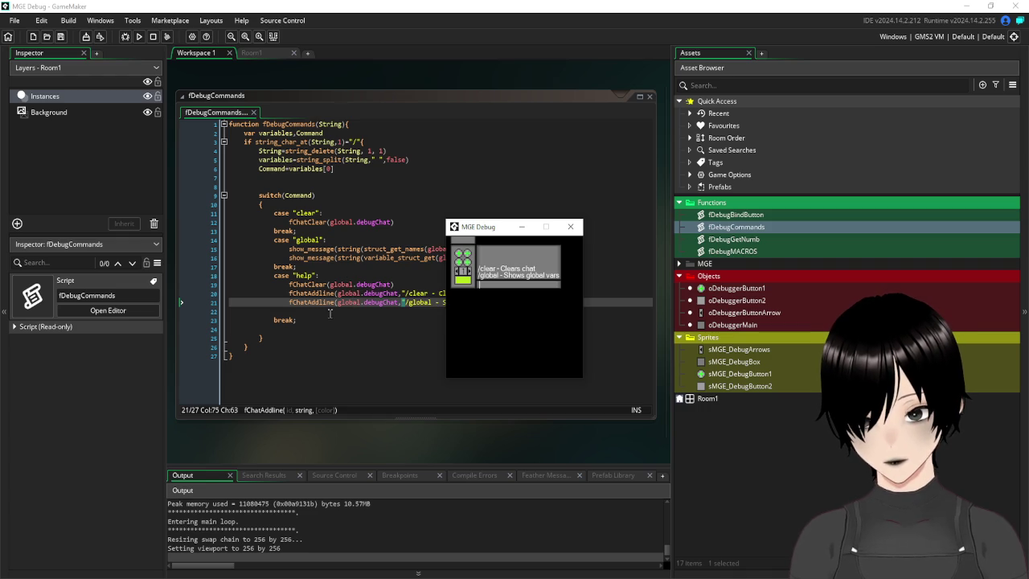
pyautogui.click(330, 313)
pyautogui.press('Tab')
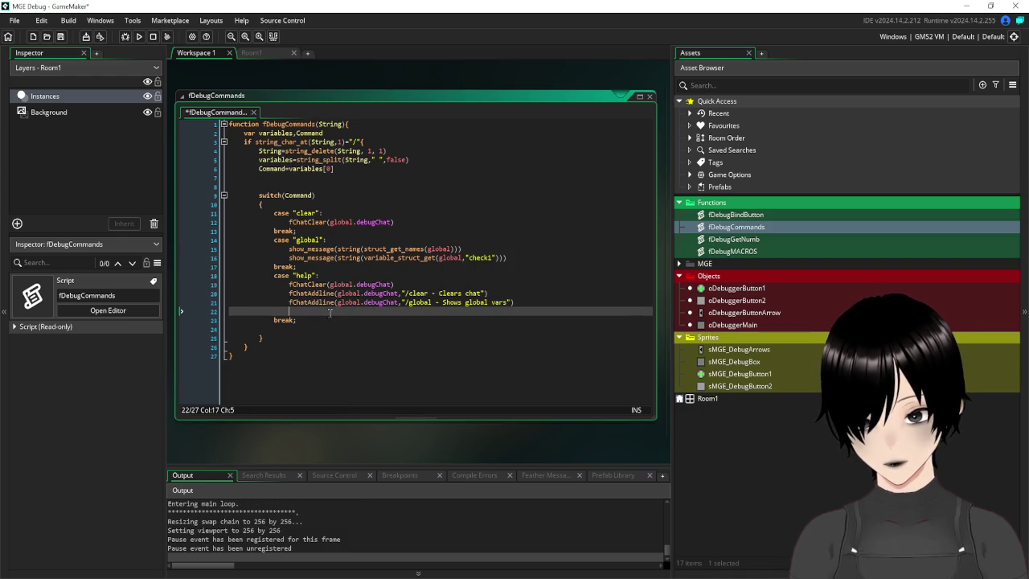
# - Save, then replace the two show_message lines under case "global" with an indented empty line
pyautogui.click(60, 37)
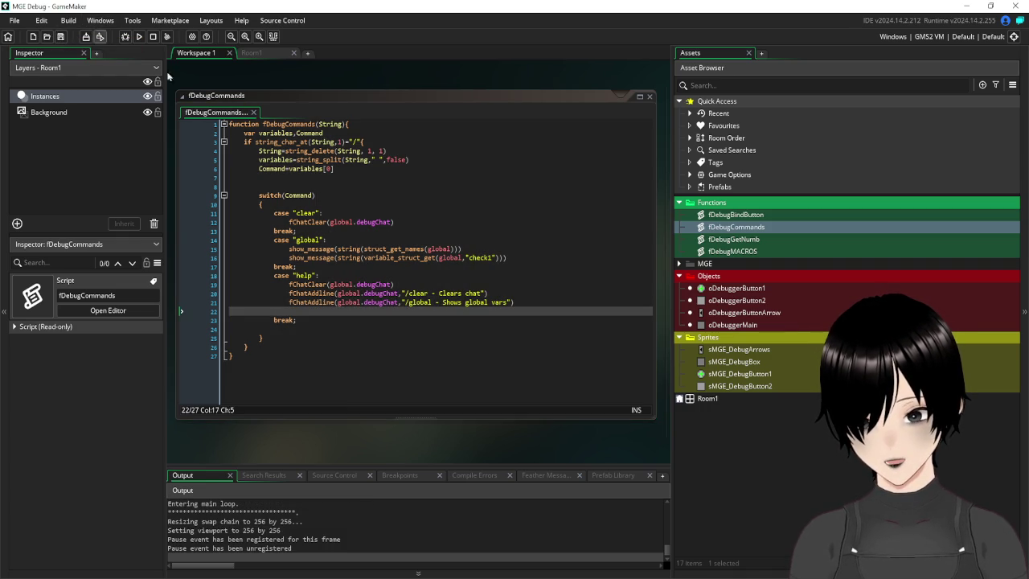
pyautogui.click(349, 312)
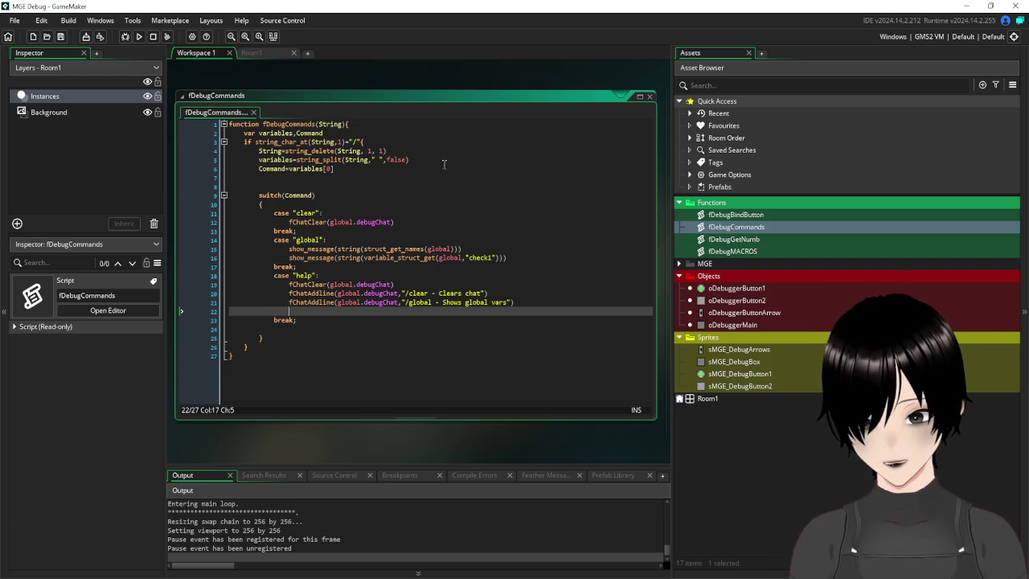
pyautogui.moveTo(509, 258)
pyautogui.mouseDown()
pyautogui.moveTo(216, 264)
pyautogui.moveTo(180, 251)
pyautogui.mouseUp()
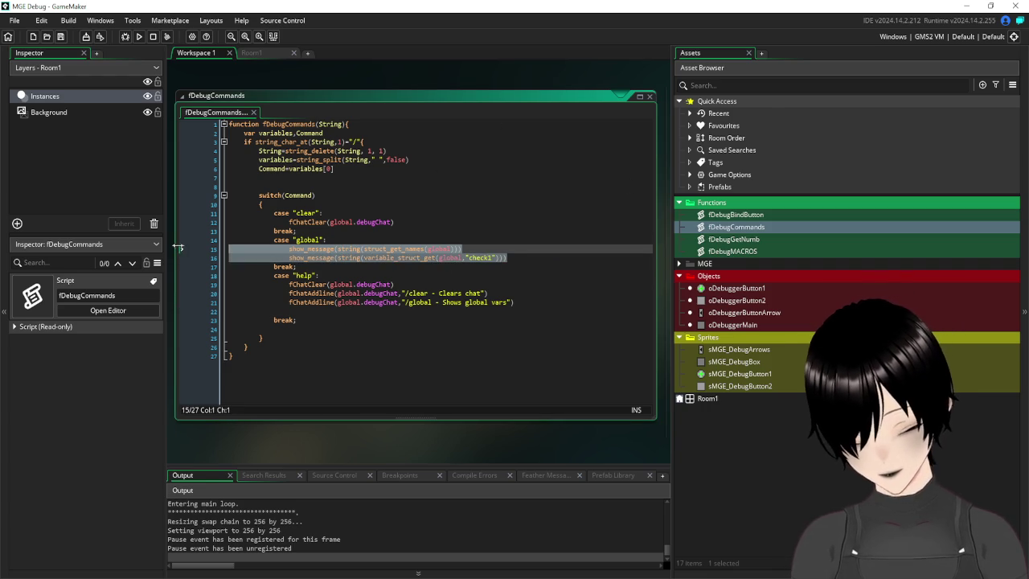
pyautogui.press('BackSpace')
pyautogui.press('Tab')
pyautogui.press('Tab')
pyautogui.press('Tab')
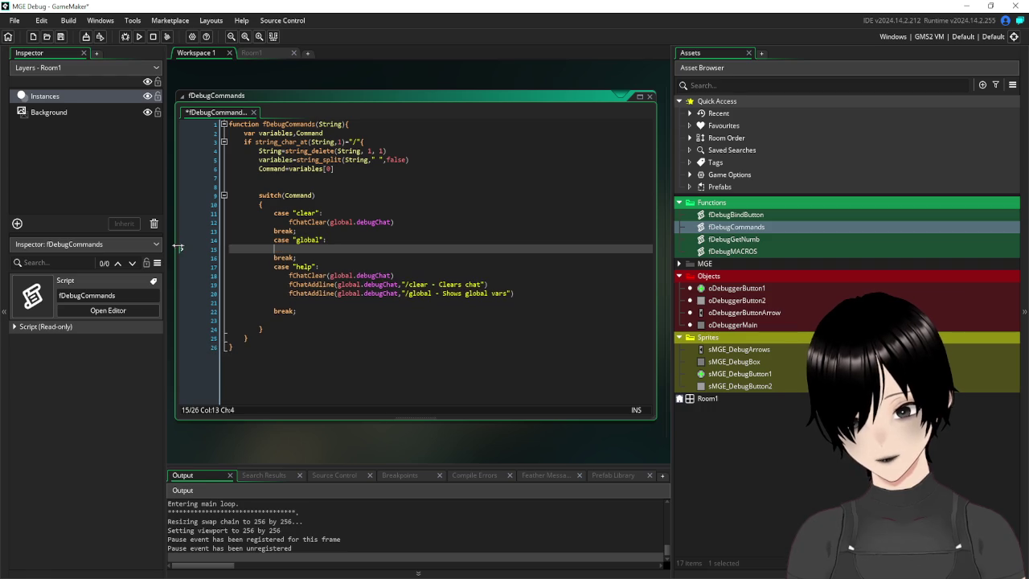
pyautogui.press('Tab')
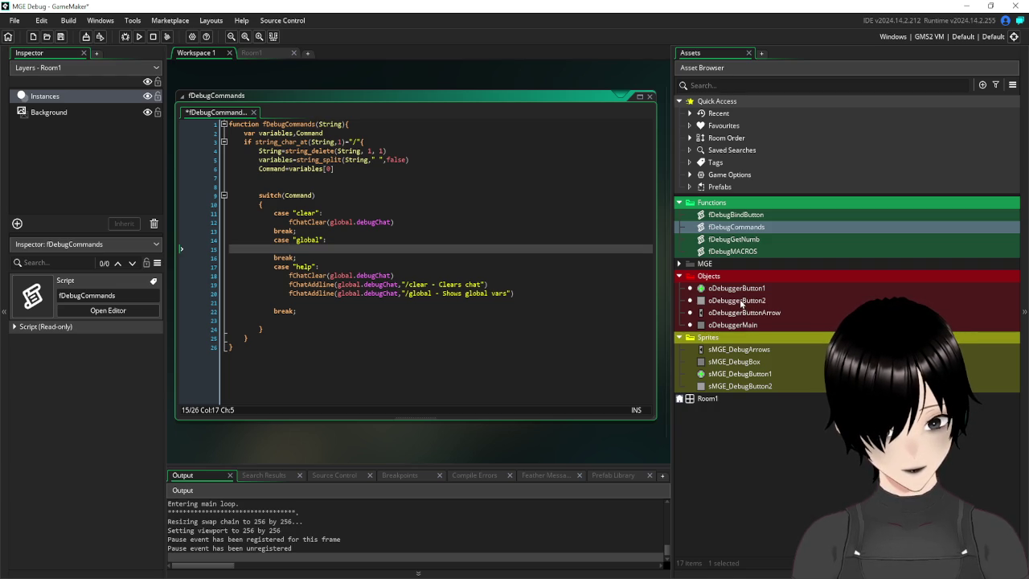
pyautogui.doubleClick(737, 301)
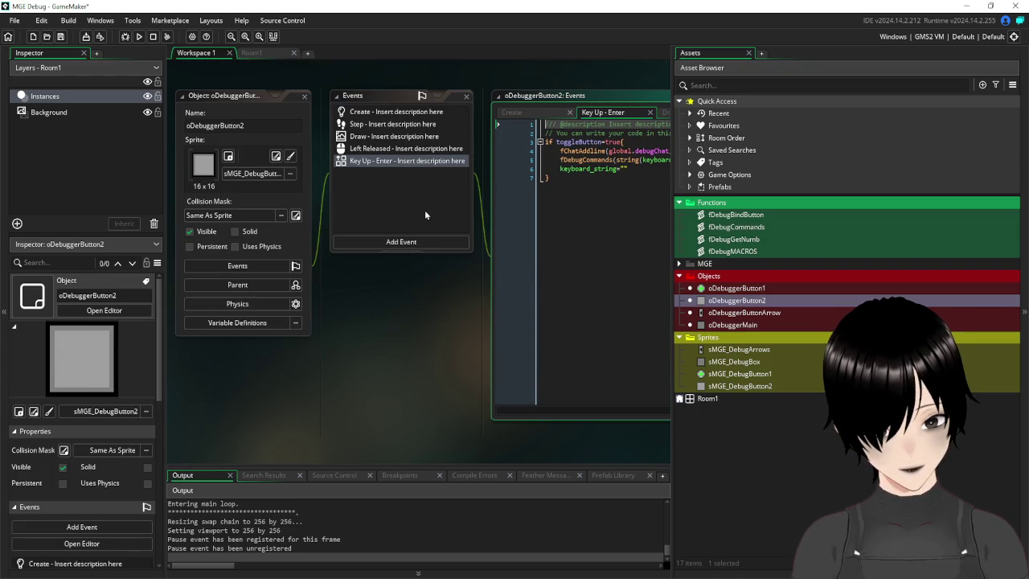
# - Copy toggleButton=true from oDebuggerButton2's Key Up - Enter code
pyautogui.moveTo(421, 305)
pyautogui.mouseDown()
pyautogui.moveTo(299, 338)
pyautogui.moveTo(307, 370)
pyautogui.mouseUp()
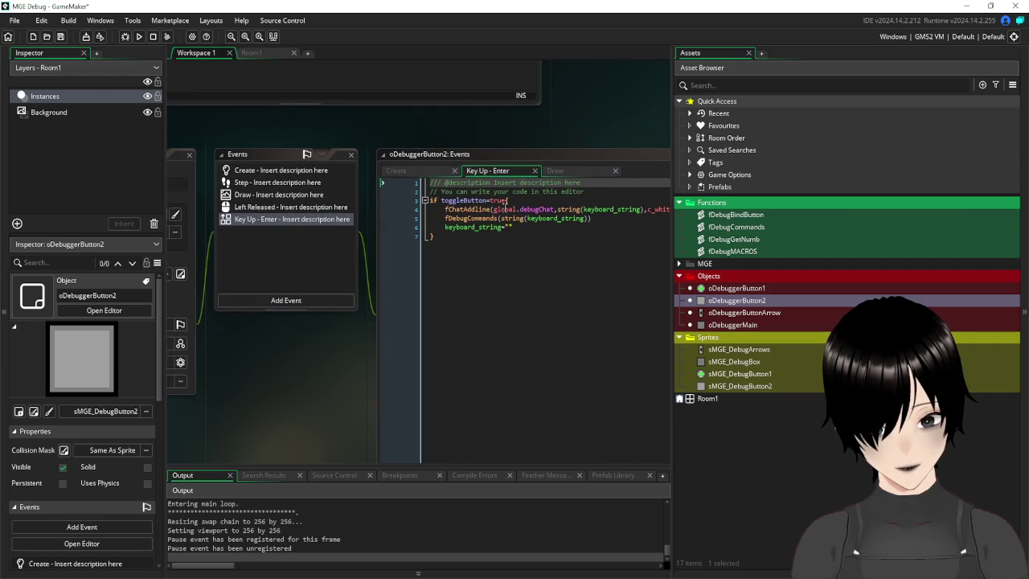
pyautogui.moveTo(506, 201); pyautogui.dragTo(441, 200)
pyautogui.rightClick(457, 201)
pyautogui.click(479, 224)
pyautogui.scroll(5, 262, 166)
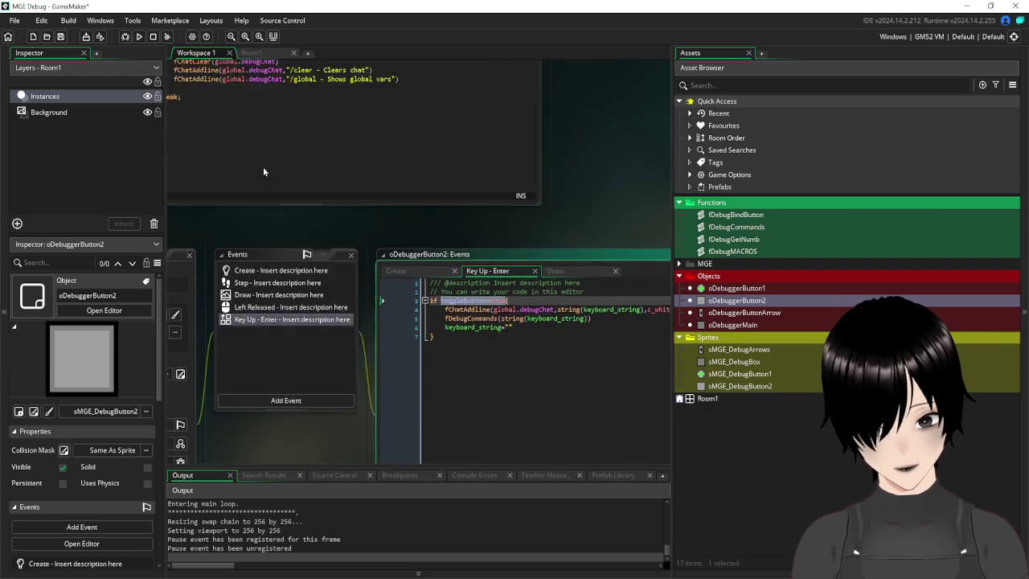
pyautogui.moveTo(248, 96); pyautogui.dragTo(451, 30)
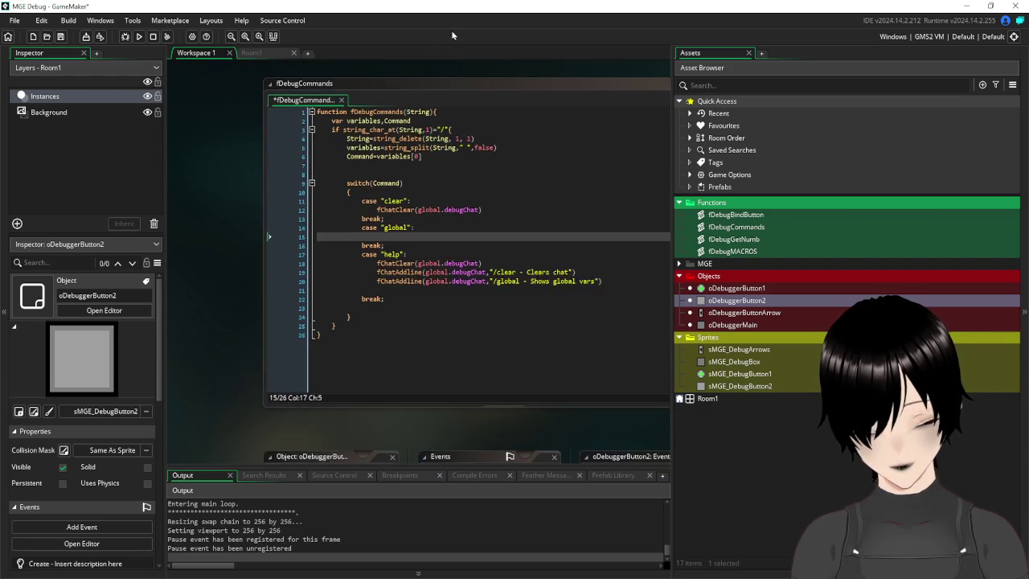
# - In the global case, write oDebuggerButton2.toggleButton=false and save the script
pyautogui.click(428, 250)
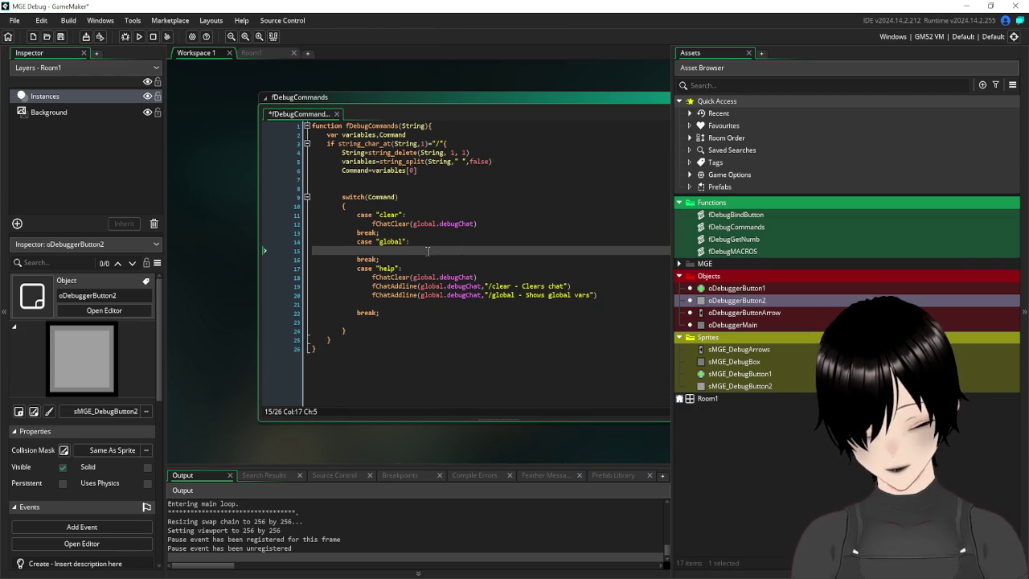
pyautogui.write('ode')
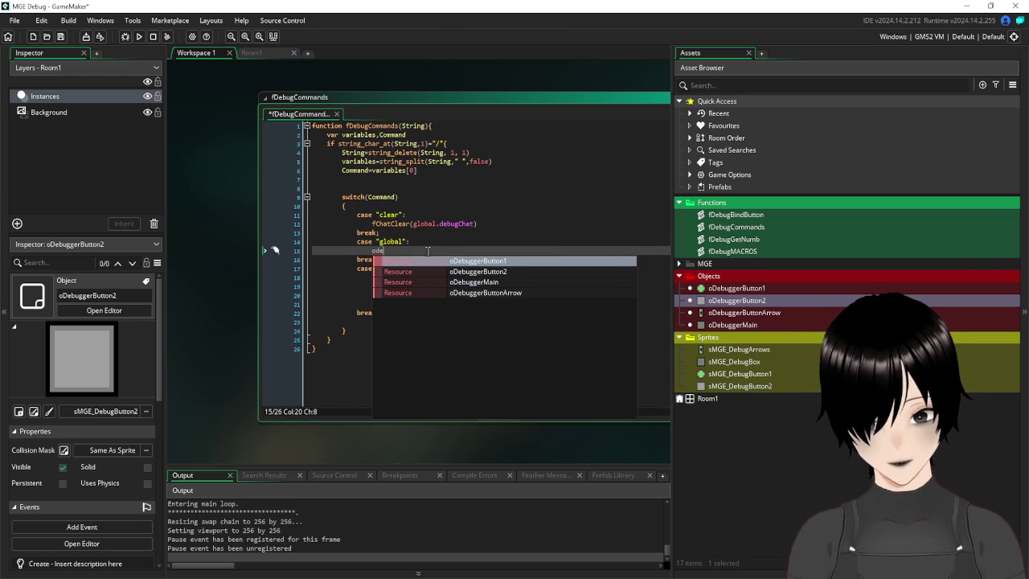
pyautogui.press('Down')
pyautogui.press('Return')
pyautogui.write('.')
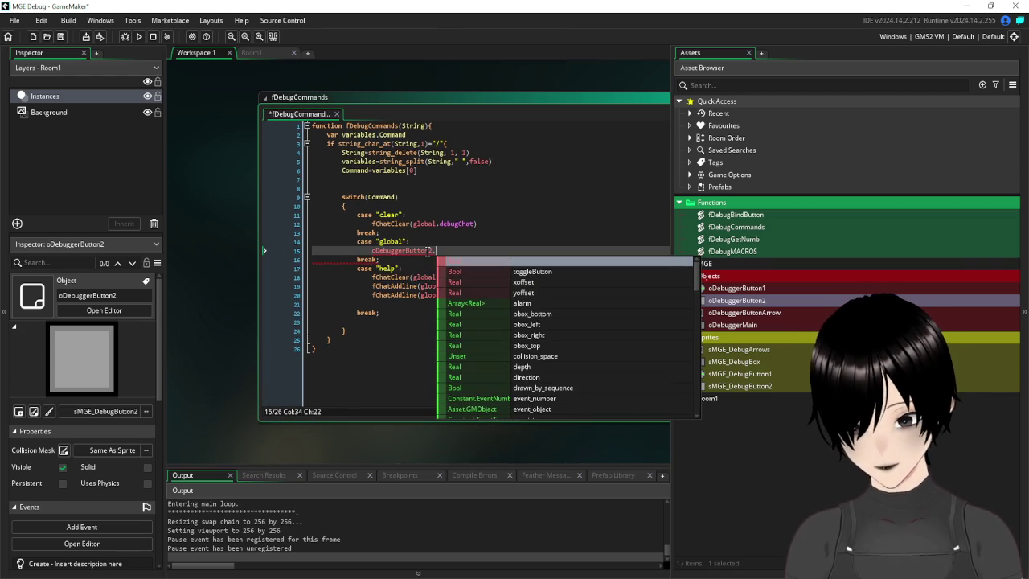
pyautogui.press('Return')
pyautogui.write('=true')
pyautogui.press('BackSpace')
pyautogui.press('BackSpace')
pyautogui.press('BackSpace')
pyautogui.write('fals')
pyautogui.press('Return')
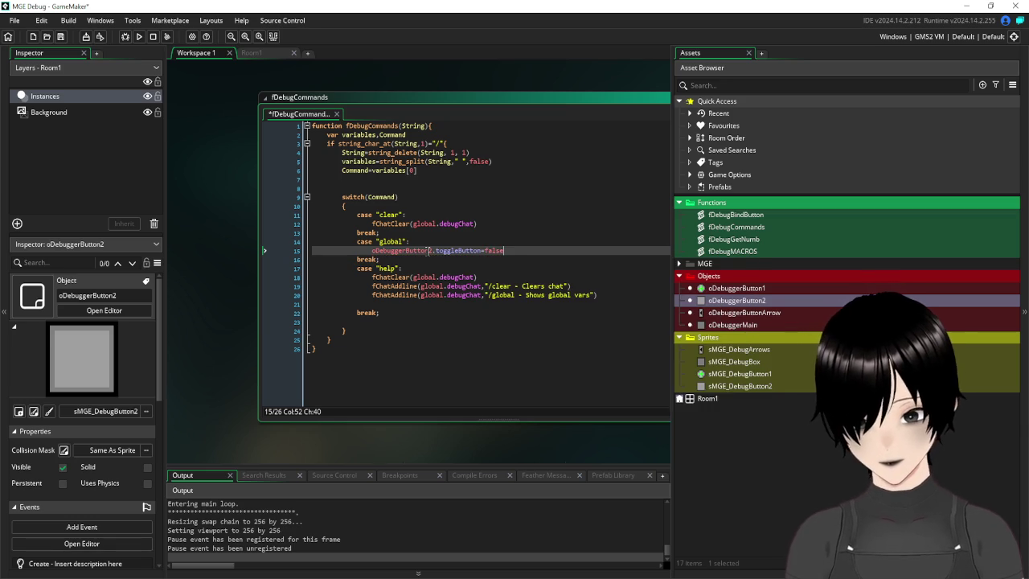
pyautogui.click(470, 233)
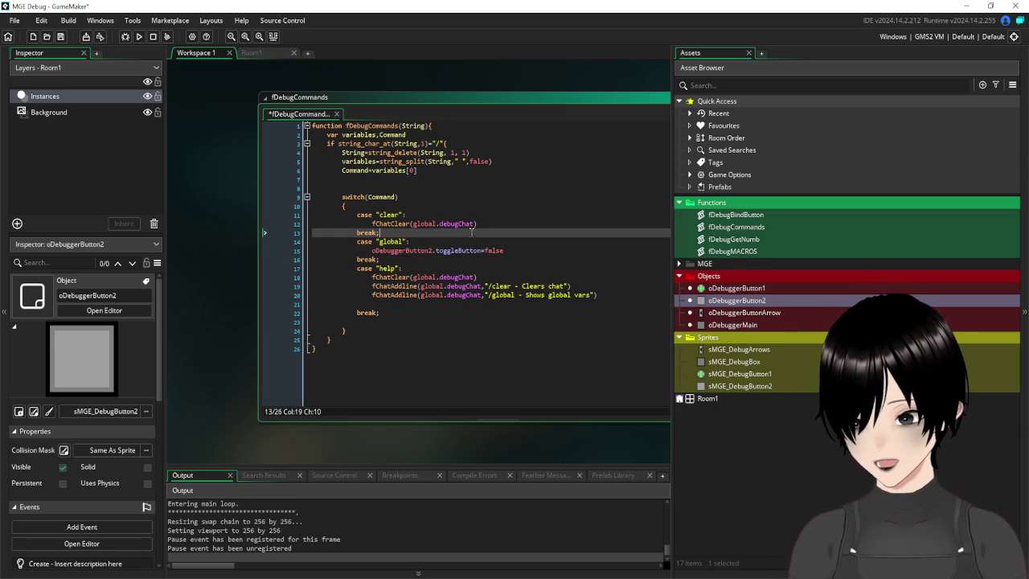
pyautogui.click(61, 37)
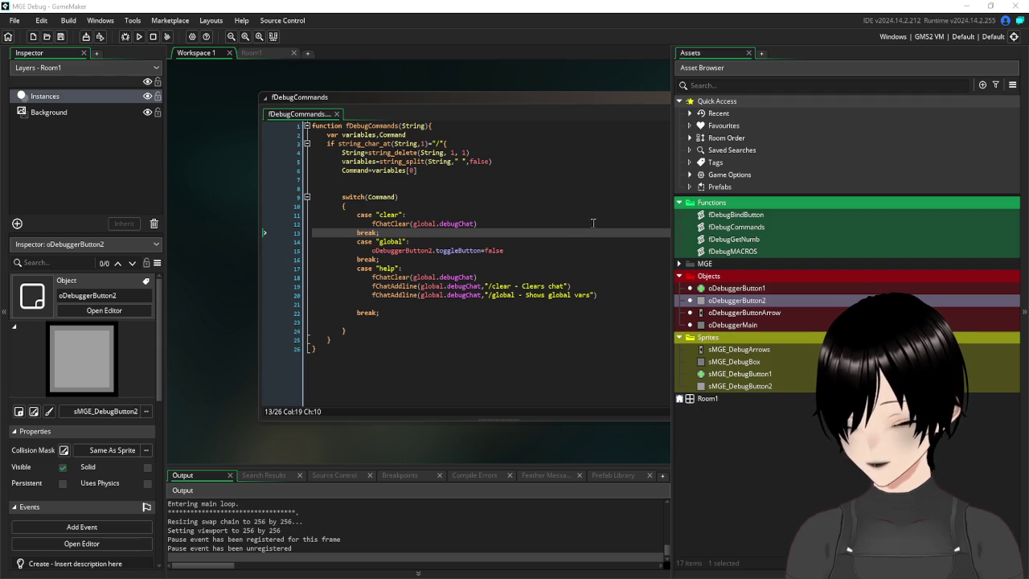
# - Close the oDebuggerButton2 editor and scroll fDebugCommands back into full view
pyautogui.click(563, 242)
pyautogui.scroll(-5, 421, 300)
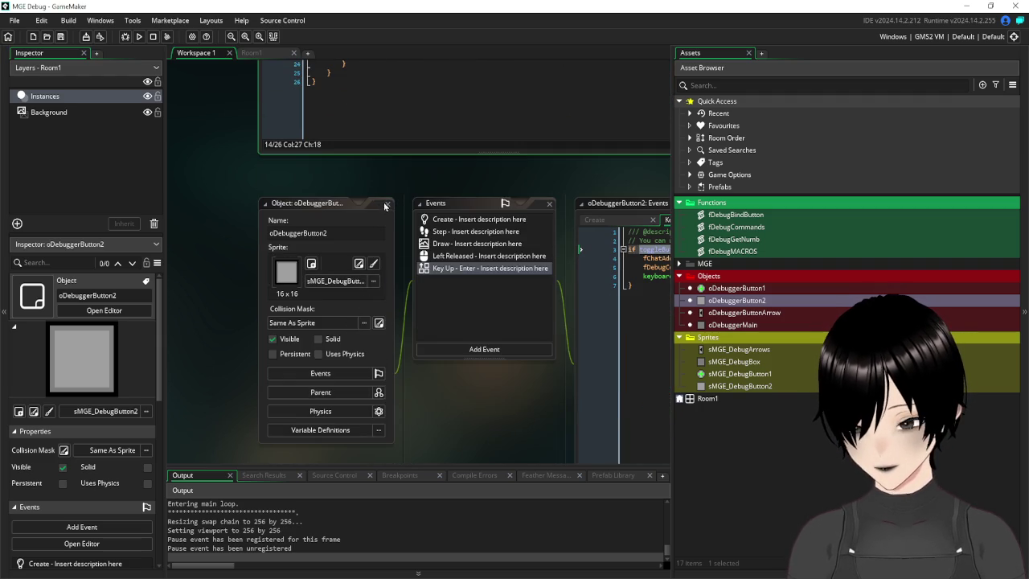
pyautogui.scroll(3, 389, 198)
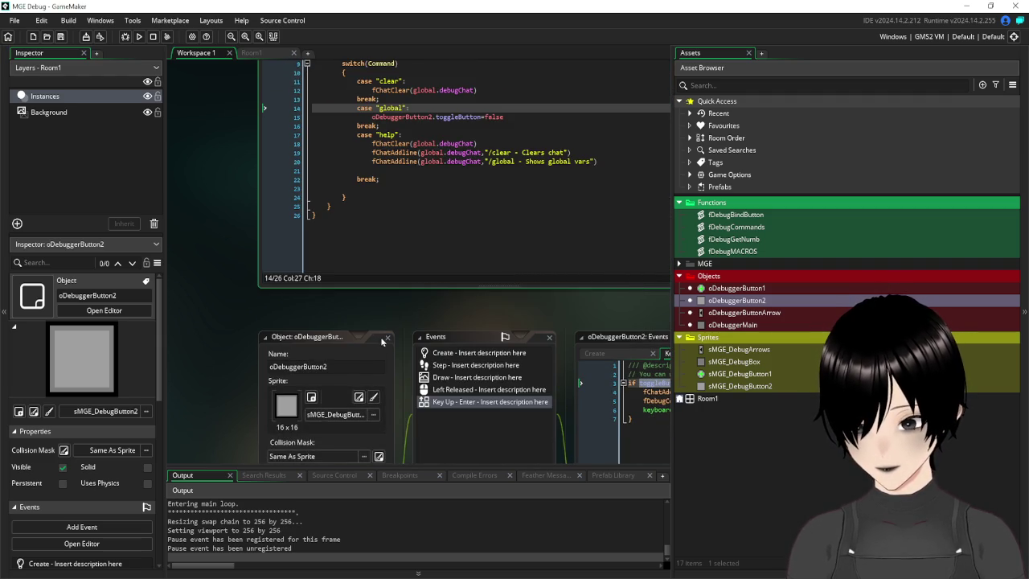
pyautogui.click(387, 338)
pyautogui.scroll(3, 387, 341)
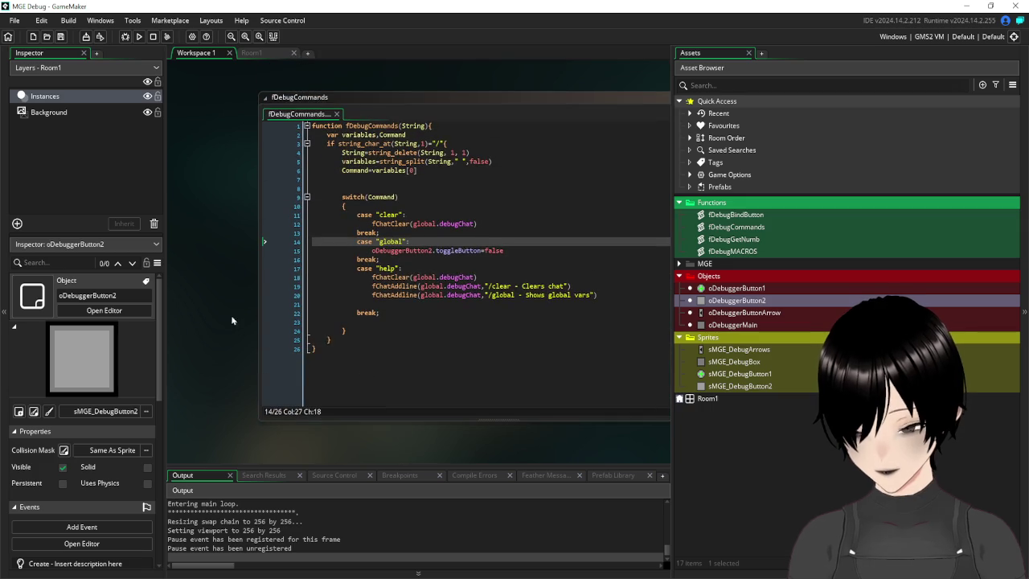
pyautogui.scroll(2, 235, 323)
pyautogui.scroll(-2, 225, 283)
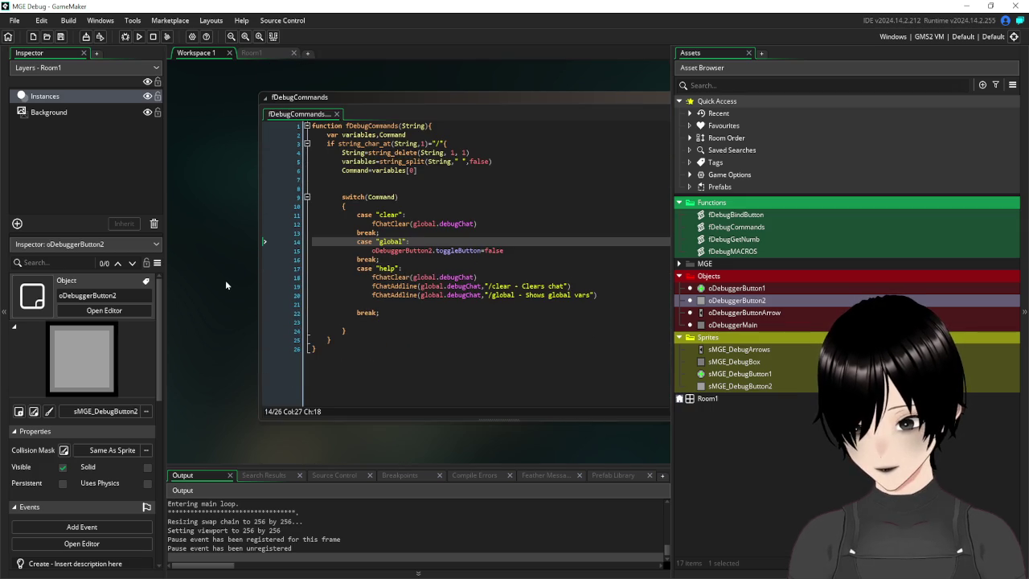
pyautogui.scroll(1, 226, 285)
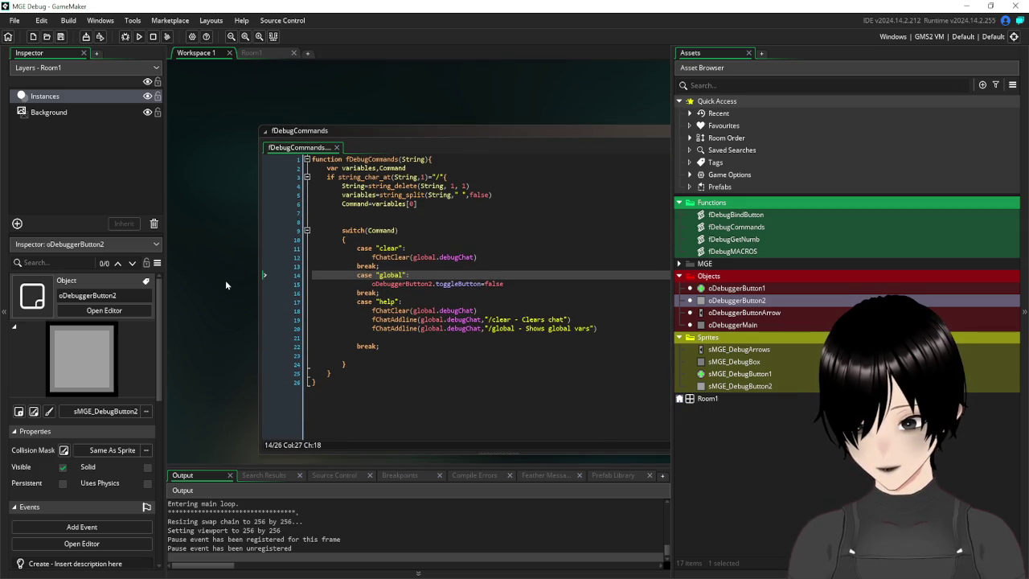
pyautogui.scroll(-1, 226, 284)
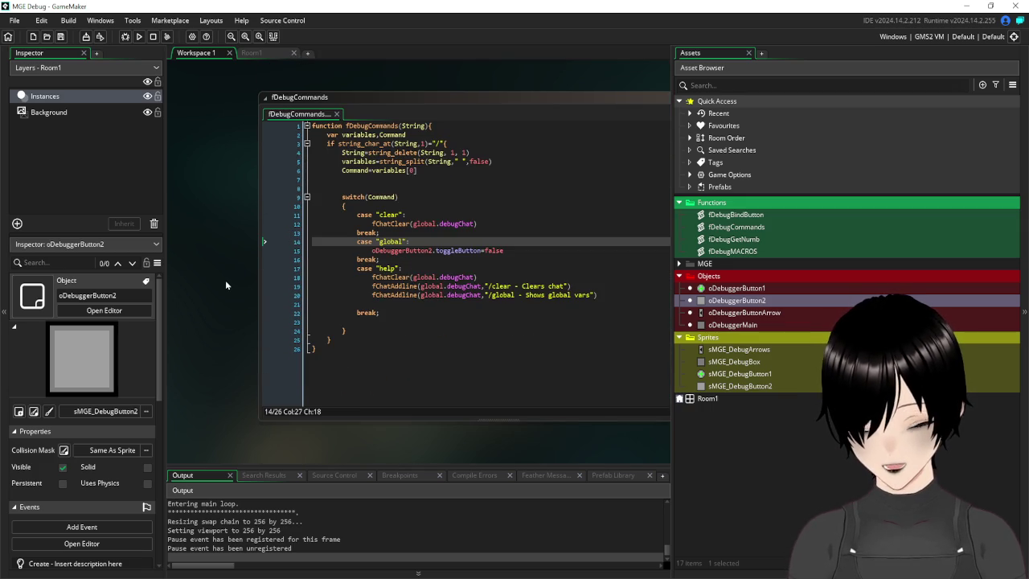
pyautogui.click(549, 250)
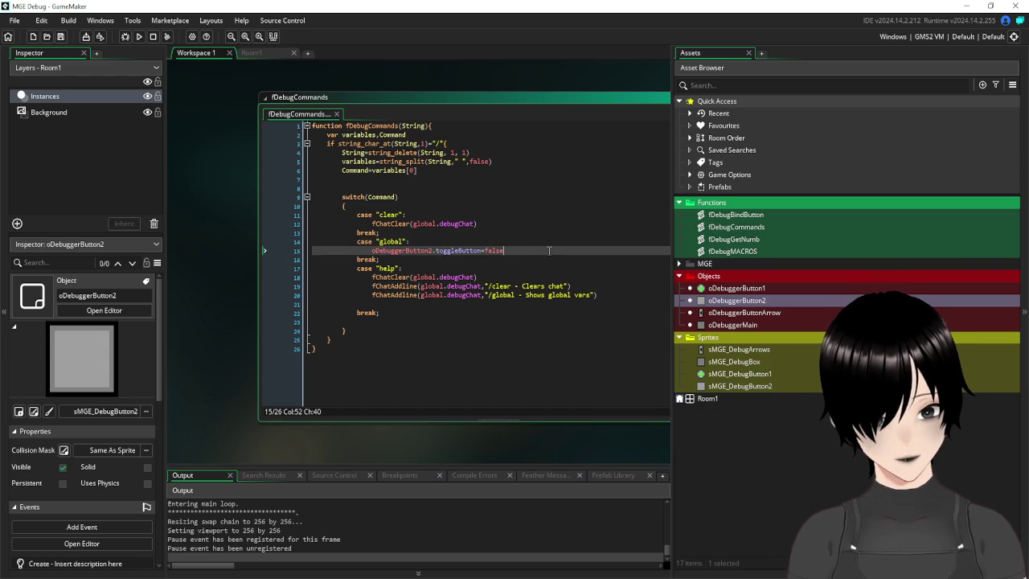
# - Add line 16 oDebuggerMain.globalVars=true to the global case and copy the assignment
pyautogui.press('Return')
pyautogui.write('ode')
pyautogui.press('Down')
pyautogui.press('Down')
pyautogui.press('Return')
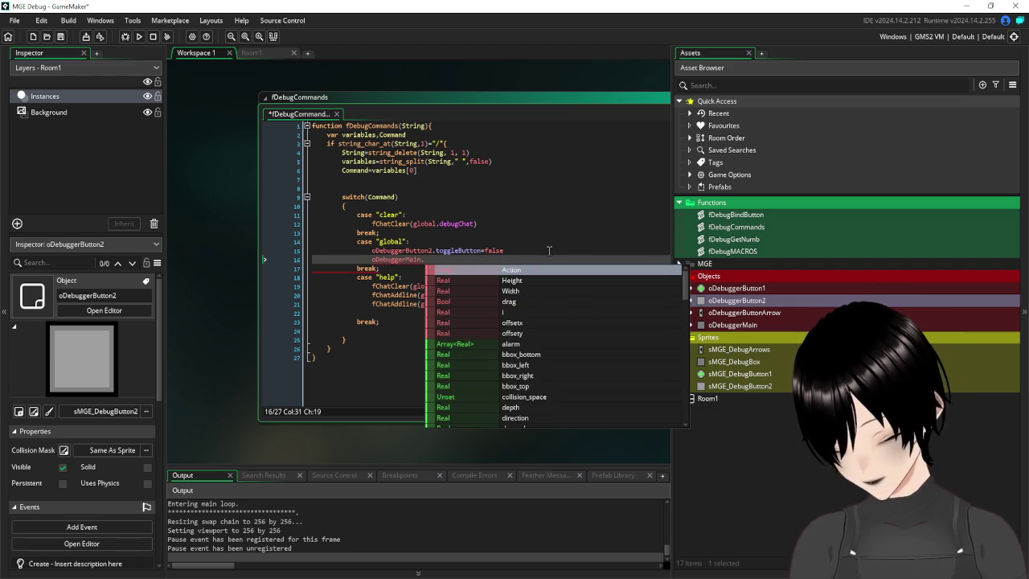
pyautogui.write('global')
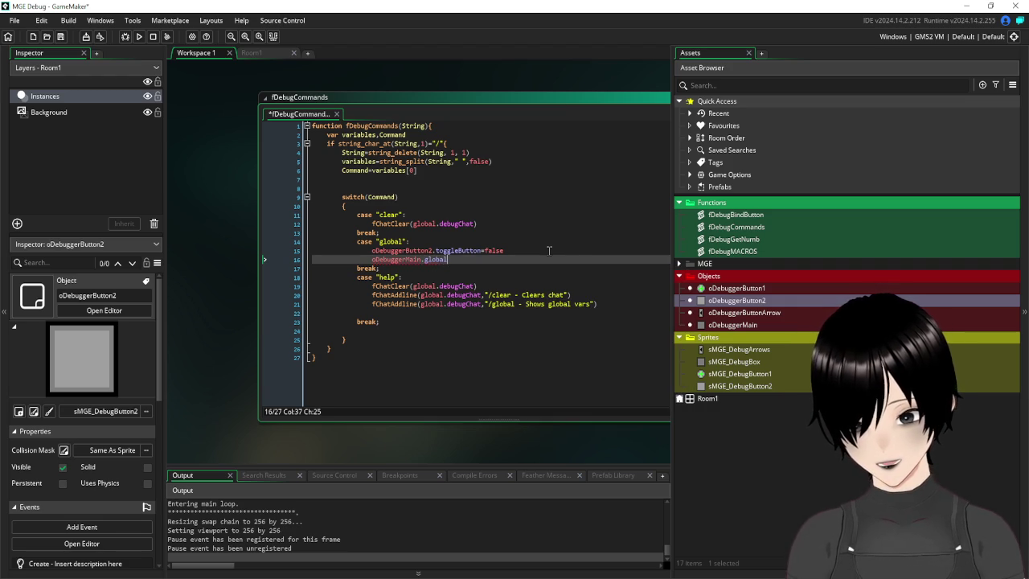
pyautogui.write('Vars=tru')
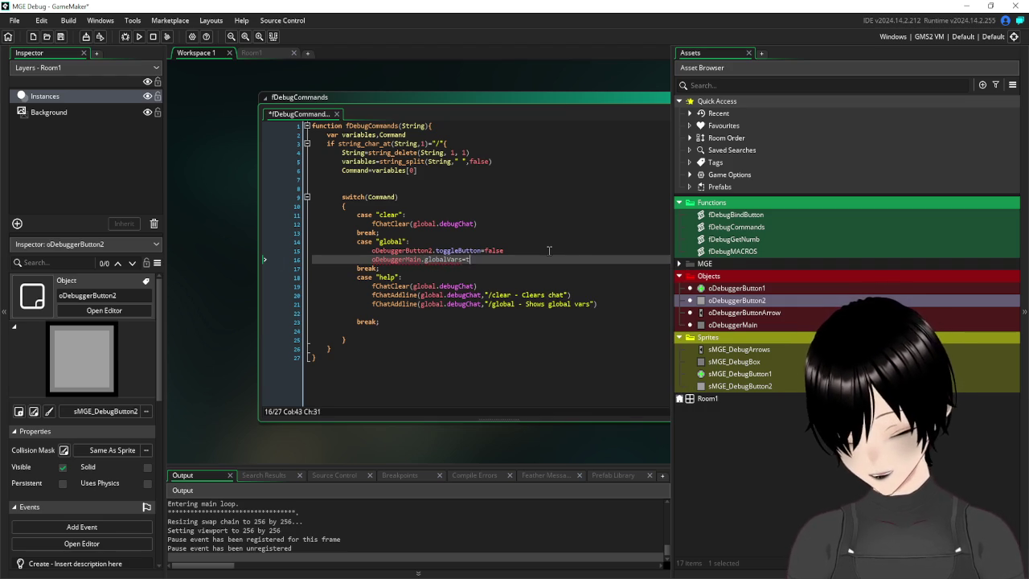
pyautogui.press('Return')
pyautogui.moveTo(480, 260); pyautogui.dragTo(425, 260)
pyautogui.hotkey('ctrl', 'c')
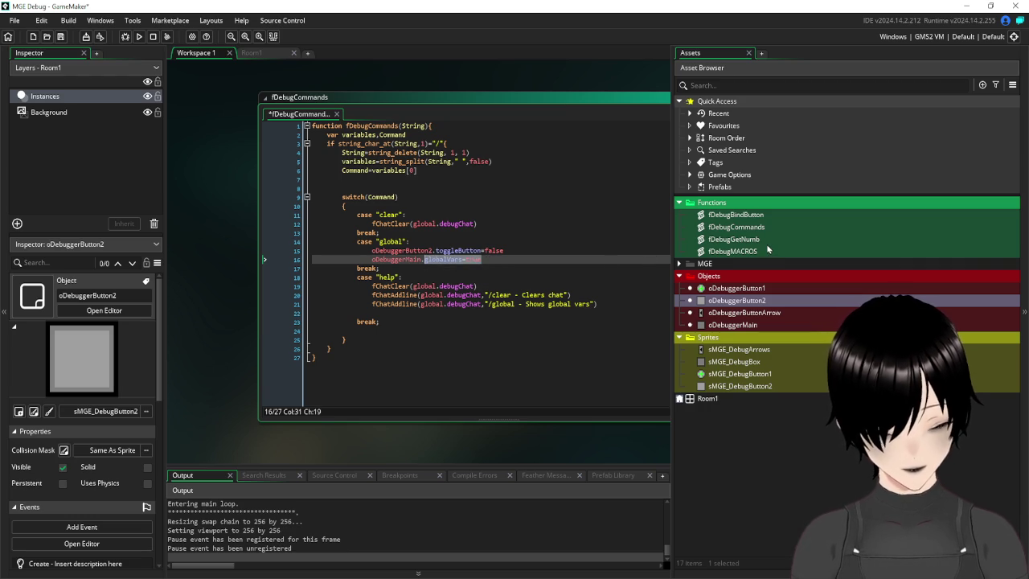
pyautogui.doubleClick(732, 325)
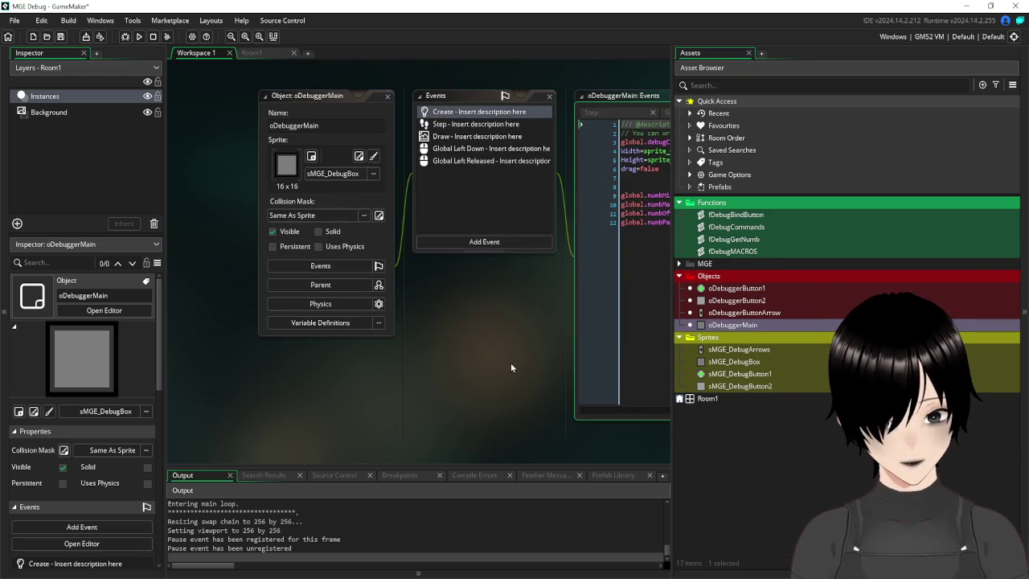
# - Add globalVars=false on line 7 of oDebuggerMain's Create event
pyautogui.click(498, 196)
pyautogui.hotkey('ctrl', 'v')
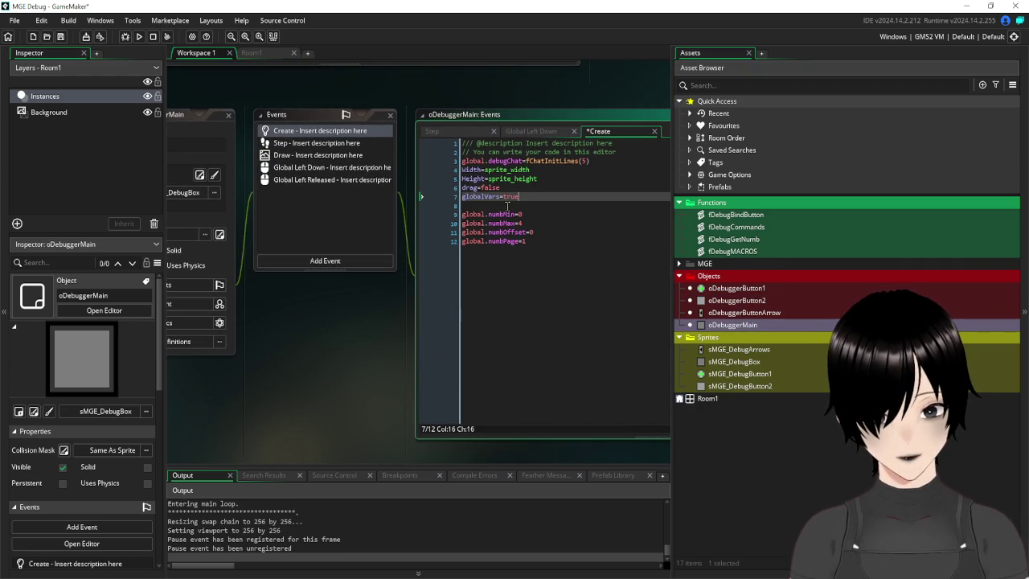
pyautogui.moveTo(519, 197); pyautogui.dragTo(504, 200)
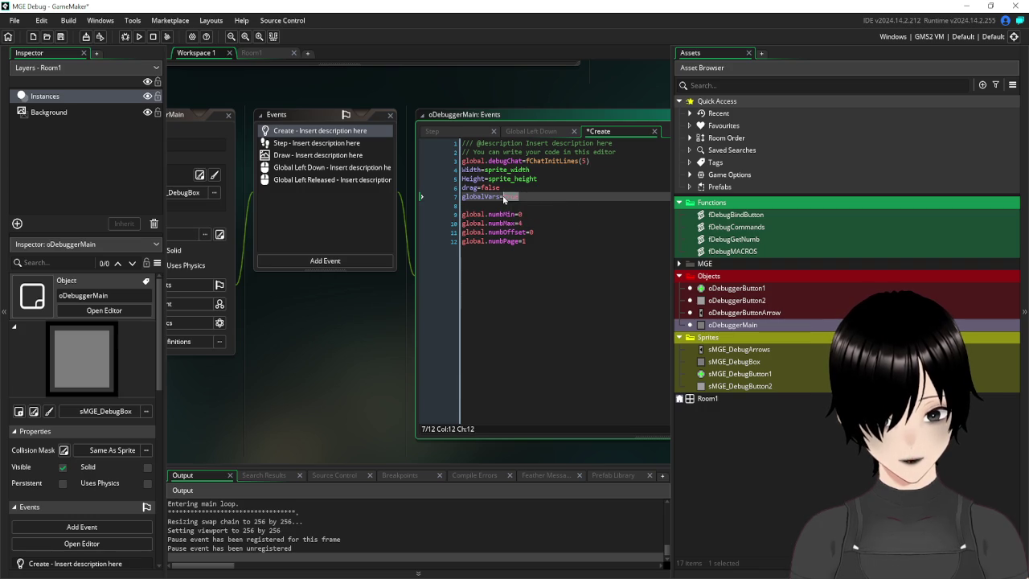
pyautogui.write('false')
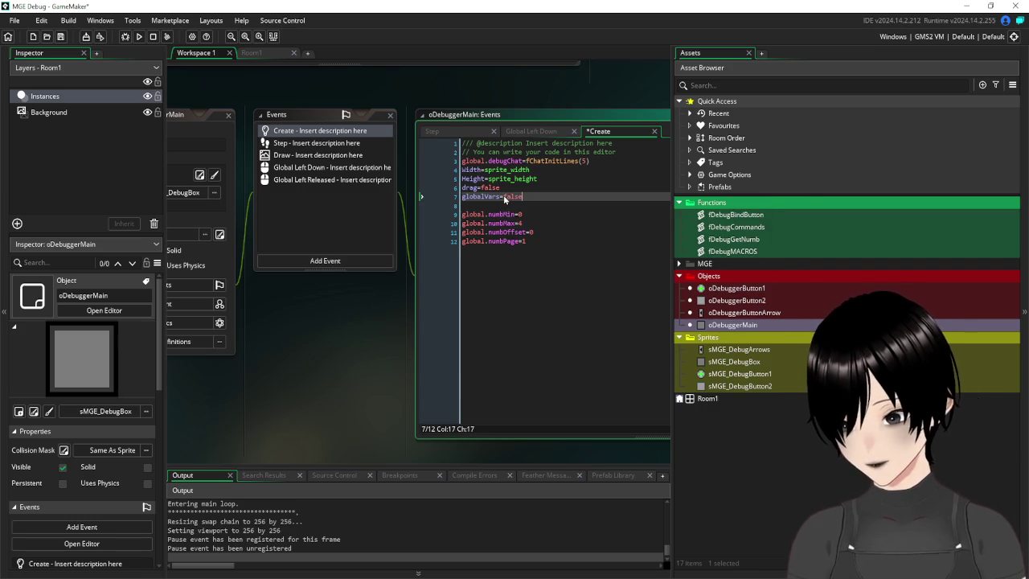
pyautogui.moveTo(298, 353)
pyautogui.mouseDown()
pyautogui.moveTo(329, 363)
pyautogui.moveTo(427, 348)
pyautogui.moveTo(418, 371)
pyautogui.mouseUp()
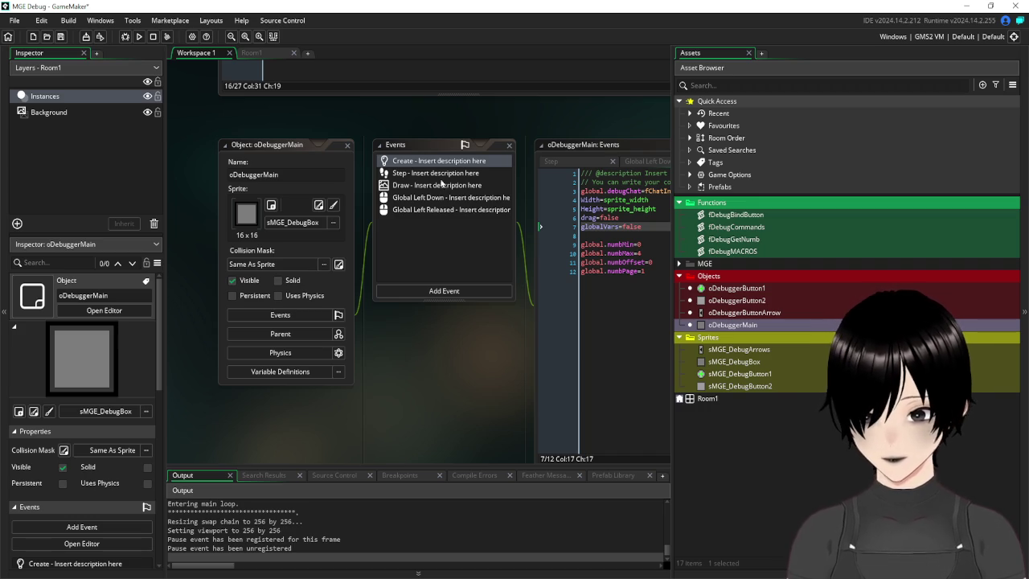
# - In the Draw event, add an if globalVars=true block containing a copy of the second draw_sprite_stretched call
pyautogui.click(428, 188)
pyautogui.moveTo(484, 361); pyautogui.dragTo(324, 360)
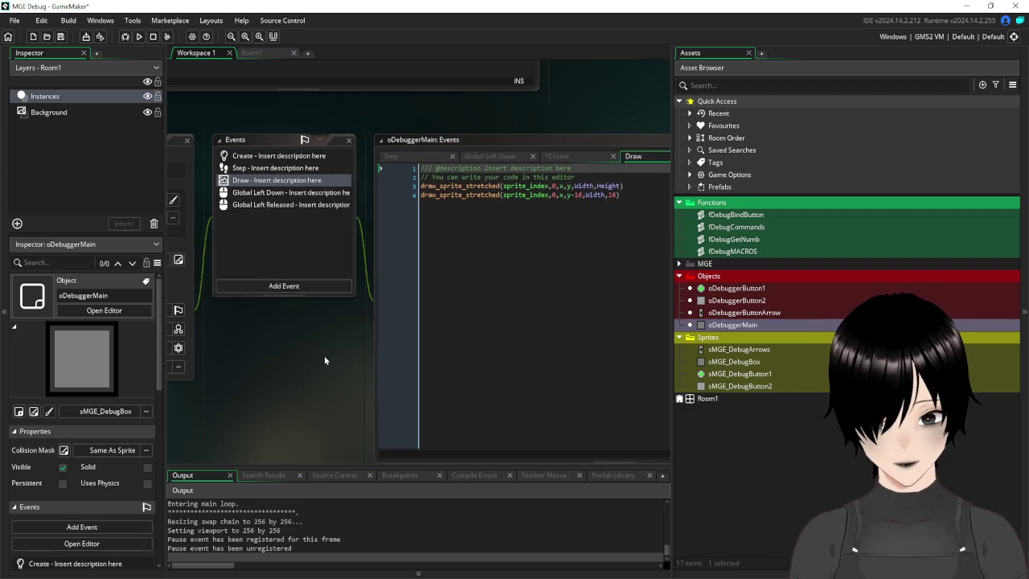
pyautogui.click(635, 207)
pyautogui.press('Return')
pyautogui.press('Return')
pyautogui.write('if')
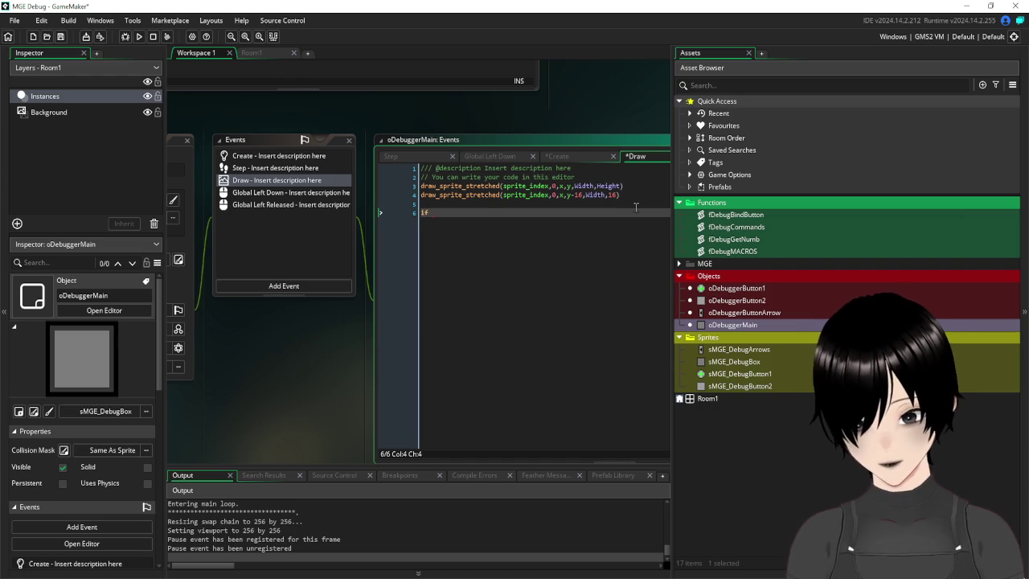
pyautogui.write('globalVars=true{')
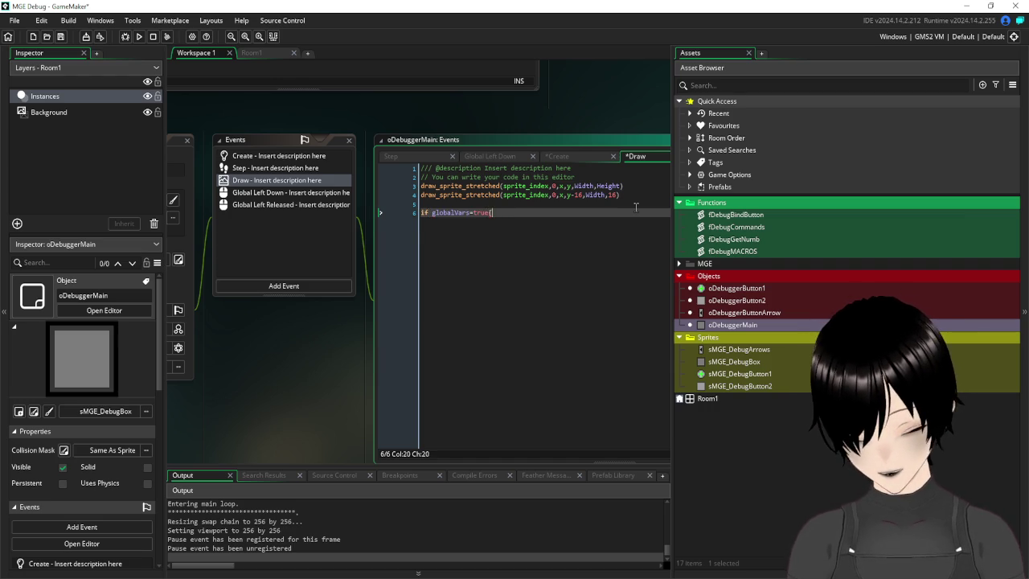
pyautogui.press('Return')
pyautogui.press('Return')
pyautogui.press('Return')
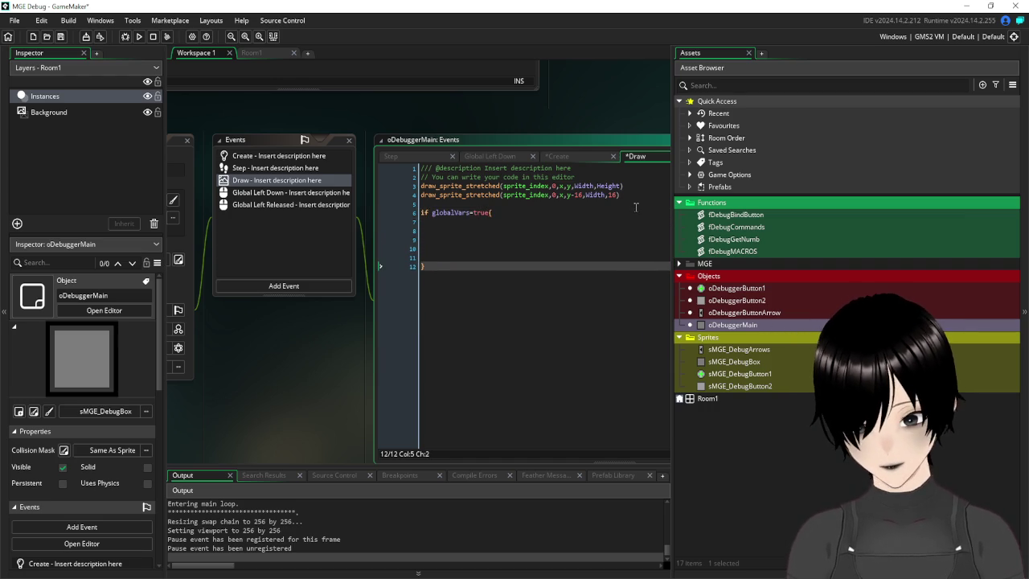
pyautogui.moveTo(620, 194); pyautogui.dragTo(481, 196)
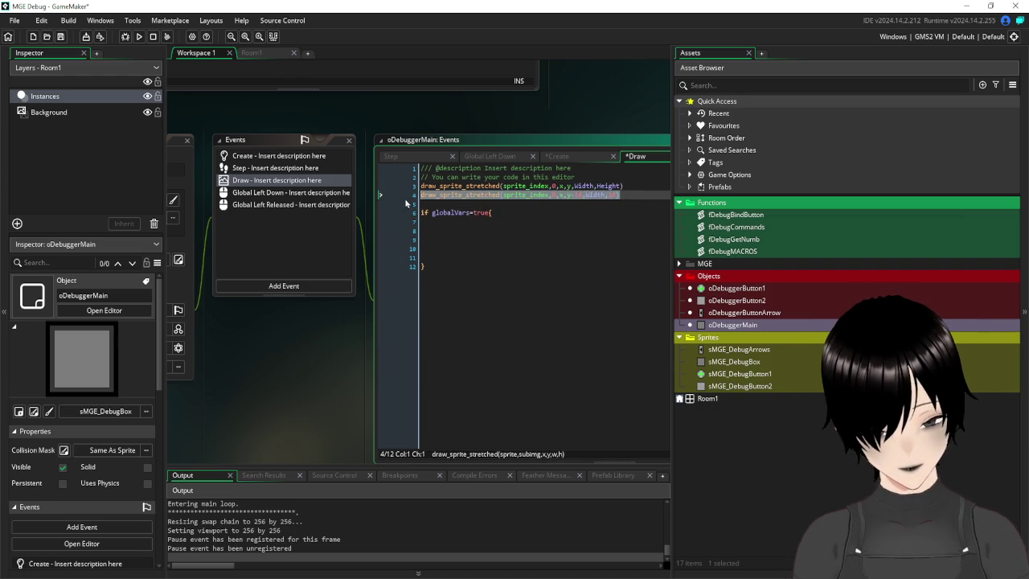
pyautogui.click(451, 223)
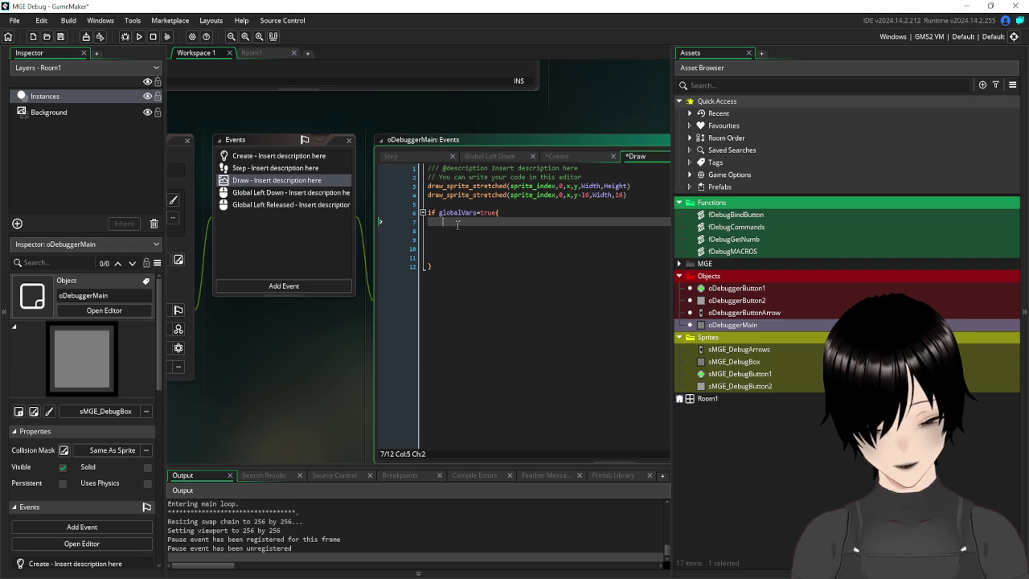
pyautogui.write('draw_sprite_stretched(sprite_index,0,x,y-16,Width,16)')
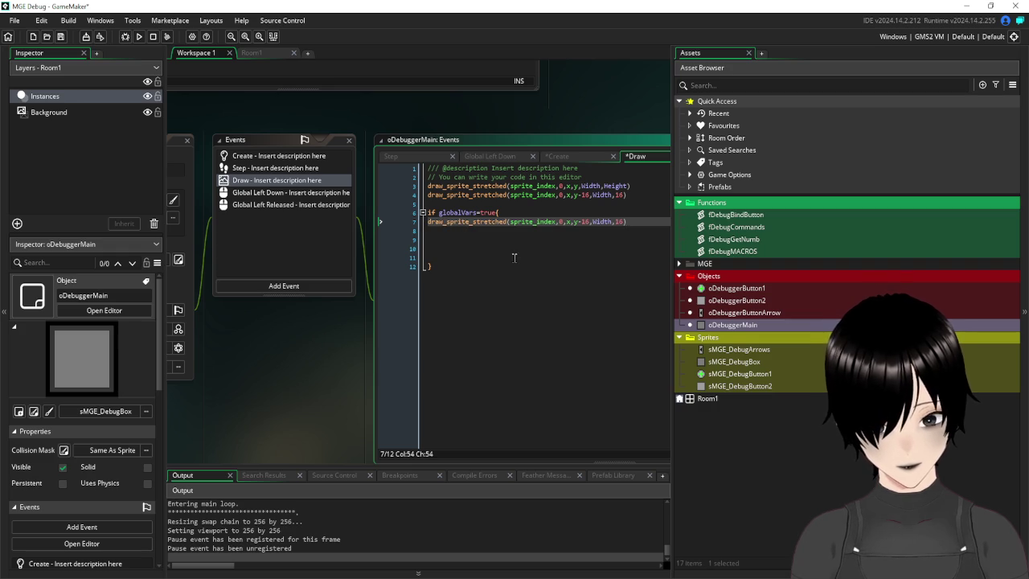
pyautogui.moveTo(458, 255); pyautogui.dragTo(429, 232)
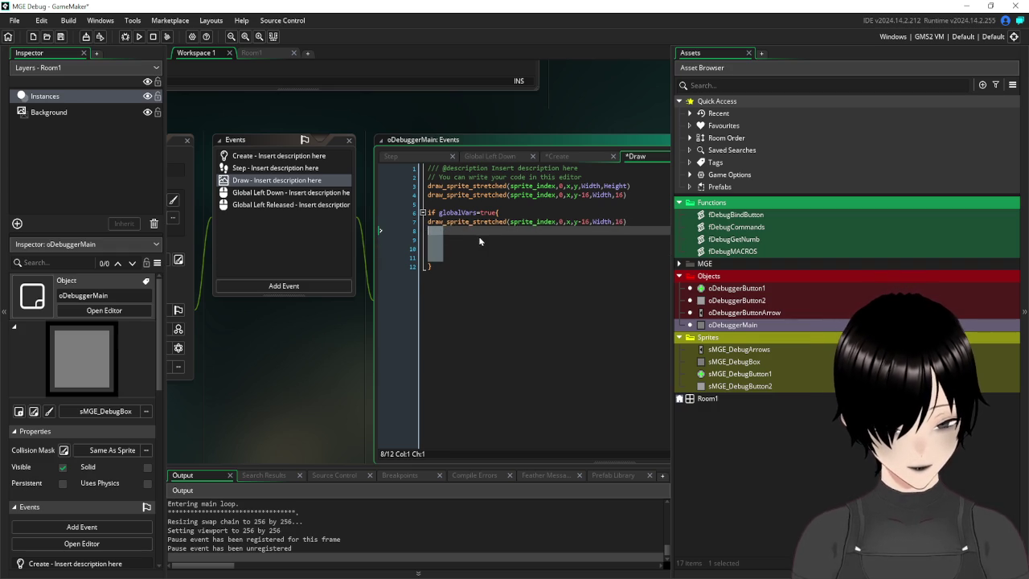
pyautogui.press('BackSpace')
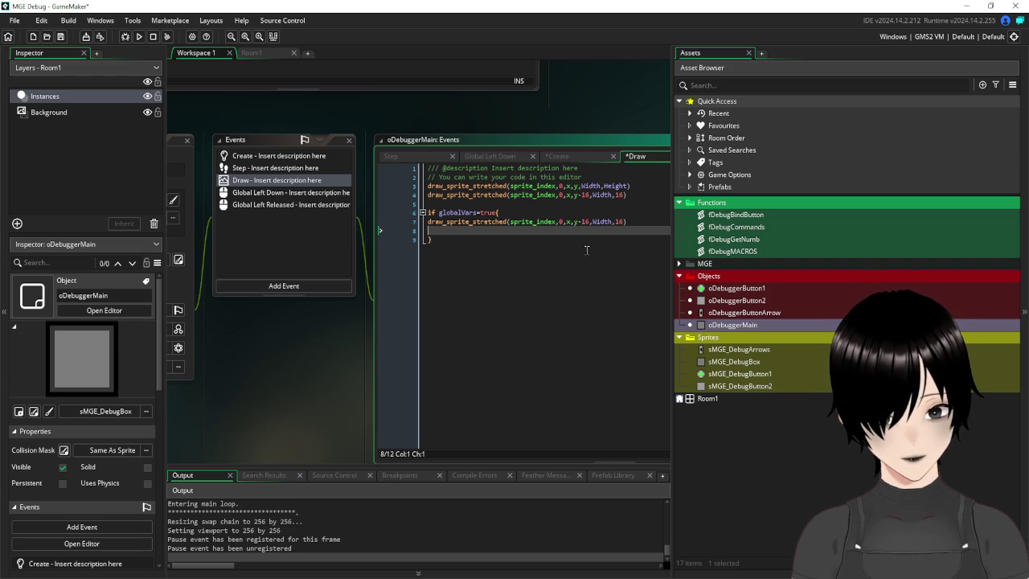
pyautogui.click(555, 268)
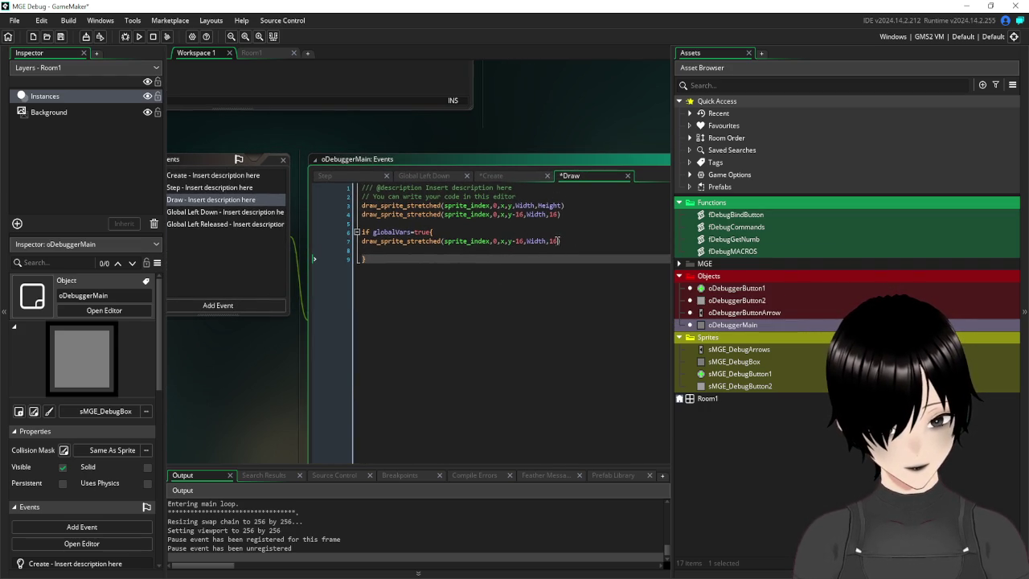
# - Change the copied draw call's position arguments to x+Width, y
pyautogui.doubleClick(536, 241)
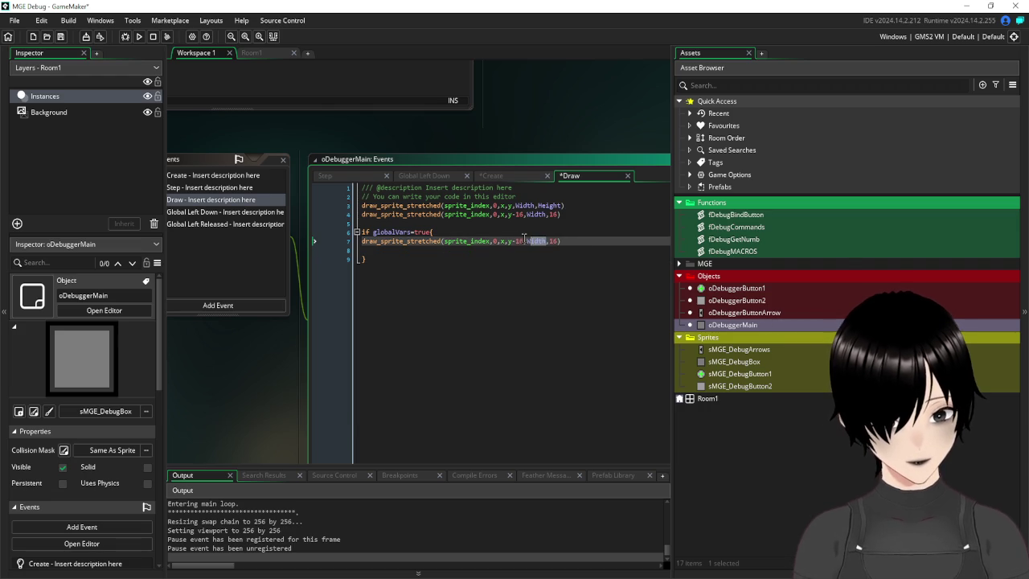
pyautogui.press('BackSpace')
pyautogui.press('BackSpace')
pyautogui.hotkey('ctrl', 'space')
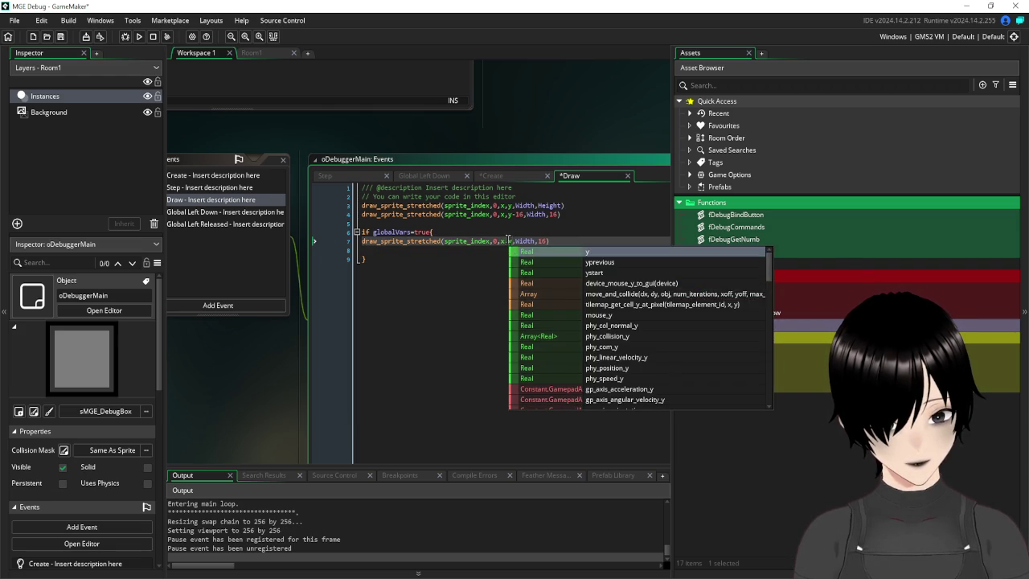
pyautogui.press('Escape')
pyautogui.write('+')
pyautogui.press('Escape')
pyautogui.write('Wid')
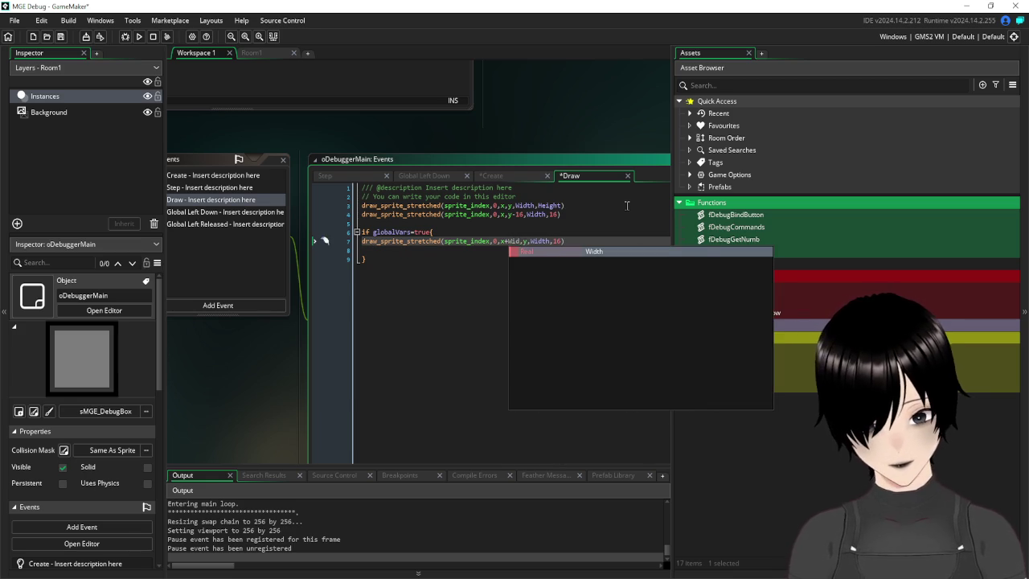
pyautogui.press('Return')
pyautogui.click(616, 276)
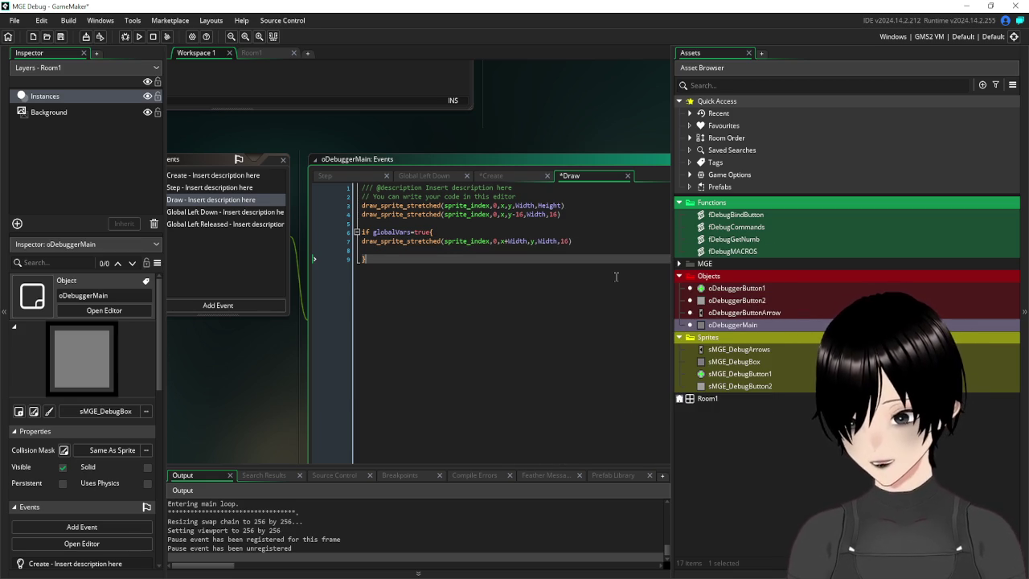
# - Set the copied draw call's size arguments to 100, 100
pyautogui.doubleClick(550, 241)
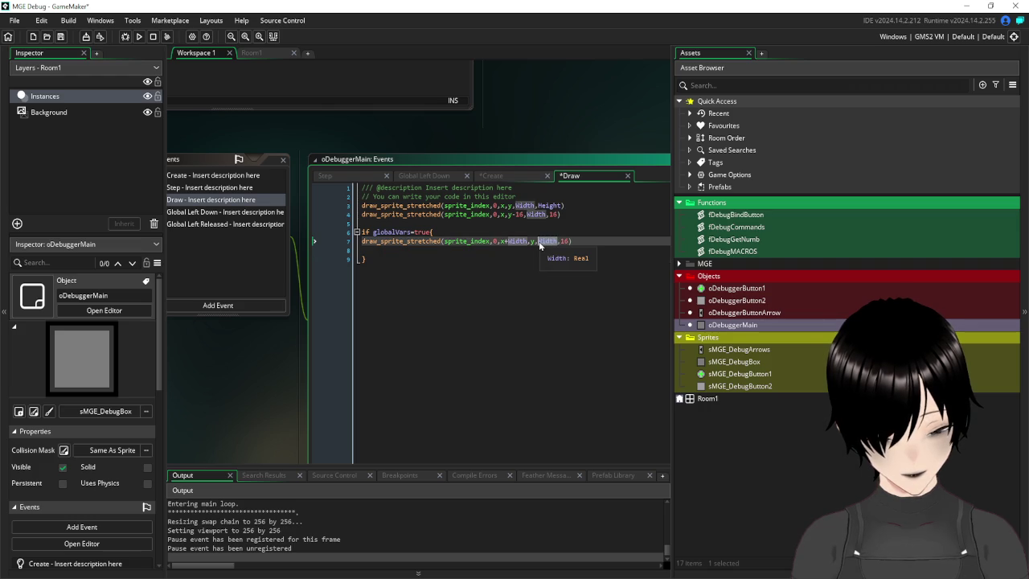
pyautogui.press('BackSpace')
pyautogui.write('100')
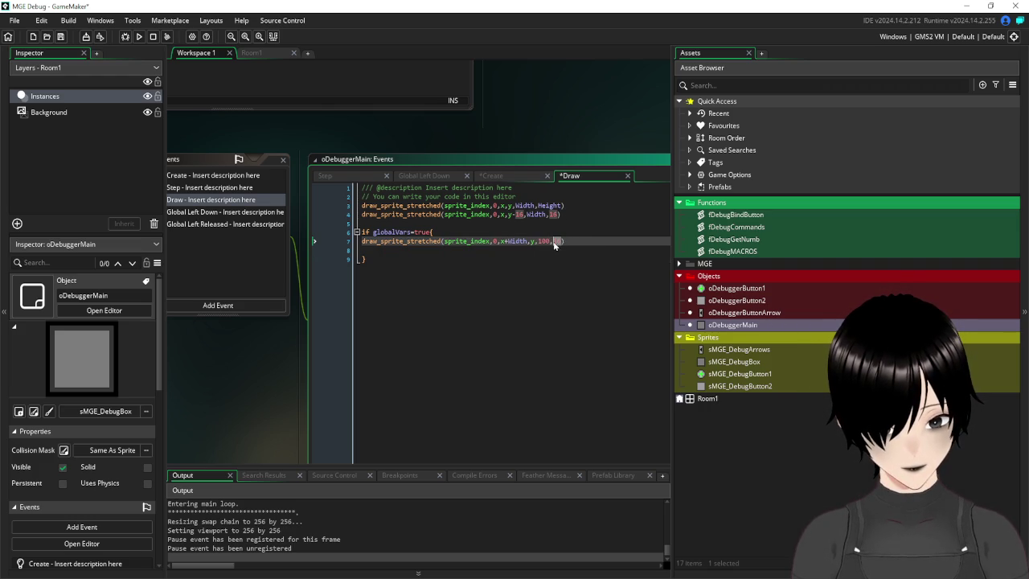
pyautogui.write('100')
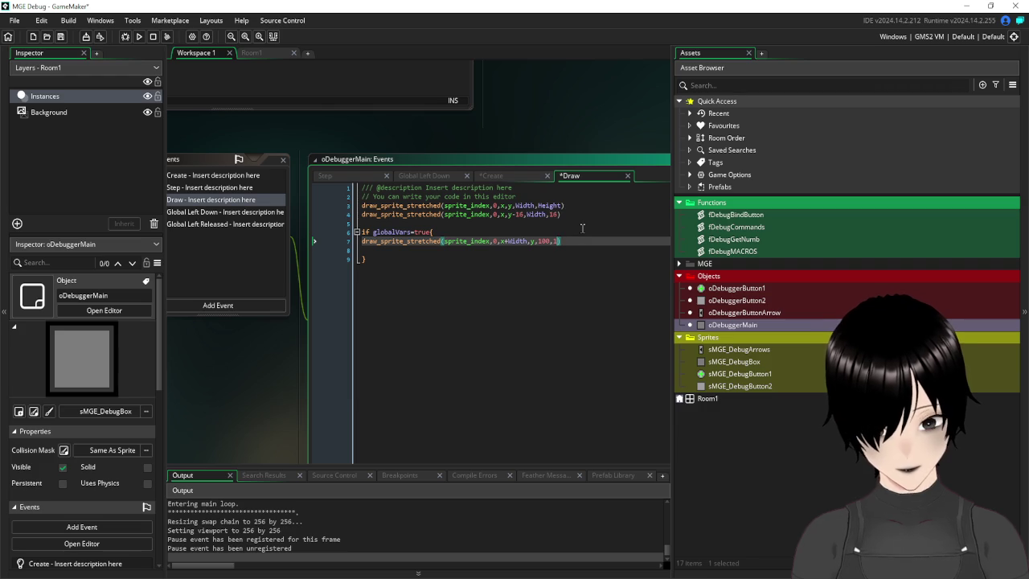
pyautogui.click(534, 314)
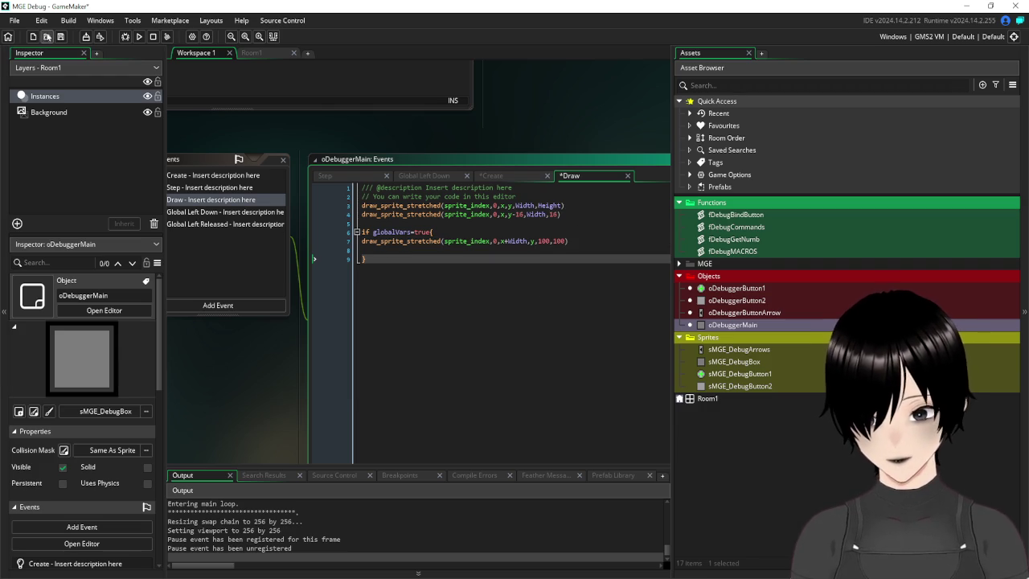
# - Save and run the game, submit /global in the debug console, then close the game window
pyautogui.click(60, 36)
pyautogui.click(138, 36)
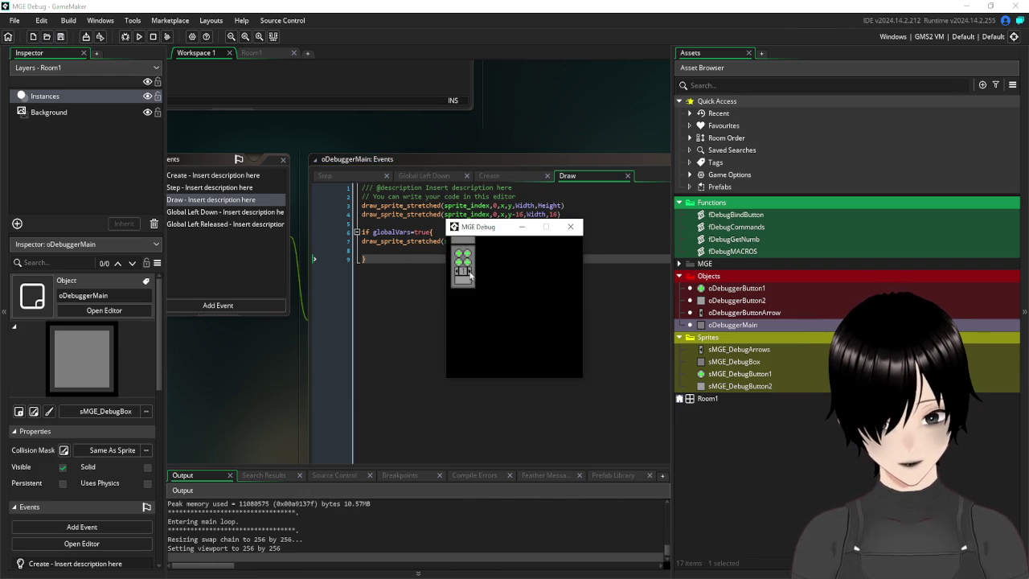
pyautogui.click(463, 284)
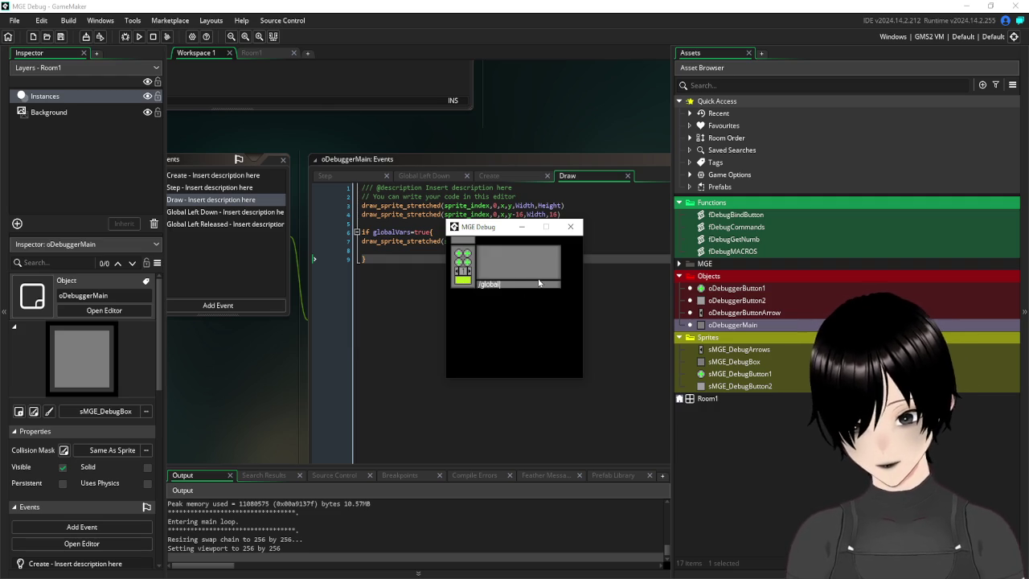
pyautogui.press('Return')
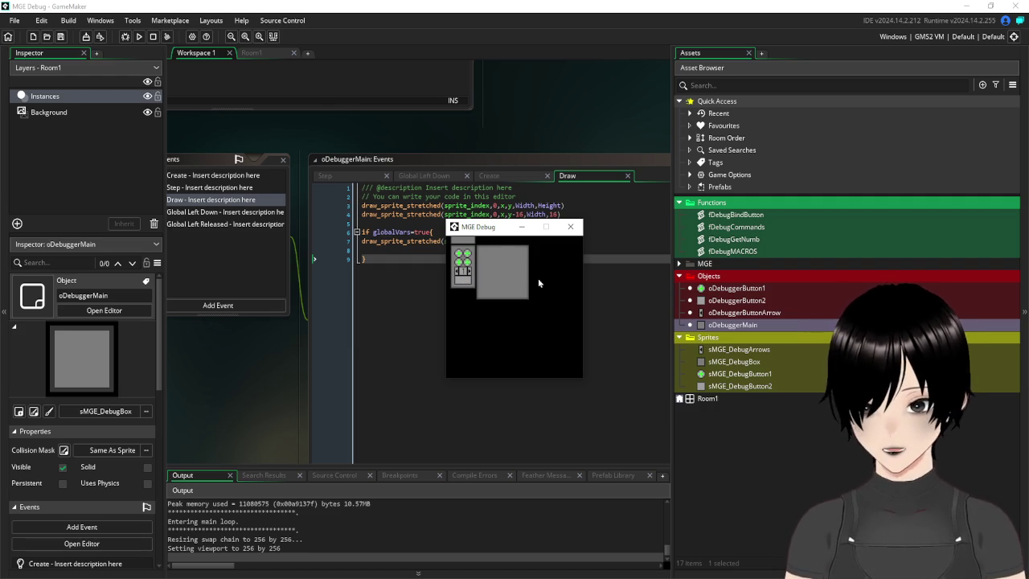
pyautogui.click(571, 227)
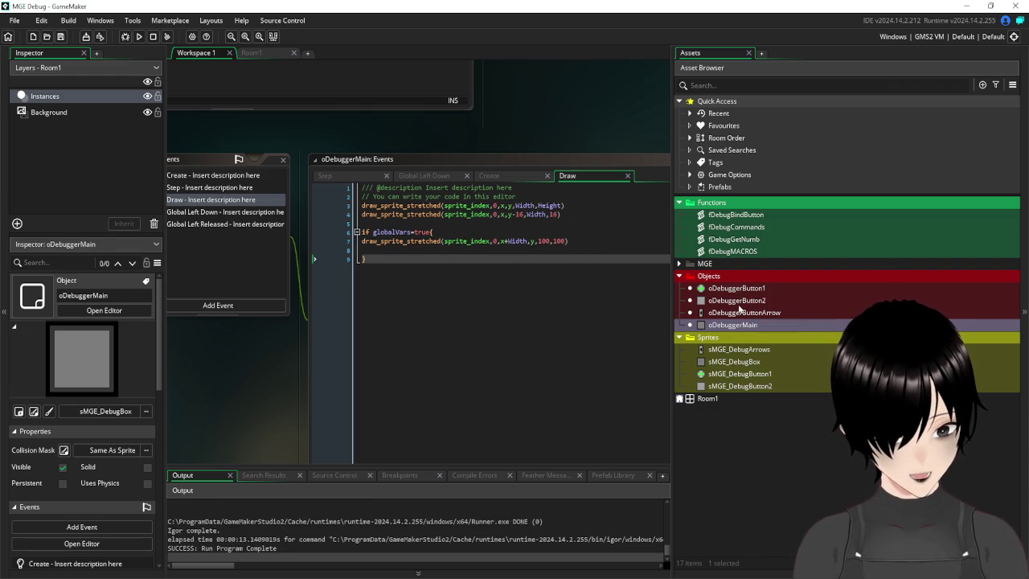
# - Open the oDebuggerButton2 object and its Draw event code
pyautogui.doubleClick(737, 302)
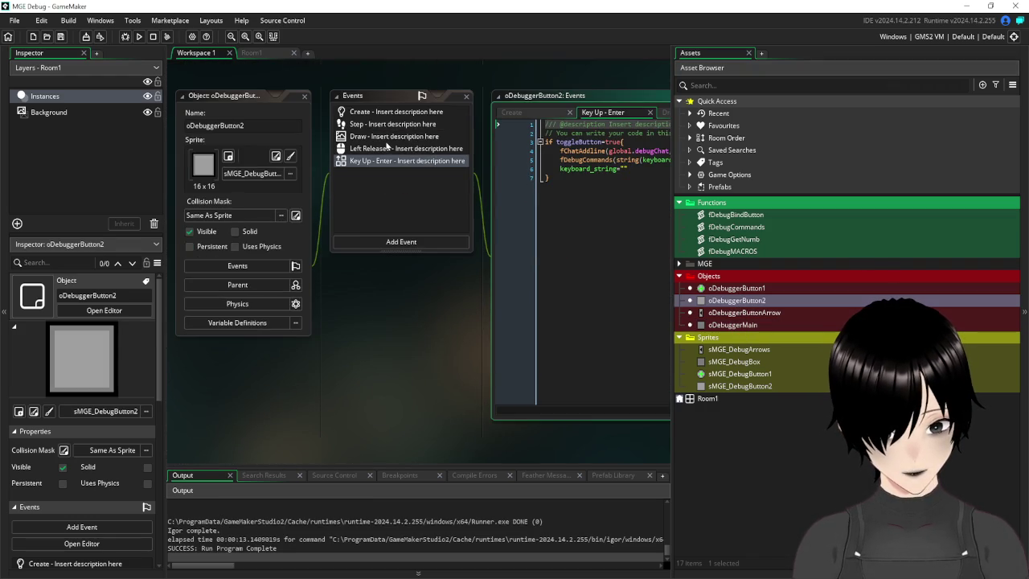
pyautogui.doubleClick(383, 137)
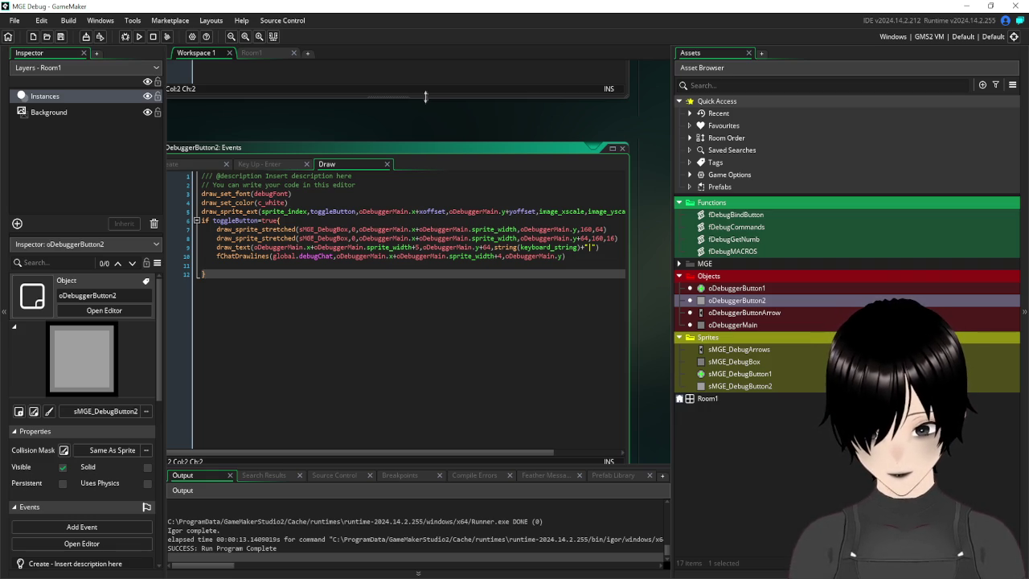
# - Edit line 7's draw_sprite_stretched size from 100,100 to 160,70
pyautogui.scroll(5, 402, 137)
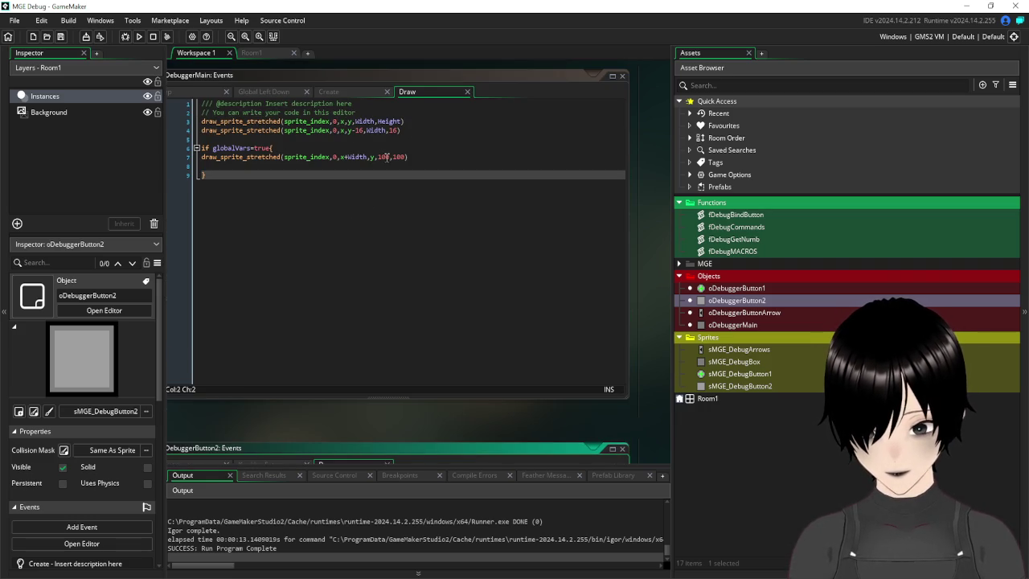
pyautogui.click(386, 157)
pyautogui.press('BackSpace')
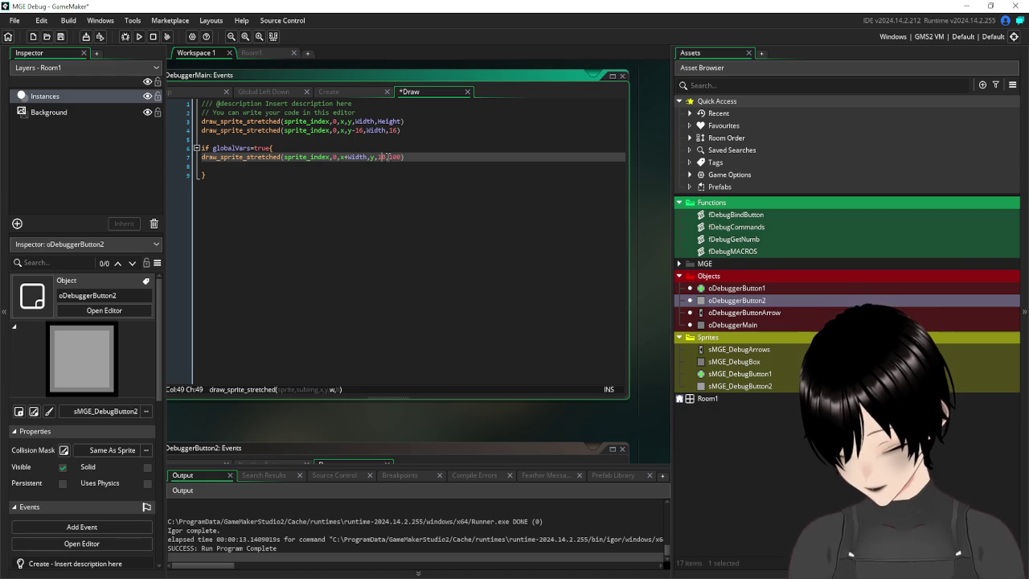
pyautogui.write('6')
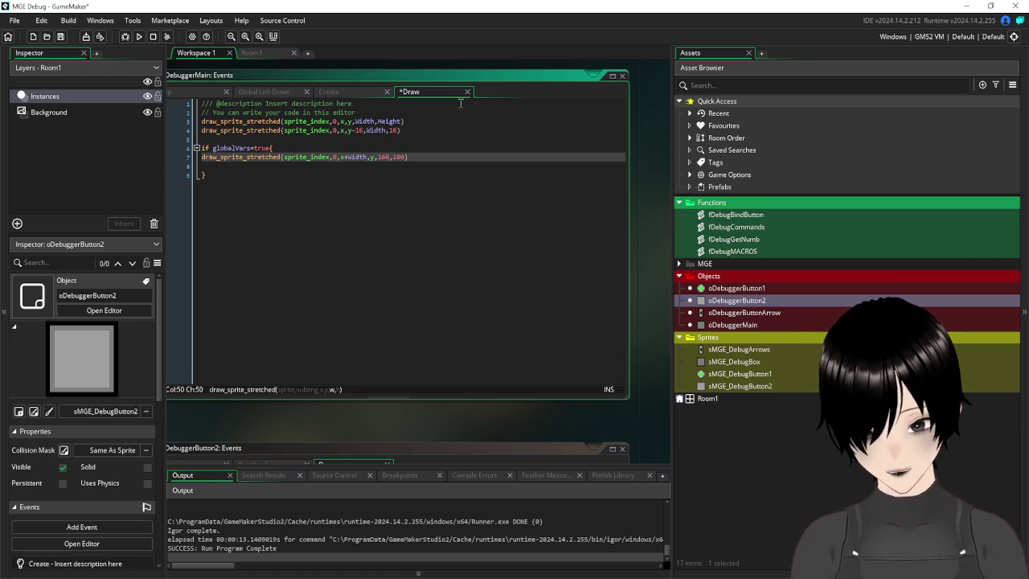
pyautogui.scroll(-2, 460, 223)
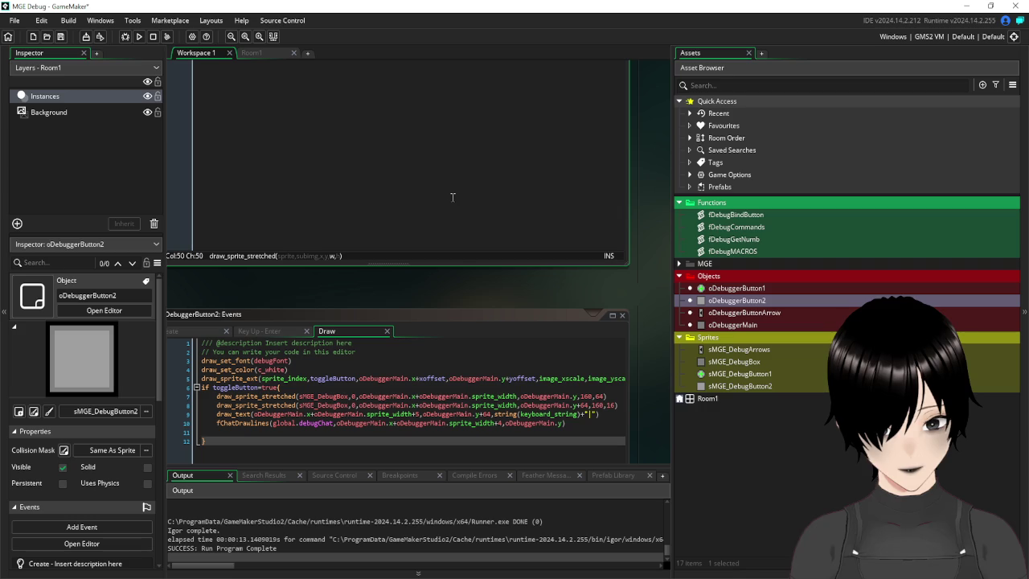
pyautogui.scroll(2, 453, 197)
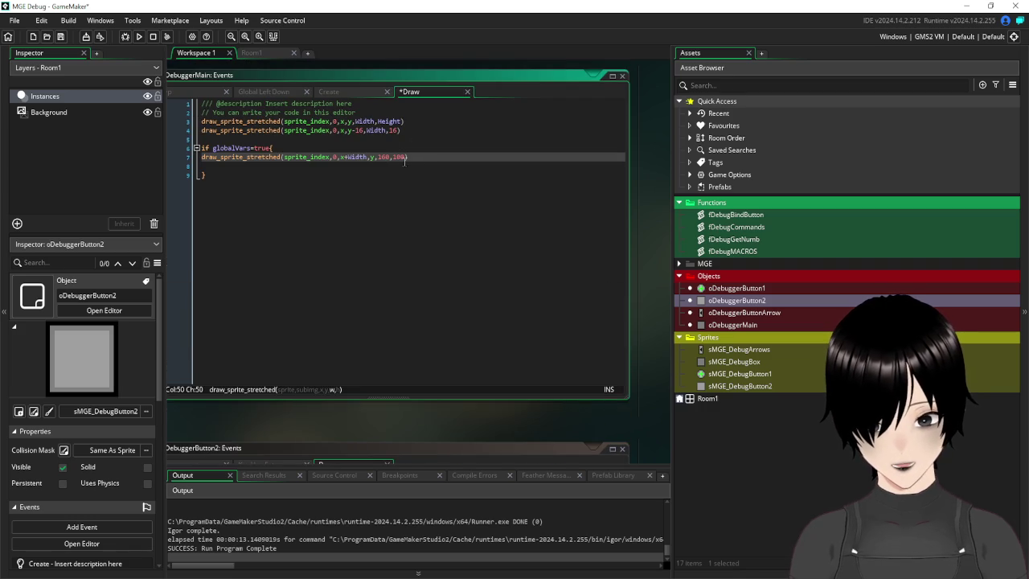
pyautogui.press('BackSpace')
pyautogui.press('BackSpace')
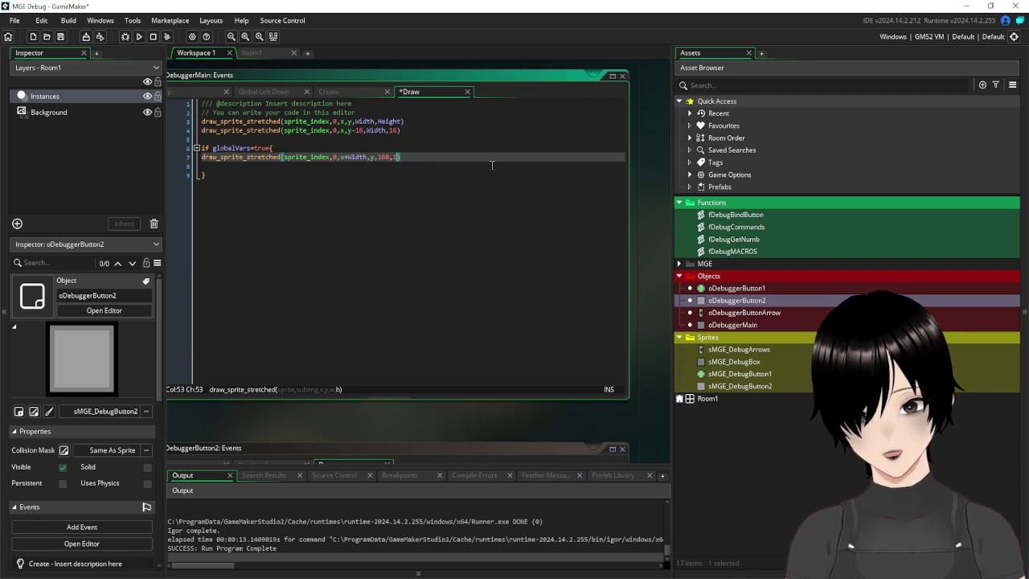
# - Save and run the game, show the 70-high global-vars box with /global, then close it
pyautogui.write('70')
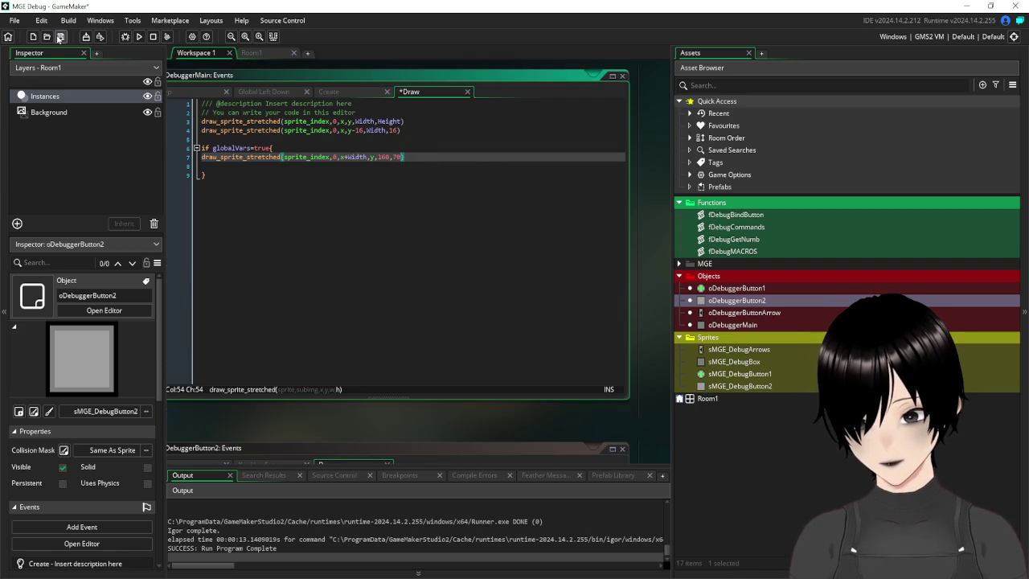
pyautogui.click(59, 37)
pyautogui.click(139, 37)
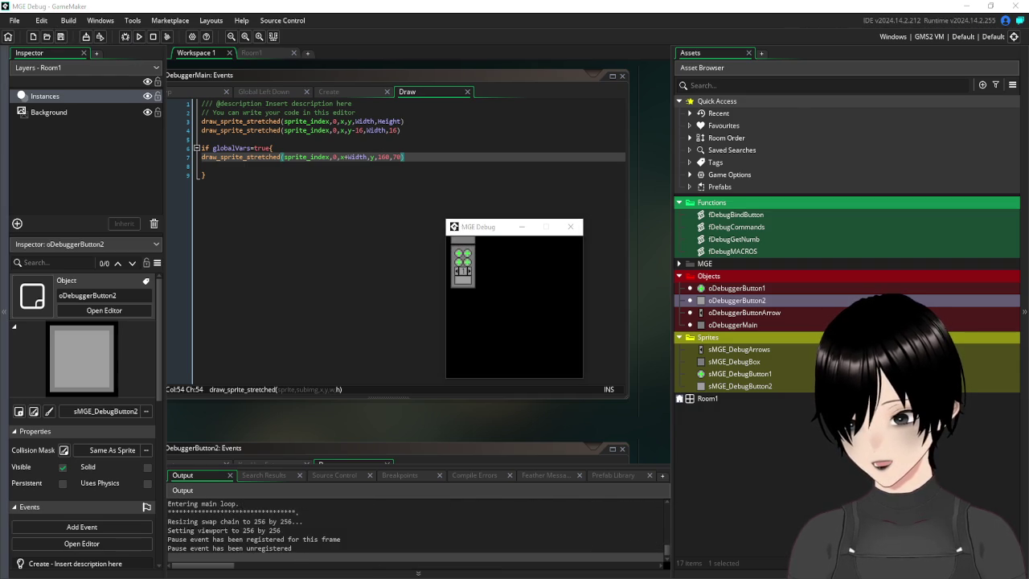
pyautogui.click(463, 279)
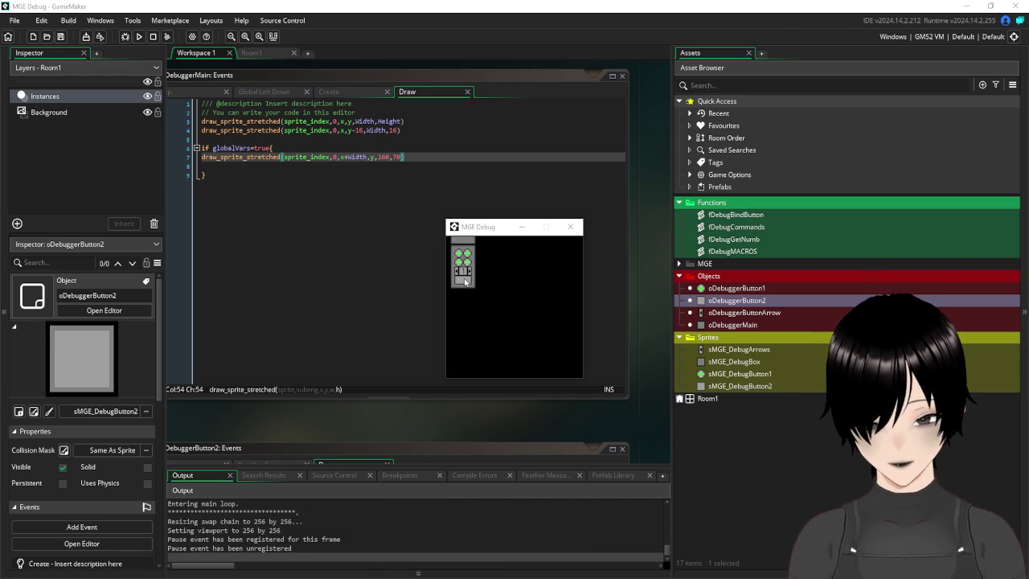
pyautogui.write('/global')
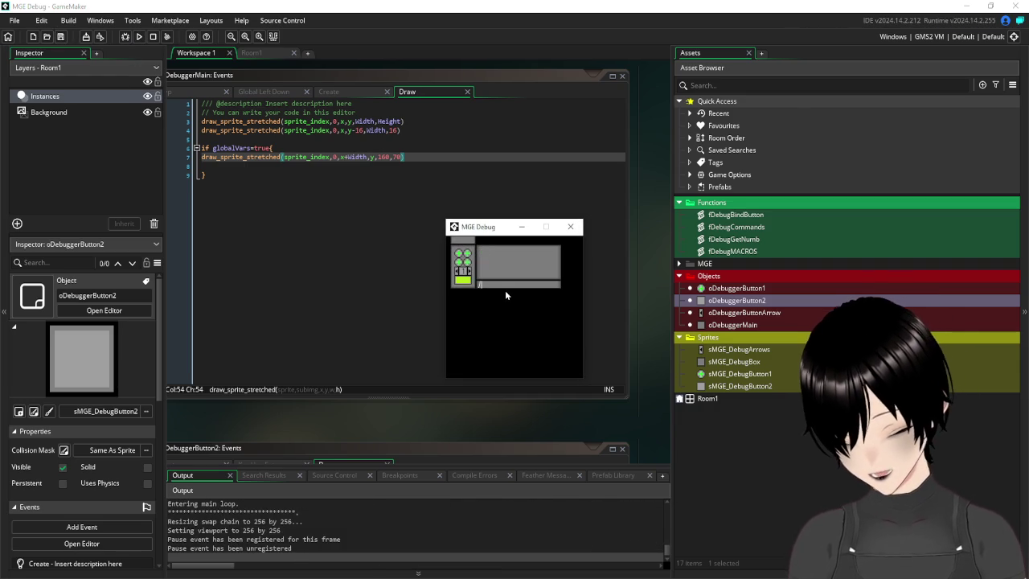
pyautogui.press('Return')
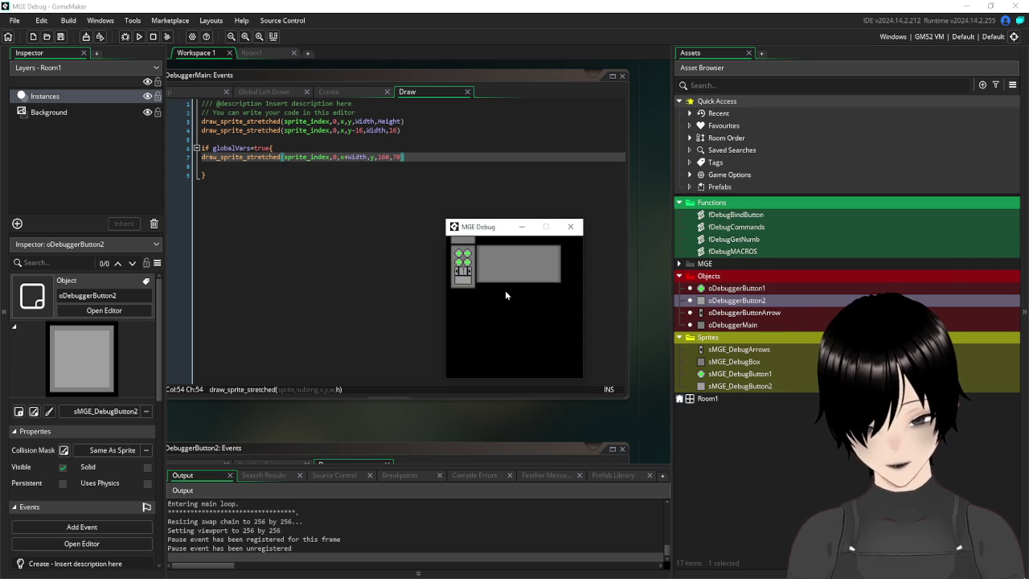
pyautogui.click(571, 227)
pyautogui.scroll(-5, 507, 418)
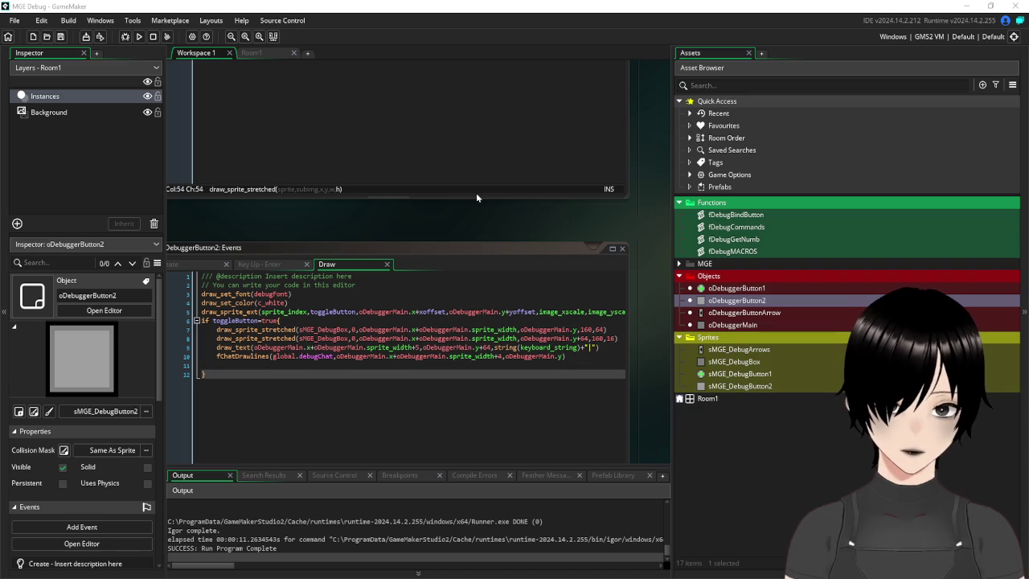
# - Change the box height on line 7 from 70 to 80
pyautogui.scroll(4, 476, 197)
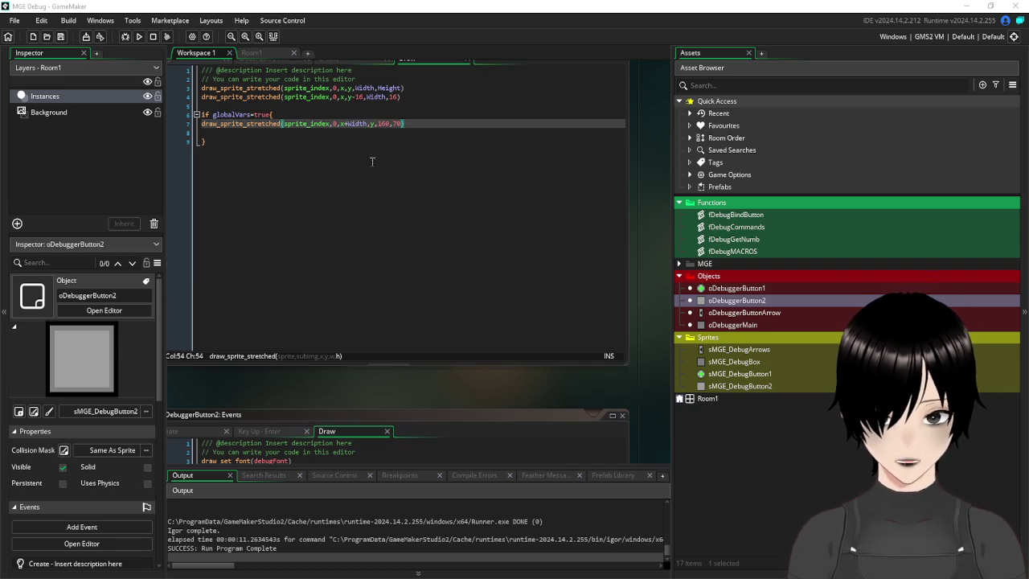
pyautogui.click(397, 124)
pyautogui.press('BackSpace')
pyautogui.write('8')
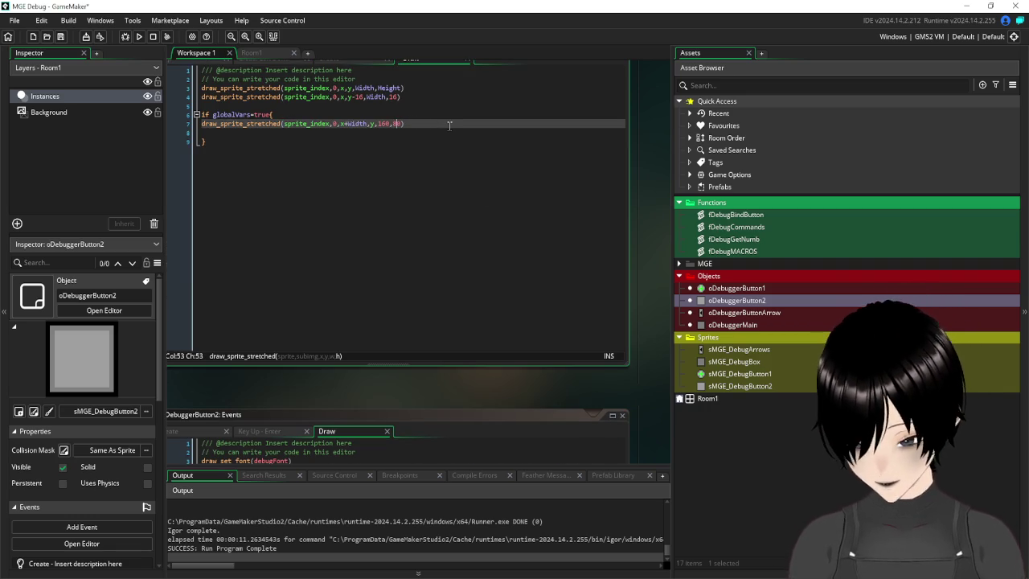
# - Save and run the game, submit /global in the debug console, then close the game
pyautogui.click(60, 37)
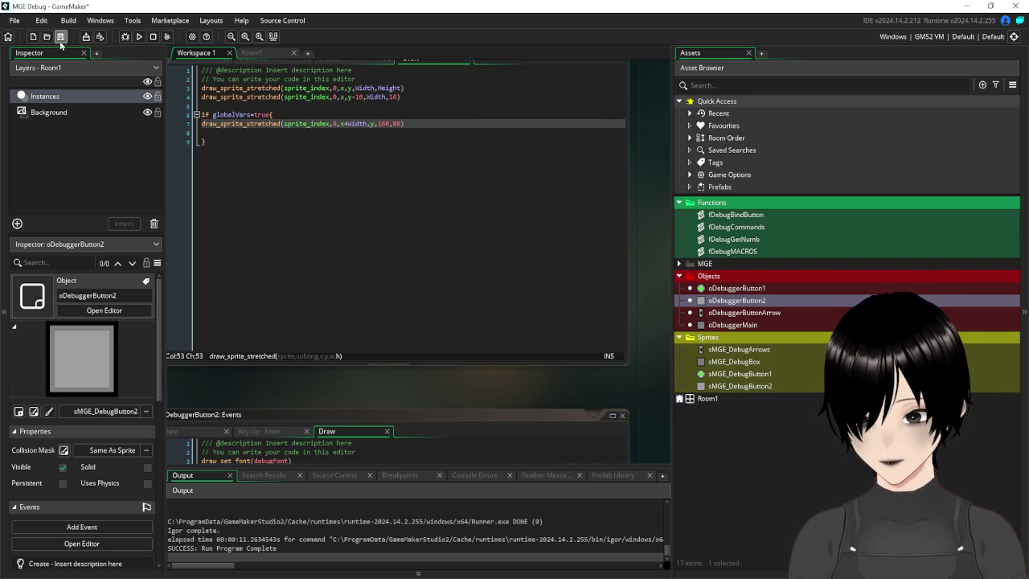
pyautogui.click(139, 37)
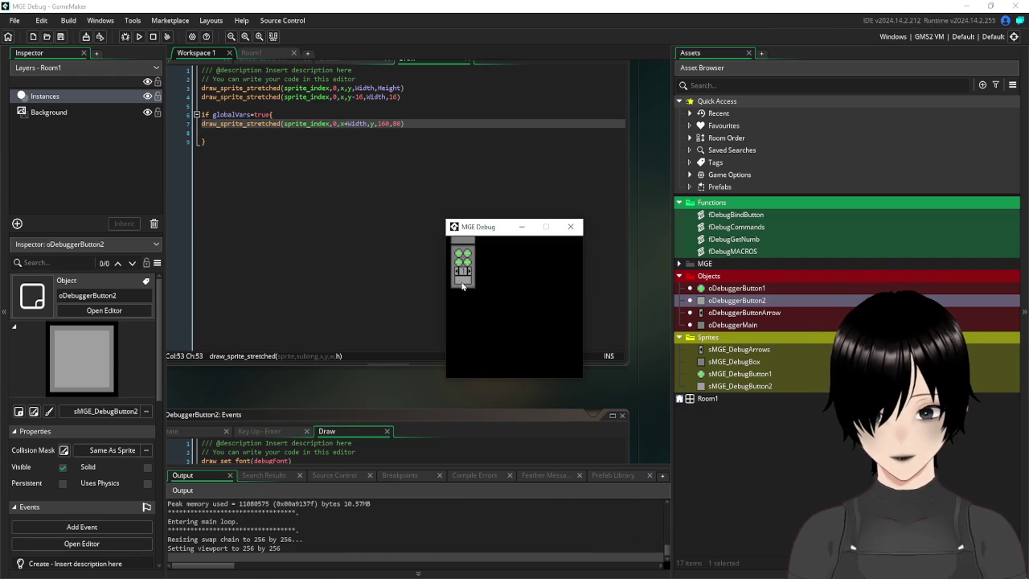
pyautogui.click(462, 281)
pyautogui.write('/global')
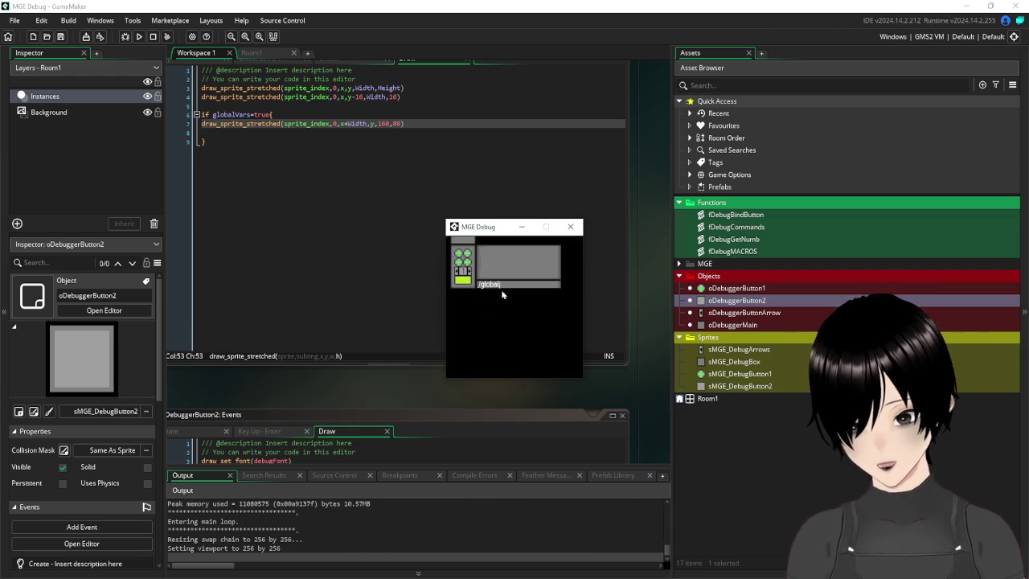
pyautogui.press('Return')
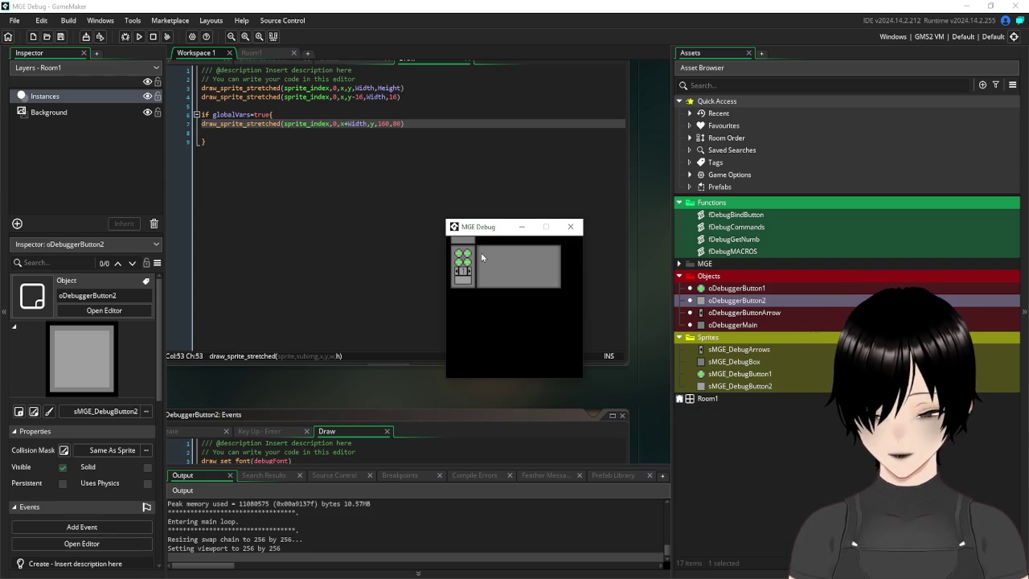
pyautogui.click(572, 226)
pyautogui.scroll(2, 595, 145)
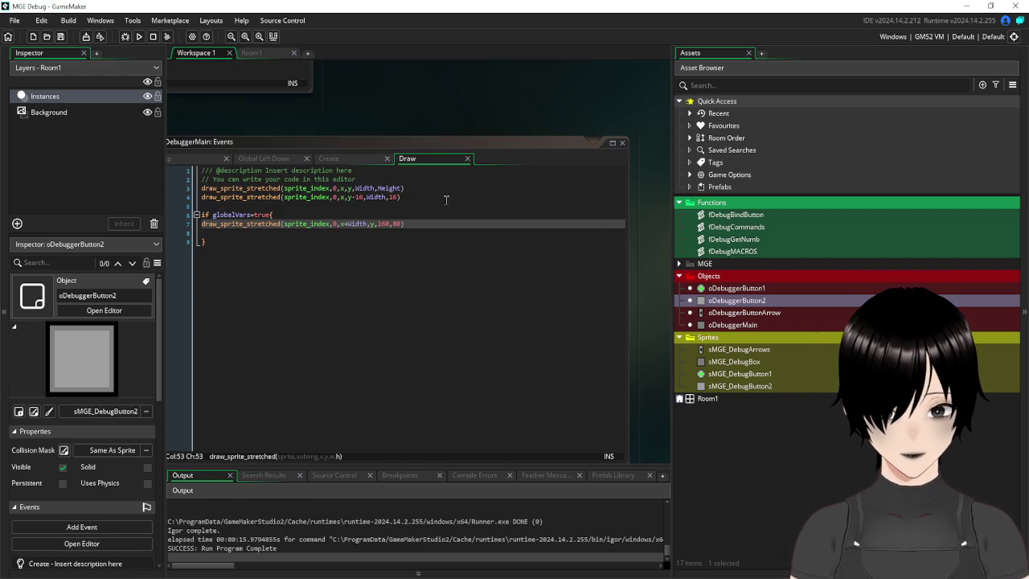
# - Close the oDebuggerMain Draw code, oDebuggerMain object and fDebugCommands editors
pyautogui.click(622, 146)
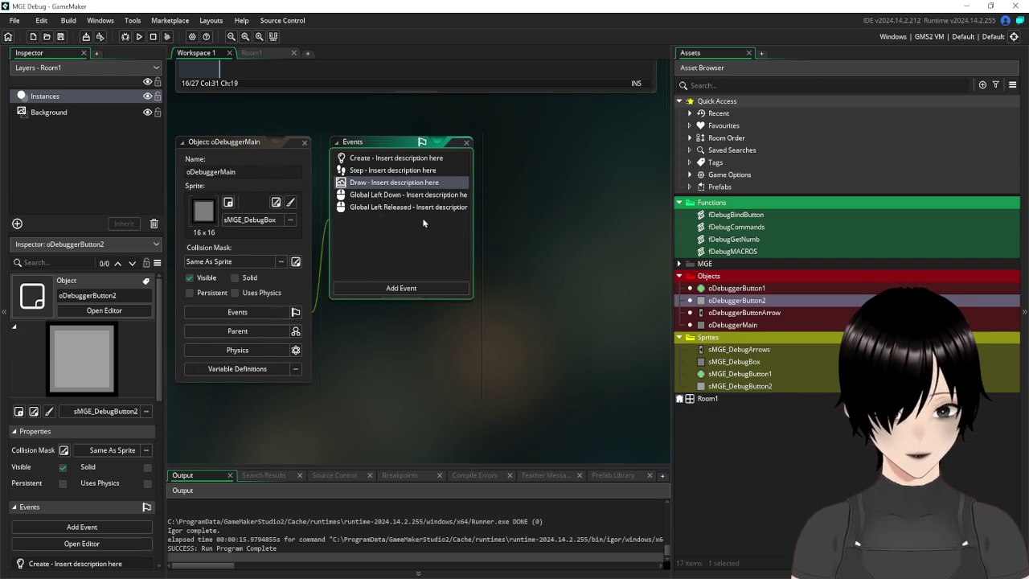
pyautogui.click(305, 142)
pyautogui.scroll(5, 548, 250)
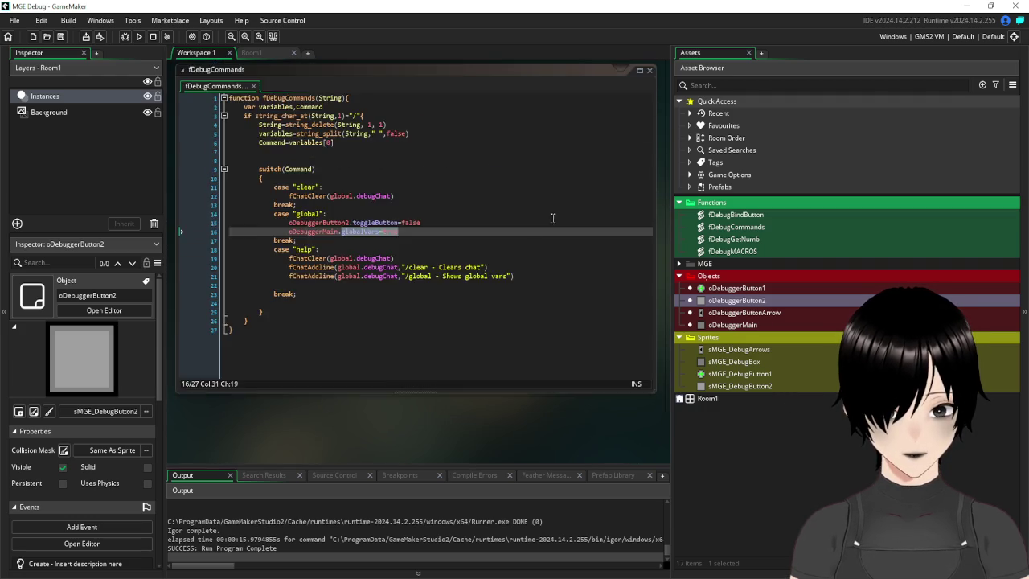
pyautogui.scroll(2, 657, 121)
pyautogui.doubleClick(563, 170)
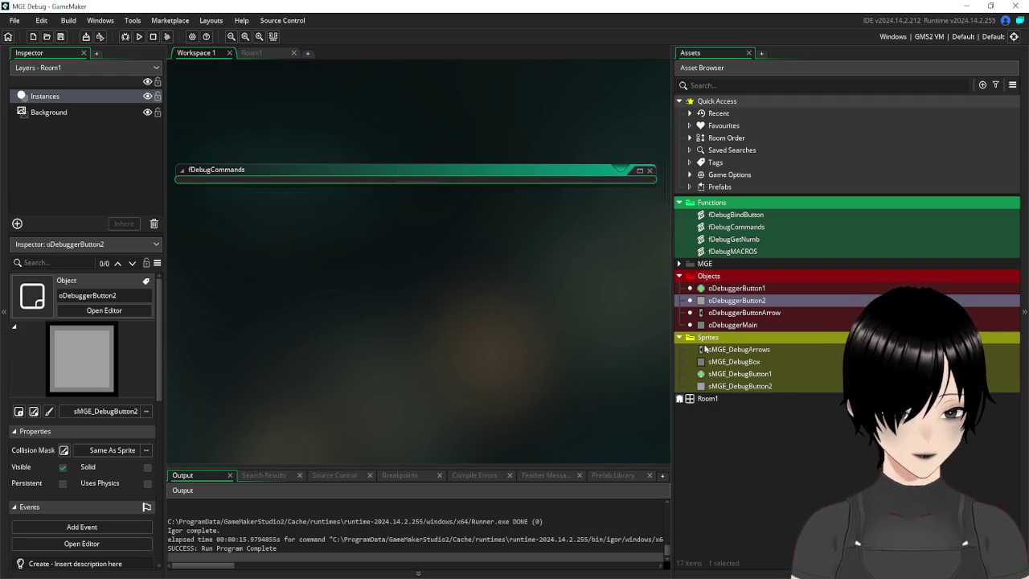
pyautogui.click(723, 366)
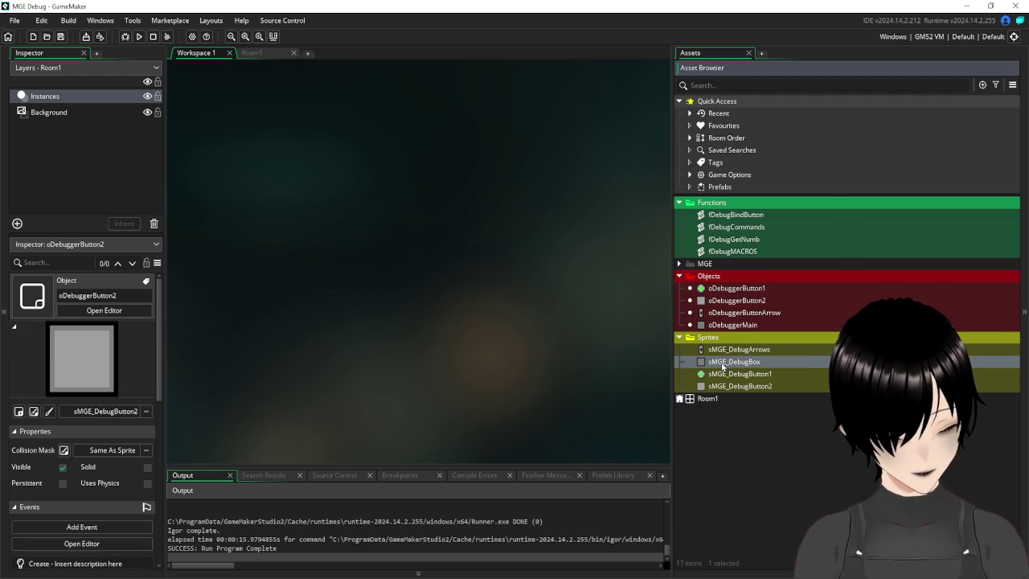
# - Duplicate the sMGE_DebugButton2 sprite and name the copy sMGE_DebugButonX
pyautogui.rightClick(723, 366)
pyautogui.rightClick(741, 389)
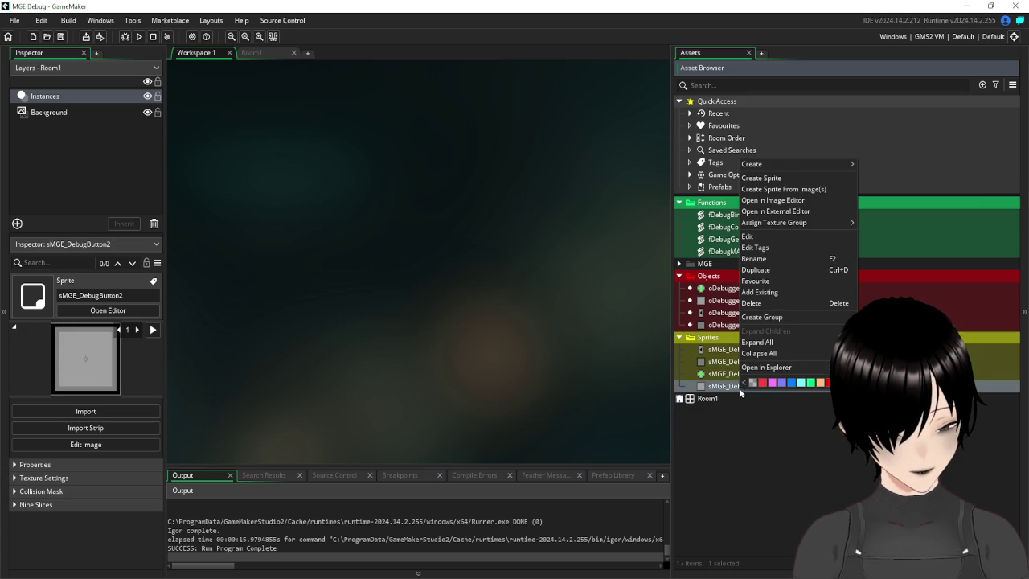
pyautogui.click(755, 269)
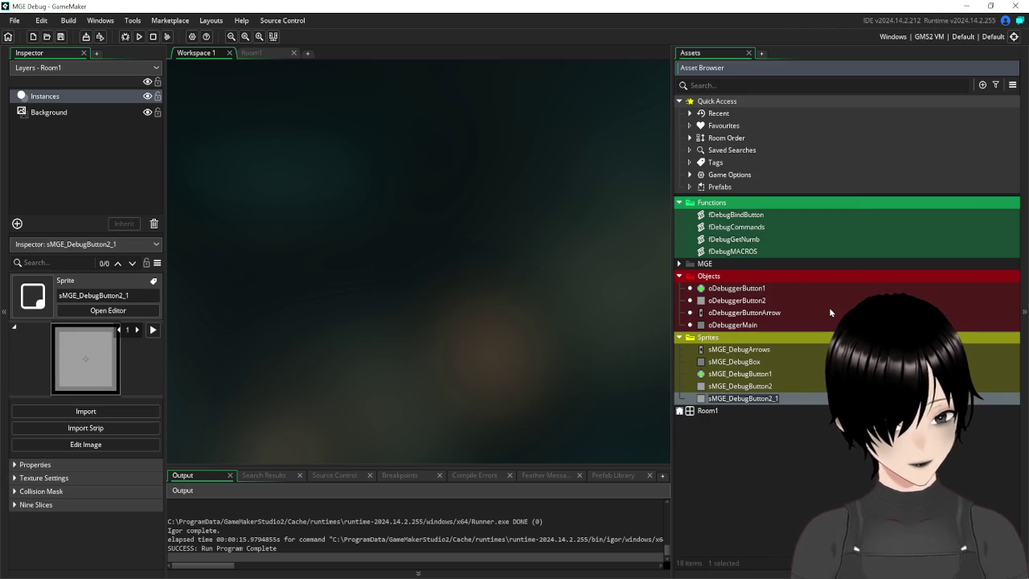
pyautogui.write('sMGE_DebugBut')
pyautogui.press('BackSpace')
pyautogui.write('uton')
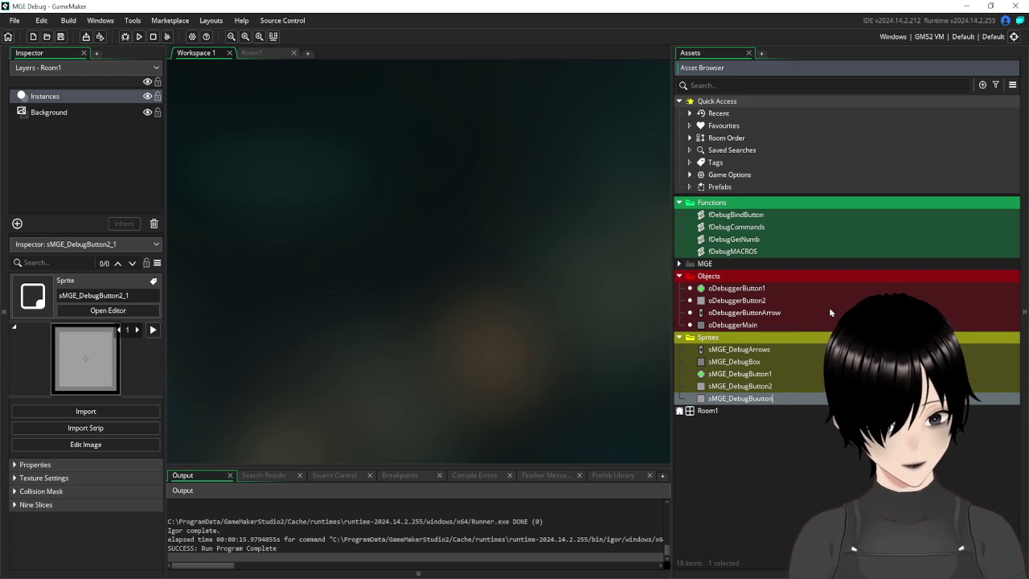
pyautogui.write('X')
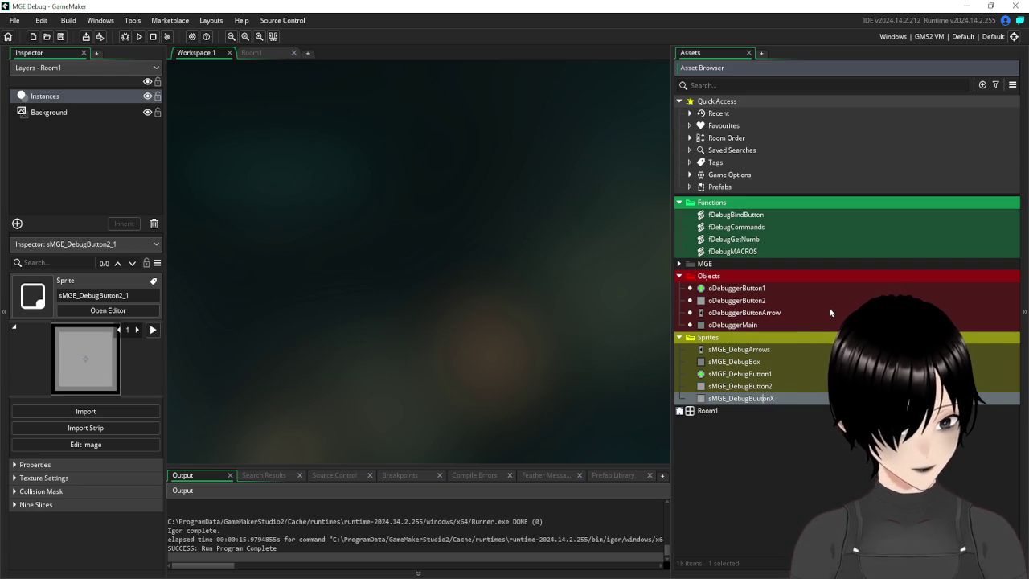
# - Correct the sprite name to sMGE_DebugButtonX and open it in the sprite editor
pyautogui.press('Left')
pyautogui.press('Left')
pyautogui.press('Left')
pyautogui.press('BackSpace')
pyautogui.write('t')
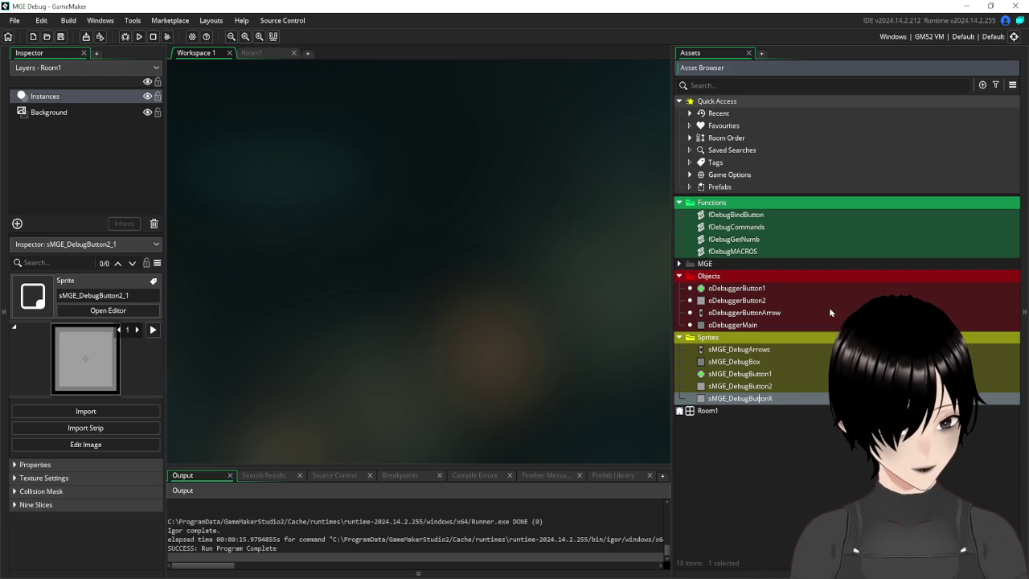
pyautogui.press('End')
pyautogui.press('Return')
pyautogui.doubleClick(724, 398)
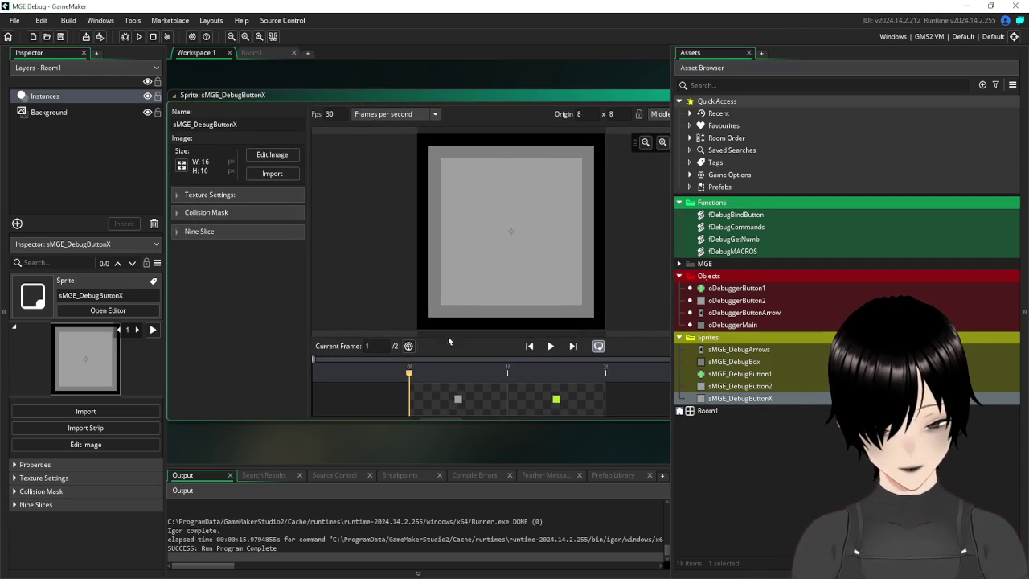
# - Open the sprite image for editing with black colour and the Line tool
pyautogui.click(271, 155)
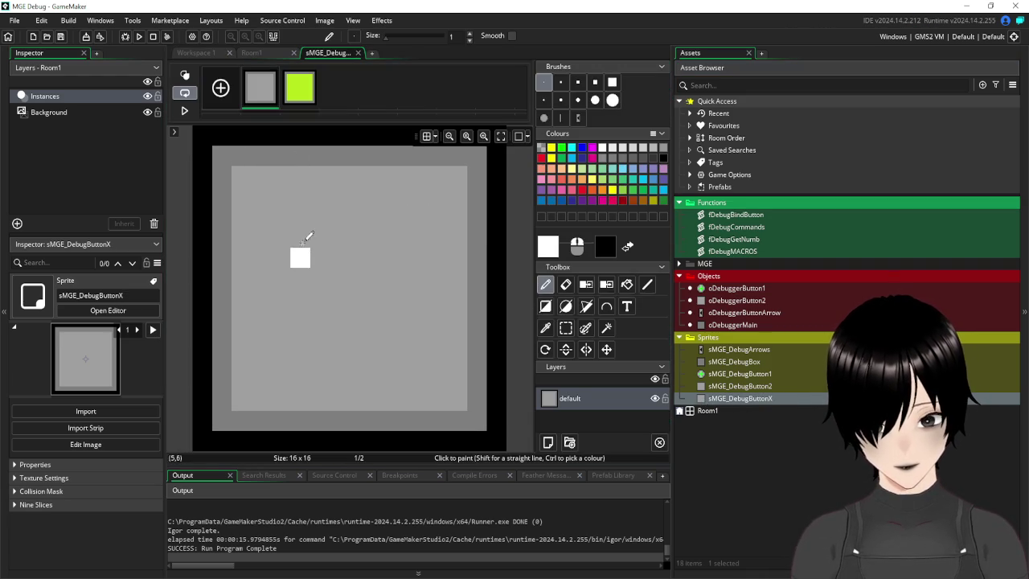
pyautogui.scroll(-2, 338, 238)
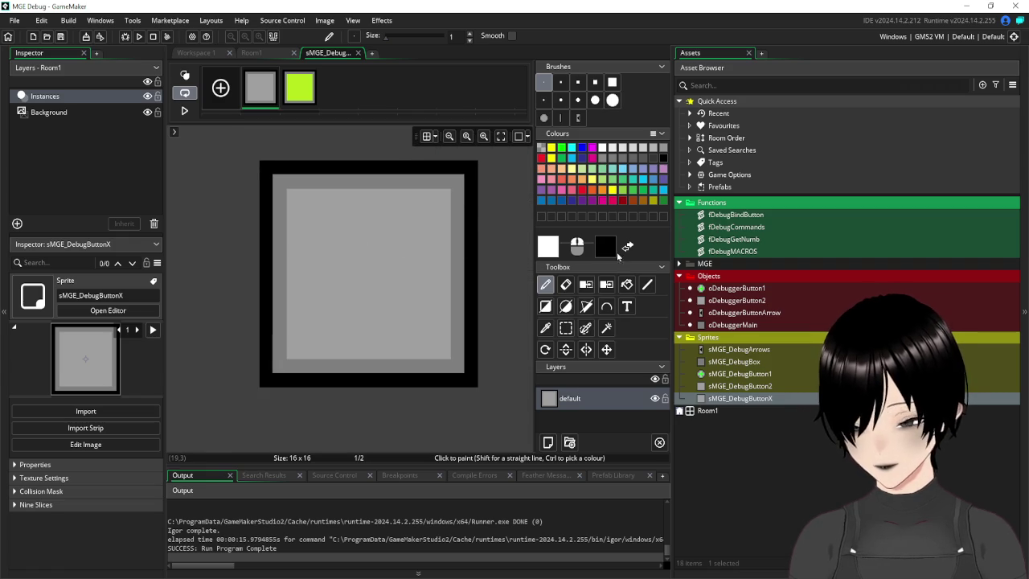
pyautogui.click(662, 158)
pyautogui.click(560, 81)
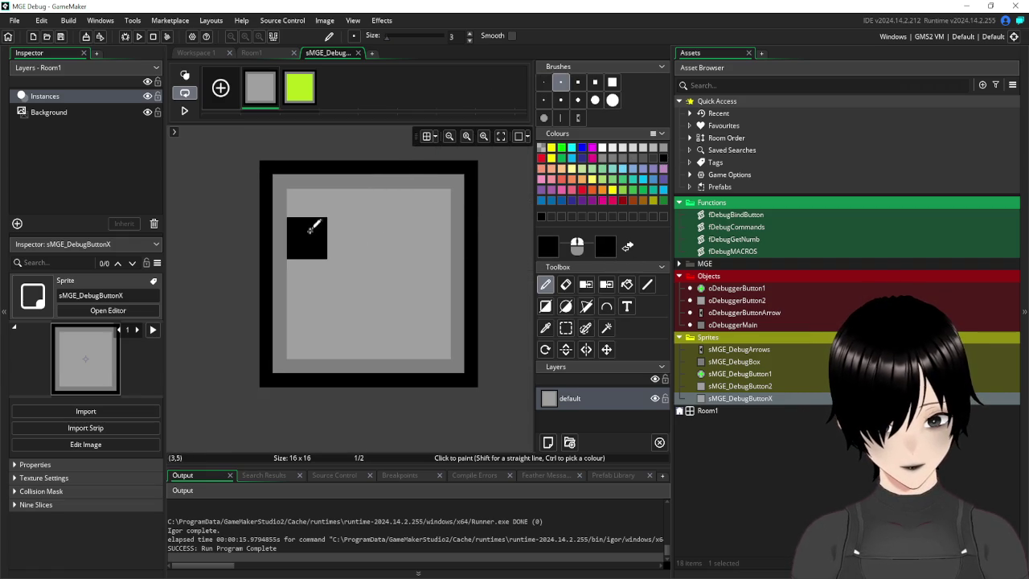
pyautogui.click(544, 83)
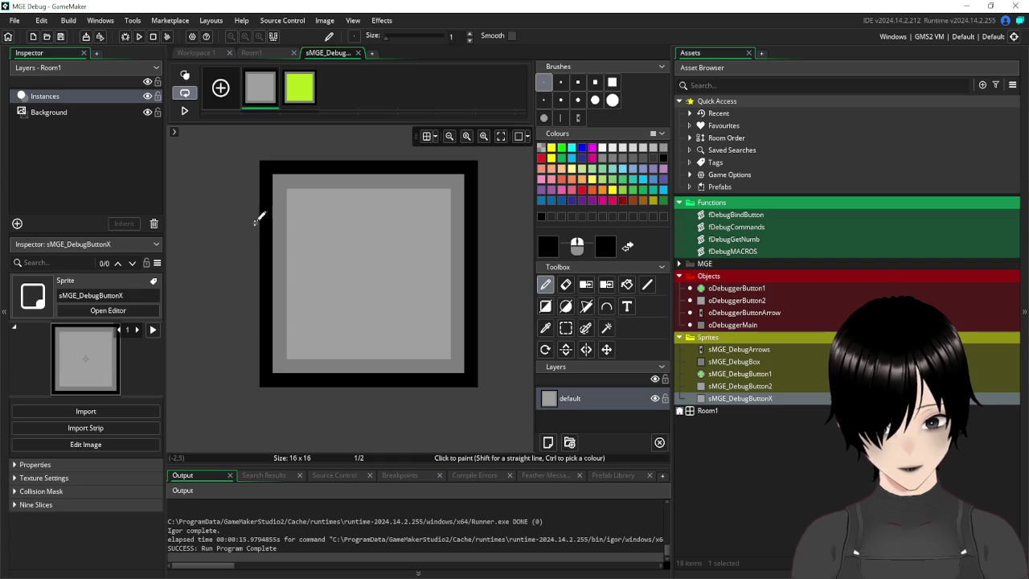
pyautogui.click(646, 288)
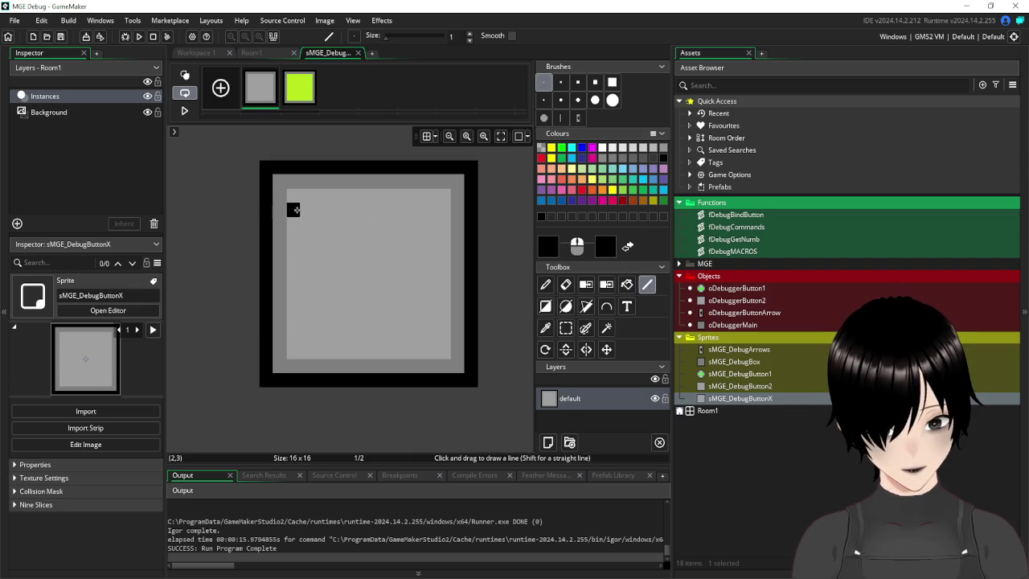
# - Draw both diagonals as a thick black X and save the sprite image
pyautogui.moveTo(307, 209)
pyautogui.mouseDown()
pyautogui.moveTo(442, 350)
pyautogui.moveTo(429, 339)
pyautogui.mouseUp()
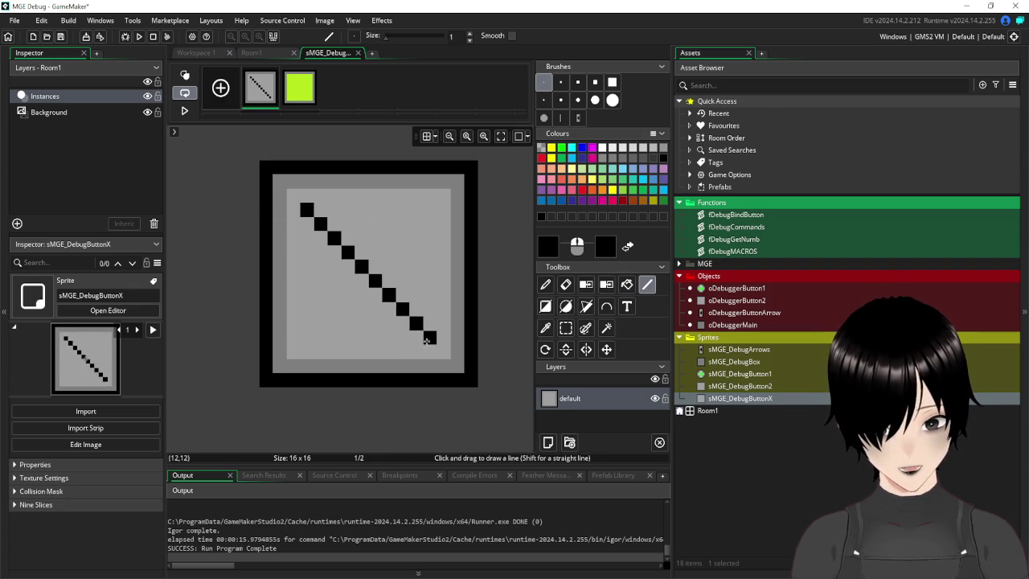
pyautogui.moveTo(430, 210)
pyautogui.mouseDown()
pyautogui.moveTo(297, 340)
pyautogui.moveTo(308, 316)
pyautogui.moveTo(415, 222)
pyautogui.moveTo(418, 202)
pyautogui.moveTo(430, 226)
pyautogui.moveTo(319, 342)
pyautogui.mouseUp()
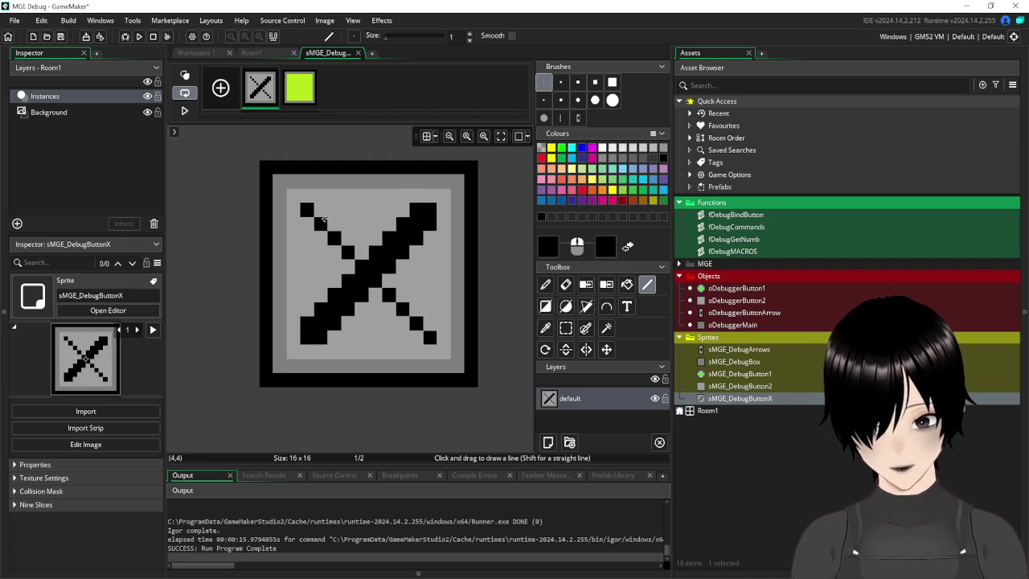
pyautogui.moveTo(324, 209)
pyautogui.mouseDown()
pyautogui.moveTo(434, 320)
pyautogui.moveTo(308, 228)
pyautogui.mouseUp()
pyautogui.click(61, 37)
pyautogui.click(197, 53)
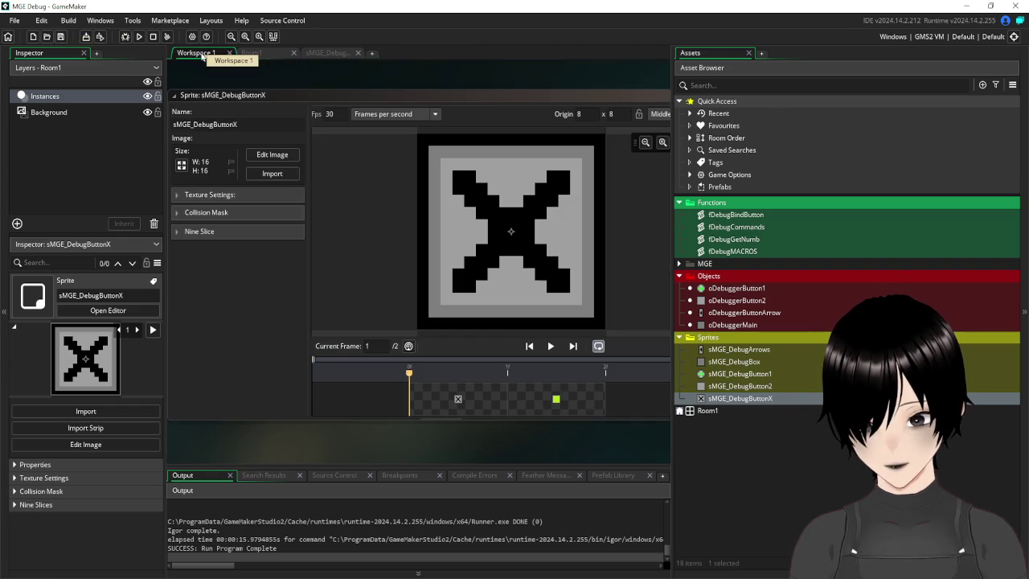
# - Close the sprite's image editor, move the sprite window aside, and return to Workspace 1
pyautogui.click(358, 53)
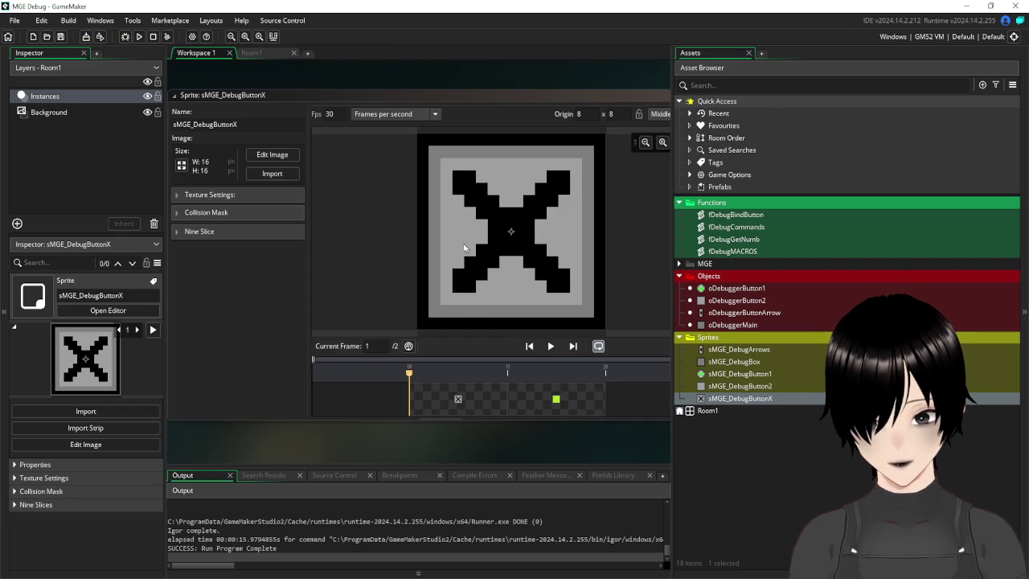
pyautogui.scroll(5, 422, 112)
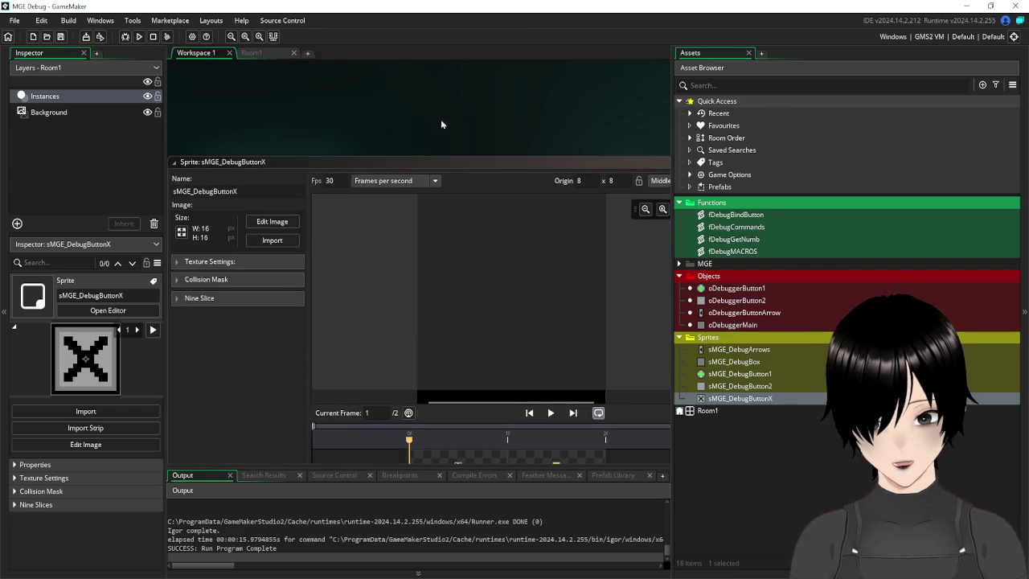
pyautogui.moveTo(571, 296); pyautogui.dragTo(384, 287)
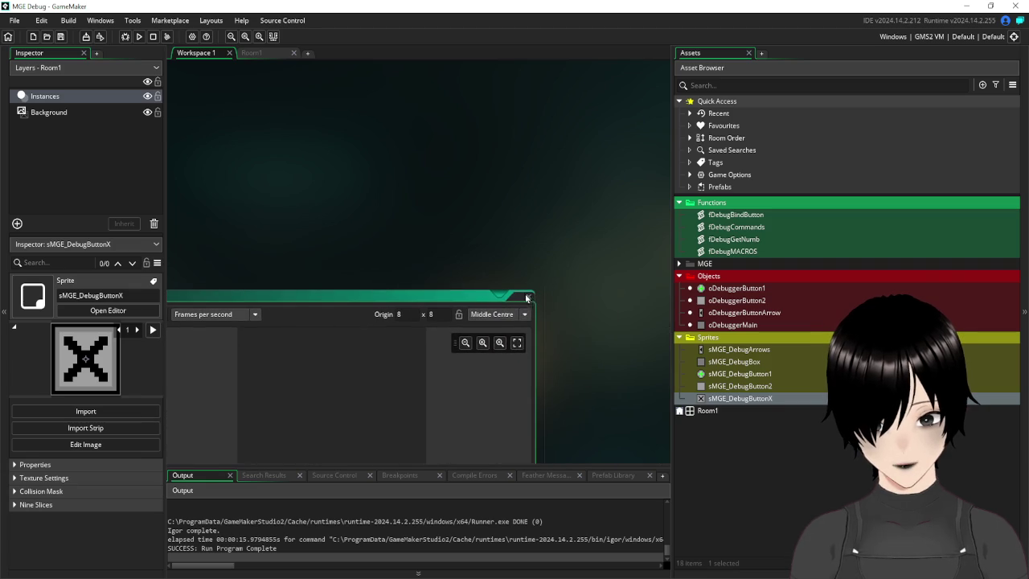
pyautogui.click(252, 52)
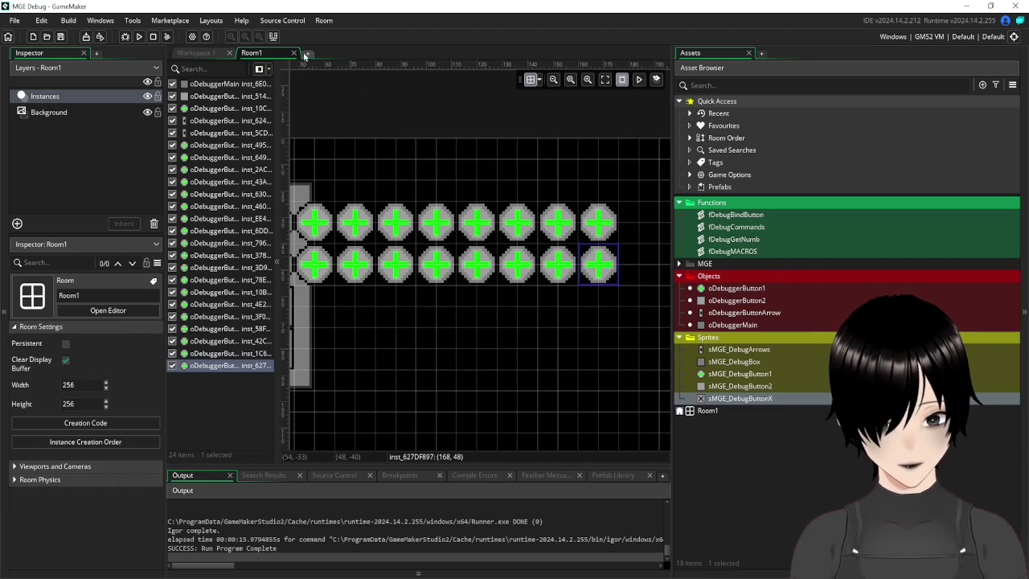
pyautogui.click(202, 53)
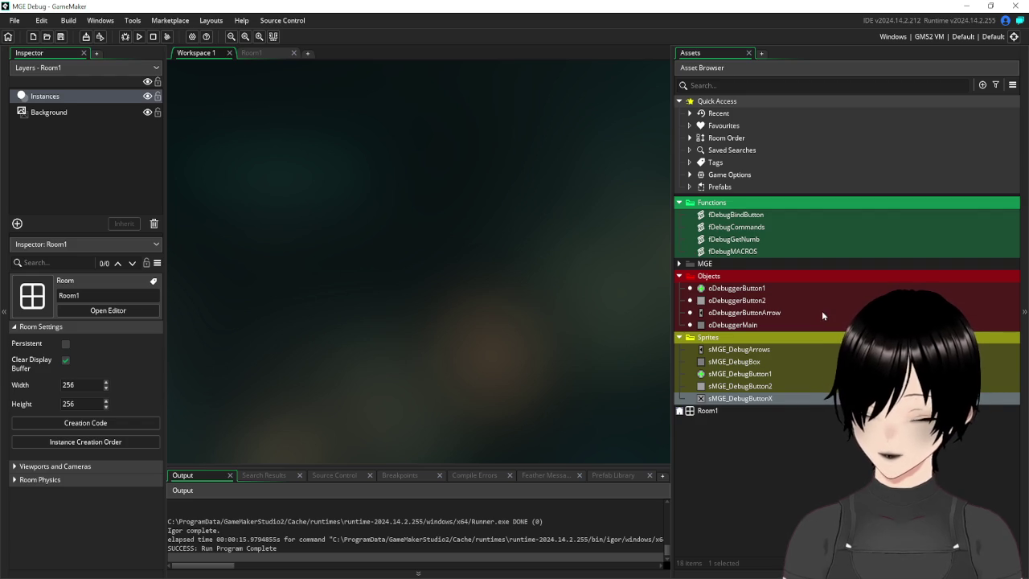
# - In oDebuggerMain's Draw event, copy line 7 and paste it onto line 8
pyautogui.doubleClick(758, 324)
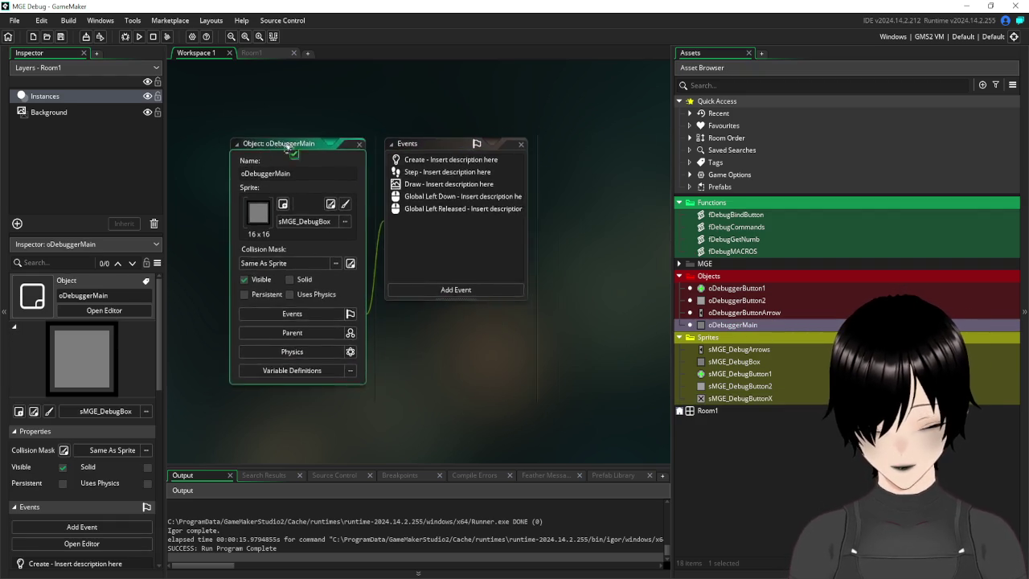
pyautogui.click(370, 195)
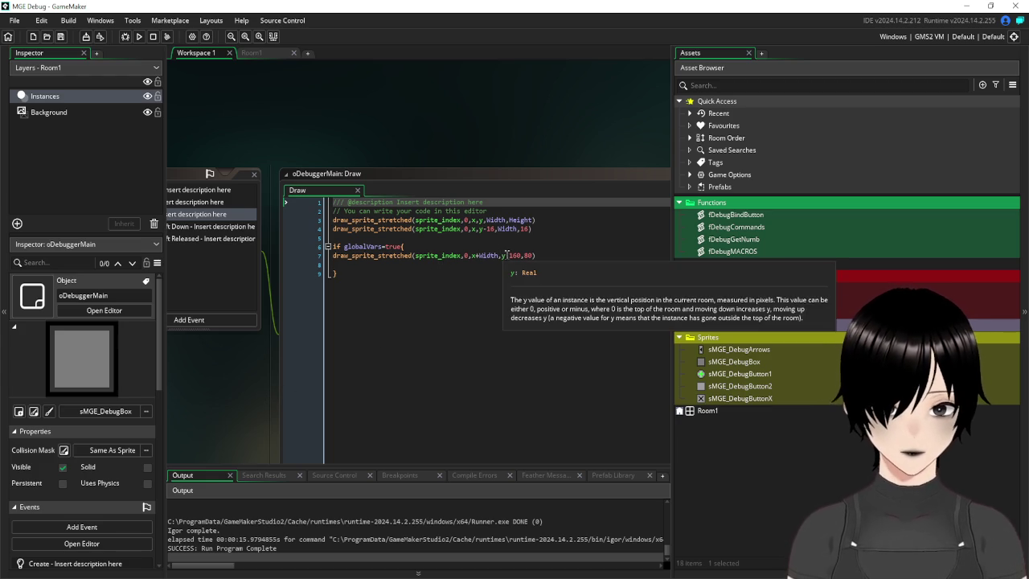
pyautogui.click(304, 267)
pyautogui.click(315, 256)
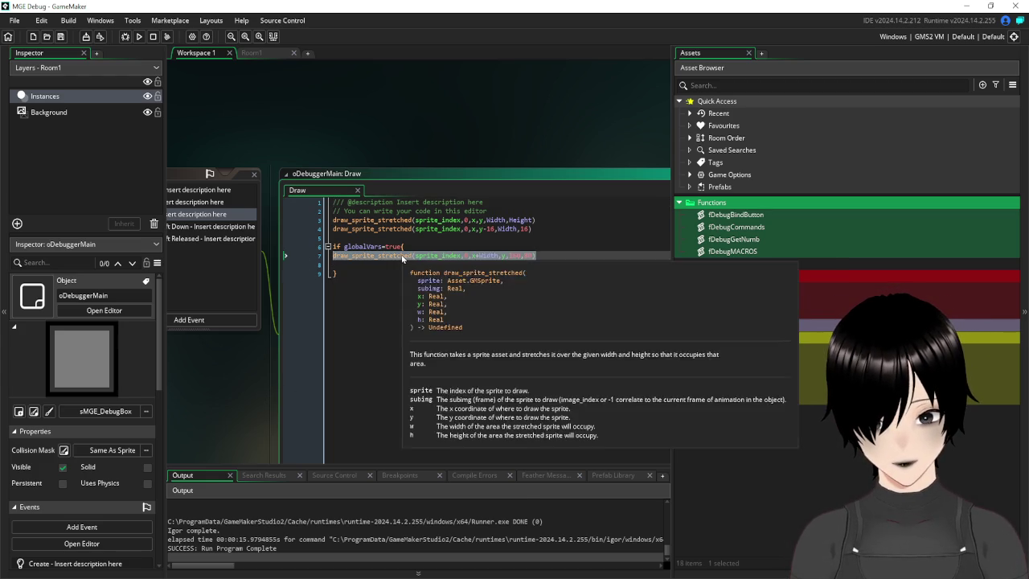
pyautogui.rightClick(402, 255)
pyautogui.click(442, 275)
pyautogui.click(356, 267)
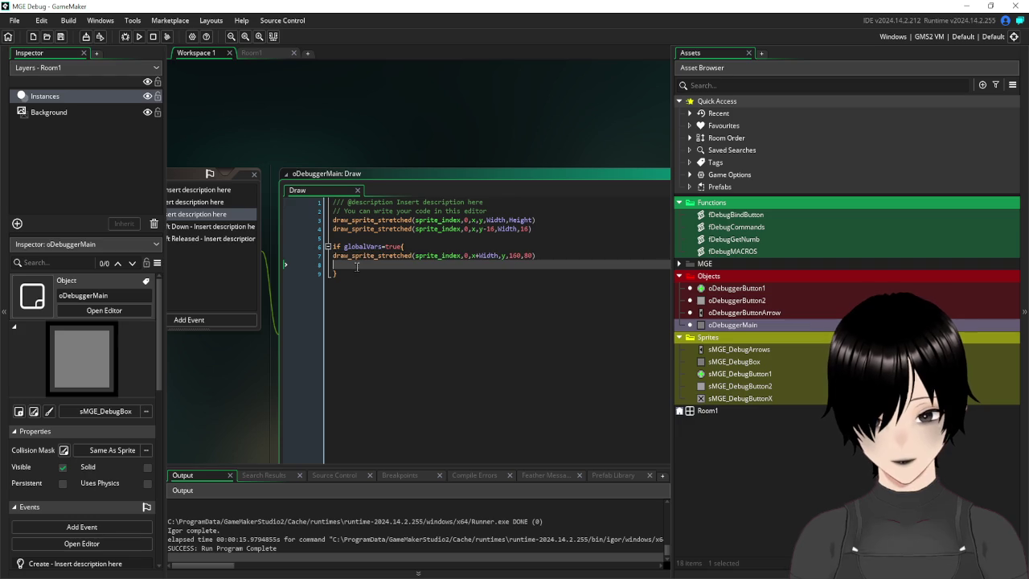
pyautogui.hotkey('ctrl', 'v')
# - Turn the pasted line into a plain draw_sprite call without size or sprite_index arguments
pyautogui.moveTo(411, 263)
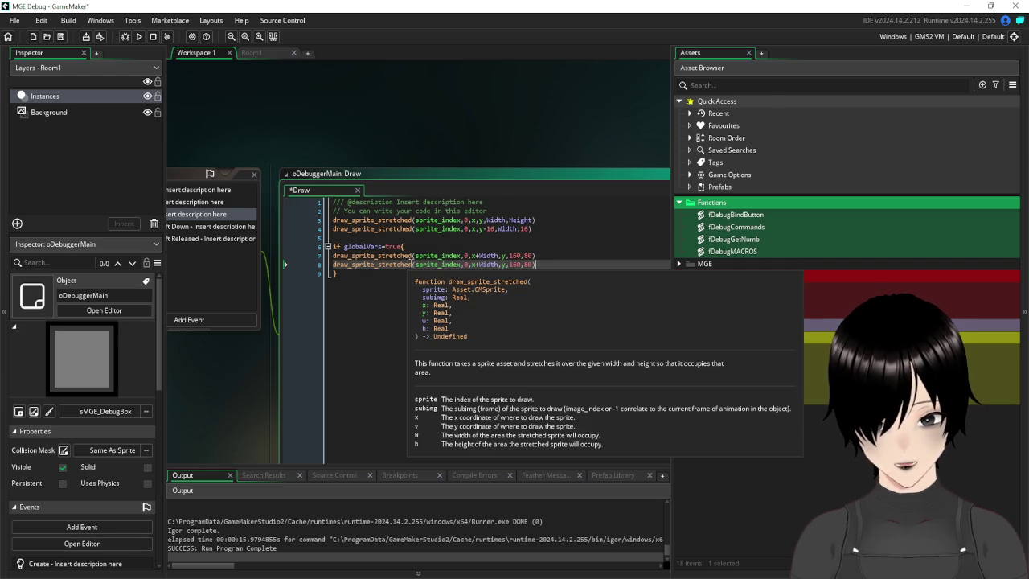
pyautogui.moveTo(412, 263); pyautogui.dragTo(375, 265)
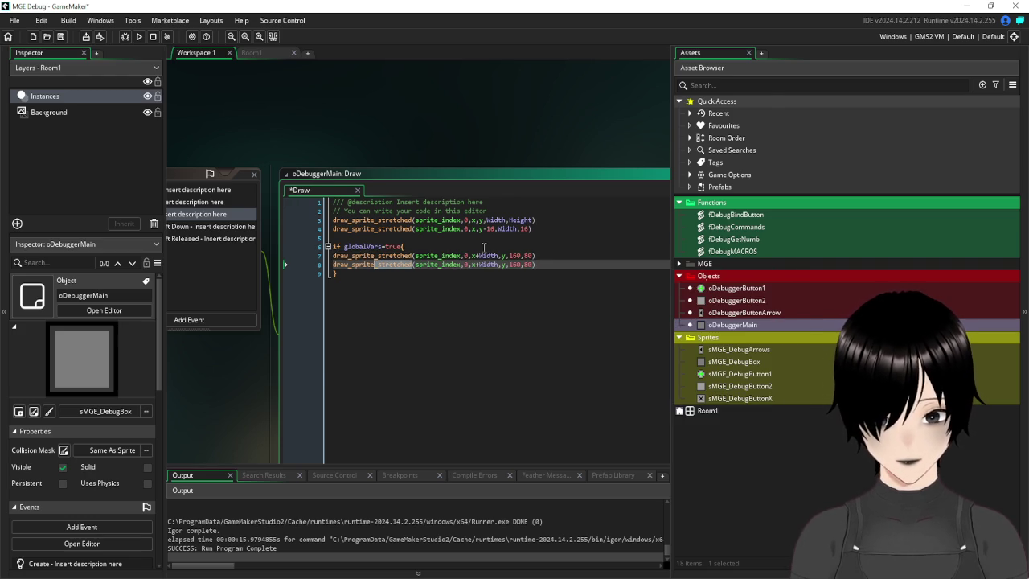
pyautogui.press('BackSpace')
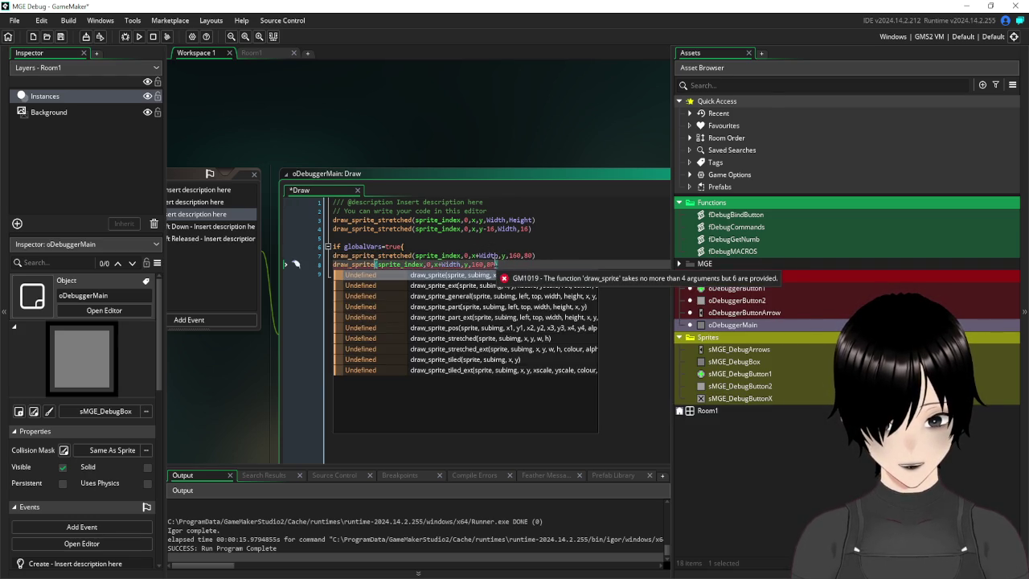
pyautogui.press('Escape')
pyautogui.press('BackSpace')
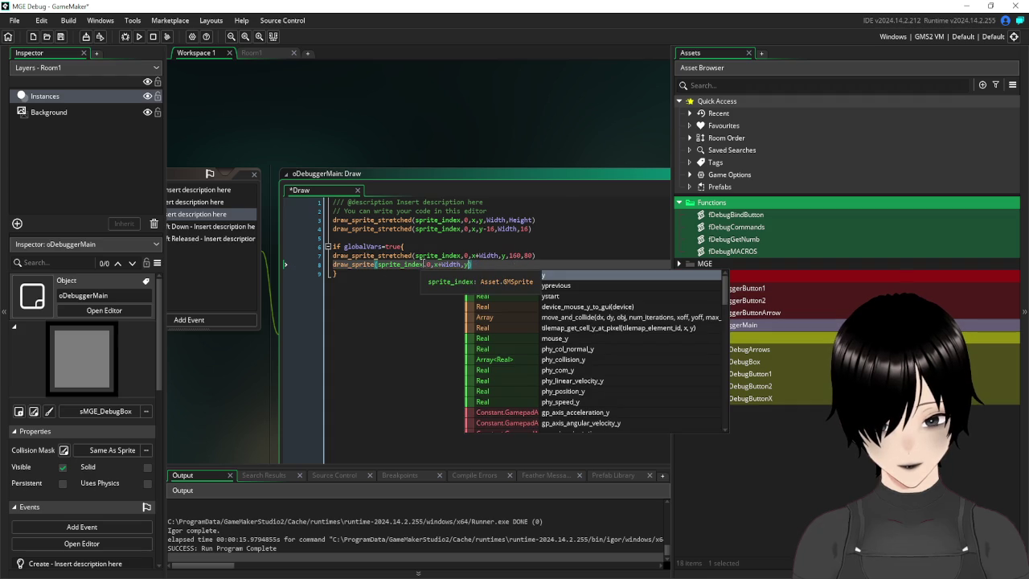
pyautogui.write(')')
pyautogui.press('Left')
pyautogui.press('Left')
pyautogui.press('Left')
pyautogui.press('BackSpace')
pyautogui.press('BackSpace')
pyautogui.press('BackSpace')
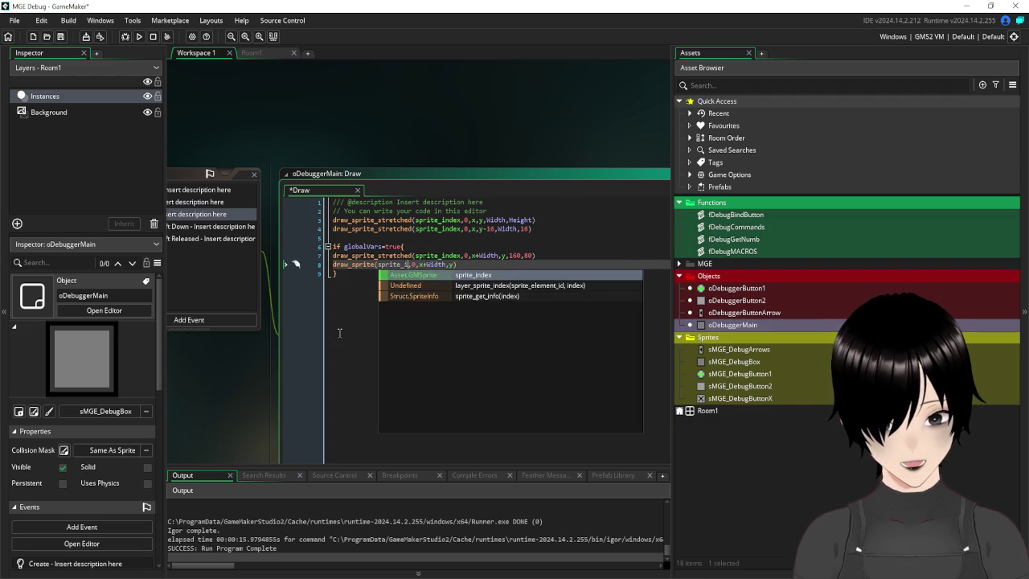
pyautogui.press('BackSpace')
pyautogui.press('BackSpace')
pyautogui.press('BackSpace')
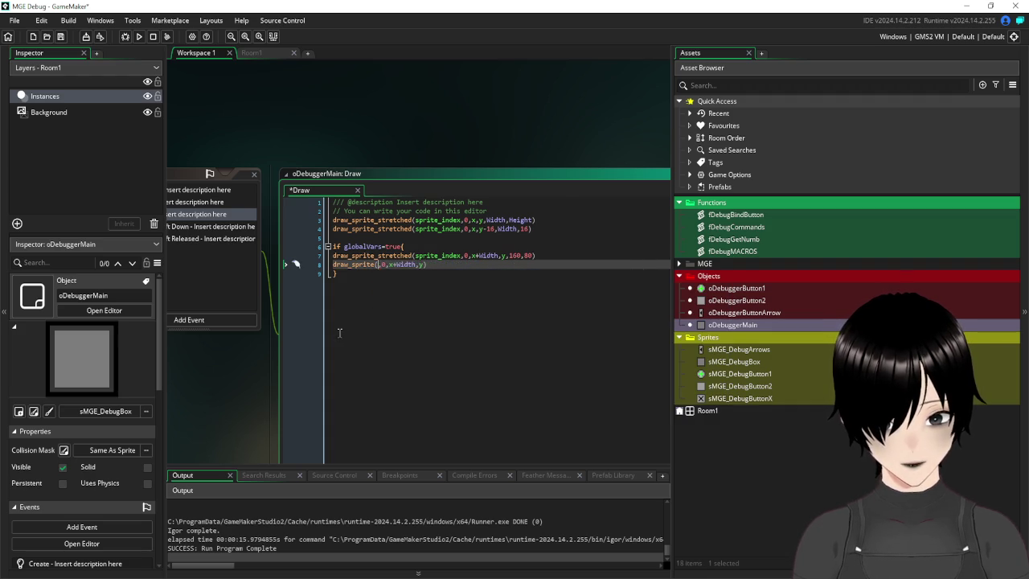
# - Draw sMGE_DebugButtonX at x+Width+160,y, then save and run the game
pyautogui.write('s')
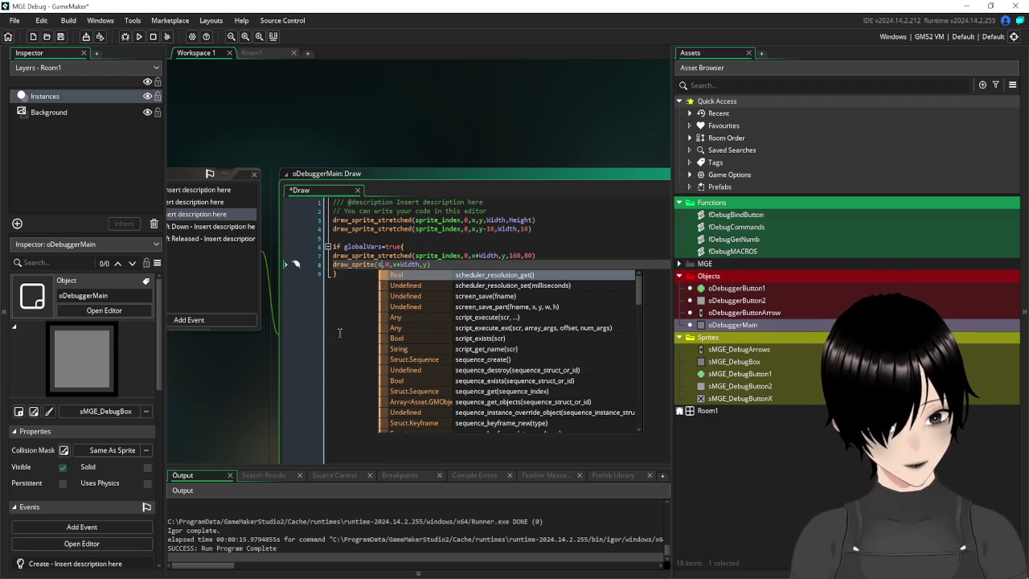
pyautogui.write('MGE')
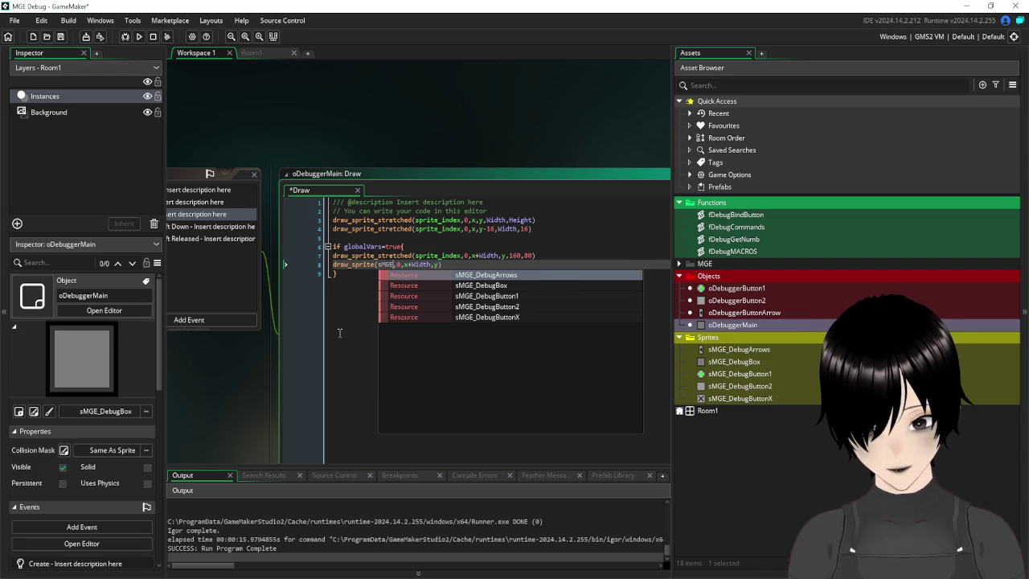
pyautogui.click(516, 317)
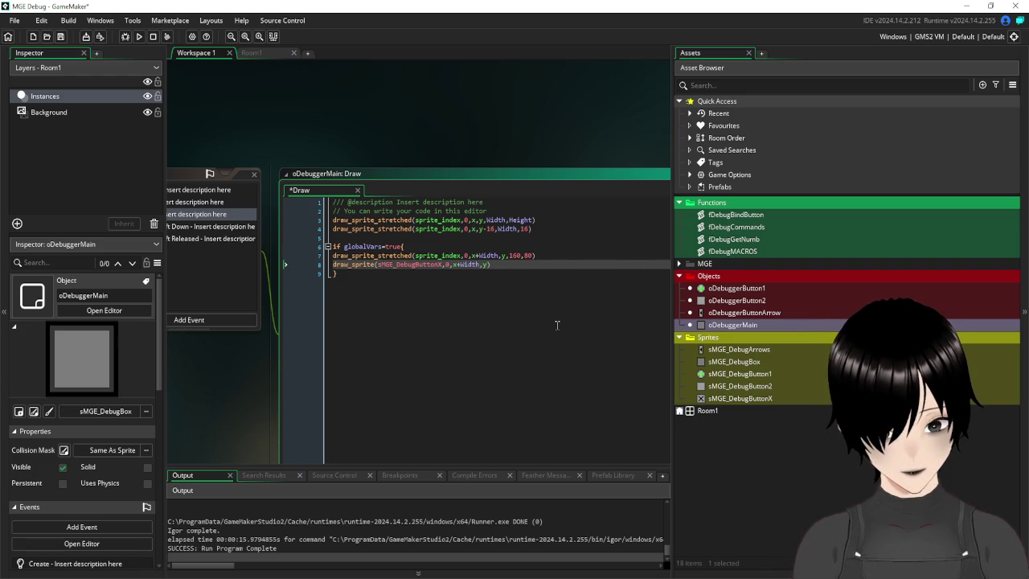
pyautogui.write('+')
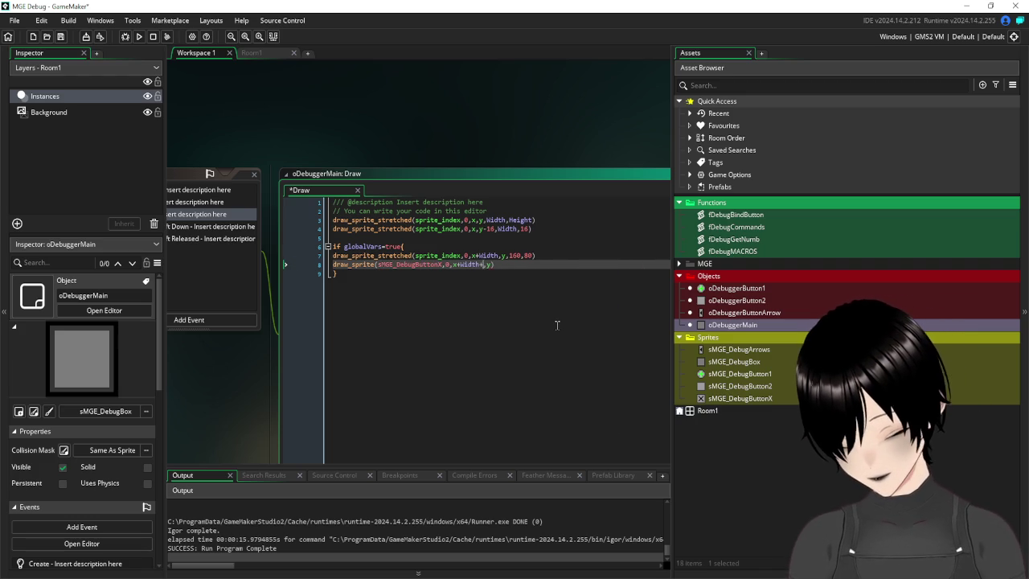
pyautogui.write('180')
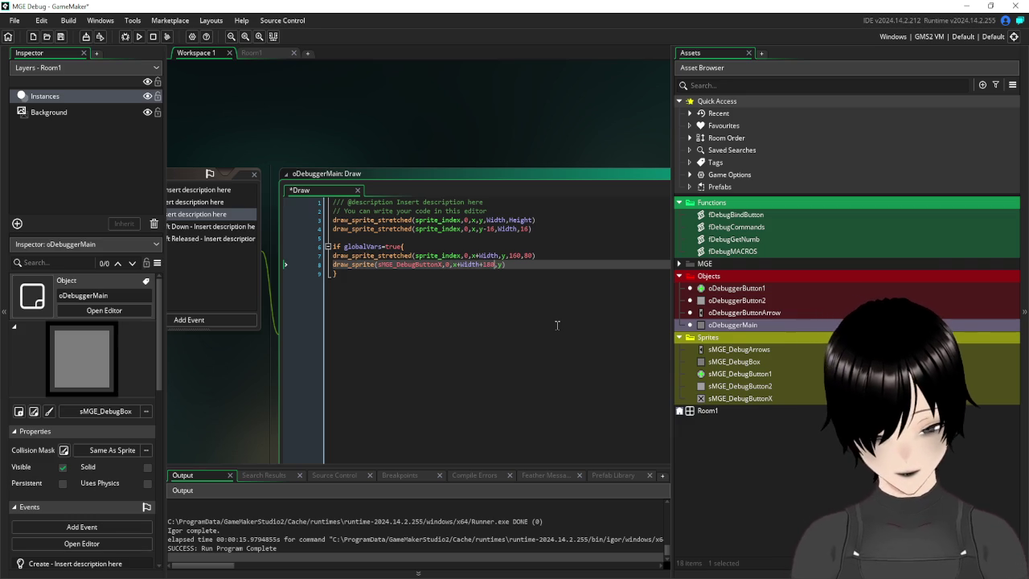
pyautogui.press('BackSpace')
pyautogui.press('BackSpace')
pyautogui.write('6')
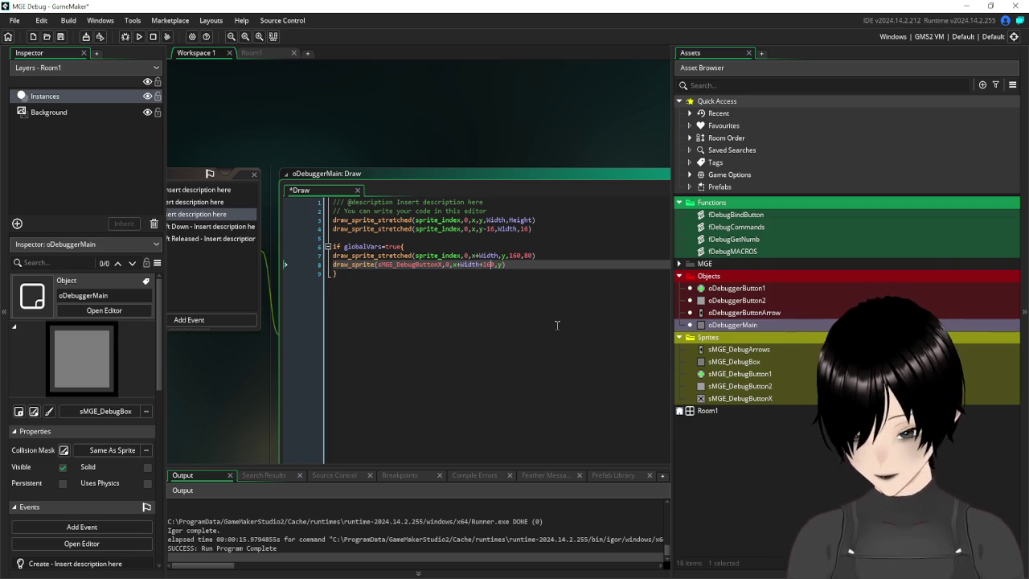
pyautogui.write('0')
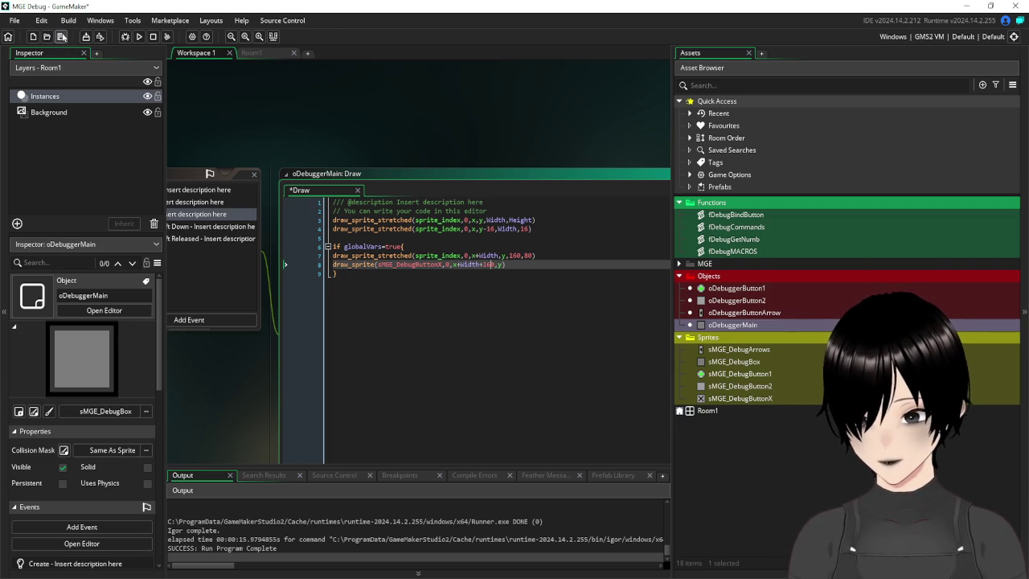
pyautogui.click(139, 37)
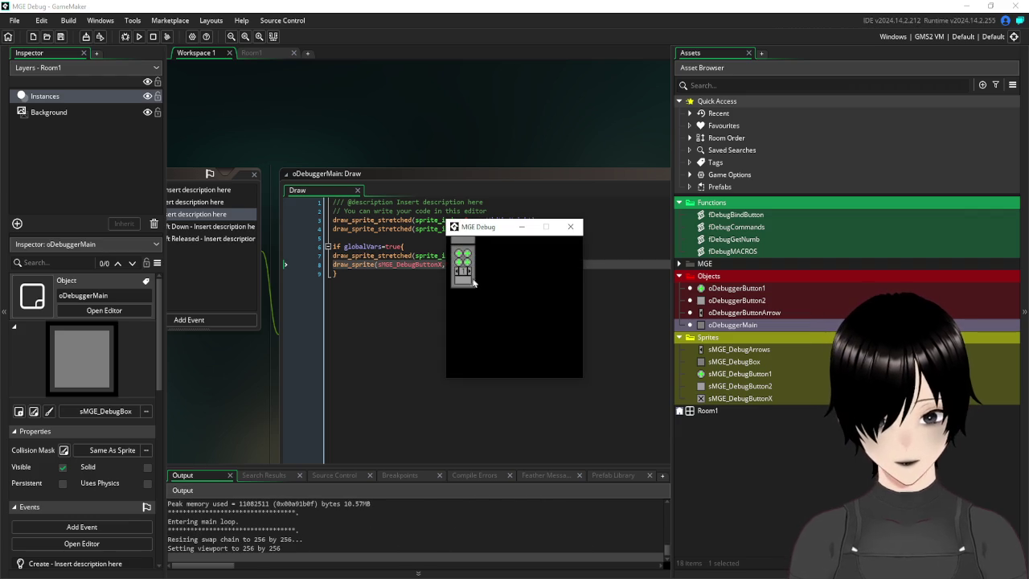
# - Toggle the bottom debug button in-game to confirm the X on the side panel, then close the game
pyautogui.click(462, 284)
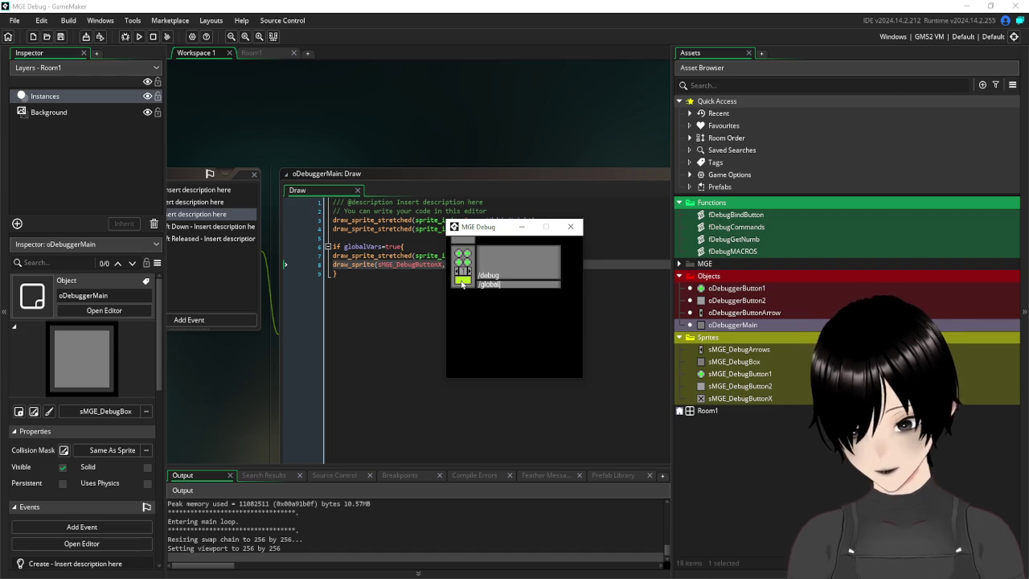
pyautogui.click(462, 284)
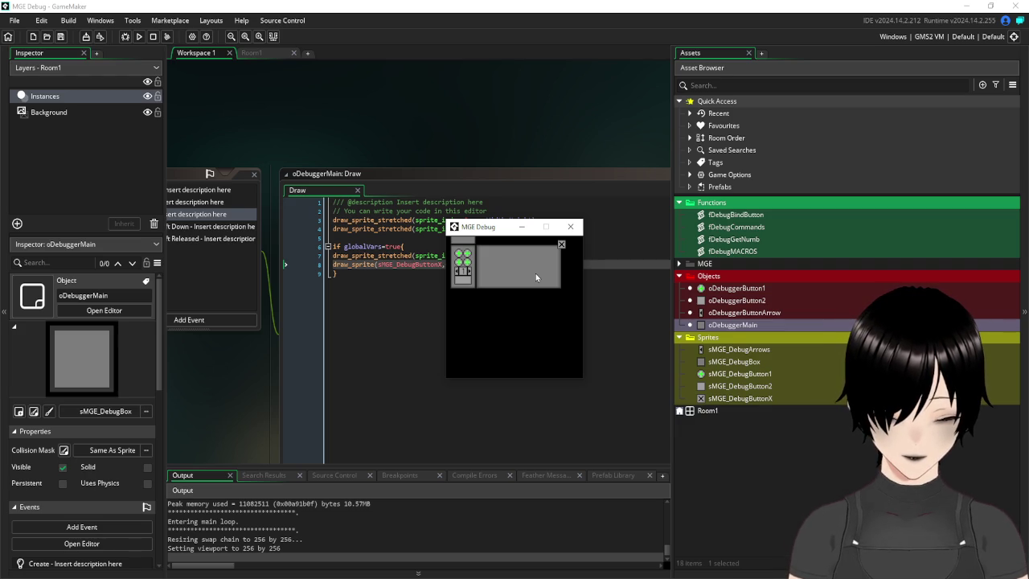
pyautogui.click(572, 228)
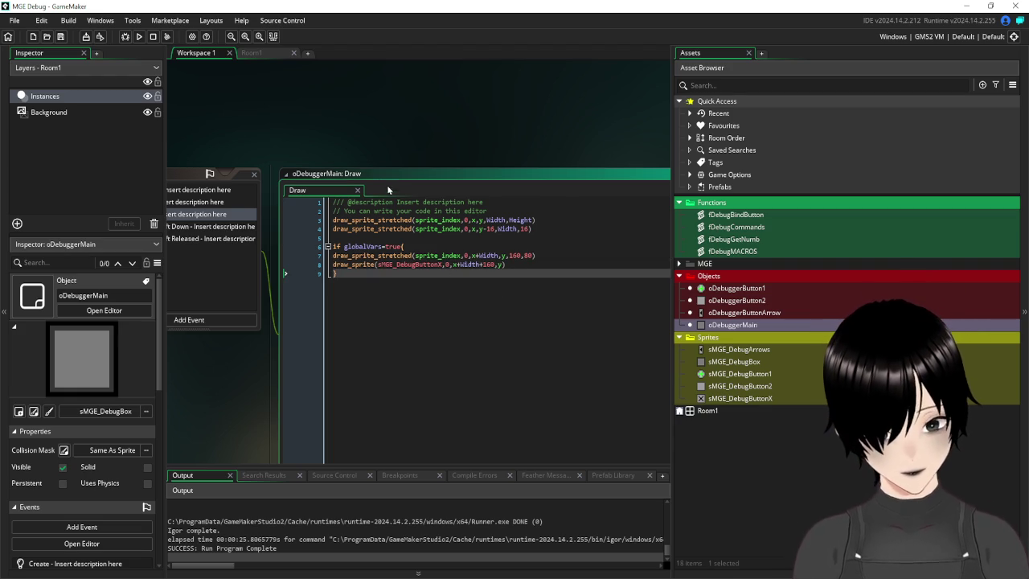
pyautogui.moveTo(317, 147)
pyautogui.mouseDown()
pyautogui.moveTo(476, 99)
pyautogui.moveTo(522, 106)
pyautogui.moveTo(429, 102)
pyautogui.moveTo(338, 118)
pyautogui.moveTo(539, 102)
pyautogui.moveTo(347, 109)
pyautogui.mouseUp()
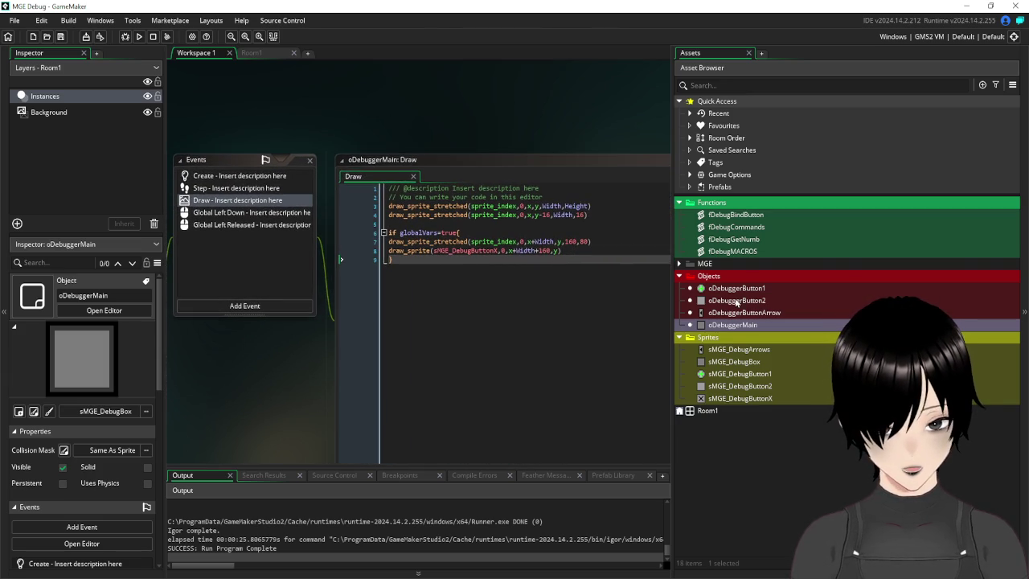
# - Duplicate oDebuggerButtonArrow and rename the copy to oDebuggerButtonX
pyautogui.rightClick(732, 302)
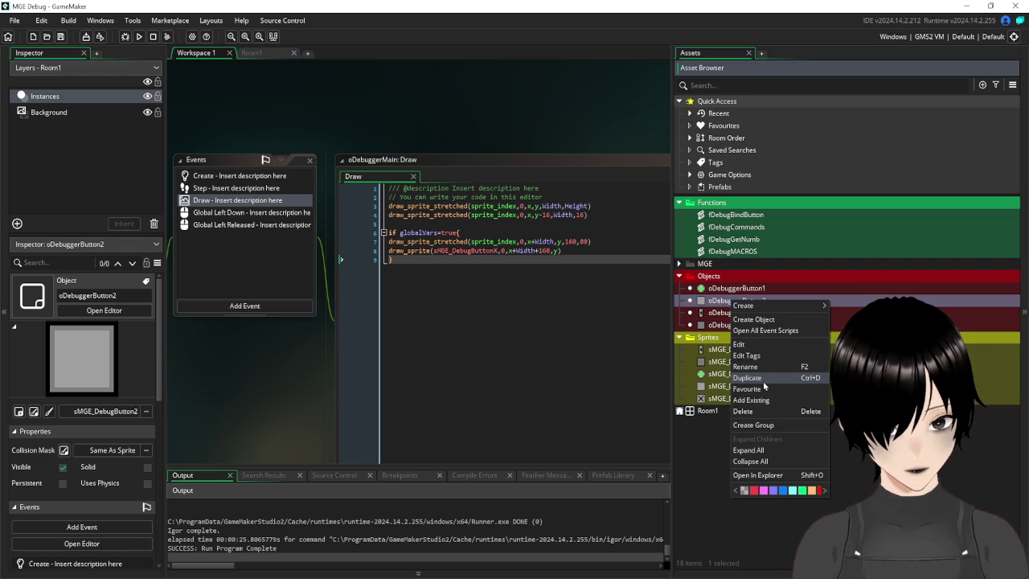
pyautogui.click(720, 314)
pyautogui.rightClick(719, 314)
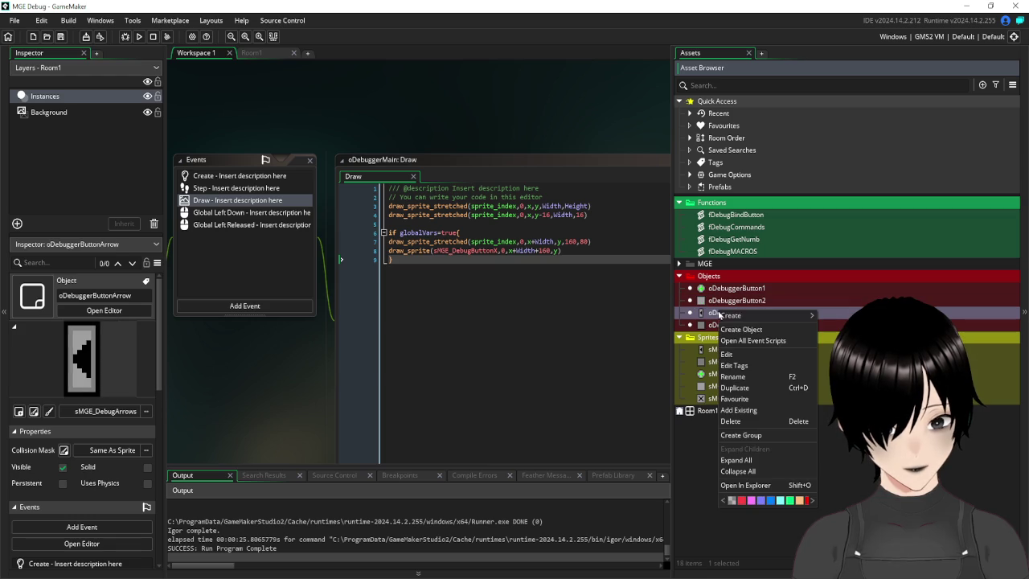
pyautogui.click(753, 389)
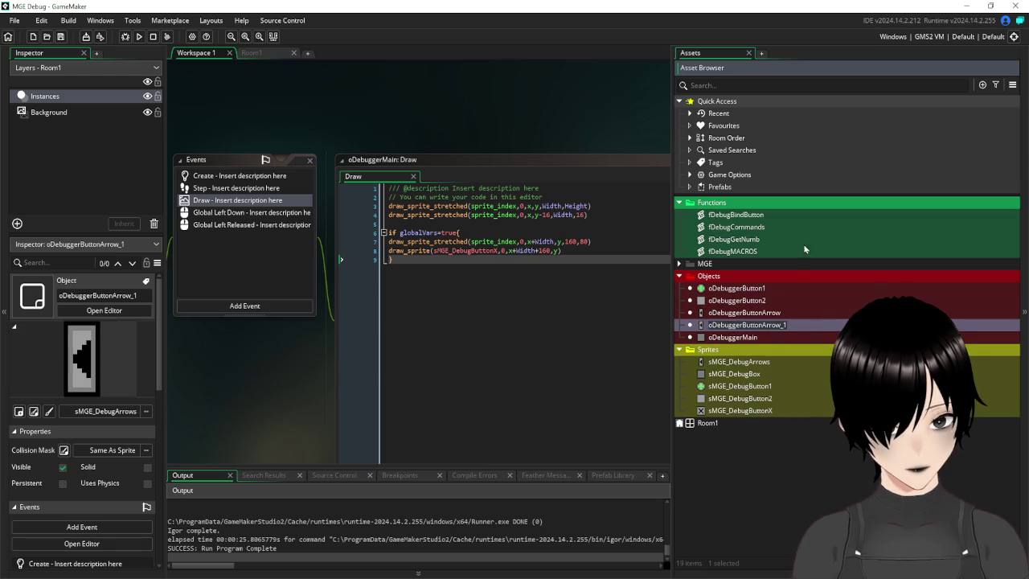
pyautogui.click(751, 325)
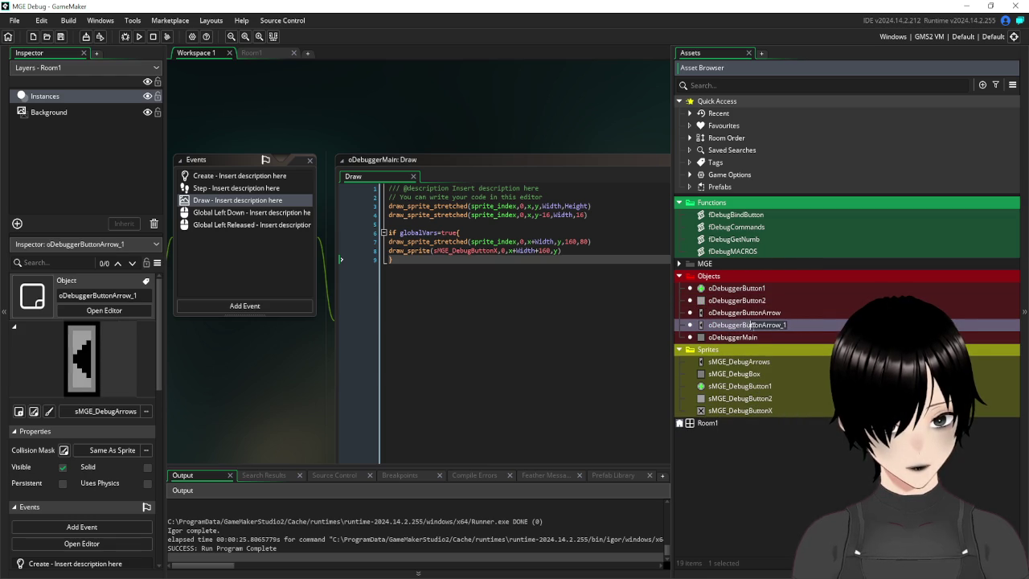
pyautogui.press('BackSpace')
pyautogui.press('BackSpace')
pyautogui.press('BackSpace')
pyautogui.write('X')
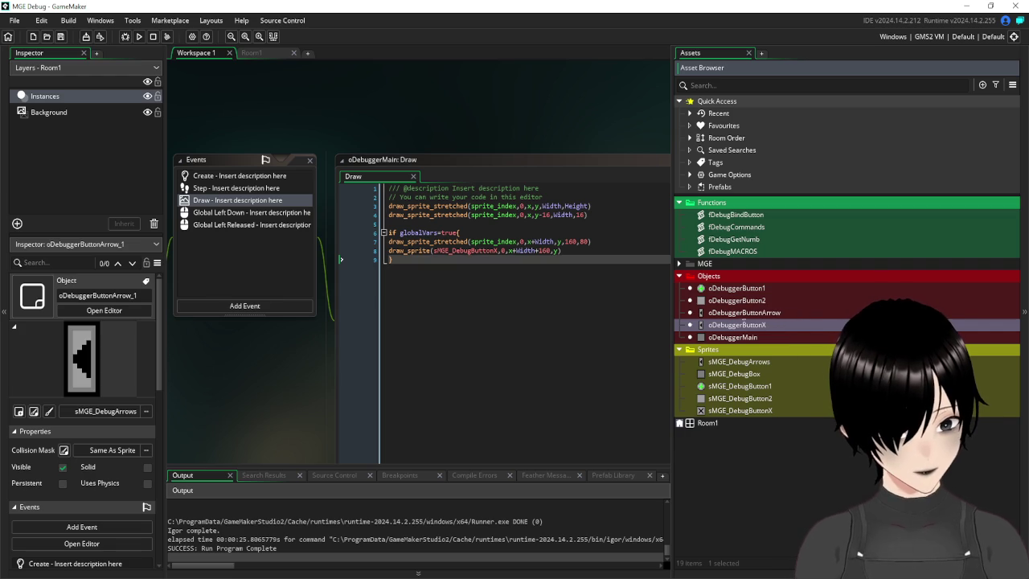
pyautogui.click(701, 328)
# - Set oDebuggerButtonX's sprite to sMGE_DebugButtonX
pyautogui.doubleClick(701, 327)
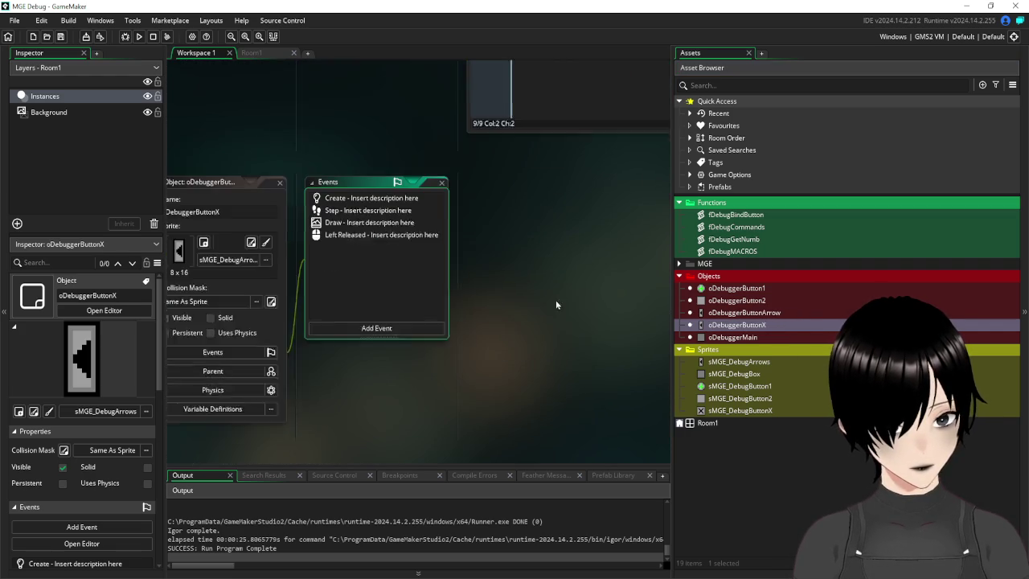
pyautogui.click(287, 219)
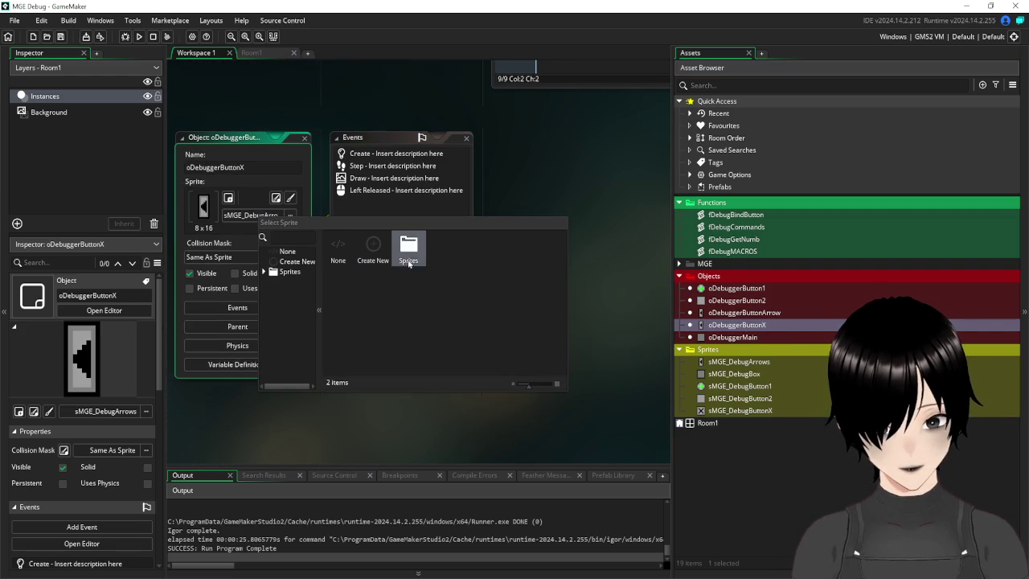
pyautogui.click(271, 262)
pyautogui.click(507, 284)
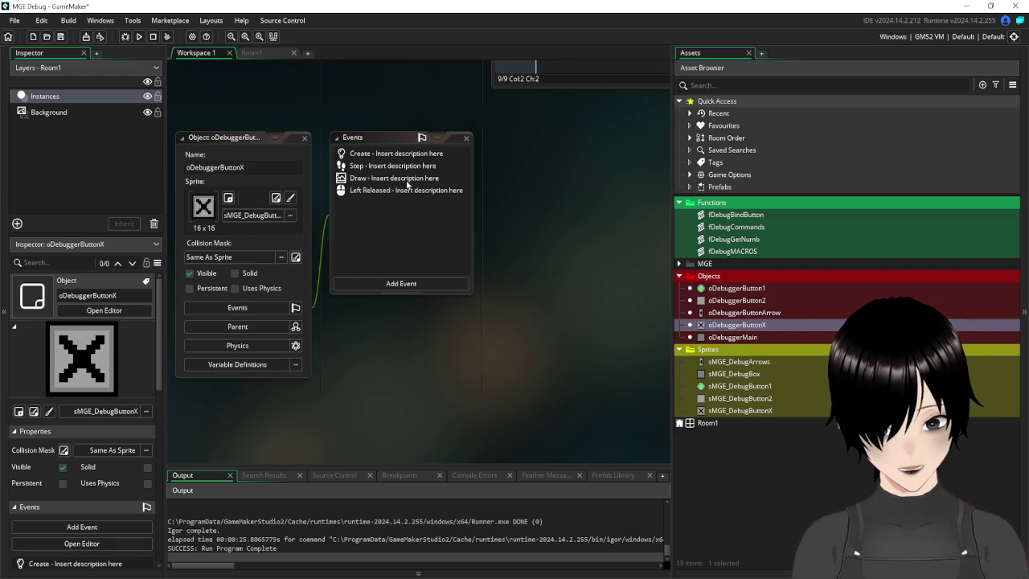
# - Remove the image_index block from oDebuggerButtonX's Draw event, leaving only draw_sprite_ext
pyautogui.doubleClick(366, 154)
pyautogui.moveTo(429, 101)
pyautogui.mouseDown()
pyautogui.moveTo(336, 132)
pyautogui.moveTo(364, 142)
pyautogui.mouseUp()
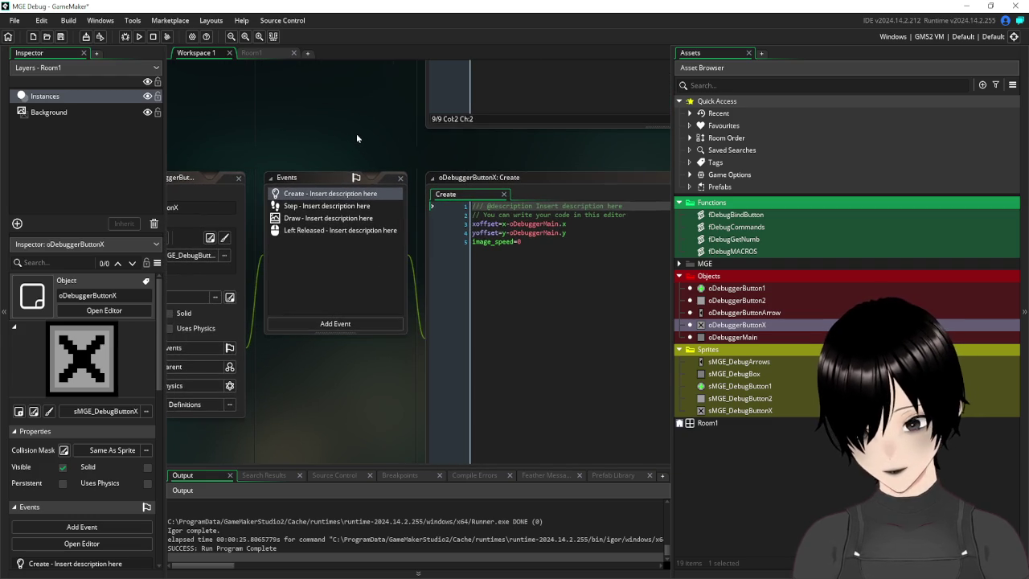
pyautogui.click(328, 209)
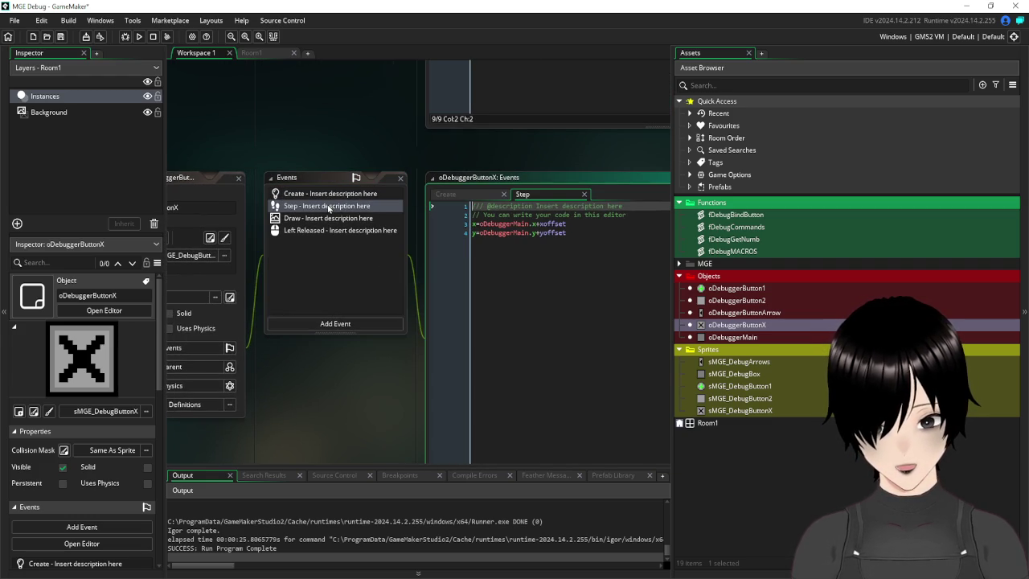
pyautogui.click(334, 218)
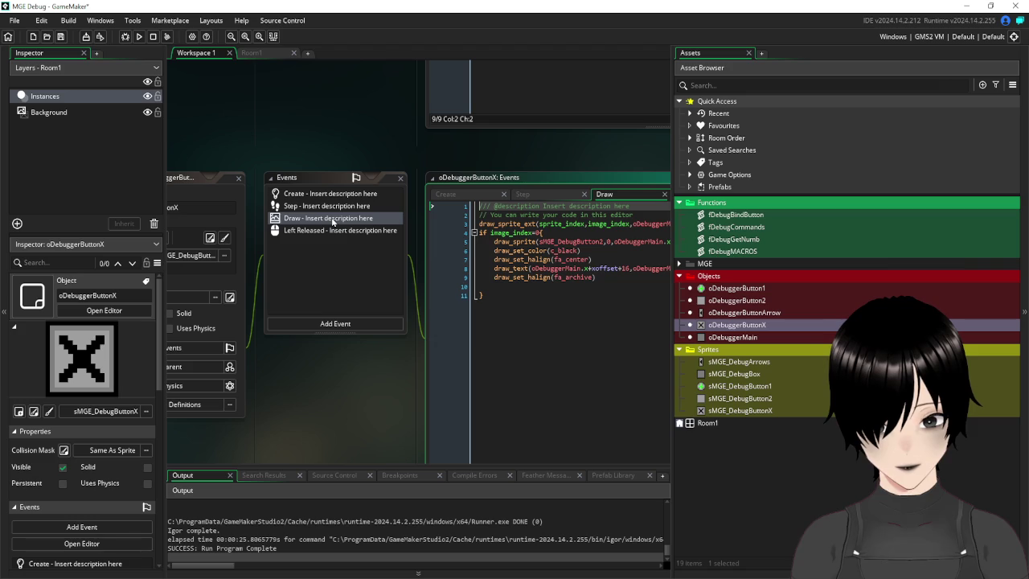
pyautogui.moveTo(532, 298); pyautogui.dragTo(478, 233)
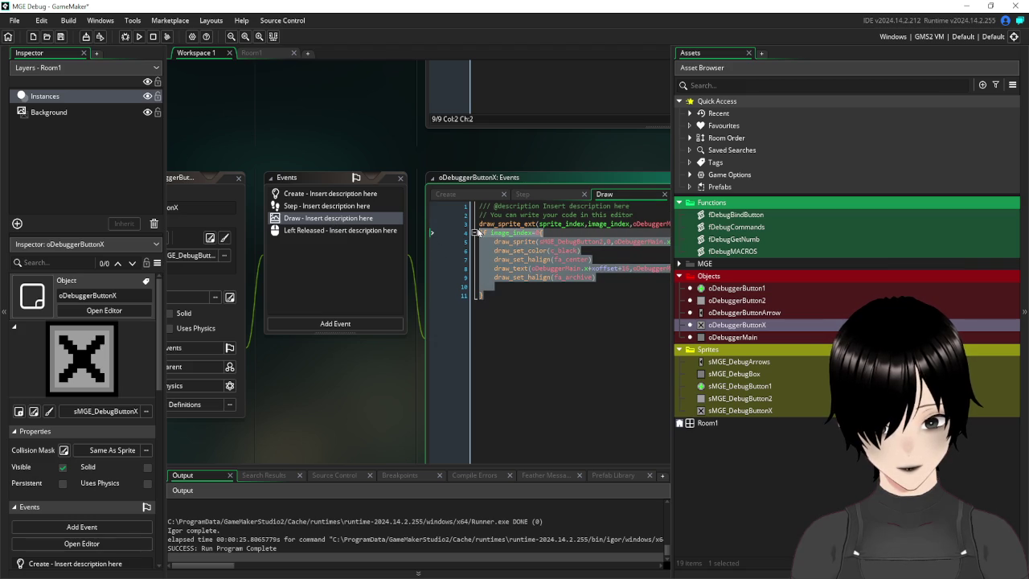
pyautogui.press('BackSpace')
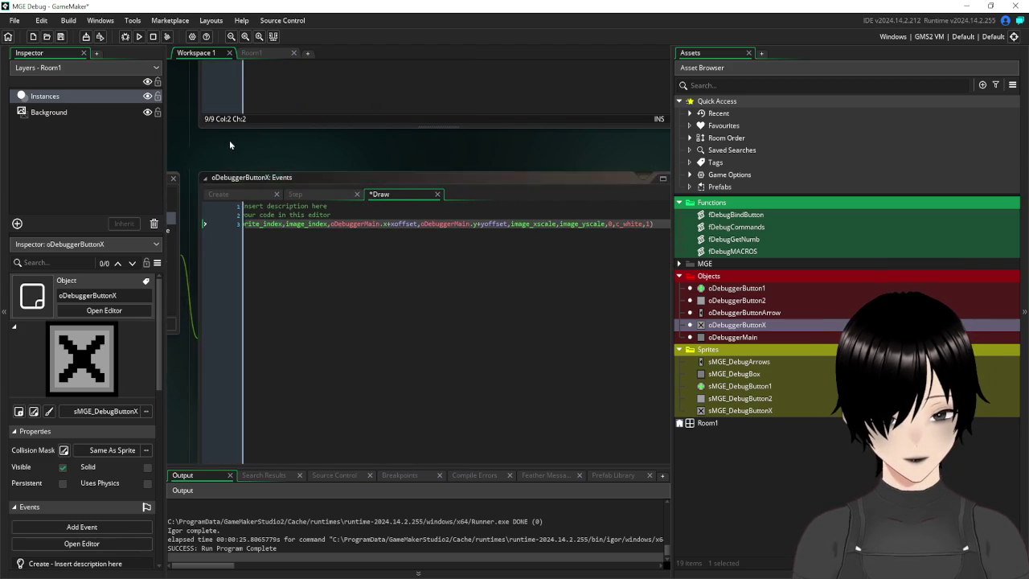
# - Delete all the old code in oDebuggerButtonX's Left Released event
pyautogui.moveTo(229, 140); pyautogui.dragTo(430, 134)
pyautogui.click(327, 227)
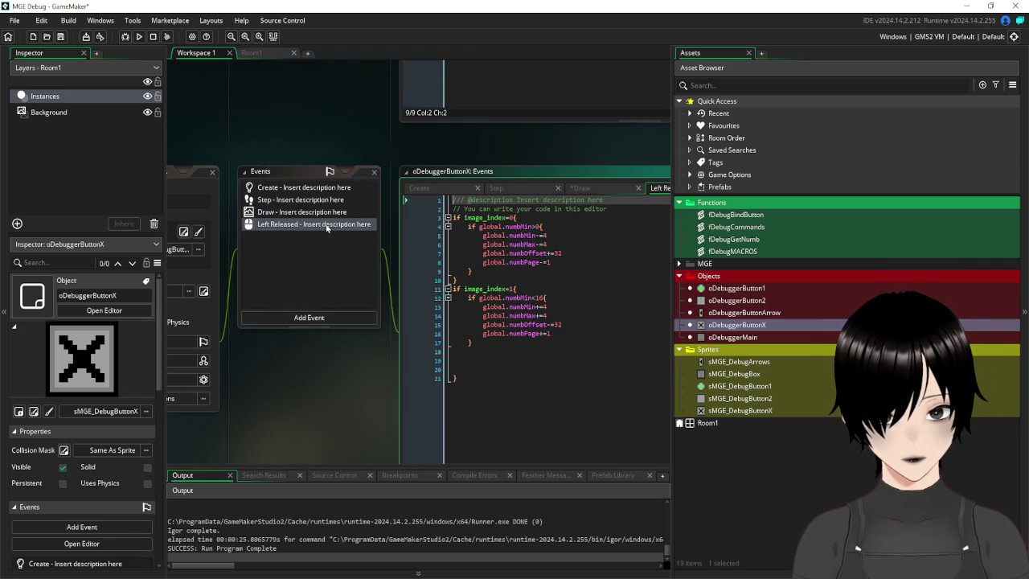
pyautogui.moveTo(487, 388); pyautogui.dragTo(446, 219)
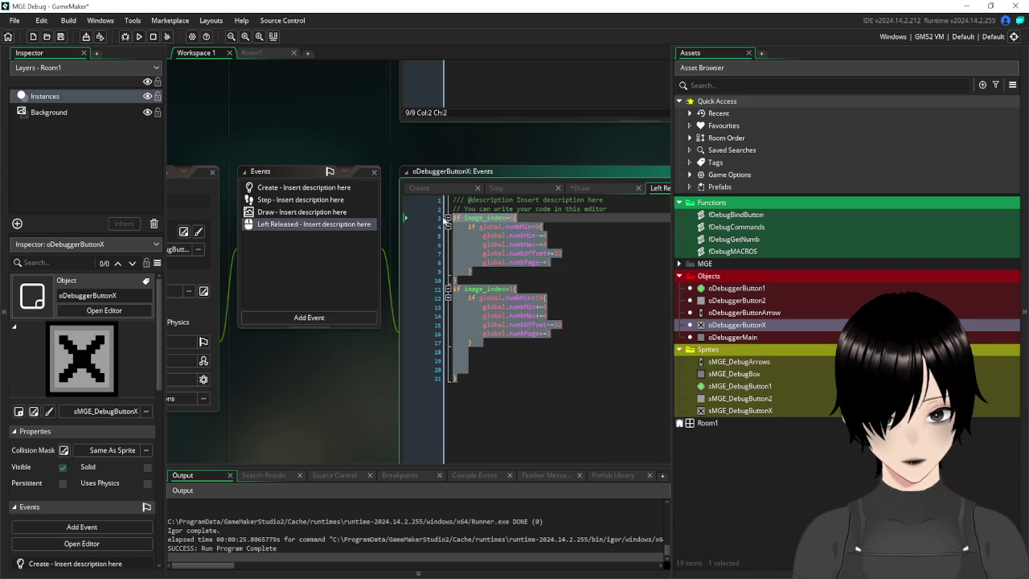
pyautogui.press('Delete')
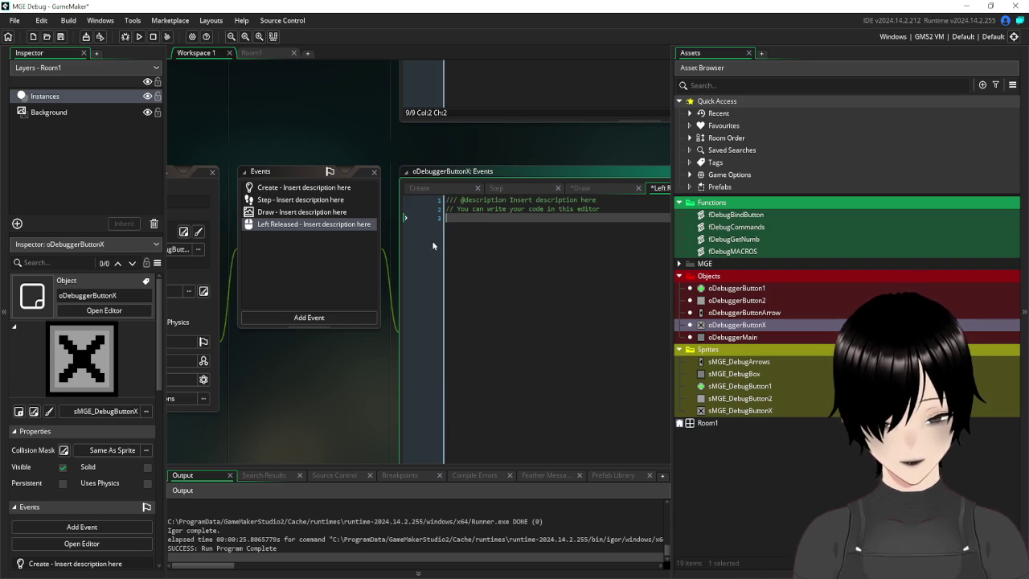
pyautogui.moveTo(234, 112)
pyautogui.mouseDown()
pyautogui.moveTo(320, 114)
pyautogui.moveTo(303, 142)
pyautogui.moveTo(346, 135)
pyautogui.moveTo(294, 122)
pyautogui.mouseUp()
pyautogui.click(522, 229)
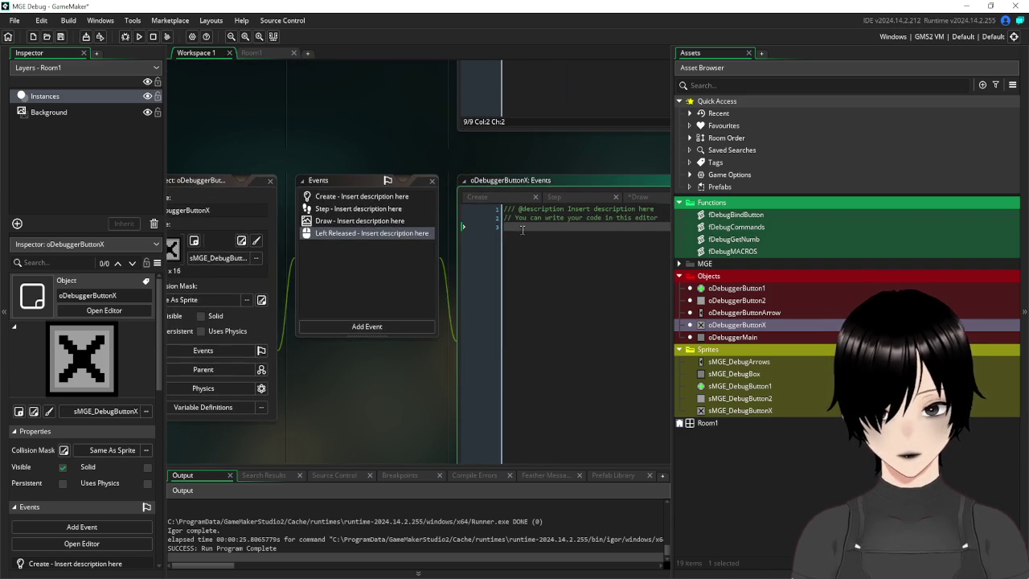
# - Type instance_destroy() in Left Released and insert an empty line above it
pyautogui.write('instance')
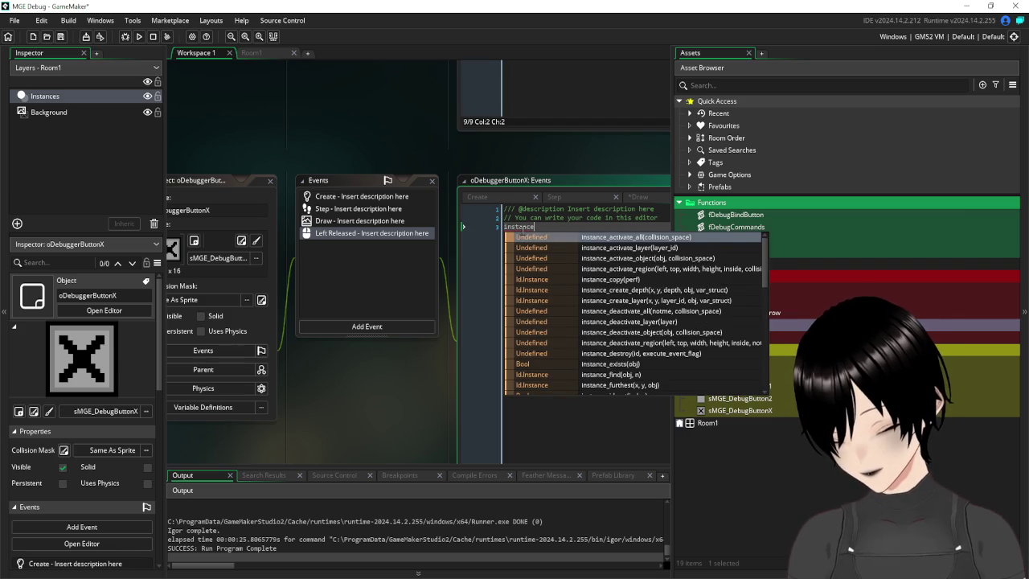
pyautogui.write('_destroy(')
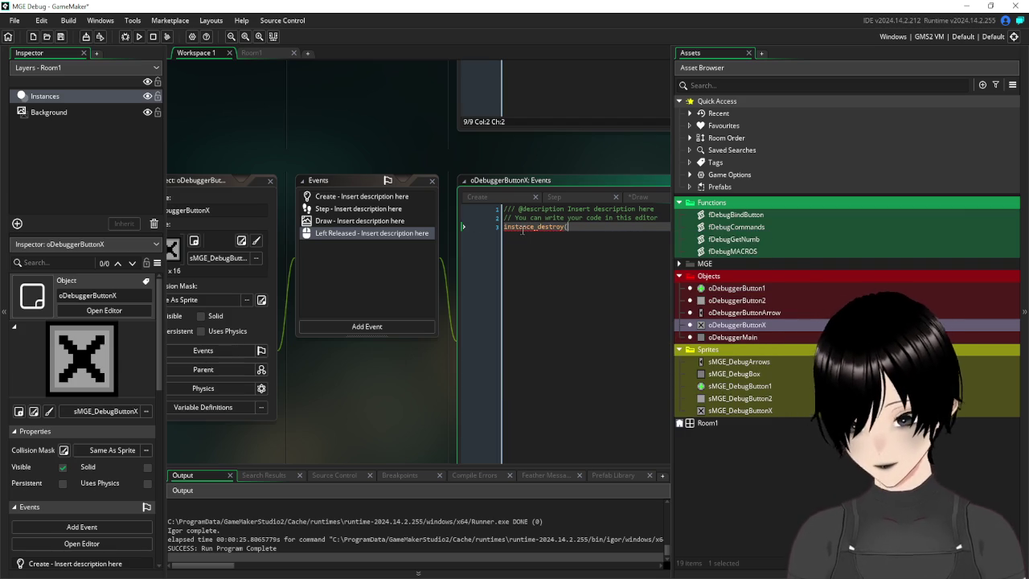
pyautogui.write(')')
pyautogui.press('Return')
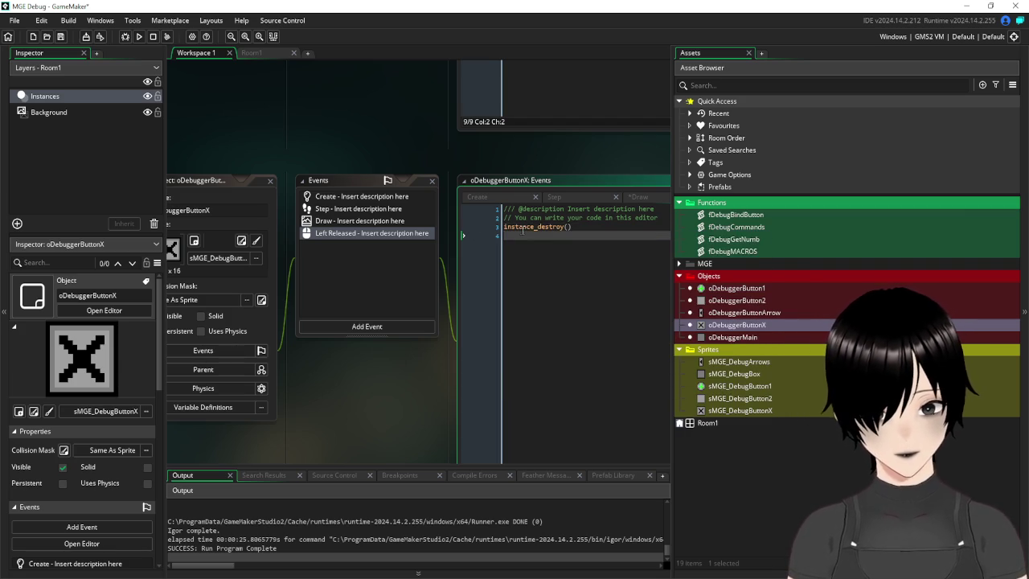
pyautogui.click(666, 217)
pyautogui.press('Return')
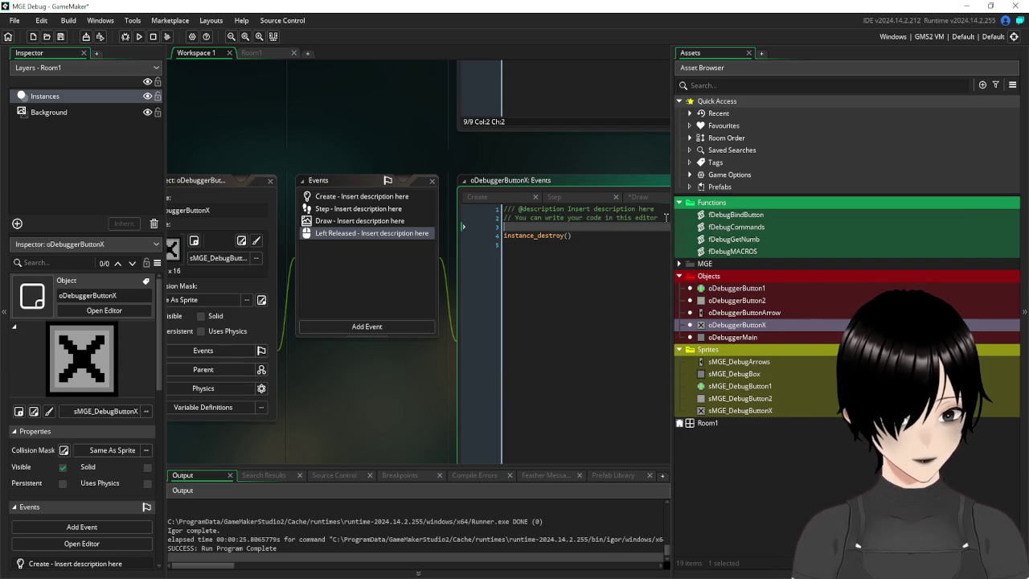
# - Add oDebuggerMain.globalVars=false above instance_destroy() and save the project
pyautogui.write('oDe')
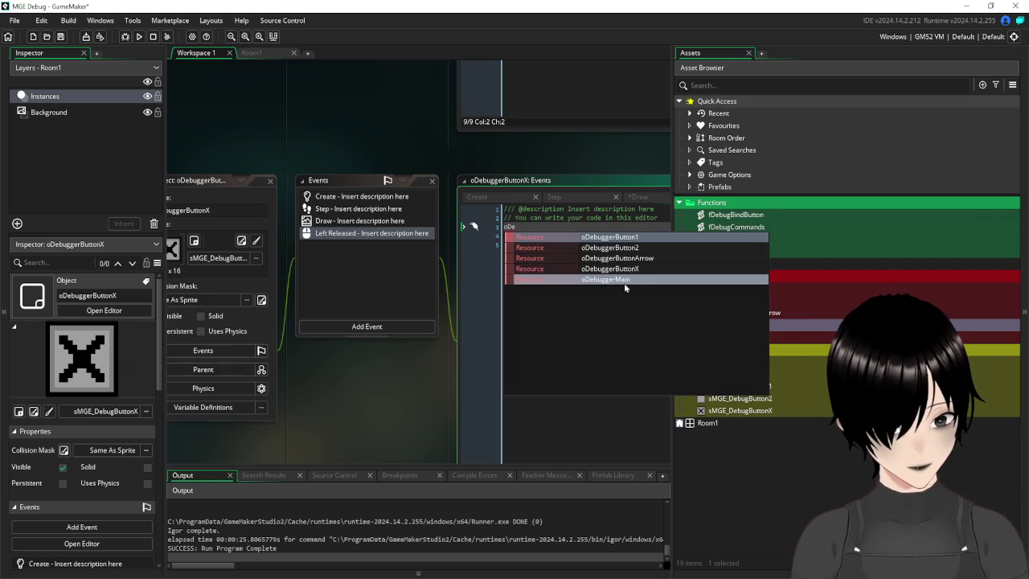
pyautogui.click(627, 280)
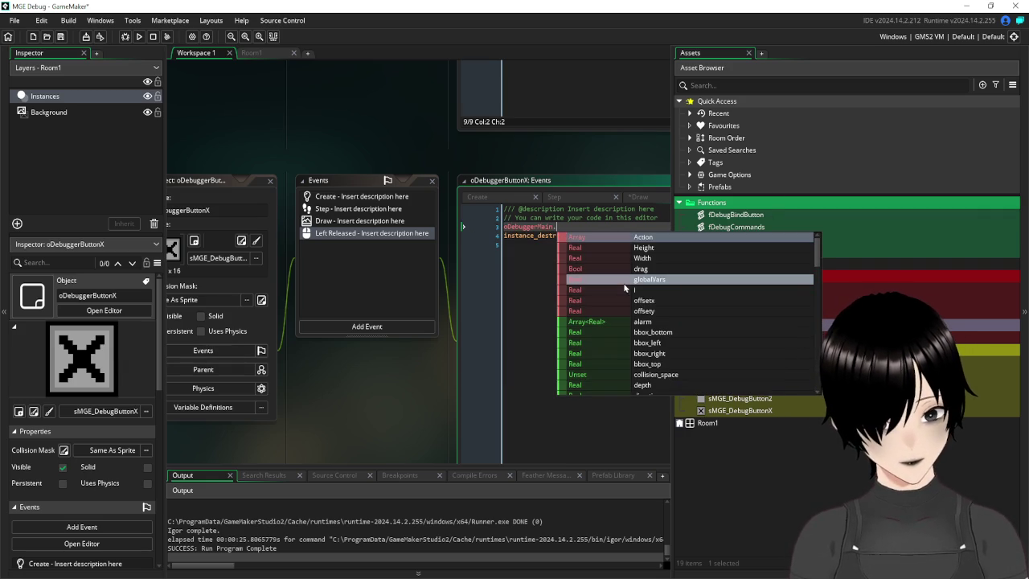
pyautogui.click(617, 281)
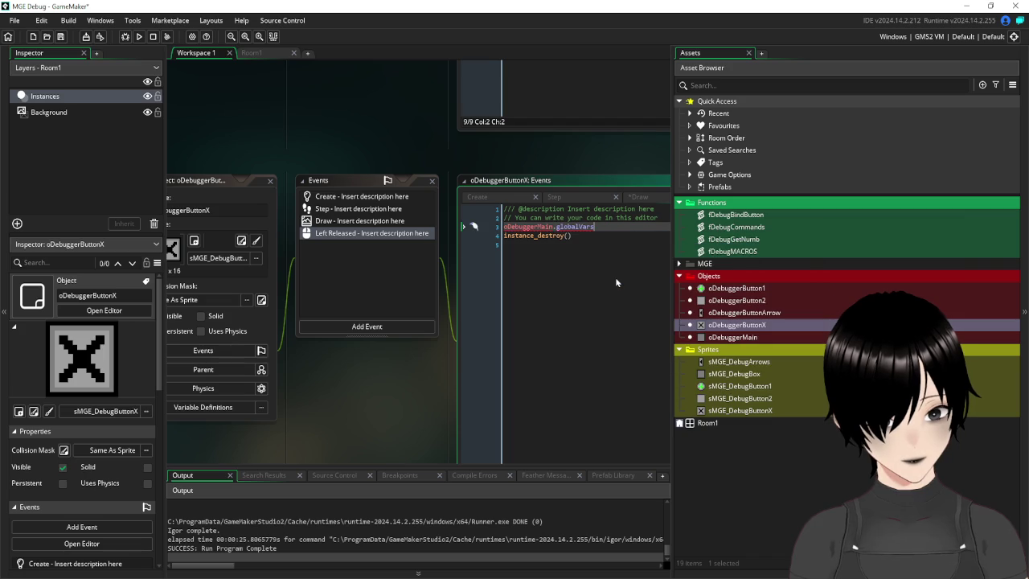
pyautogui.write('=false')
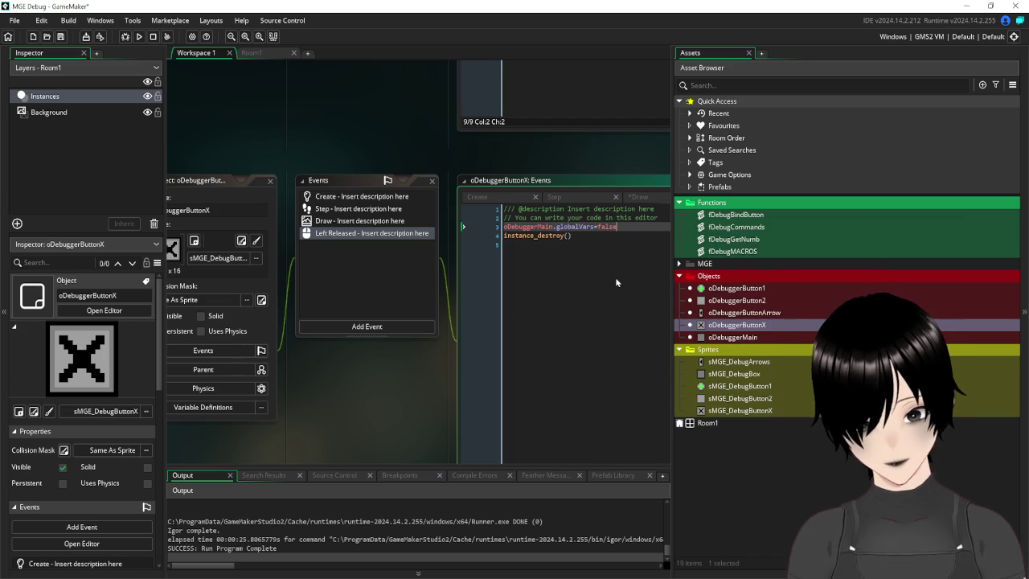
pyautogui.click(59, 38)
pyautogui.scroll(5, 373, 126)
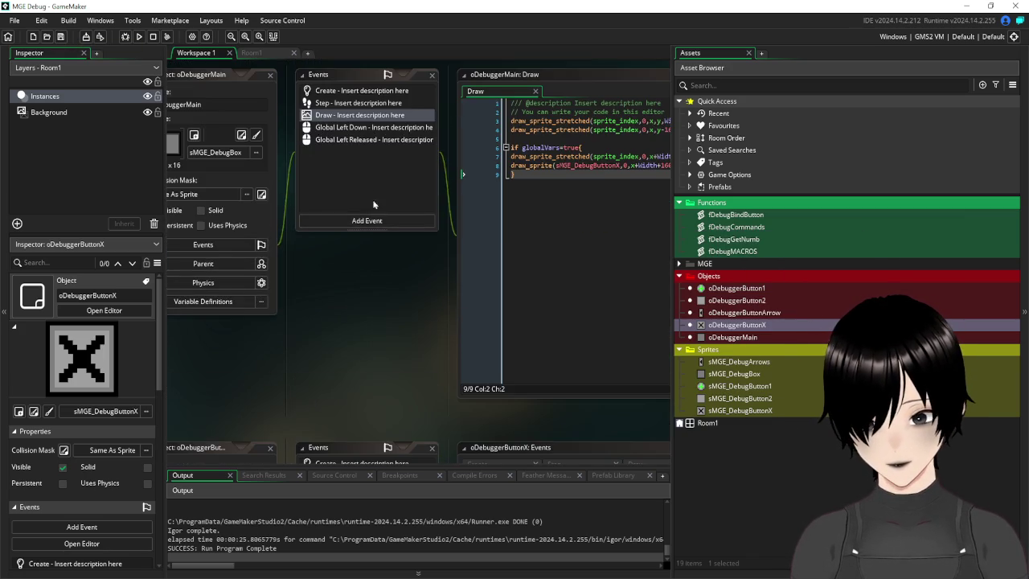
# - After line 7 of the Draw code, add the condition 'if instance_exists(oDebuggerButtonX)==false'
pyautogui.scroll(1, 395, 316)
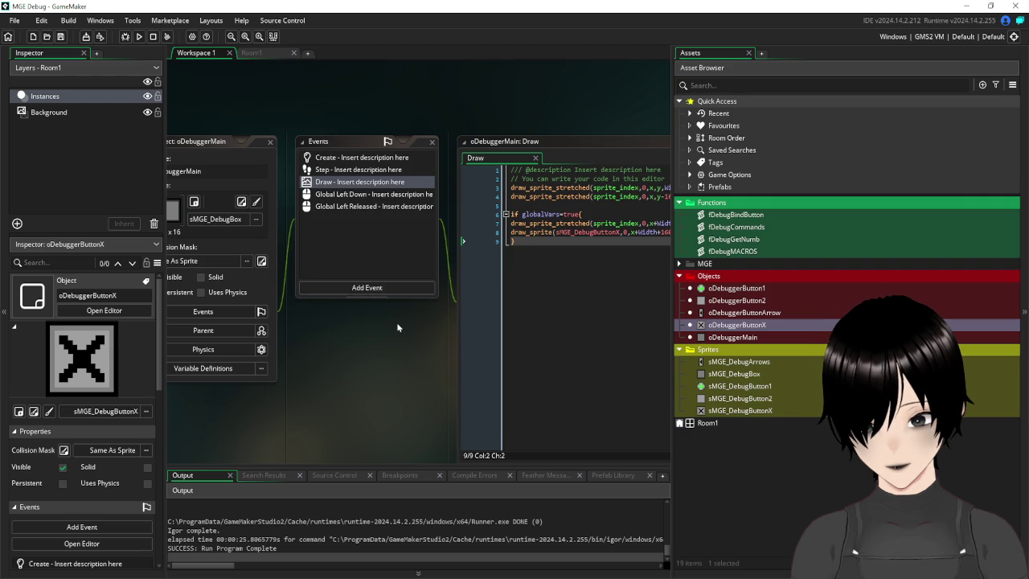
pyautogui.moveTo(414, 334); pyautogui.dragTo(240, 358)
pyautogui.click(561, 249)
pyautogui.press('Return')
pyautogui.write('if')
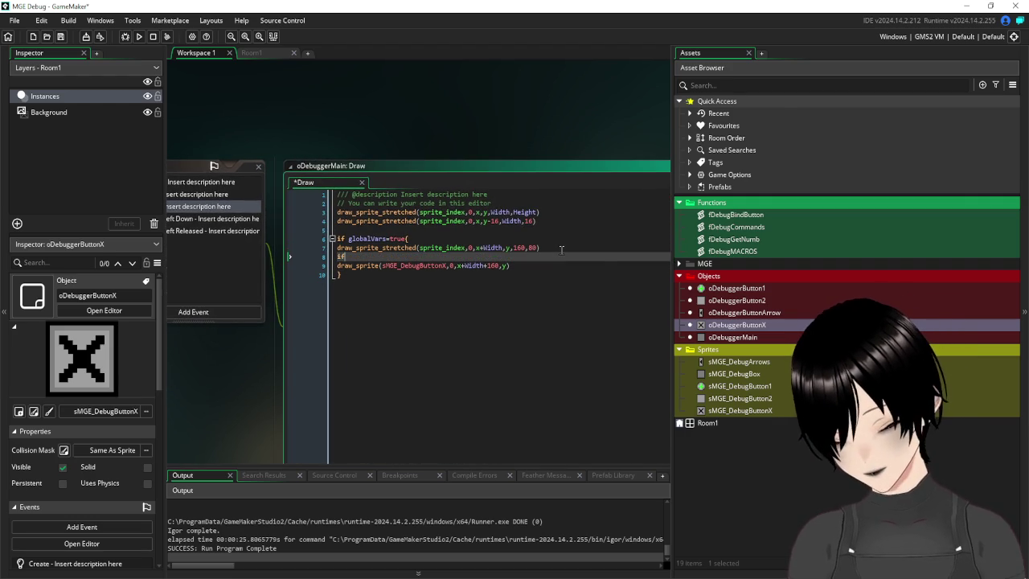
pyautogui.write(' instance_exists')
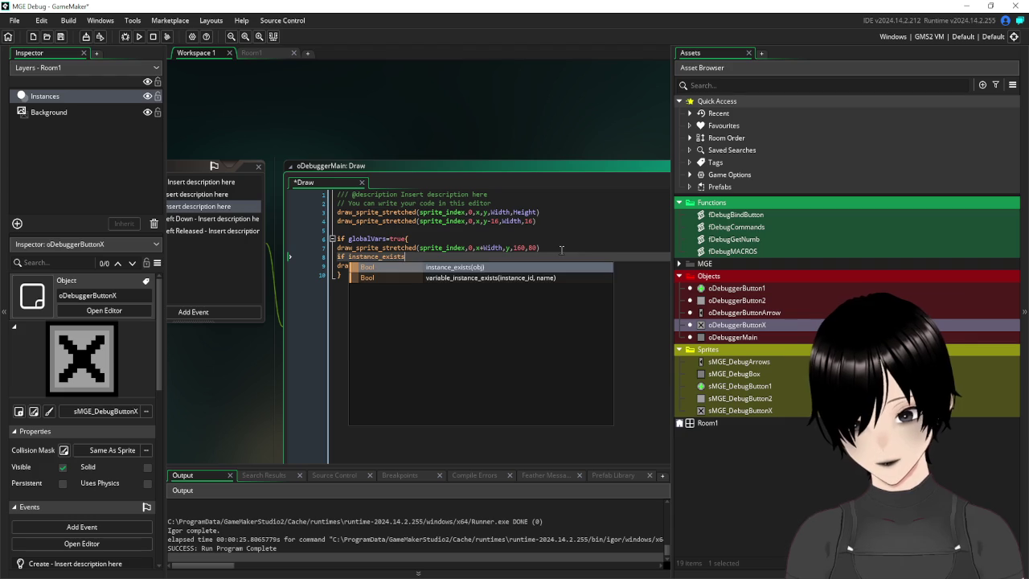
pyautogui.write('(')
pyautogui.scroll(-2, 289, 253)
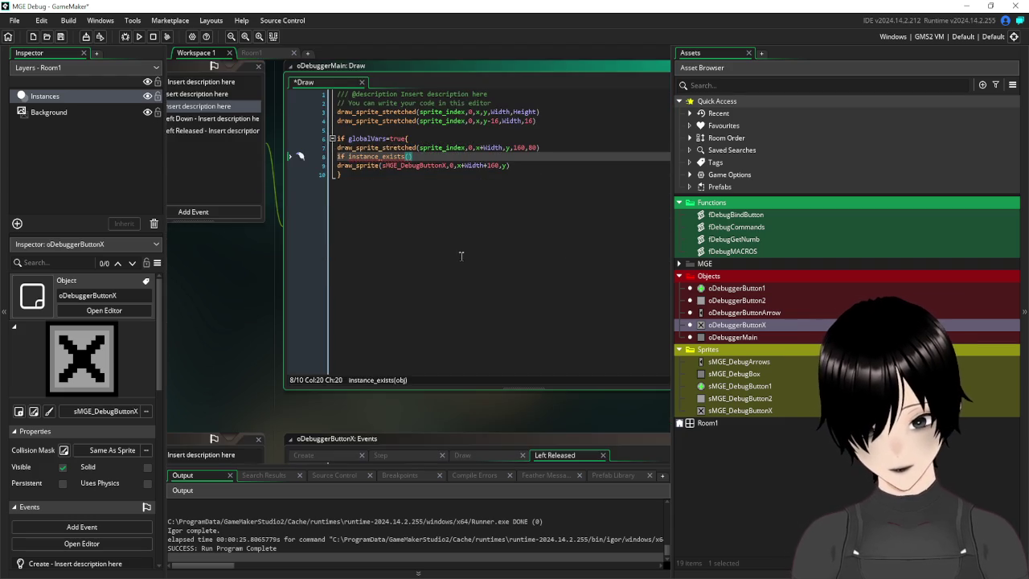
pyautogui.scroll(2, 463, 256)
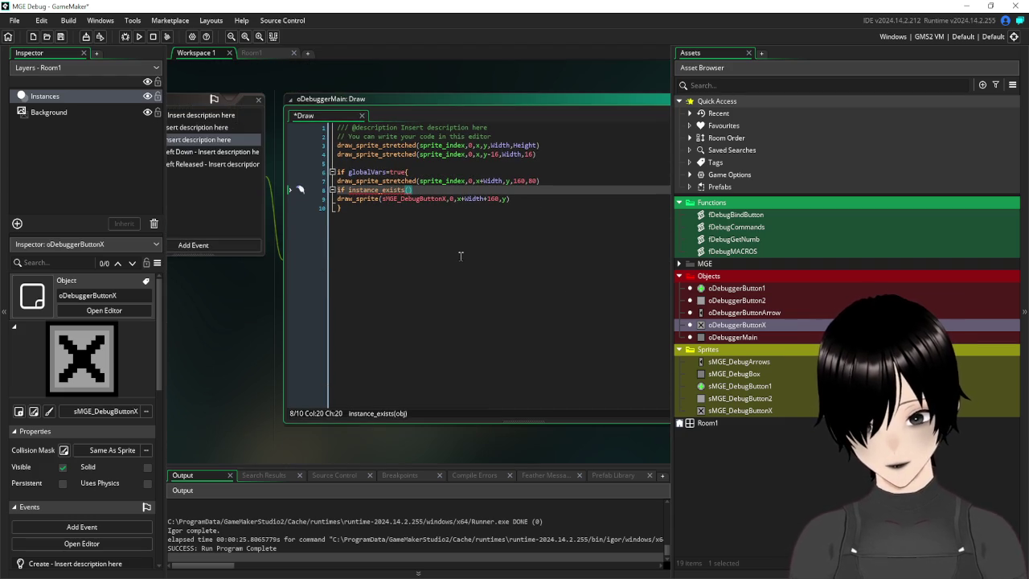
pyautogui.write('s')
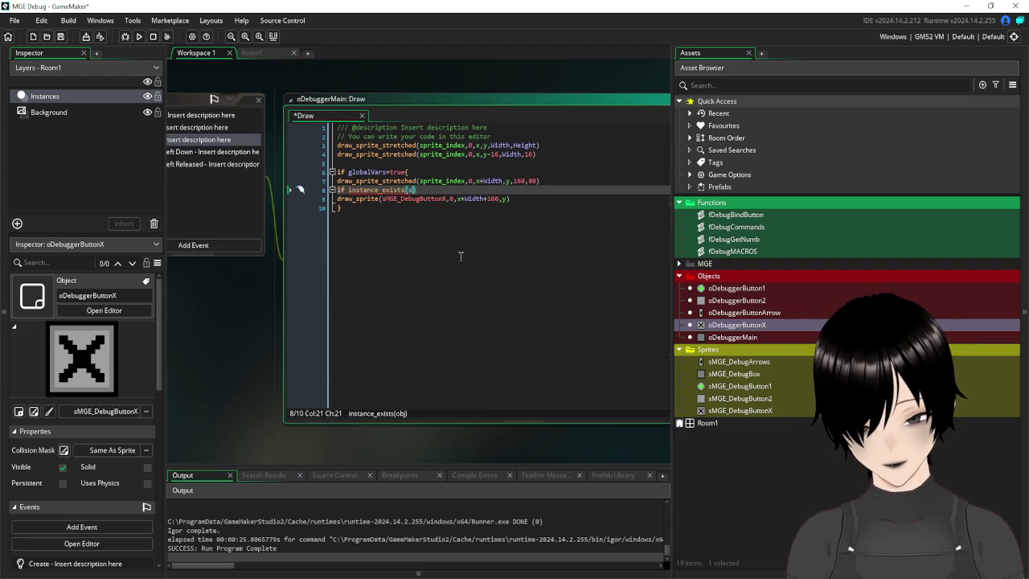
pyautogui.press('BackSpace')
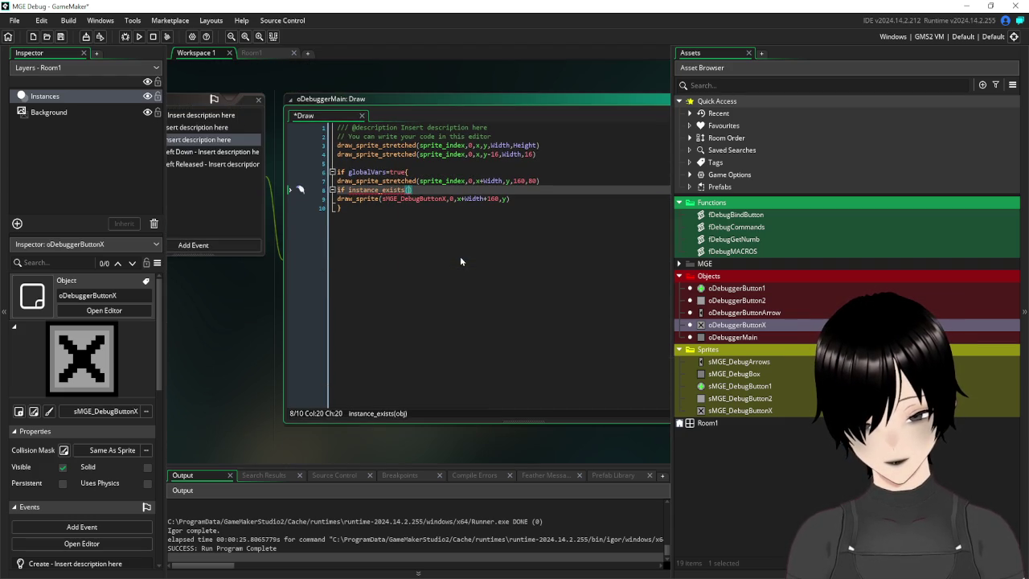
pyautogui.write('oDe')
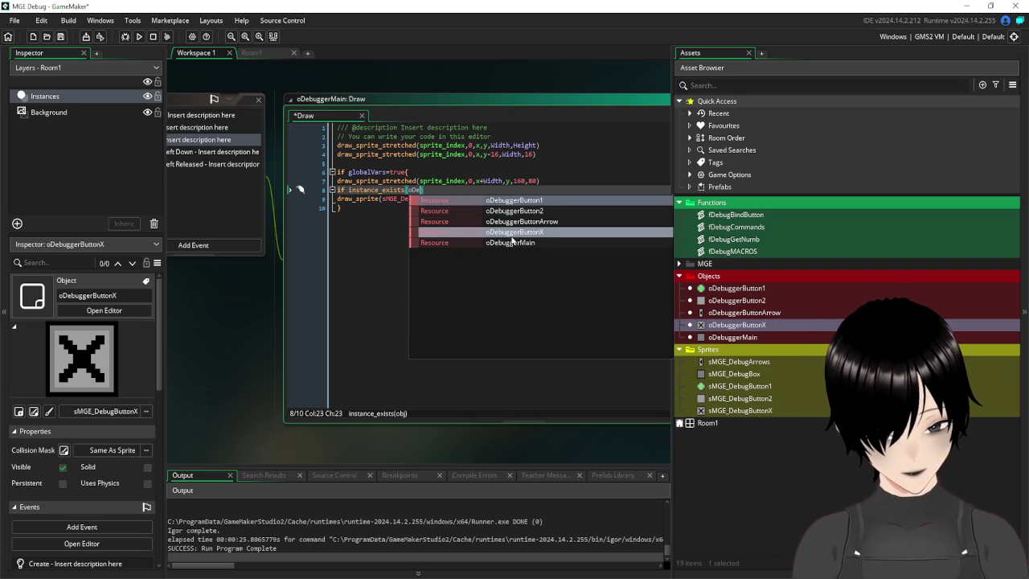
pyautogui.click(507, 237)
pyautogui.write(')==fal')
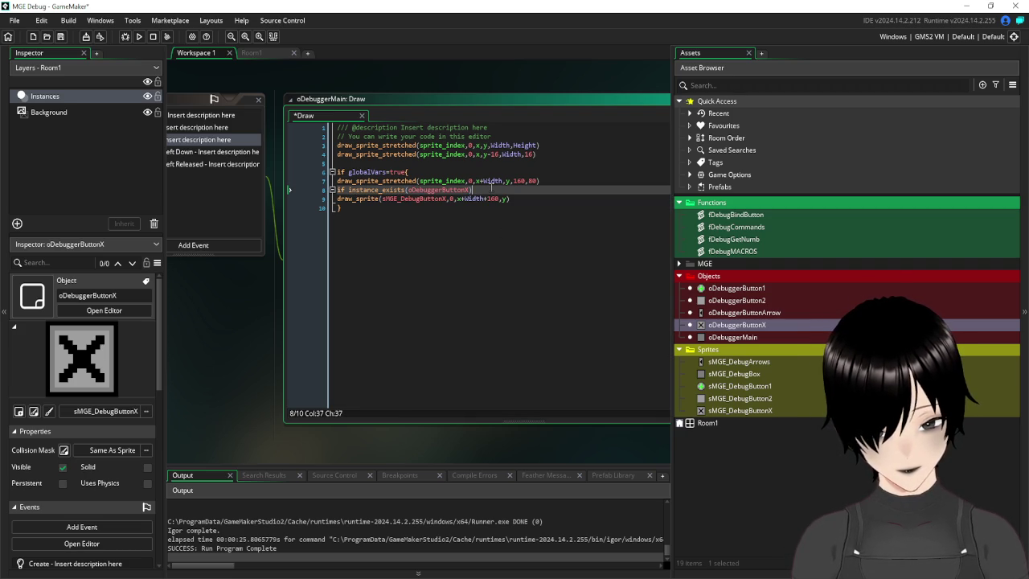
pyautogui.write('e')
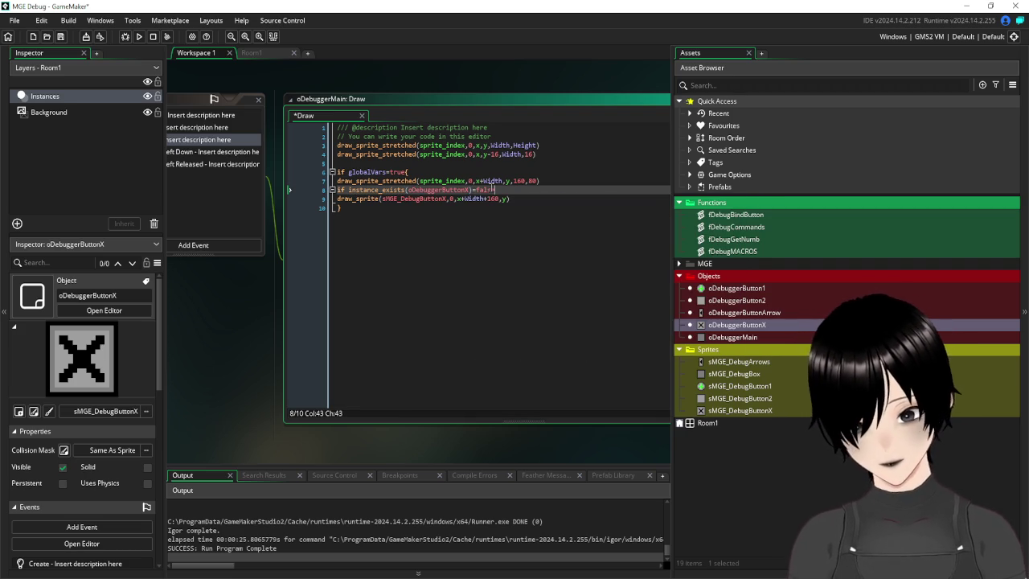
# - Replace the draw_sprite line with instance_create_depth(x+Width+160,y,depth,oDebuggerButtonX)
pyautogui.click(352, 198)
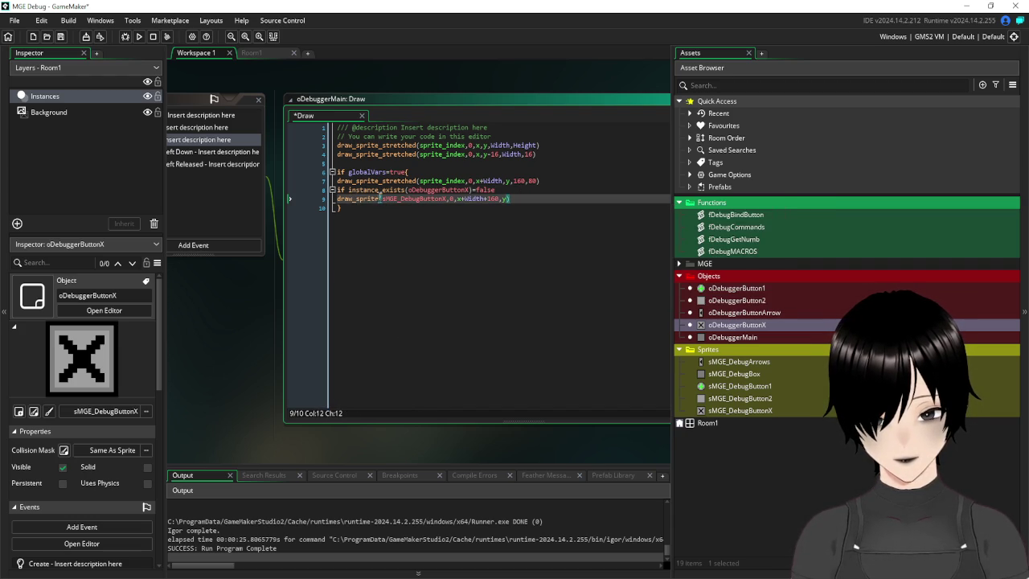
pyautogui.click(513, 189)
pyautogui.press('Return')
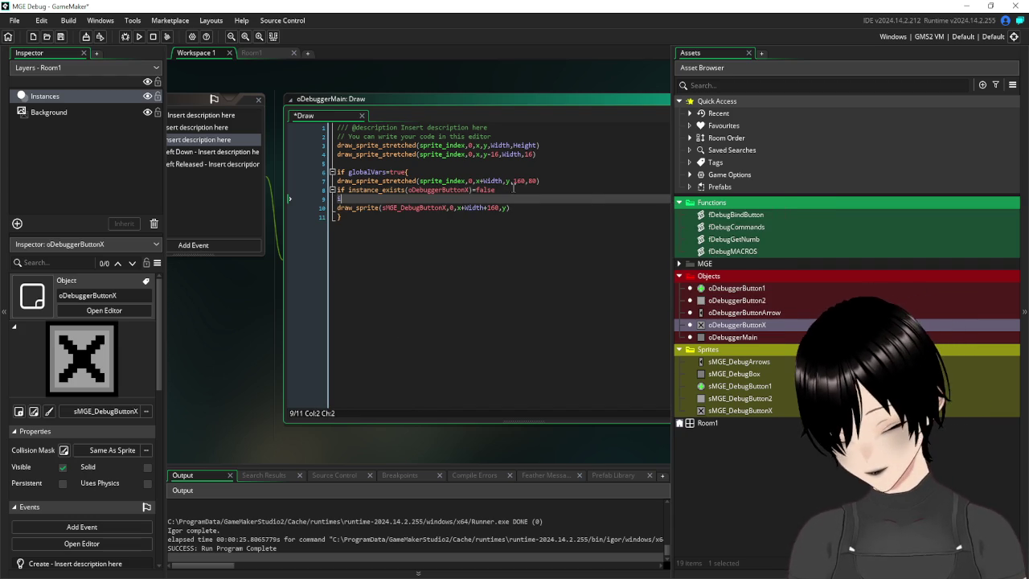
pyautogui.write('instance_create')
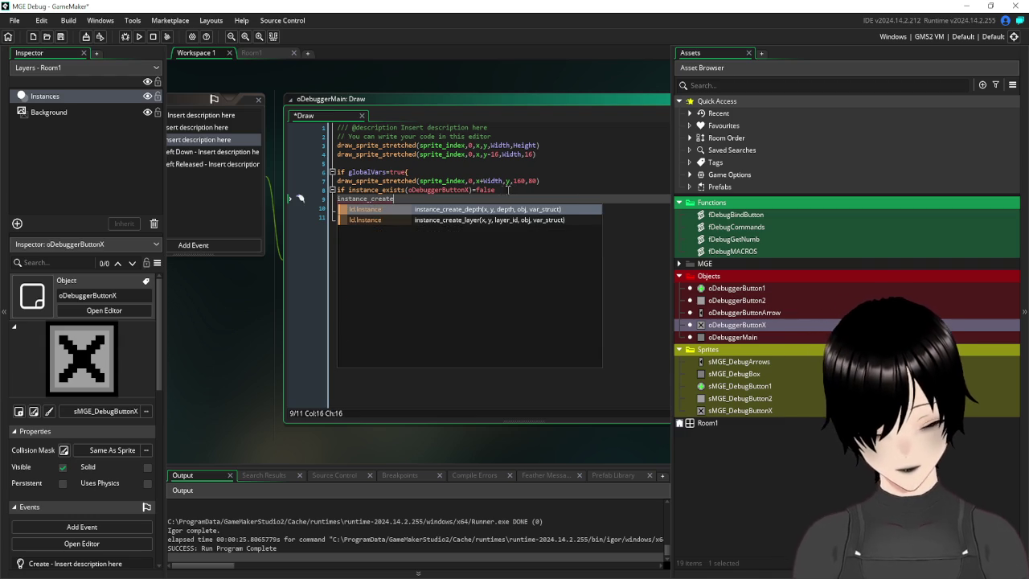
pyautogui.press('Return')
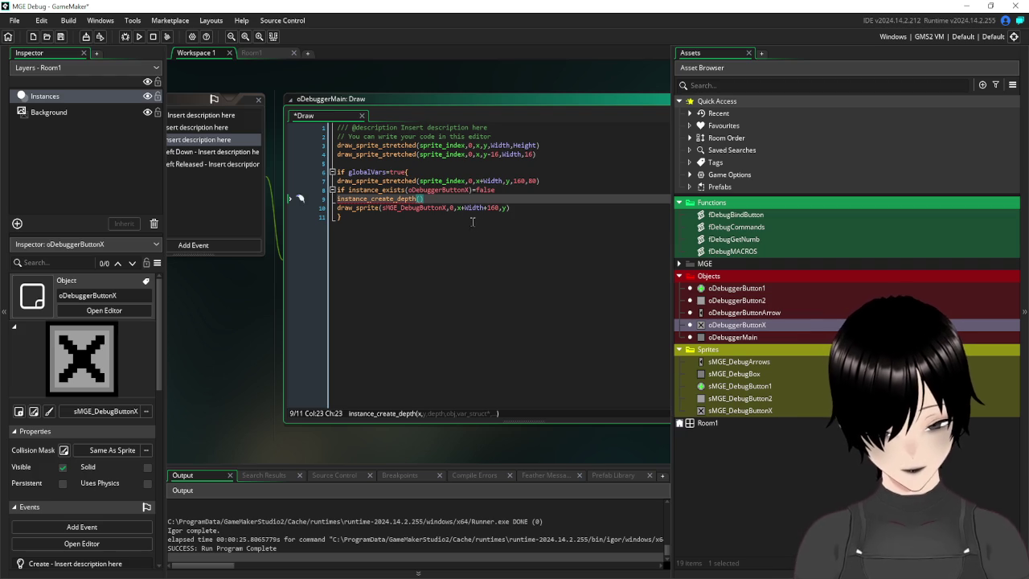
pyautogui.moveTo(456, 208); pyautogui.dragTo(485, 208)
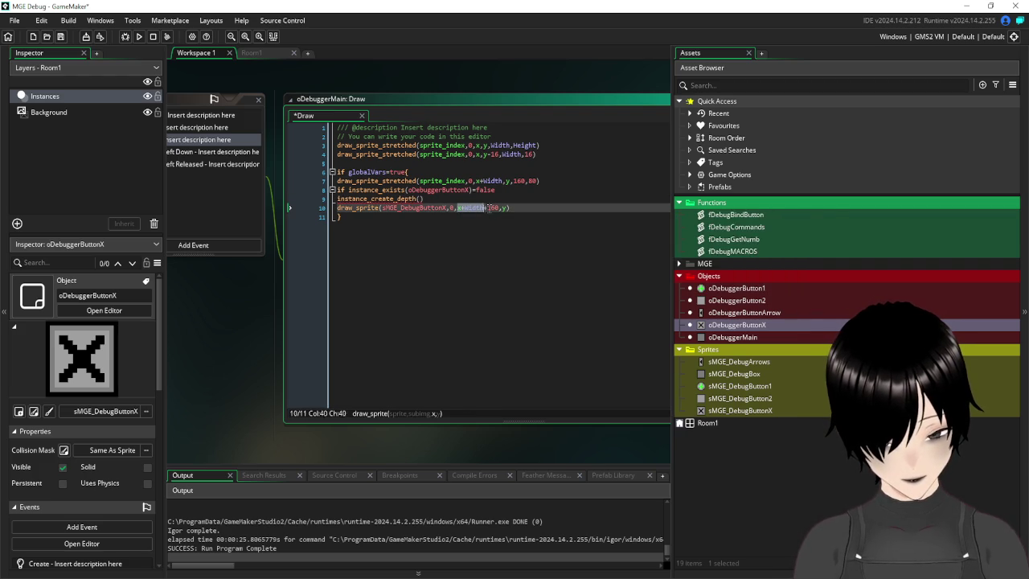
pyautogui.click(418, 199)
pyautogui.write('x+Width+160,y')
pyautogui.moveTo(530, 210); pyautogui.dragTo(333, 216)
pyautogui.press('BackSpace')
pyautogui.press('BackSpace')
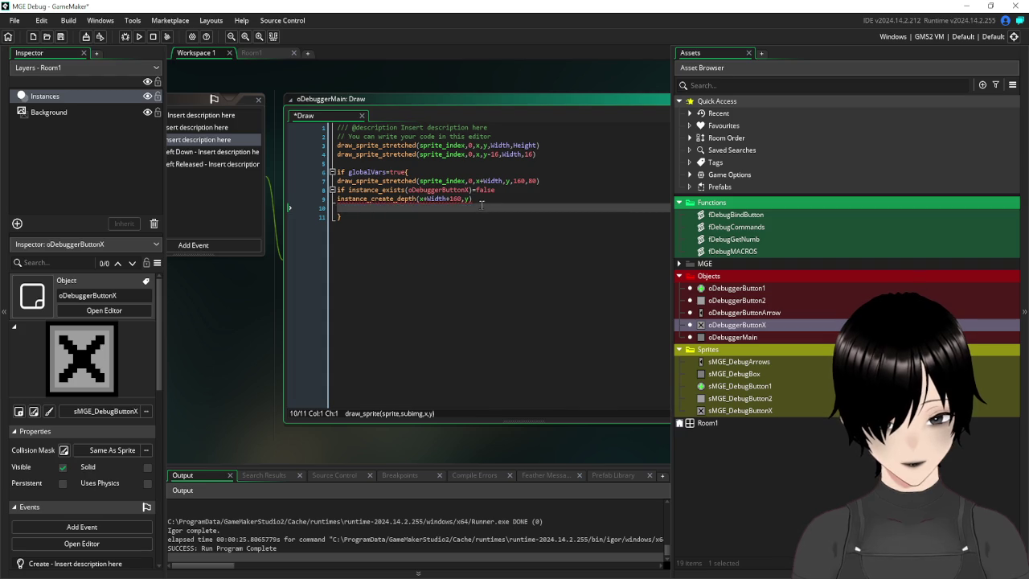
pyautogui.press('Left')
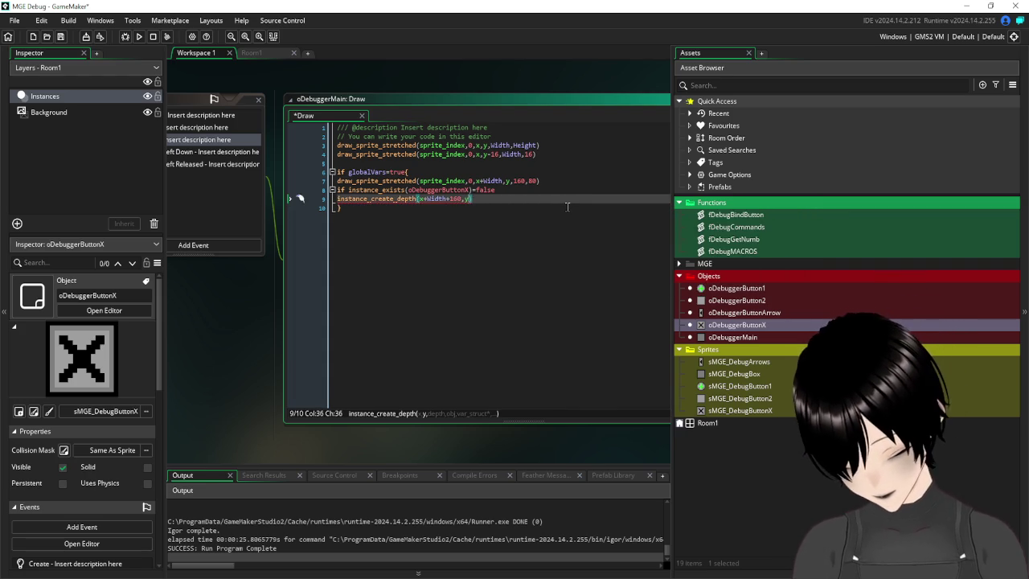
pyautogui.write(',dep')
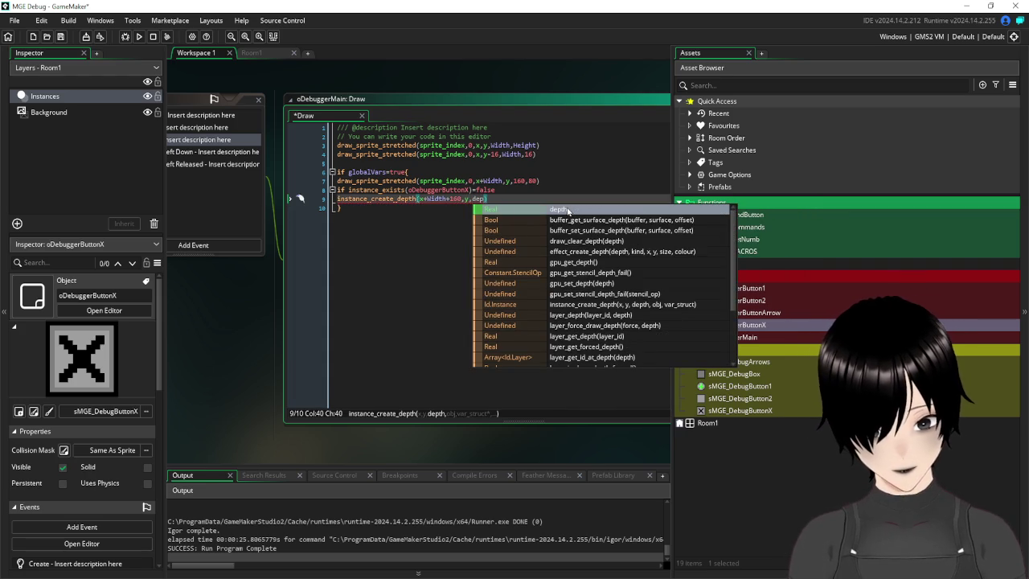
pyautogui.click(568, 210)
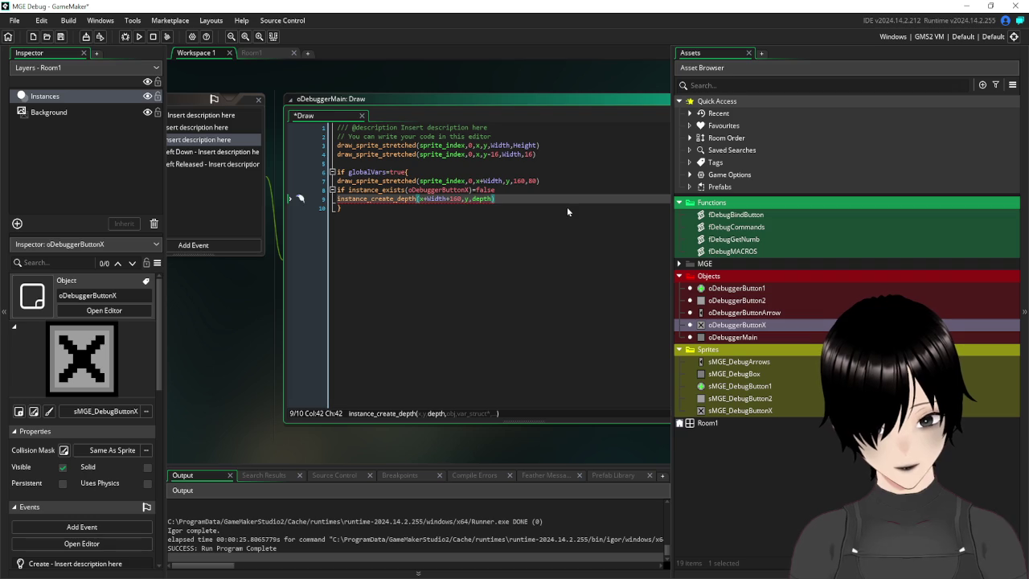
pyautogui.write(',')
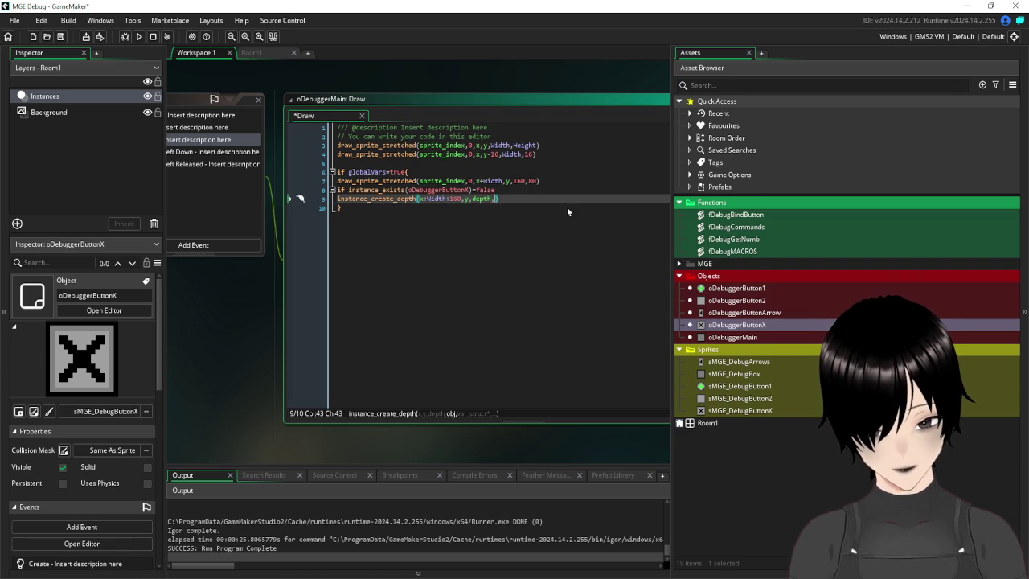
pyautogui.write('oDe')
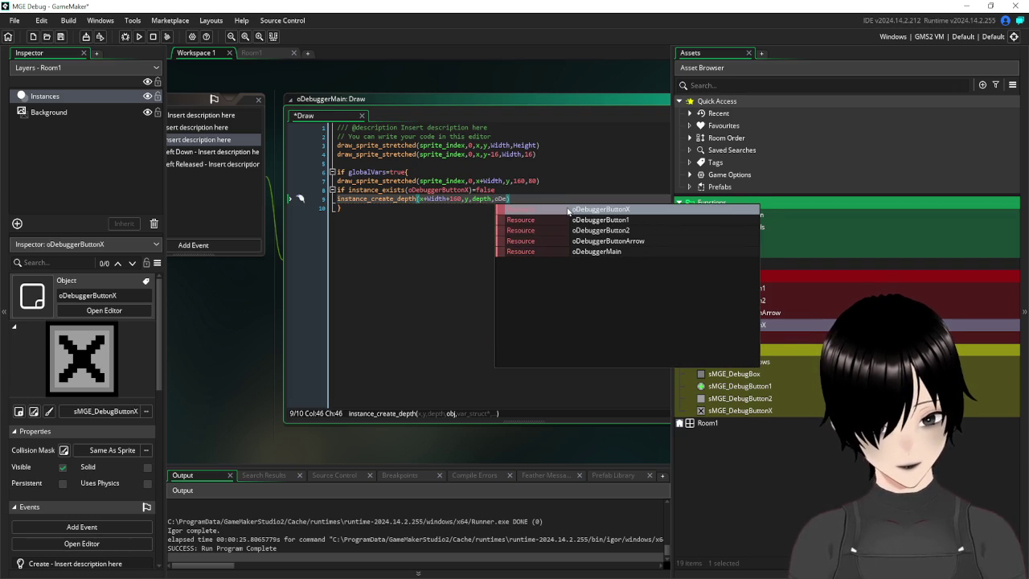
pyautogui.click(568, 211)
# - Indent the creation line under the if, save the project and run the game
pyautogui.moveTo(242, 307); pyautogui.dragTo(296, 315)
pyautogui.click(387, 200)
pyautogui.press('Tab')
pyautogui.click(61, 37)
pyautogui.click(139, 37)
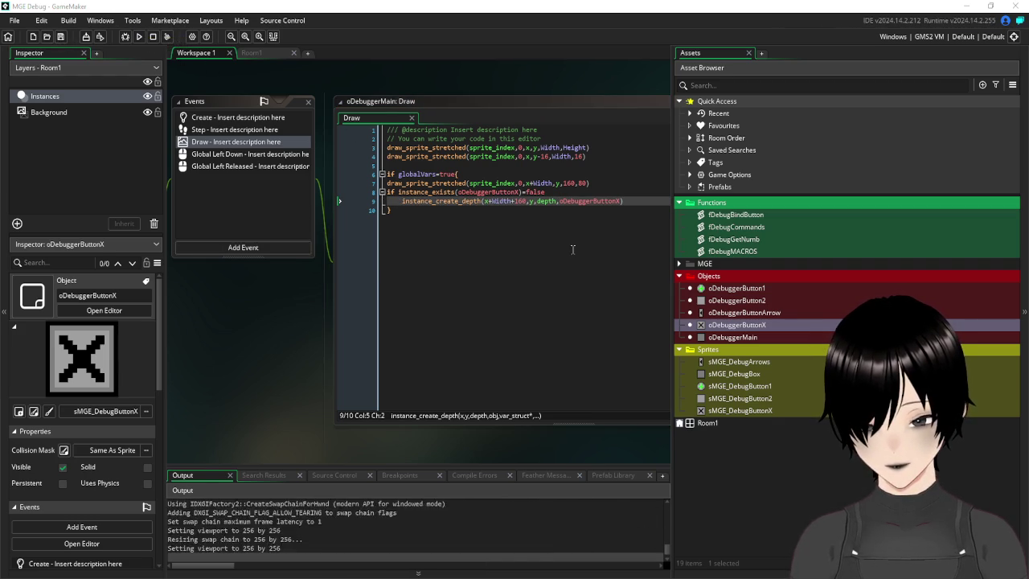
# - In the running game, enter /global and dismiss the panel with the new X button
pyautogui.click(466, 281)
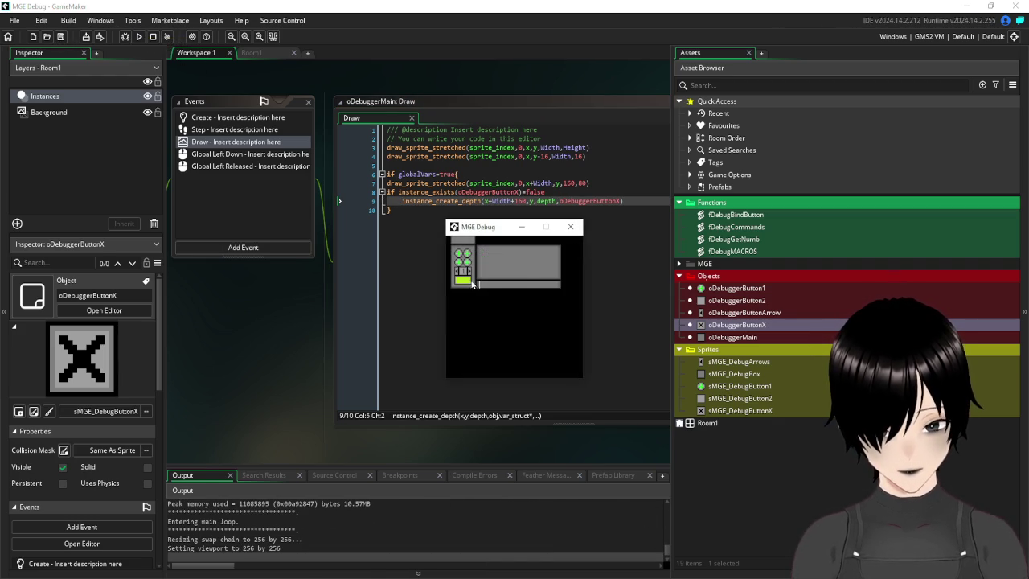
pyautogui.write('/global')
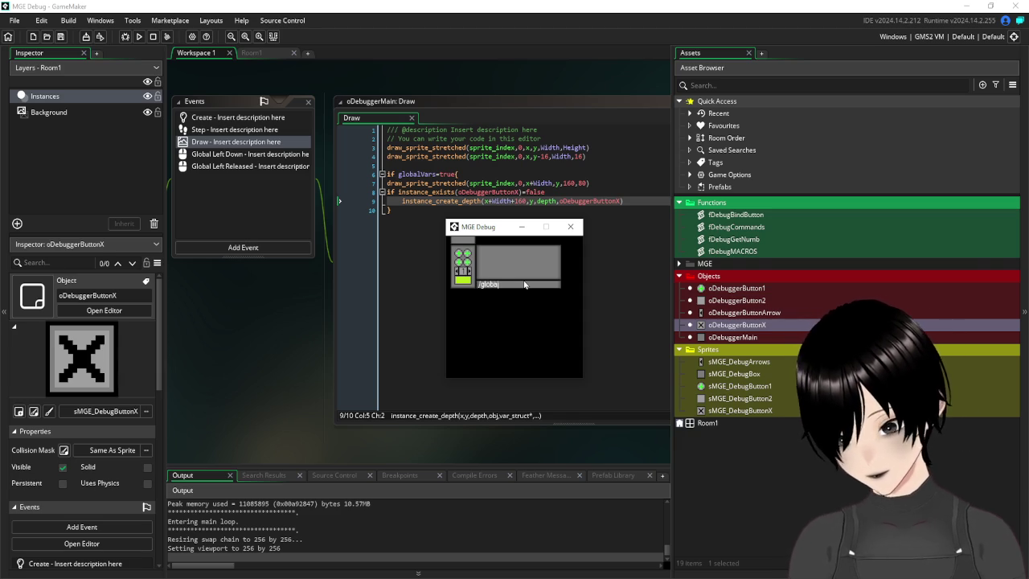
pyautogui.press('Return')
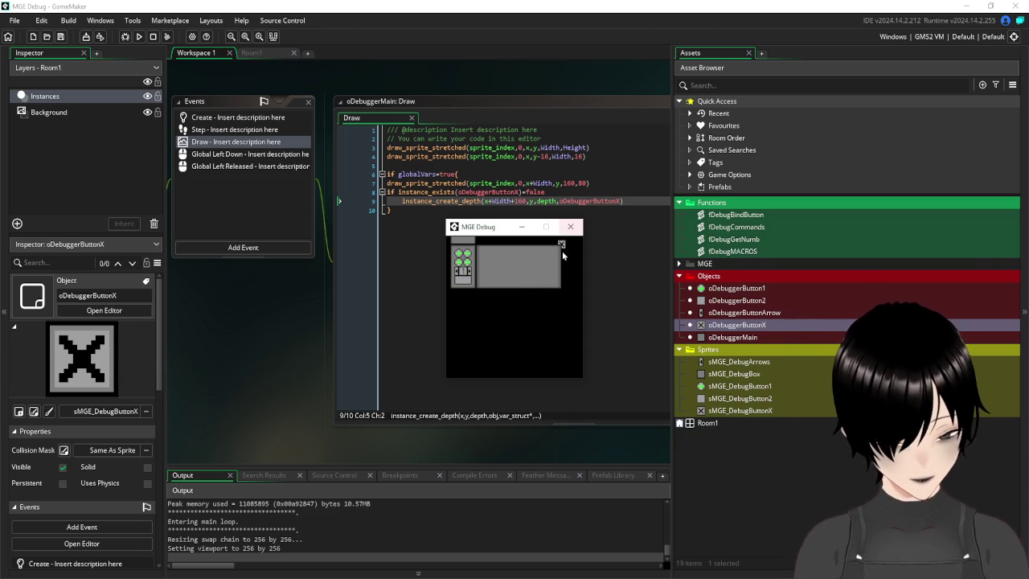
pyautogui.click(562, 245)
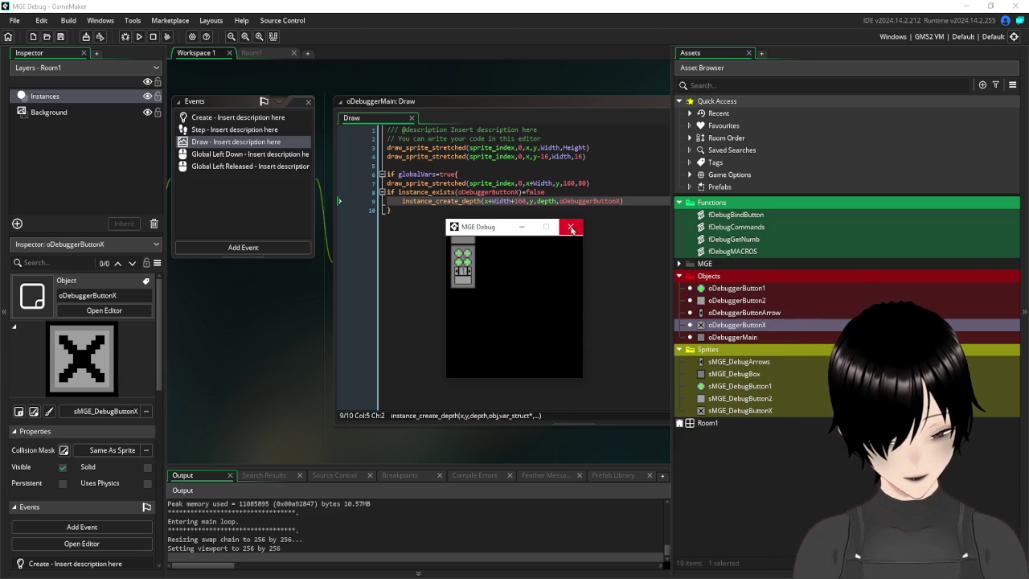
# - Close the game window and return to the Draw code, just after depth on line 9
pyautogui.click(572, 234)
pyautogui.scroll(-5, 300, 309)
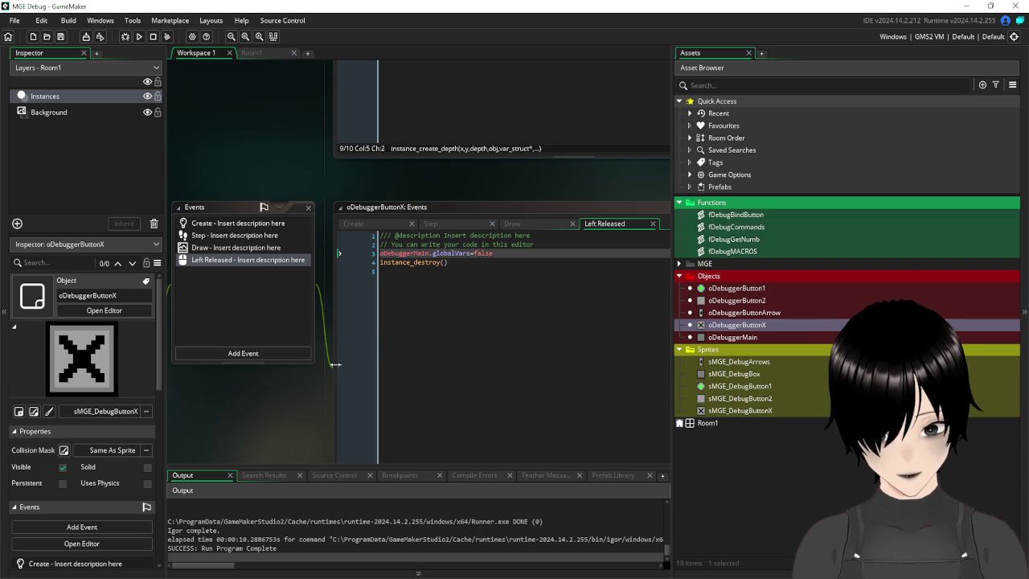
pyautogui.scroll(5, 352, 217)
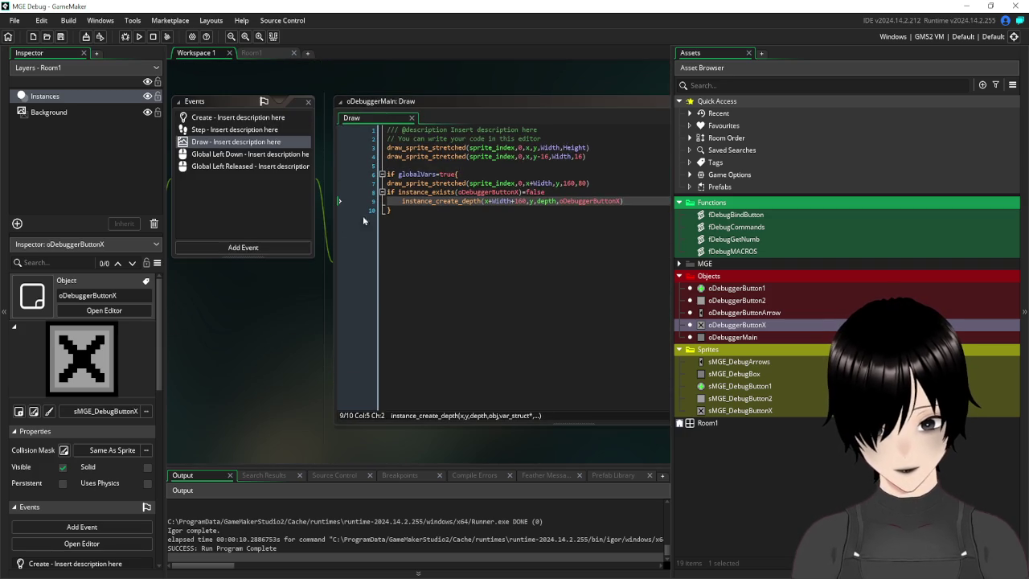
pyautogui.click(556, 200)
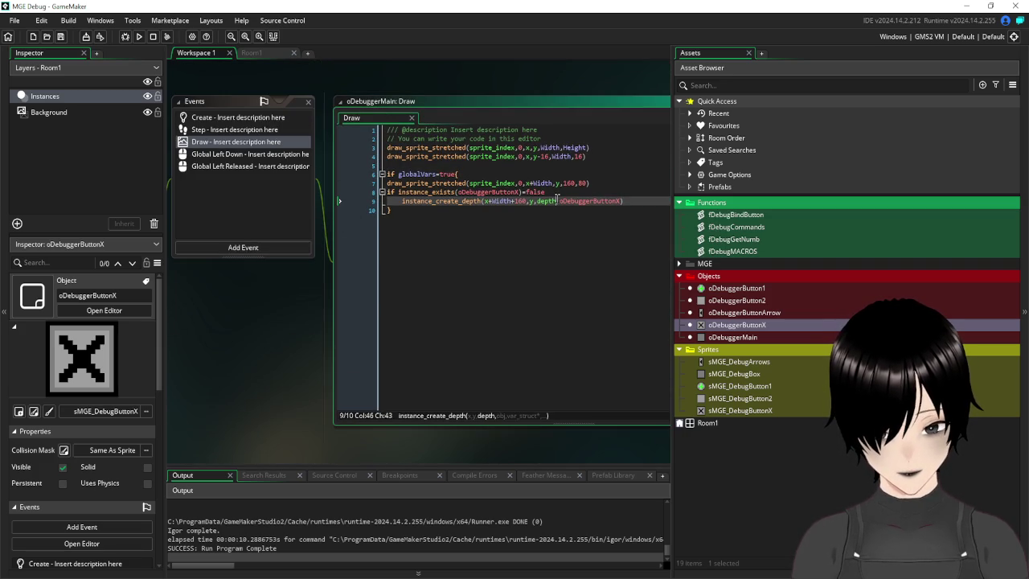
# - Change the depth argument to depth-1, save the project, and run the game again
pyautogui.write('+')
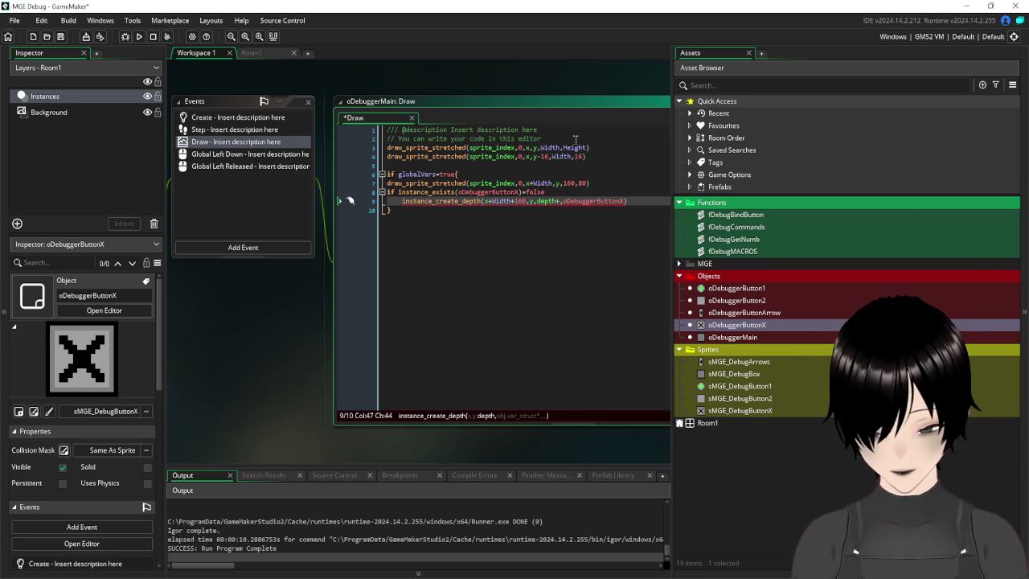
pyautogui.press('BackSpace')
pyautogui.write('-1')
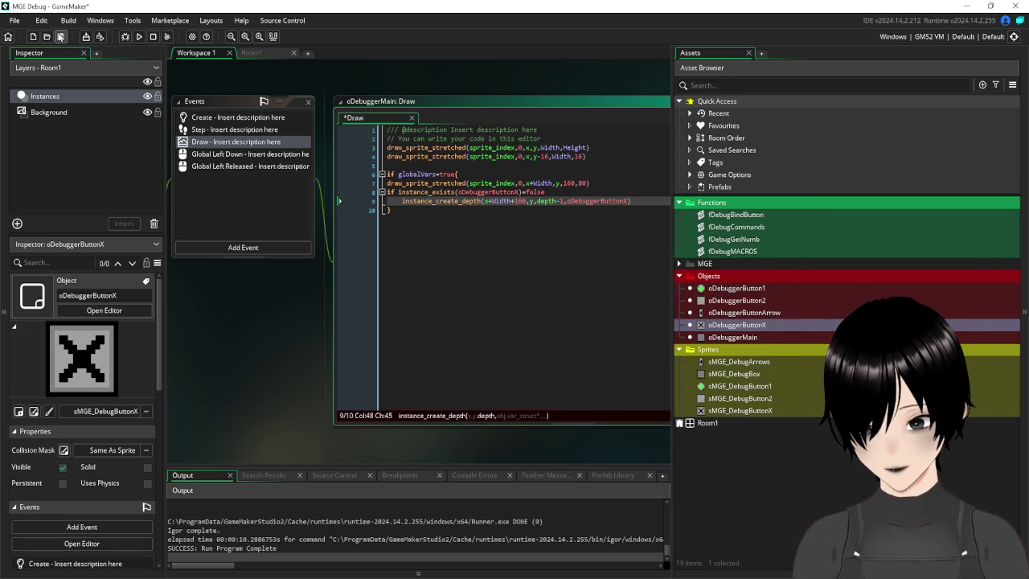
pyautogui.click(60, 36)
pyautogui.click(139, 36)
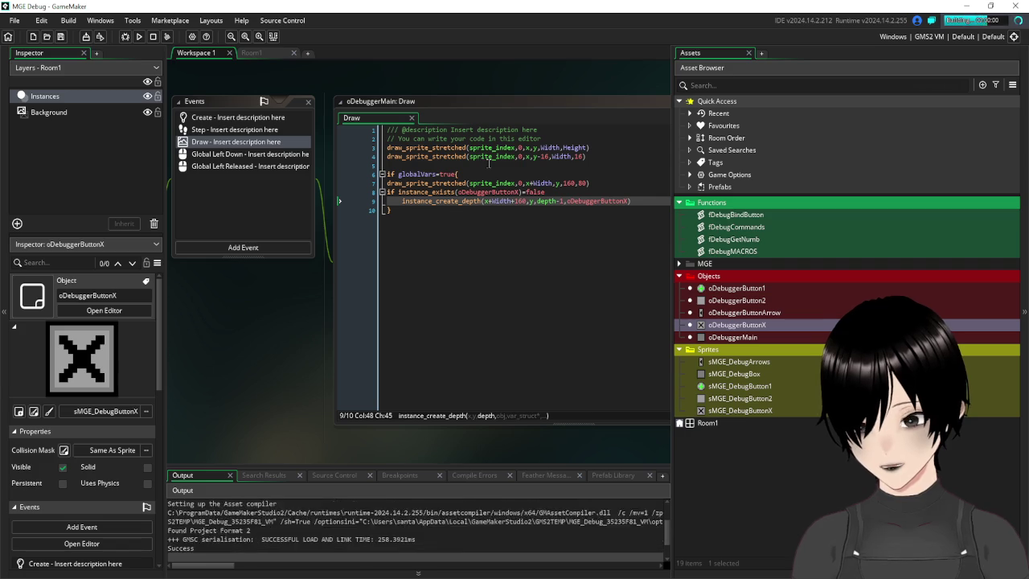
# - Open the in-game debug panel, submit the global entry and 'true', then close it
pyautogui.click(465, 282)
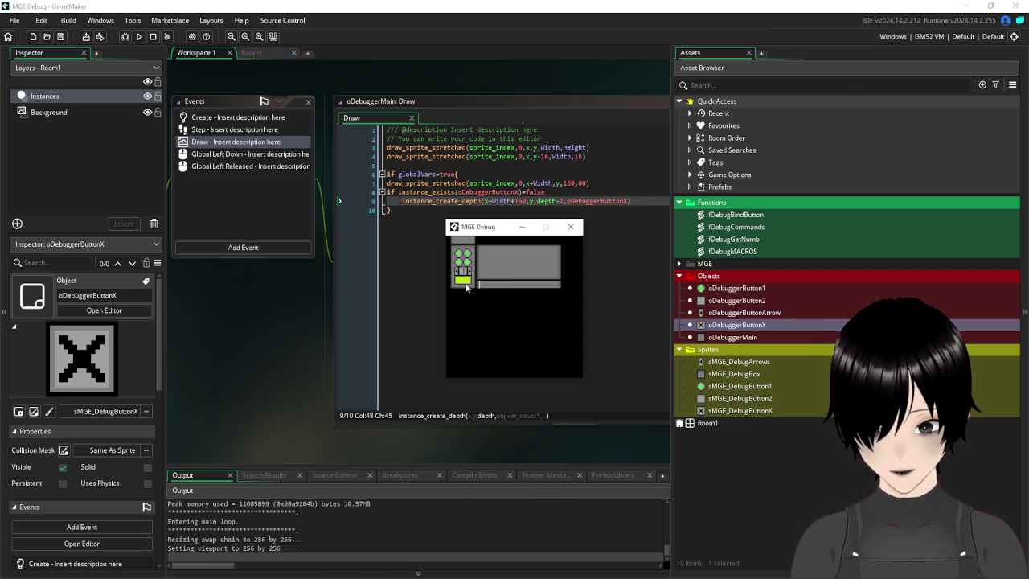
pyautogui.write('global')
pyautogui.press('Return')
pyautogui.write('true')
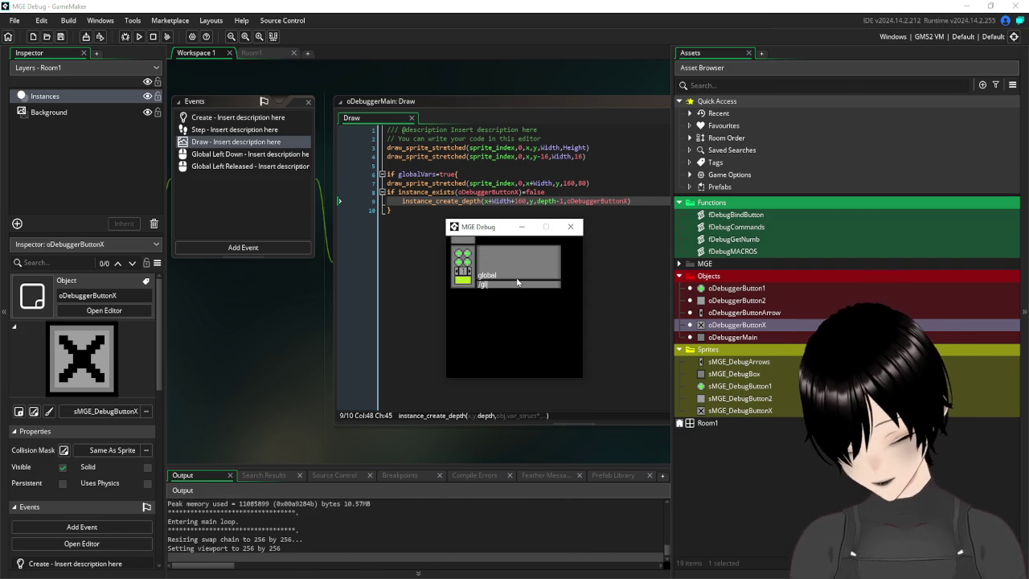
pyautogui.press('Return')
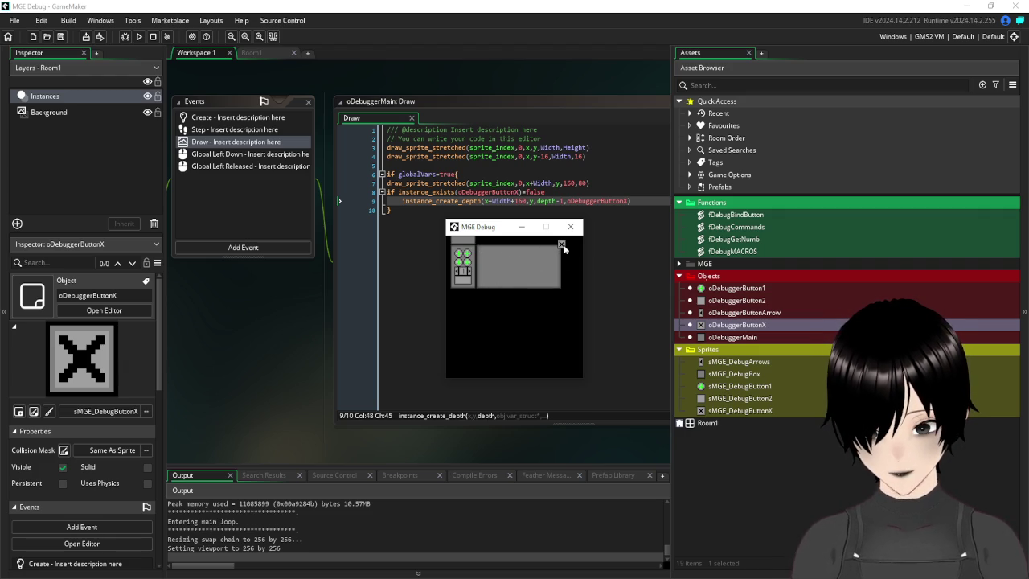
pyautogui.click(561, 244)
# - Reopen the panel with /global, nudge it, close it with the X, and stop the game
pyautogui.click(467, 283)
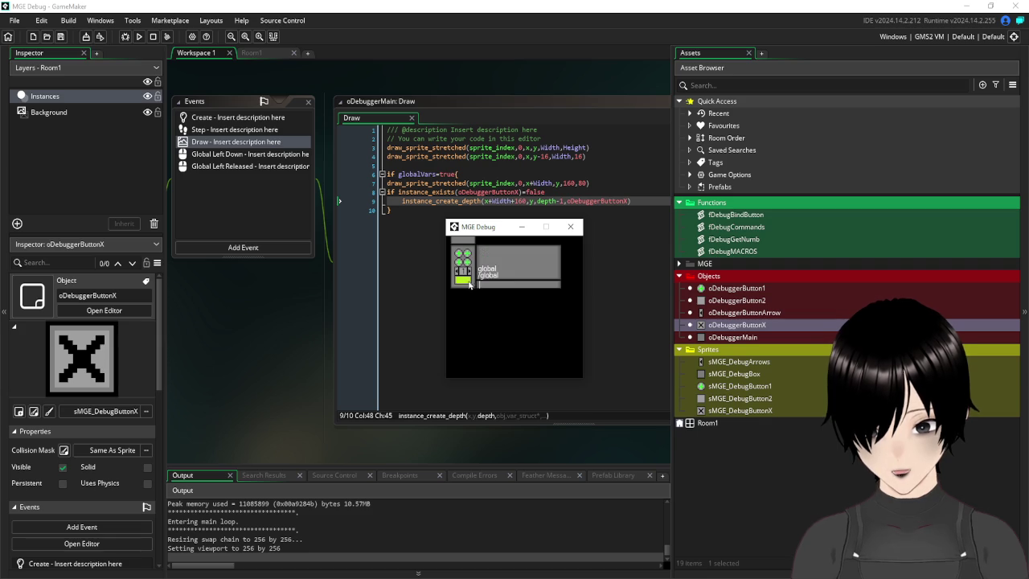
pyautogui.write('/global')
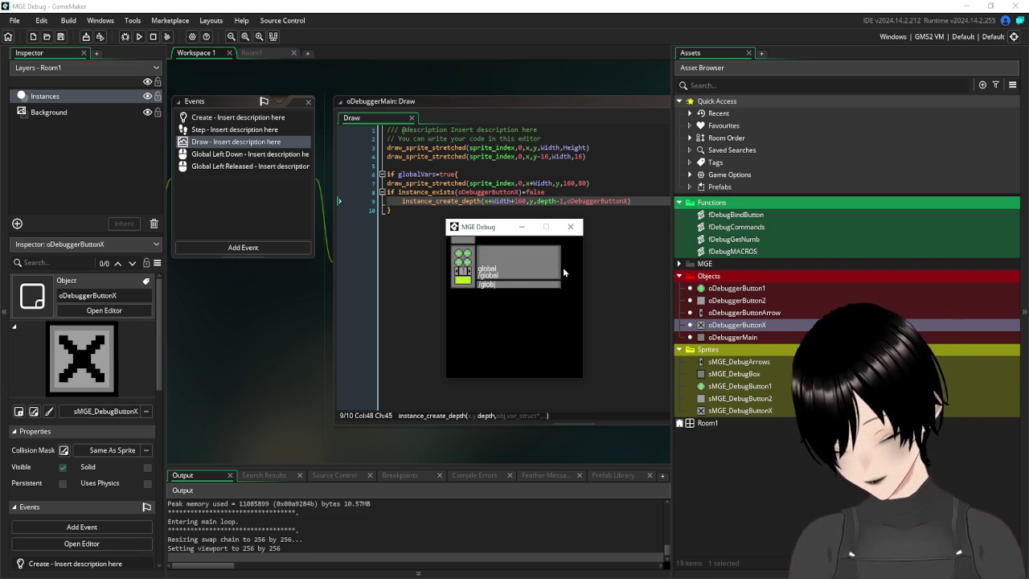
pyautogui.press('Return')
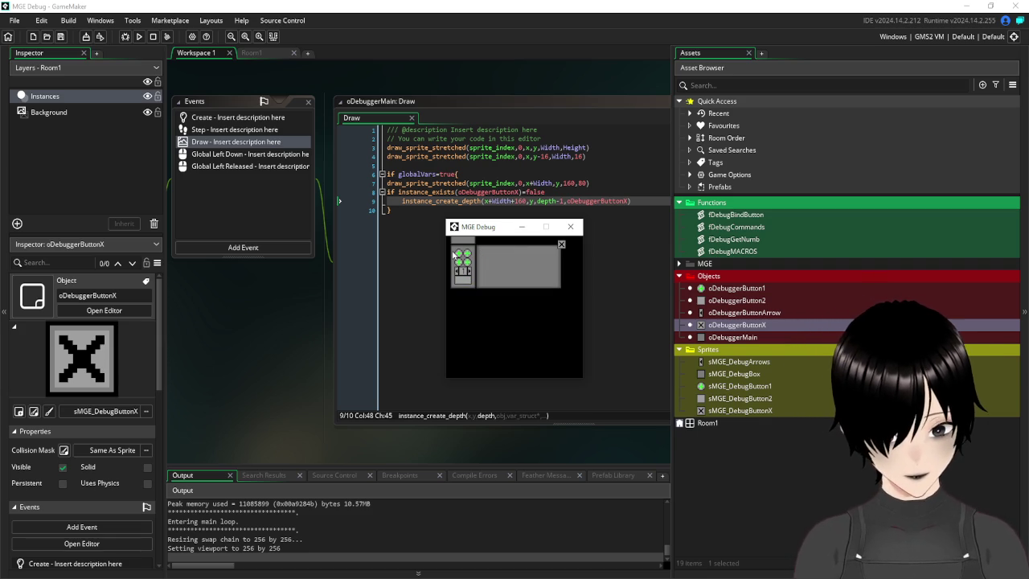
pyautogui.moveTo(465, 246)
pyautogui.mouseDown()
pyautogui.moveTo(468, 276)
pyautogui.moveTo(459, 269)
pyautogui.moveTo(466, 256)
pyautogui.mouseUp()
pyautogui.click(564, 254)
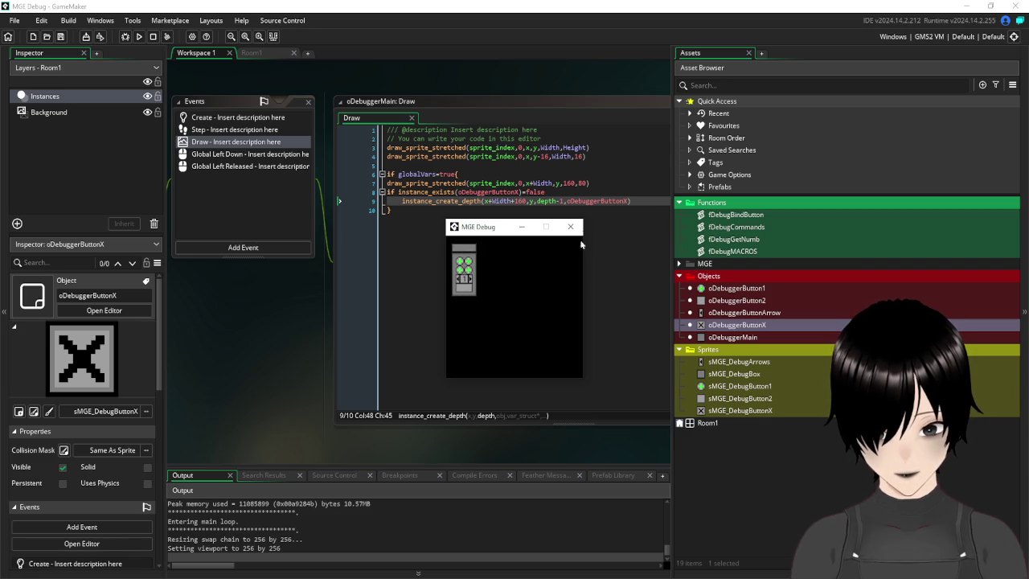
pyautogui.click(568, 227)
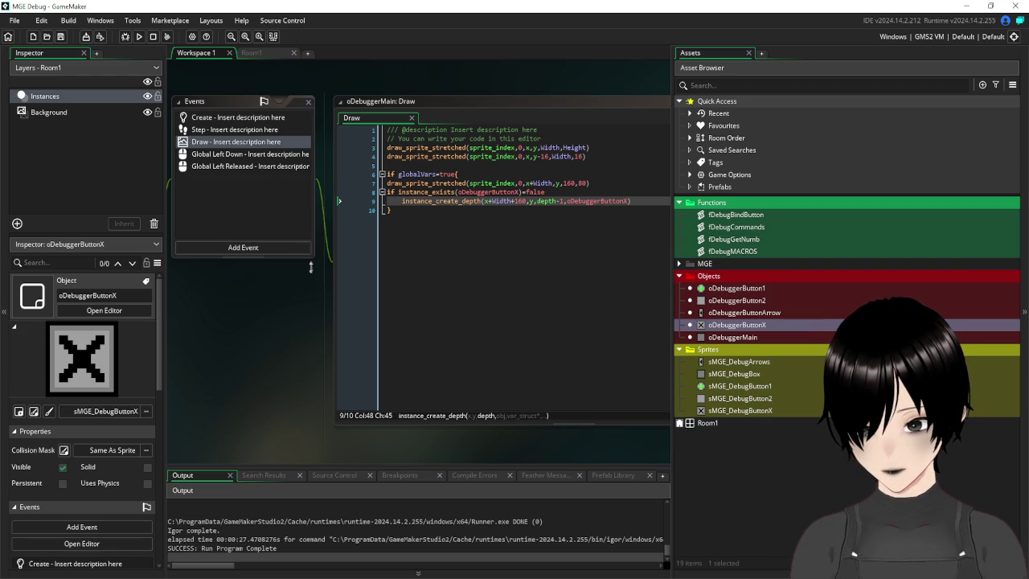
# - Close the oDebuggerMain windows, widen the Asset Browser, and open oDebuggerButton1's Right Released code
pyautogui.moveTo(194, 104); pyautogui.dragTo(194, 249)
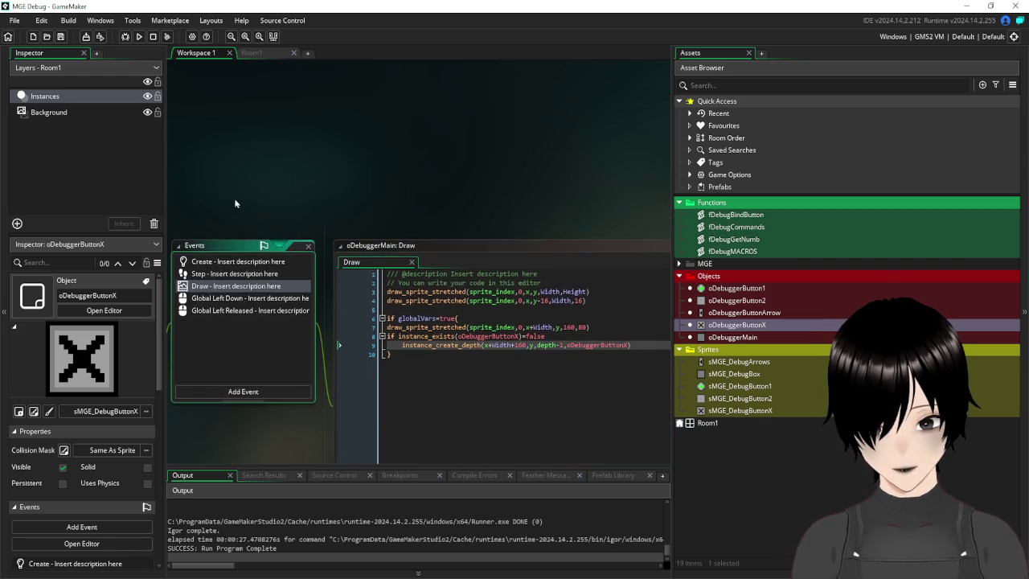
pyautogui.moveTo(235, 204); pyautogui.dragTo(375, 177)
pyautogui.click(285, 211)
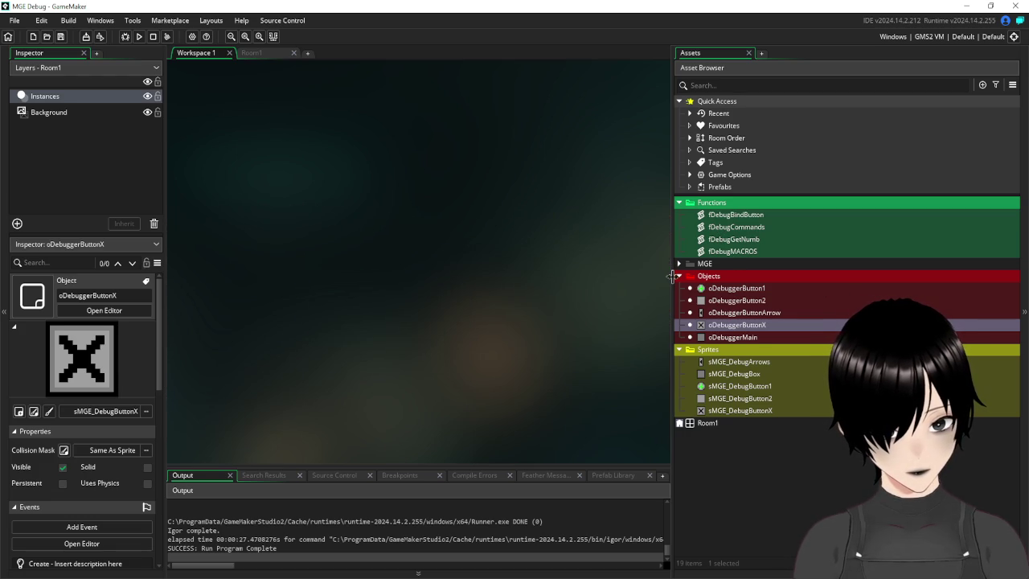
pyautogui.moveTo(669, 279); pyautogui.dragTo(646, 277)
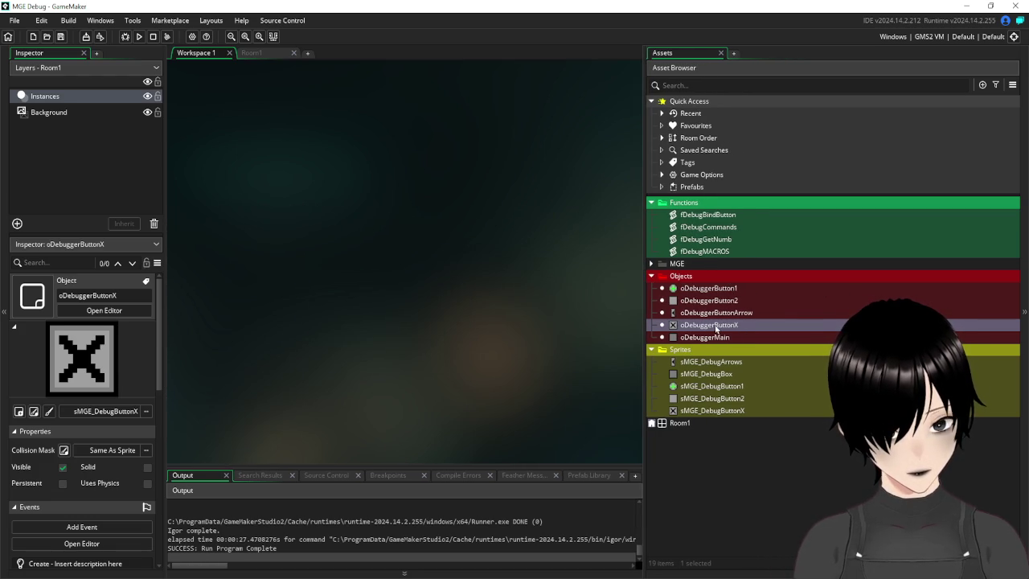
pyautogui.doubleClick(691, 291)
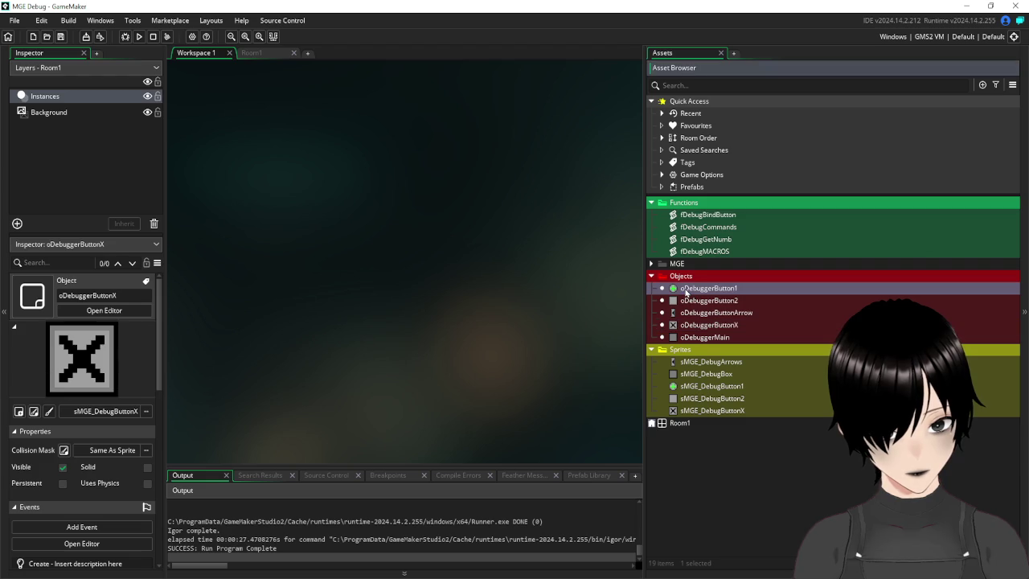
pyautogui.moveTo(447, 354); pyautogui.dragTo(323, 384)
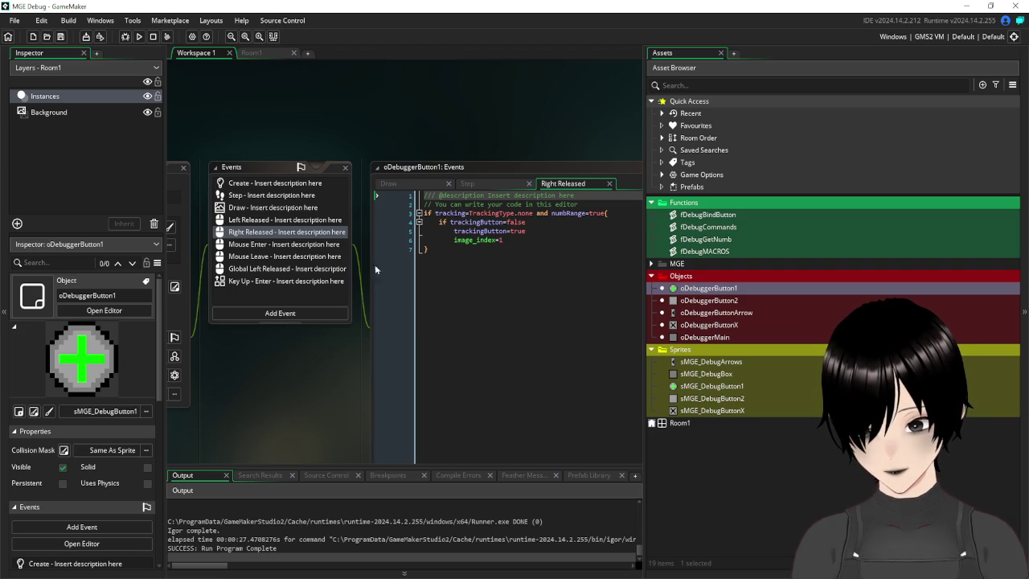
# - Review oDebuggerButton1's trackingButton=true and trackingButton=false lines, then open oDebuggerButtonX's editor
pyautogui.click(275, 235)
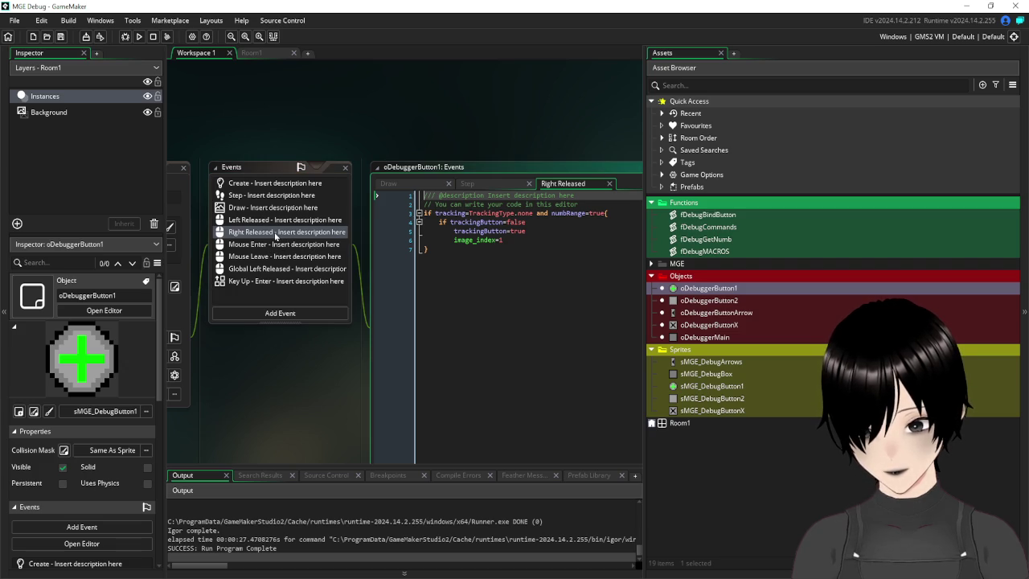
pyautogui.moveTo(526, 231); pyautogui.dragTo(453, 231)
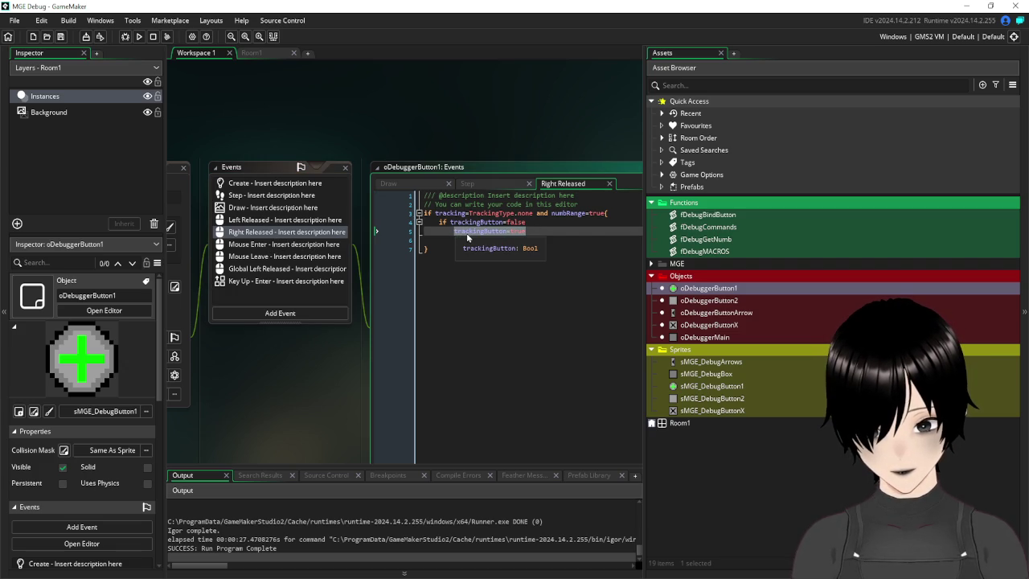
pyautogui.rightClick(468, 233)
pyautogui.click(488, 252)
pyautogui.click(531, 223)
pyautogui.moveTo(527, 223); pyautogui.dragTo(451, 223)
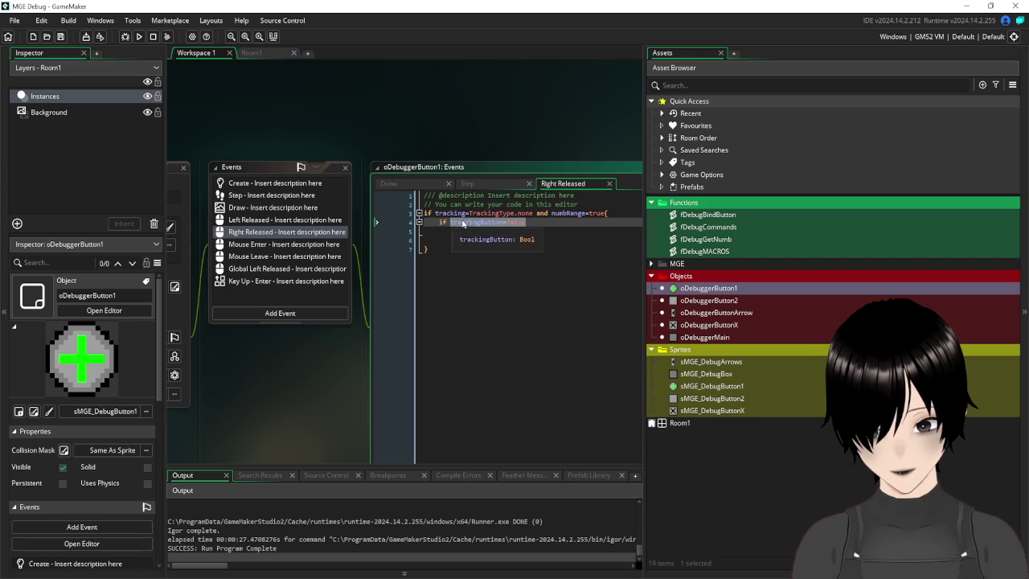
pyautogui.rightClick(478, 223)
pyautogui.click(525, 245)
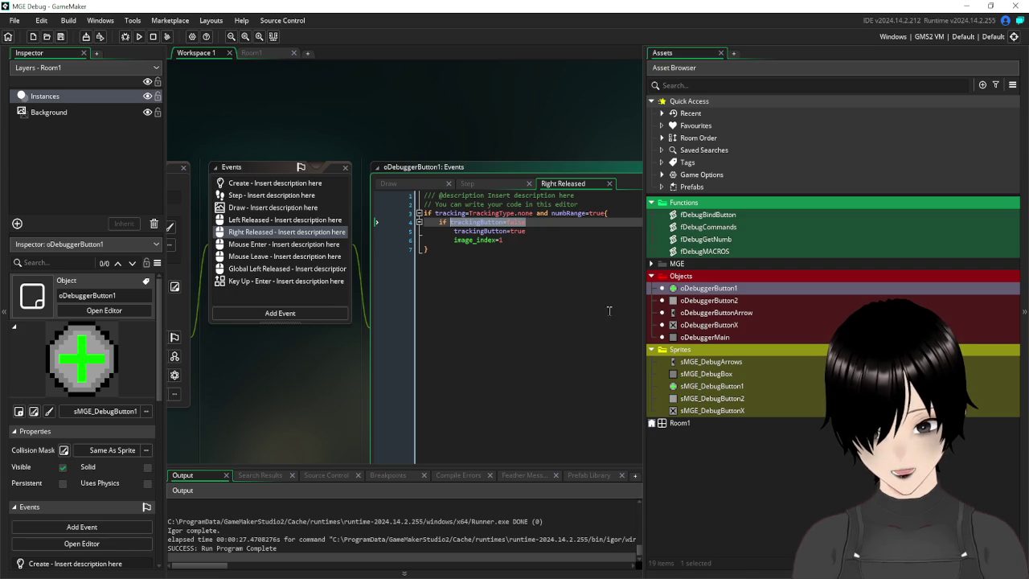
pyautogui.doubleClick(707, 325)
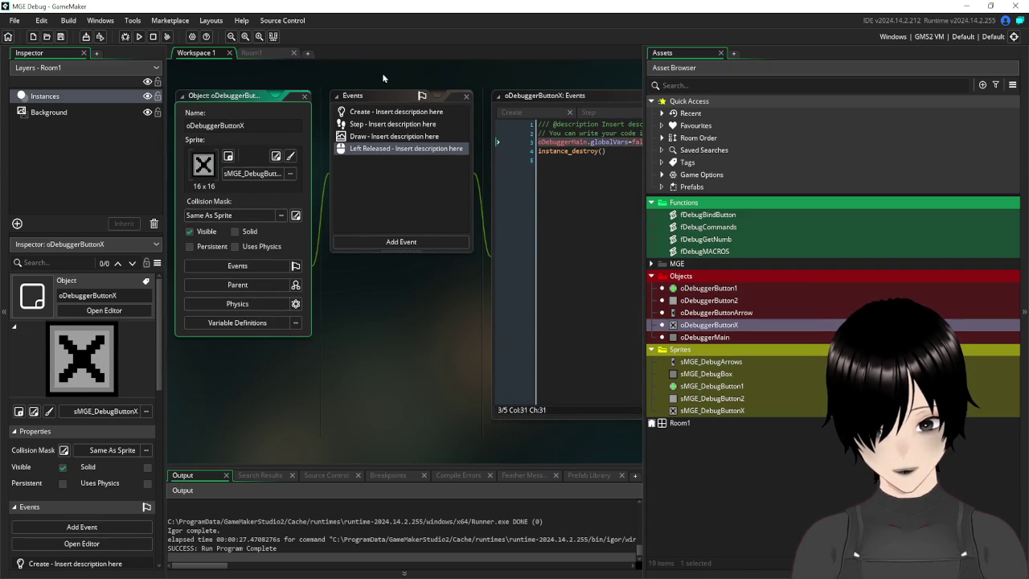
# - Insert 'oDebuggerButton1.trackingButton=false' as line 4, above instance_destroy() in Left Released
pyautogui.moveTo(402, 72); pyautogui.dragTo(319, 122)
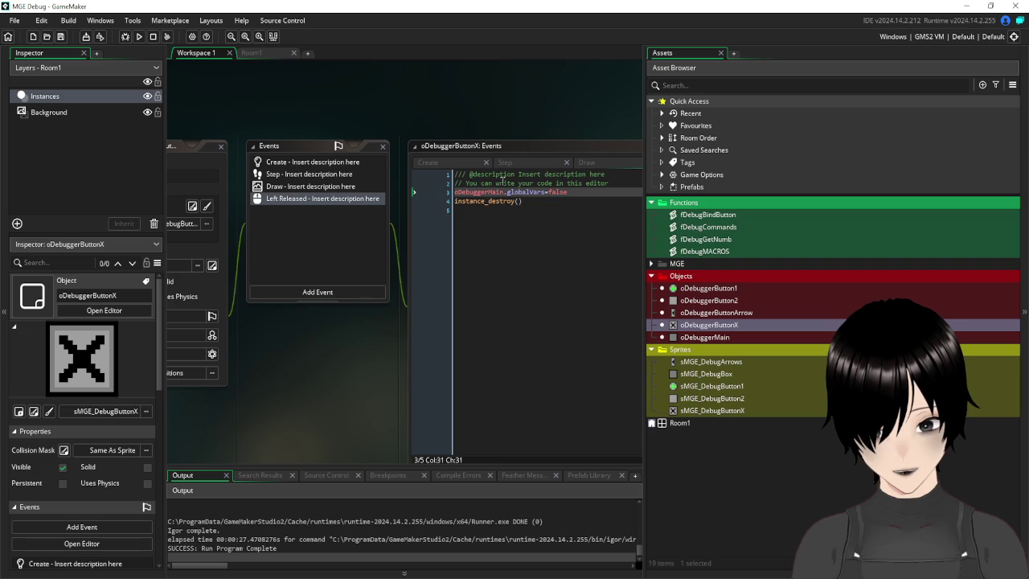
pyautogui.click(580, 194)
pyautogui.press('Return')
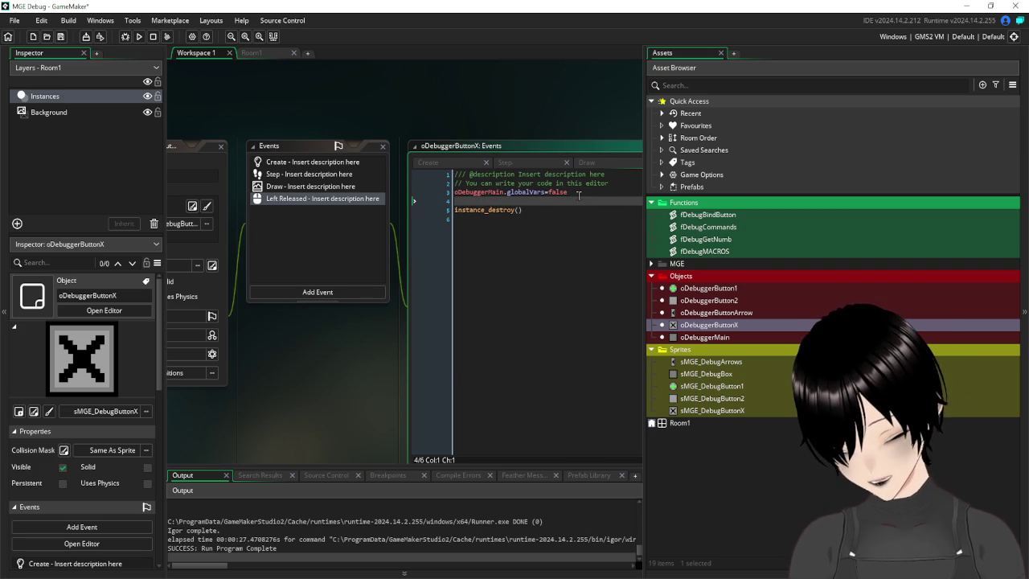
pyautogui.write('oDe')
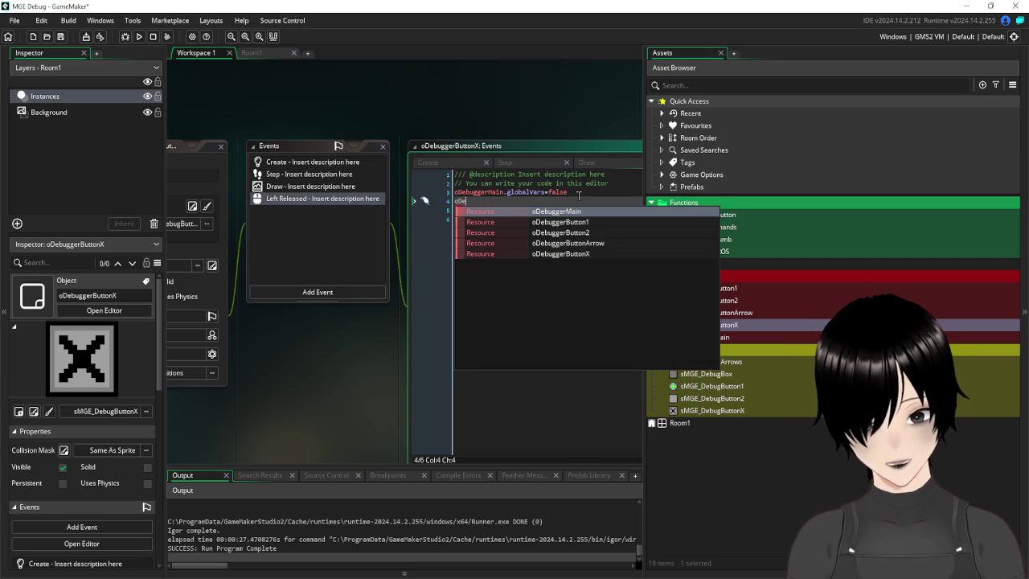
pyautogui.click(575, 222)
pyautogui.write('.trackingButton=false')
pyautogui.press('BackSpace')
pyautogui.press('BackSpace')
pyautogui.press('BackSpace')
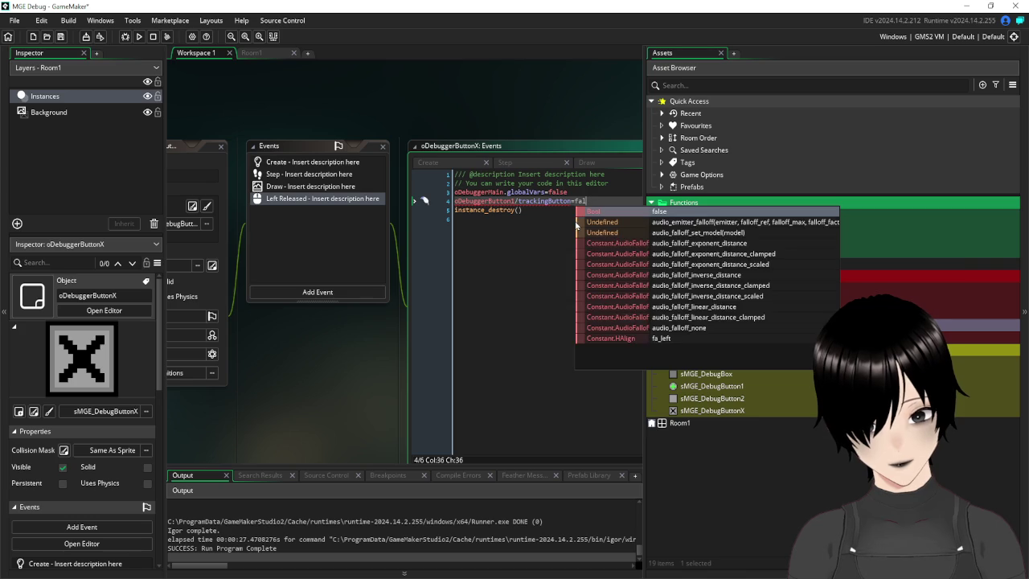
pyautogui.write('.trackingButton=false')
pyautogui.click(537, 319)
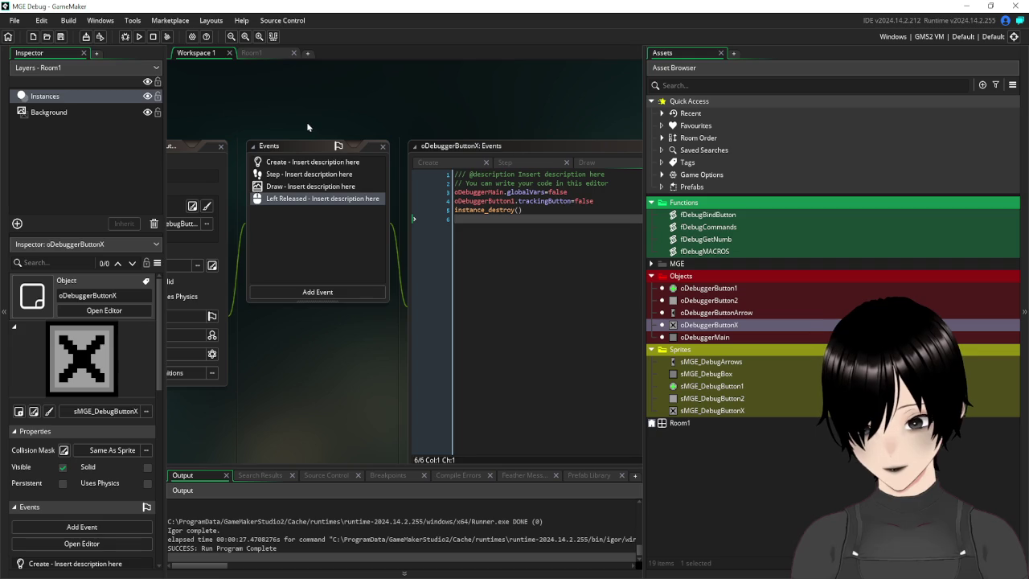
pyautogui.click(200, 126)
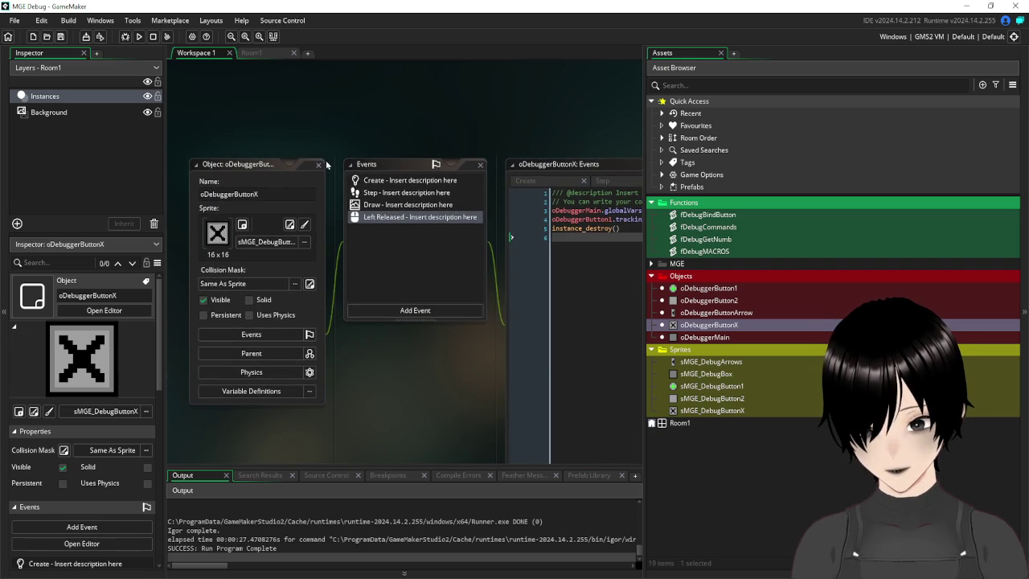
# - Close oDebuggerButtonX's windows, glance at Room1, and reopen oDebuggerButton1 from Workspace 1
pyautogui.click(320, 164)
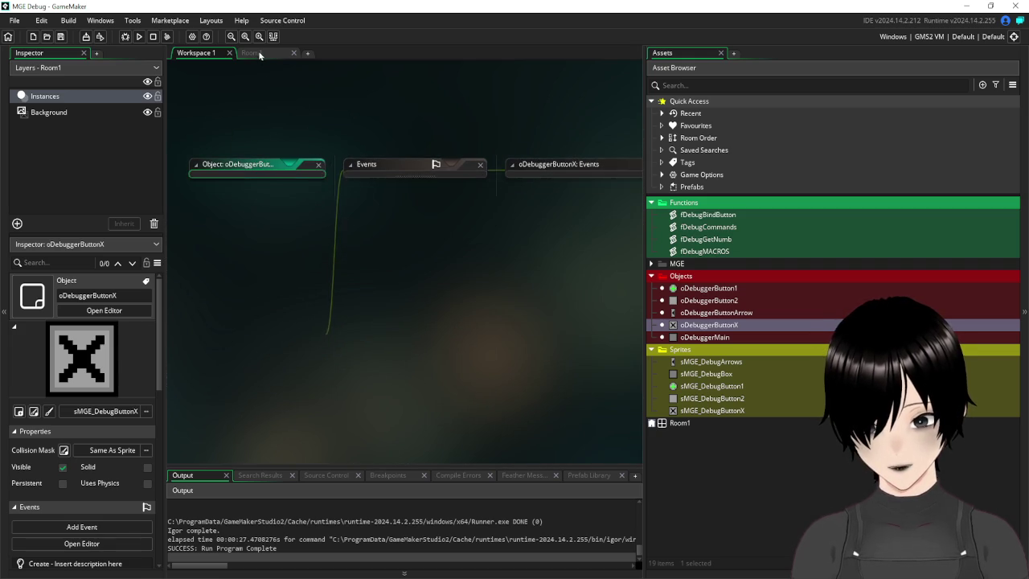
pyautogui.click(258, 52)
pyautogui.click(196, 54)
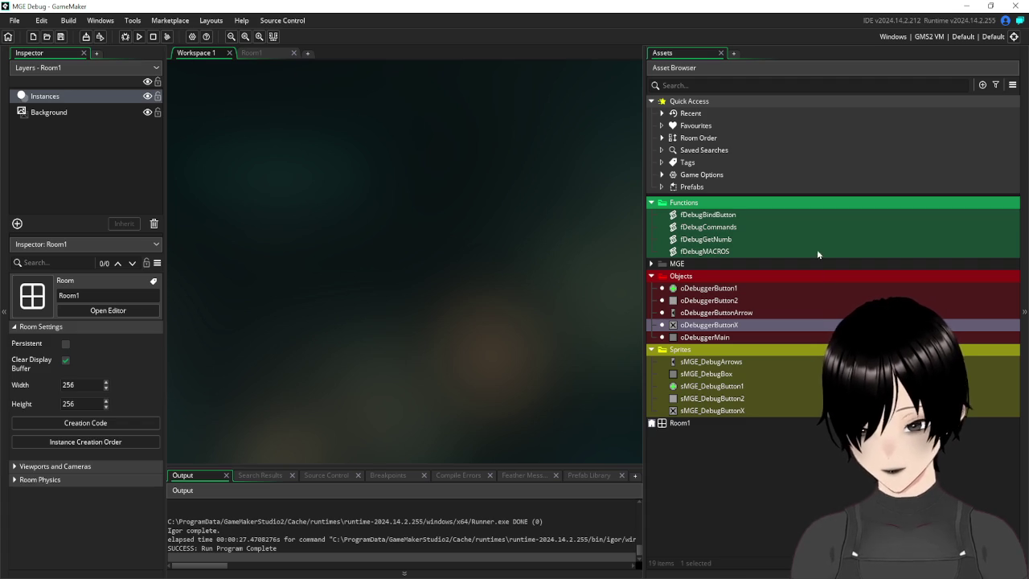
pyautogui.doubleClick(732, 288)
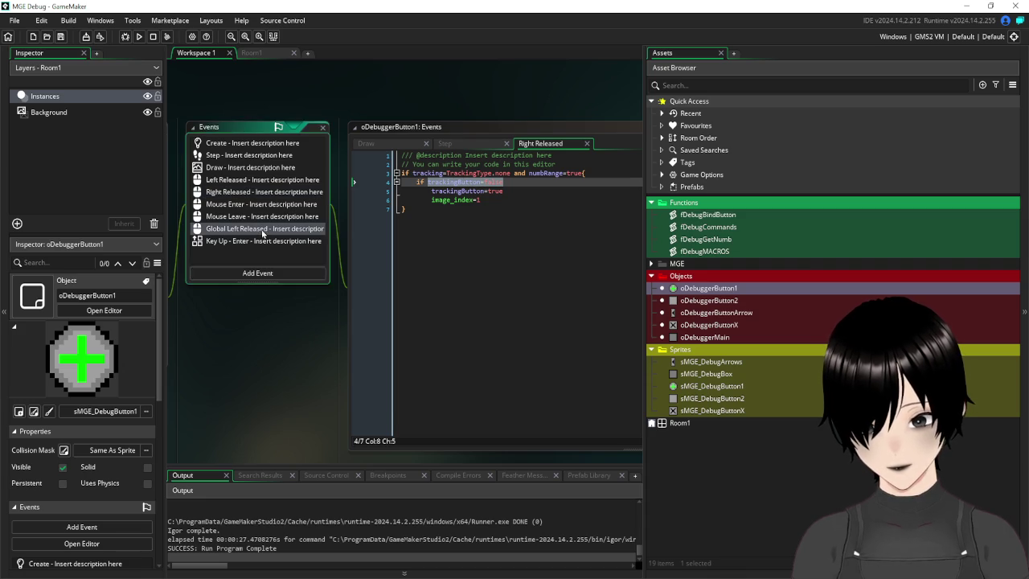
# - In Global Left Released, add and then delete an unfinished 'if instance_exists()' line, then show Right Released
pyautogui.click(262, 231)
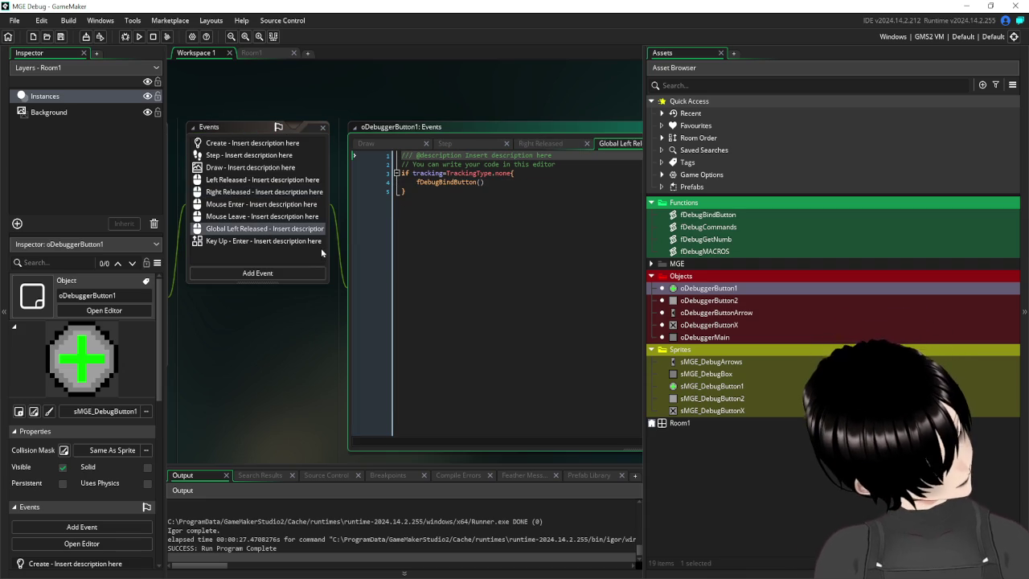
pyautogui.click(525, 182)
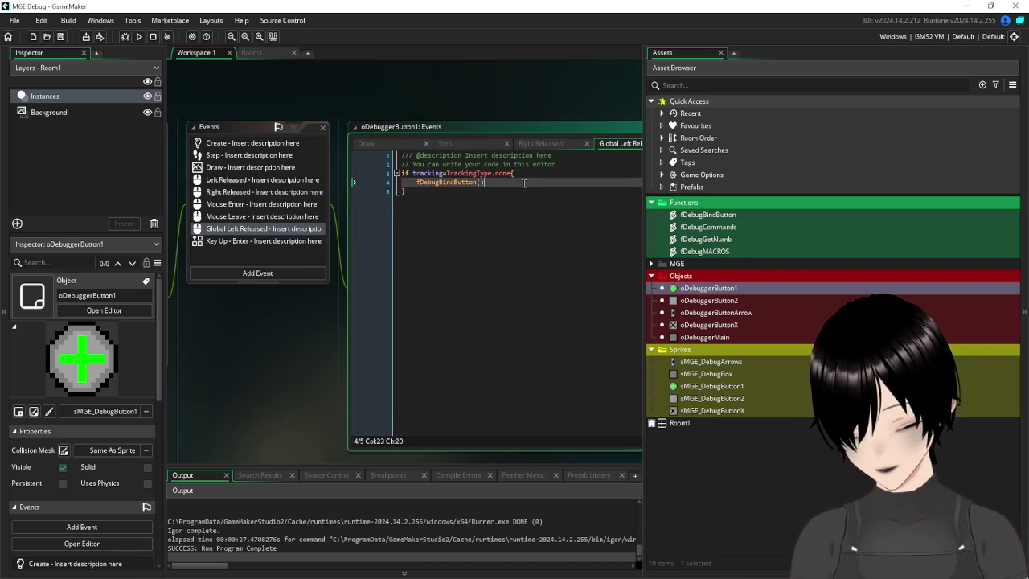
pyautogui.press('Return')
pyautogui.write('if ins')
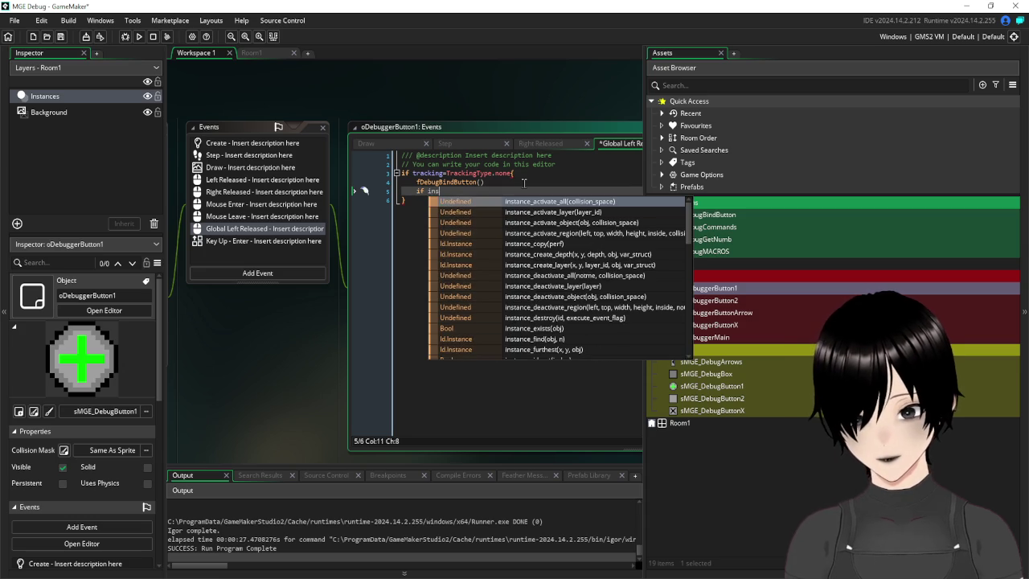
pyautogui.write('tance_ex')
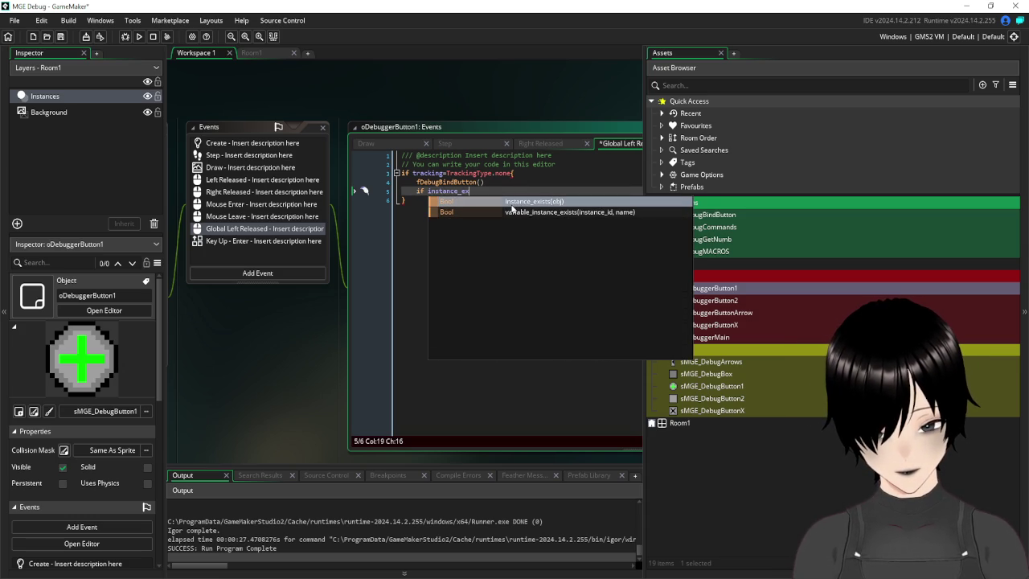
pyautogui.click(511, 205)
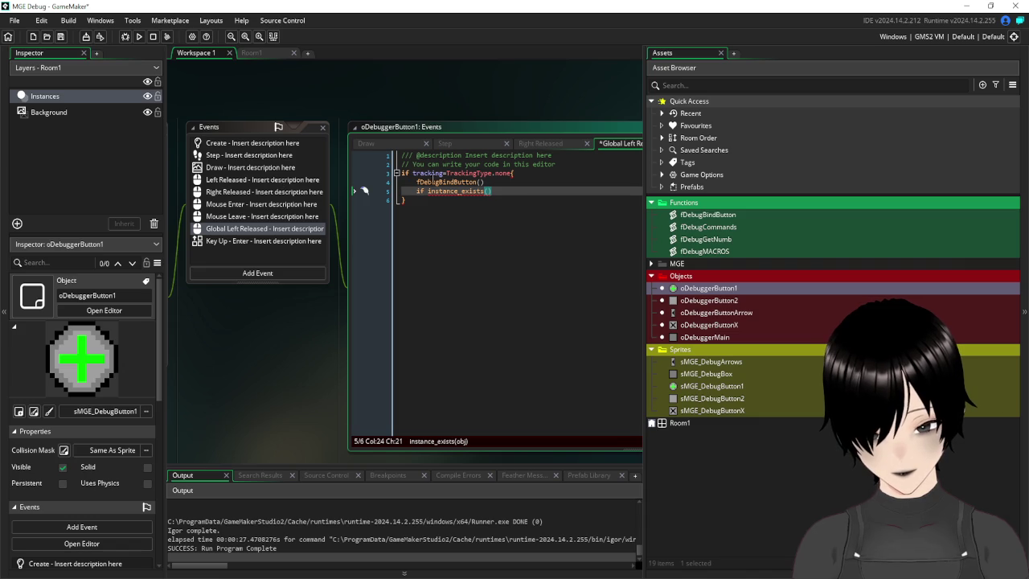
pyautogui.moveTo(500, 191); pyautogui.dragTo(414, 196)
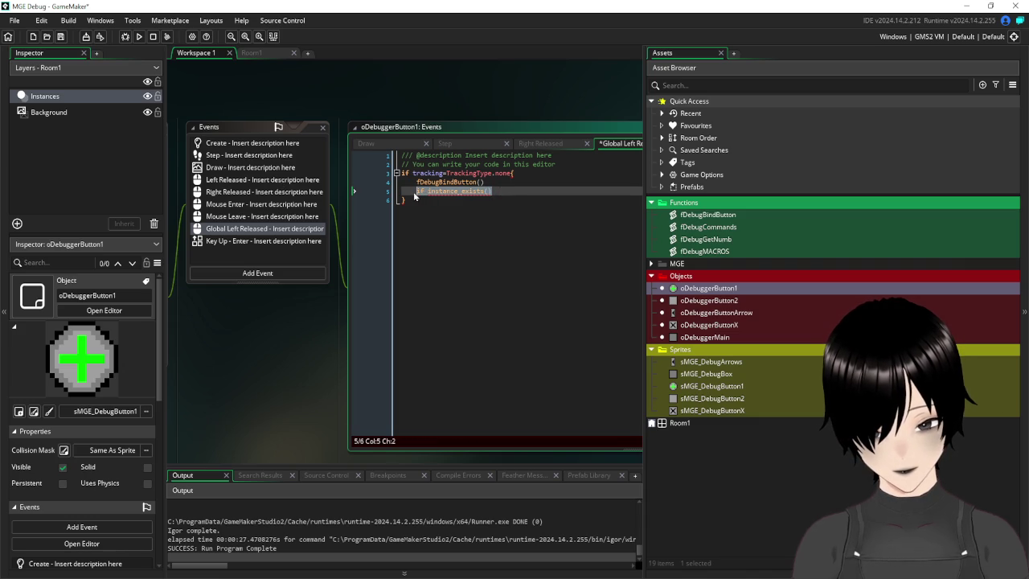
pyautogui.press('BackSpace')
pyautogui.press('BackSpace')
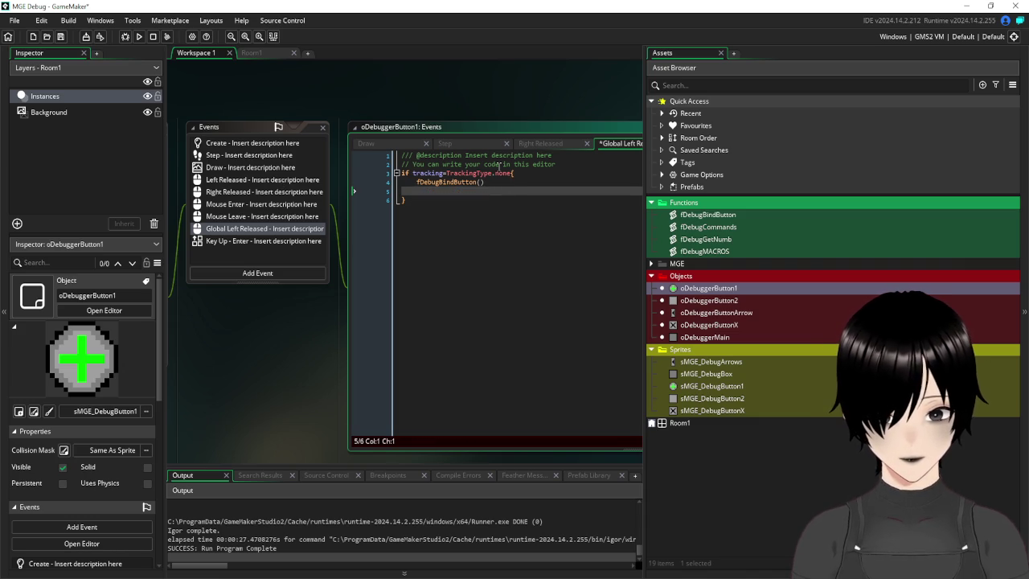
pyautogui.press('BackSpace')
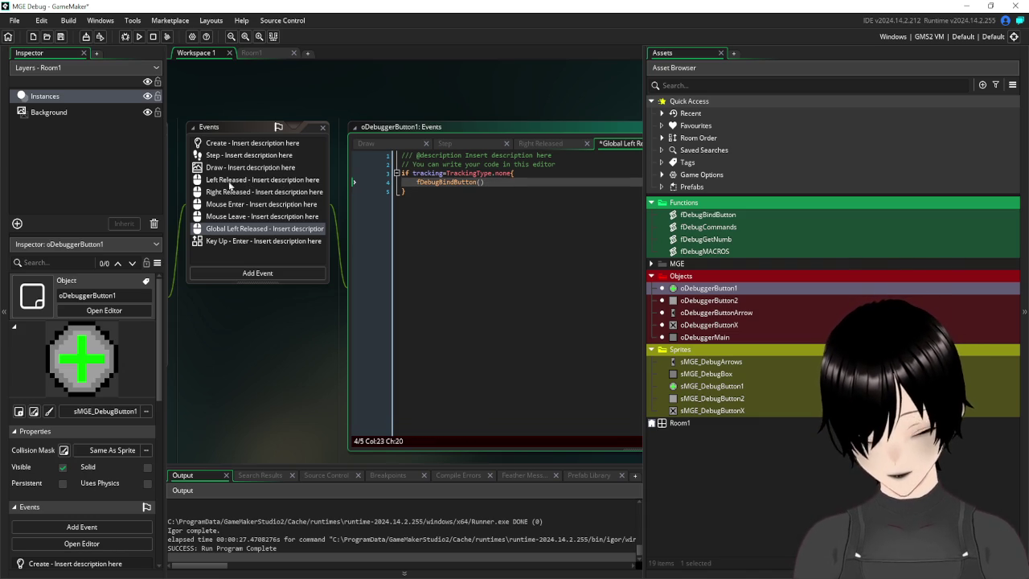
pyautogui.click(237, 193)
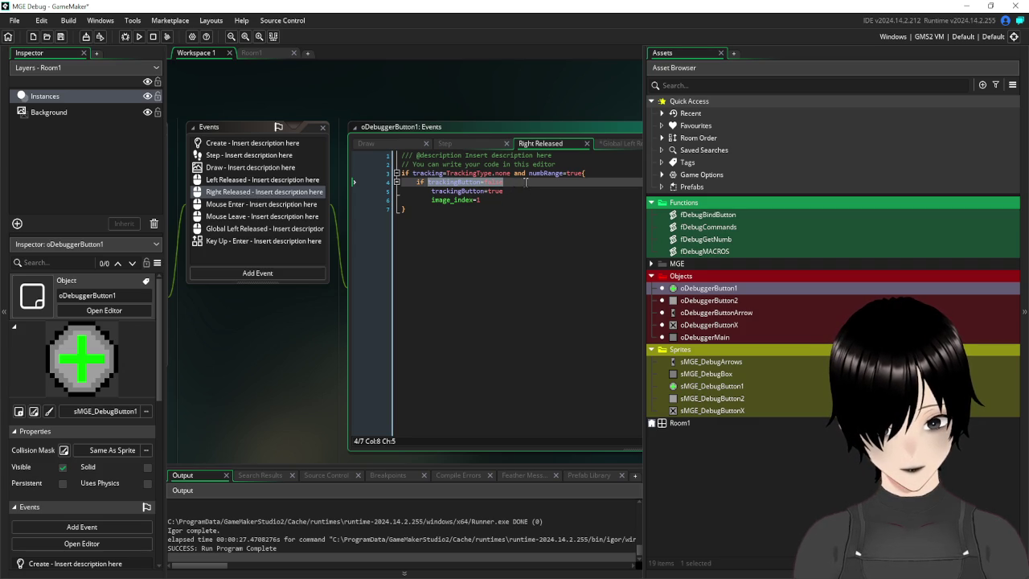
# - Add '{' after 'if trackingButton=false' and a new 'if instance_exists(oDebuggerButtonX)' line
pyautogui.click(526, 182)
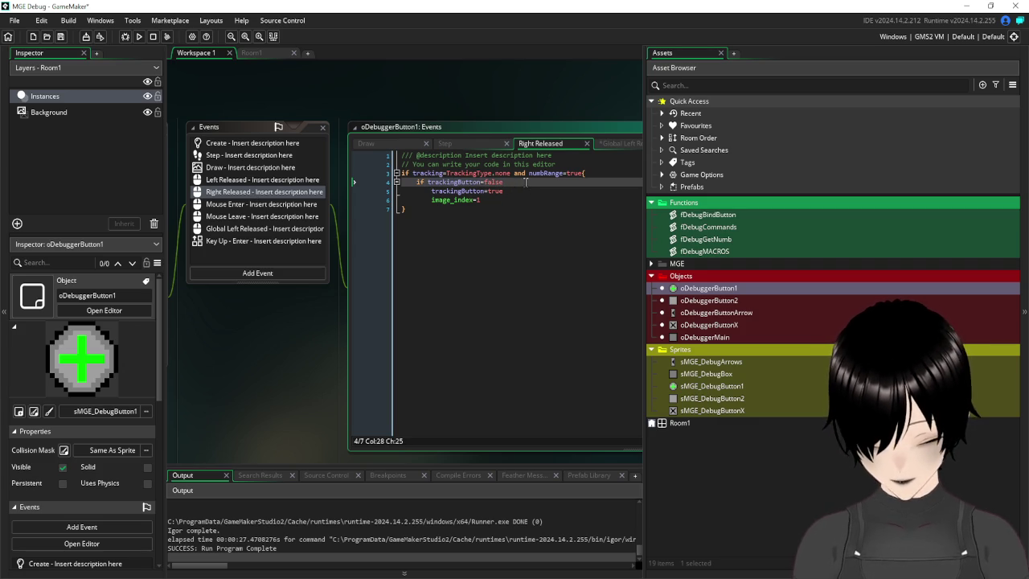
pyautogui.write('{')
pyautogui.click(508, 200)
pyautogui.press('Return')
pyautogui.write('if instance_exists()')
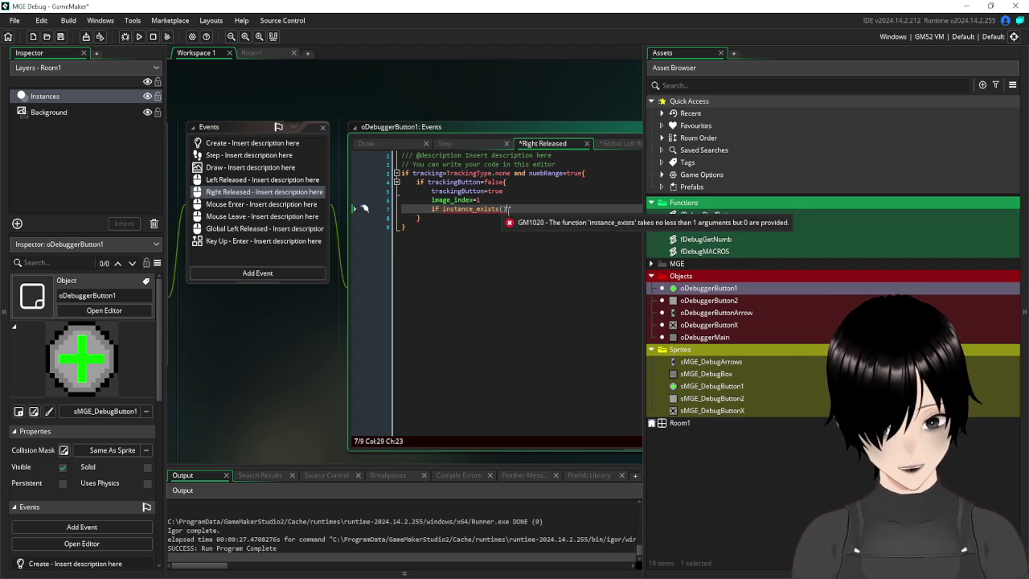
pyautogui.click(502, 208)
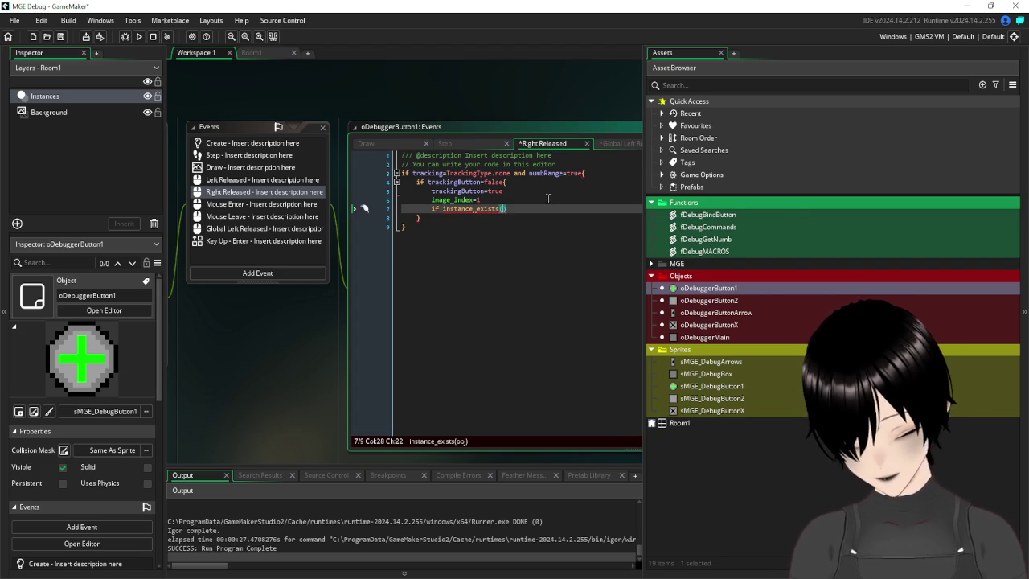
pyautogui.write('oDe')
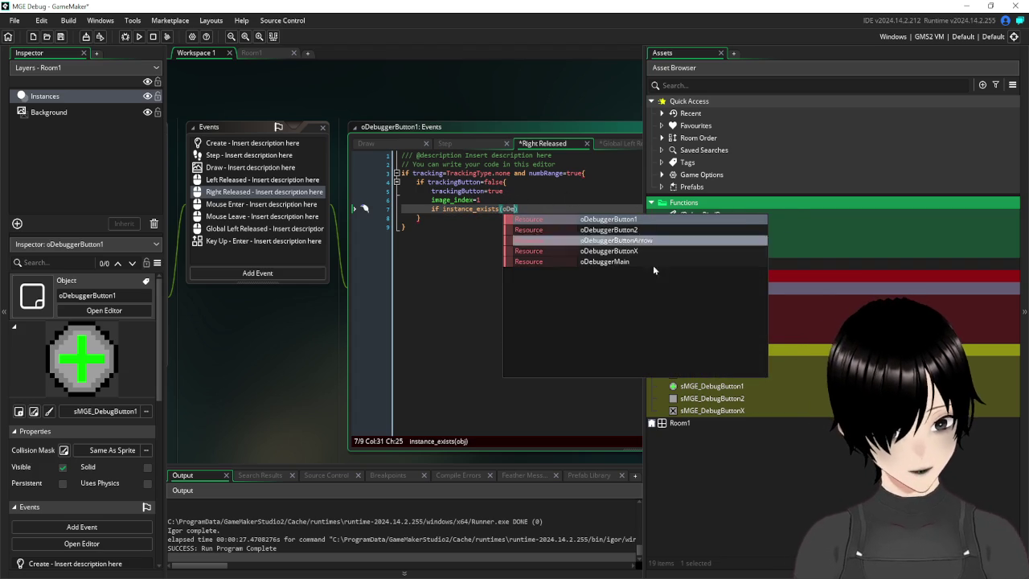
pyautogui.click(648, 251)
# - Move to the end of the instance_exists line and open the Draw event code
pyautogui.moveTo(282, 336); pyautogui.dragTo(203, 351)
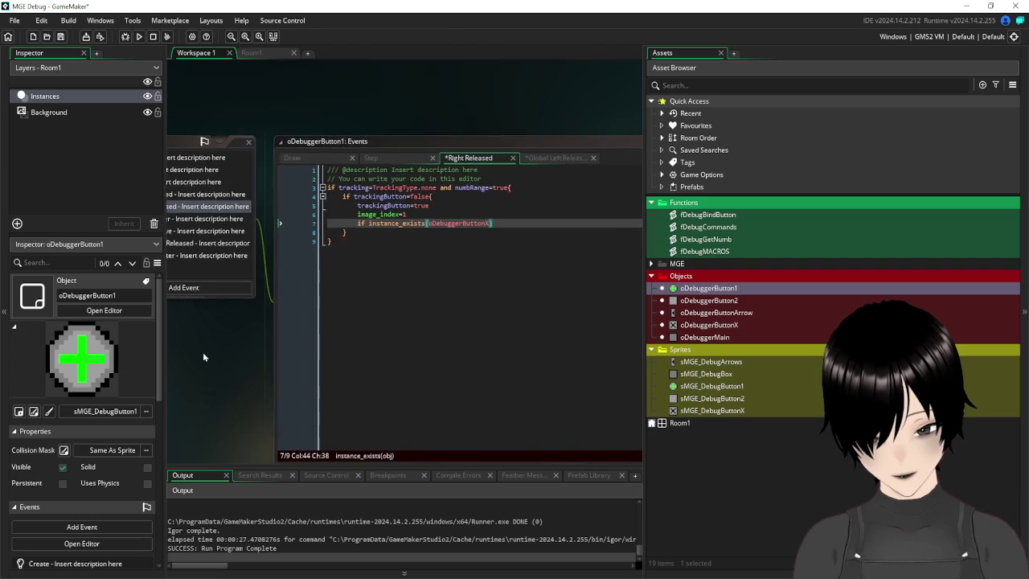
pyautogui.click(482, 223)
pyautogui.click(507, 221)
pyautogui.moveTo(205, 339)
pyautogui.mouseDown()
pyautogui.moveTo(457, 341)
pyautogui.moveTo(381, 318)
pyautogui.moveTo(364, 347)
pyautogui.moveTo(178, 315)
pyautogui.mouseUp()
pyautogui.click(321, 190)
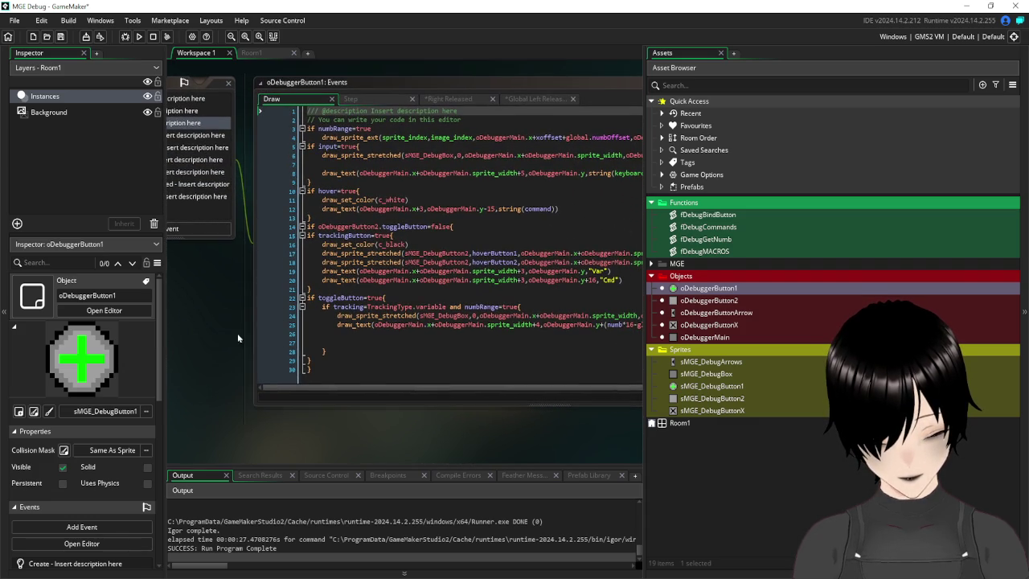
# - Review the draw_sprite_stretched lines in the Draw code, then return to oDebuggerButton1's Right Released event
pyautogui.moveTo(516, 410)
pyautogui.mouseDown()
pyautogui.moveTo(287, 402)
pyautogui.moveTo(356, 414)
pyautogui.moveTo(412, 403)
pyautogui.moveTo(437, 416)
pyautogui.moveTo(329, 436)
pyautogui.moveTo(363, 433)
pyautogui.mouseUp()
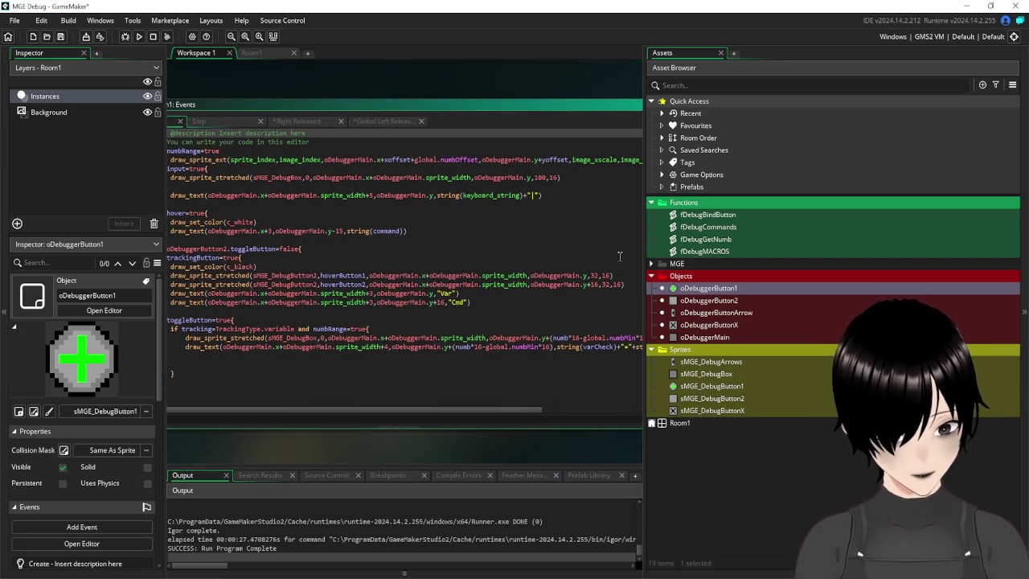
pyautogui.moveTo(589, 275)
pyautogui.mouseDown()
pyautogui.moveTo(433, 291)
pyautogui.moveTo(373, 280)
pyautogui.mouseUp()
pyautogui.scroll(-3, 370, 114)
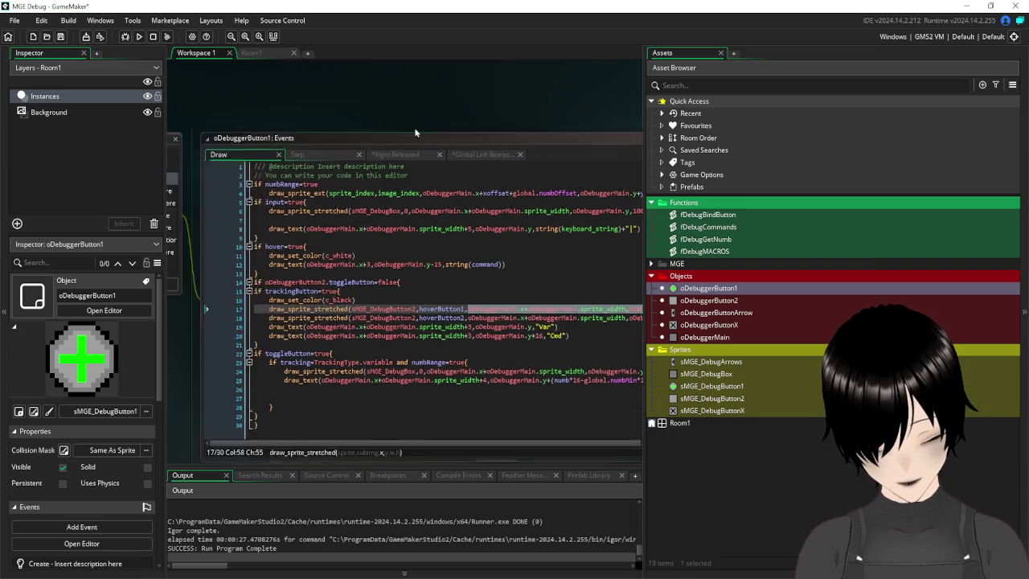
pyautogui.scroll(-5, 319, 193)
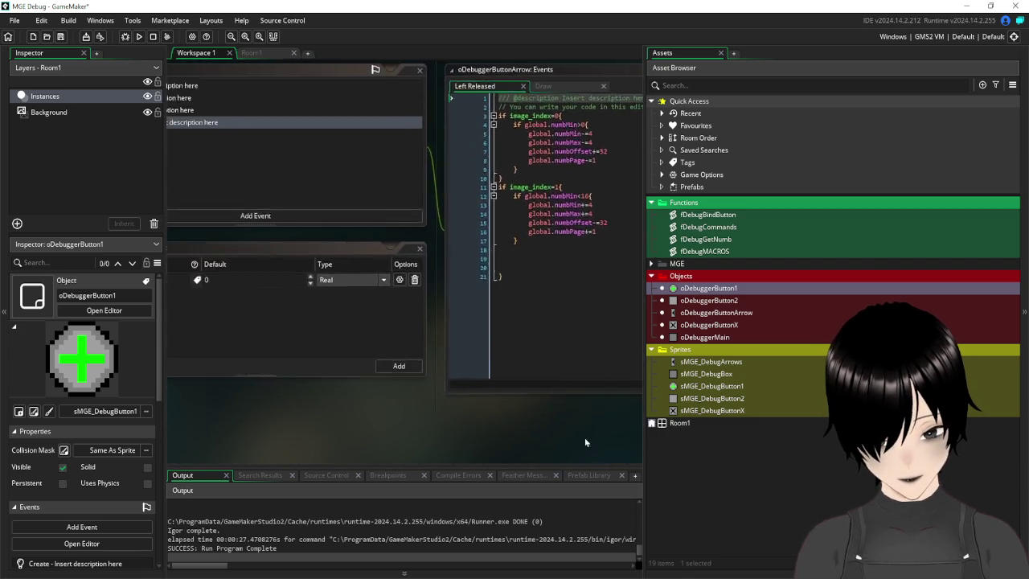
pyautogui.moveTo(349, 70); pyautogui.dragTo(452, 386)
pyautogui.scroll(-5, 452, 385)
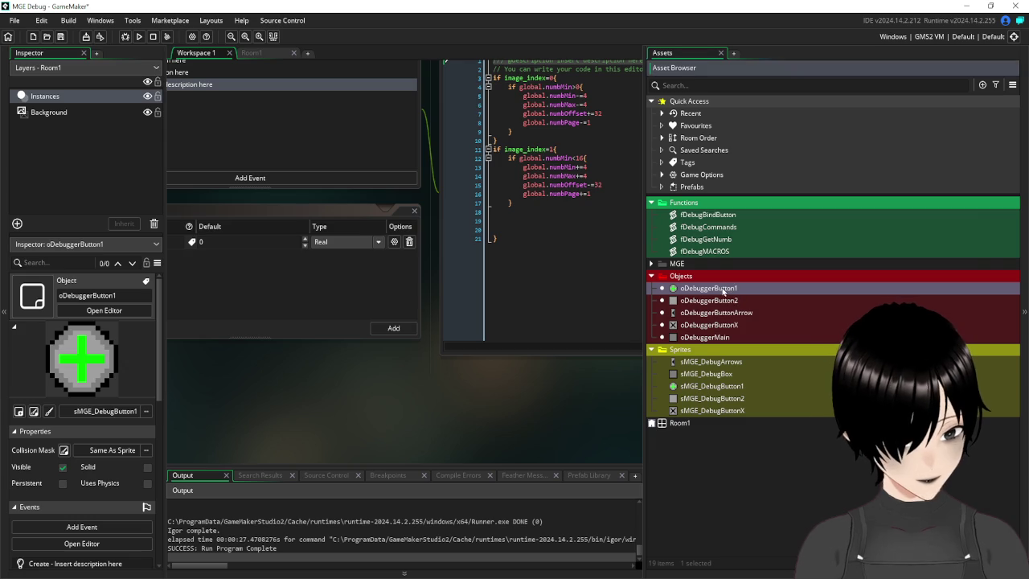
pyautogui.doubleClick(746, 291)
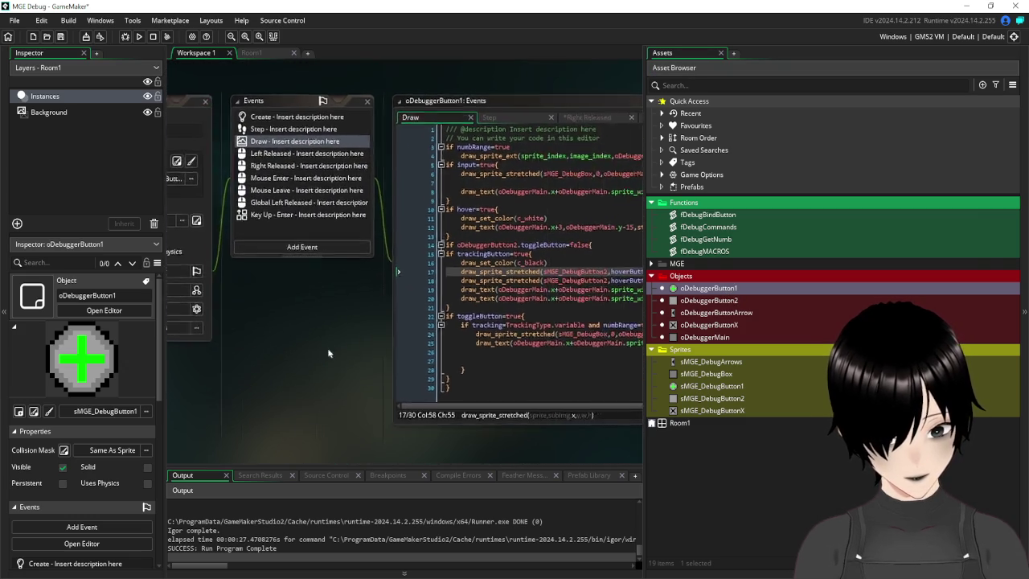
pyautogui.click(223, 173)
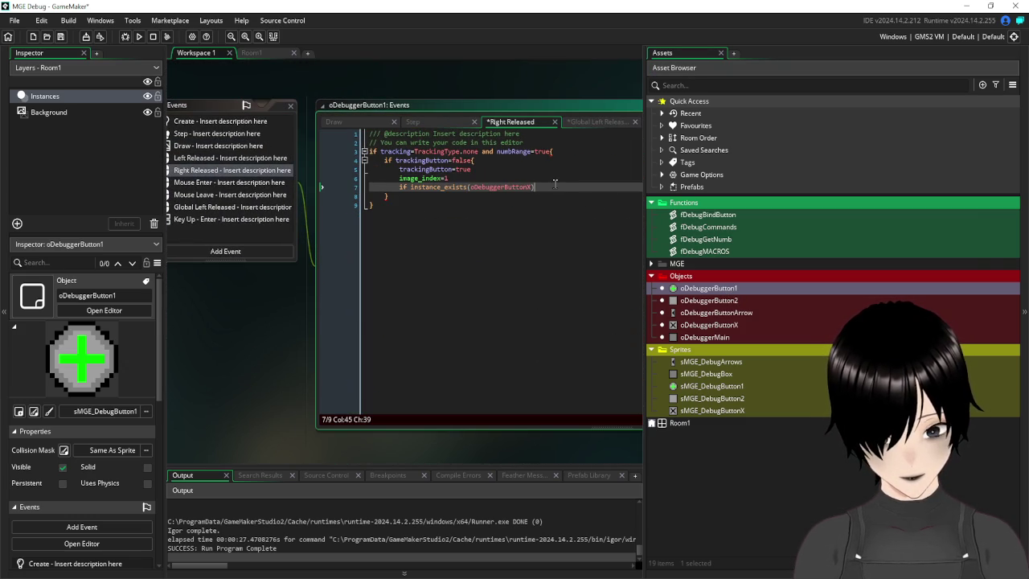
# - Complete the check as instance_exists(oDebuggerButtonX)=false and paste the oDebuggerMain position into its block
pyautogui.write('=false')
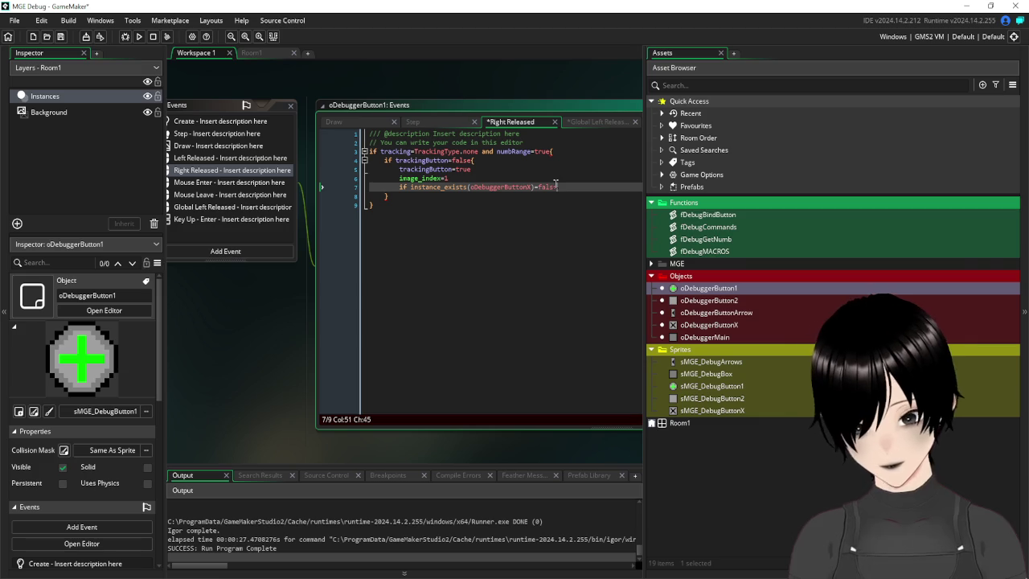
pyautogui.write('{')
pyautogui.press('Return')
pyautogui.press('Return')
pyautogui.press('Return')
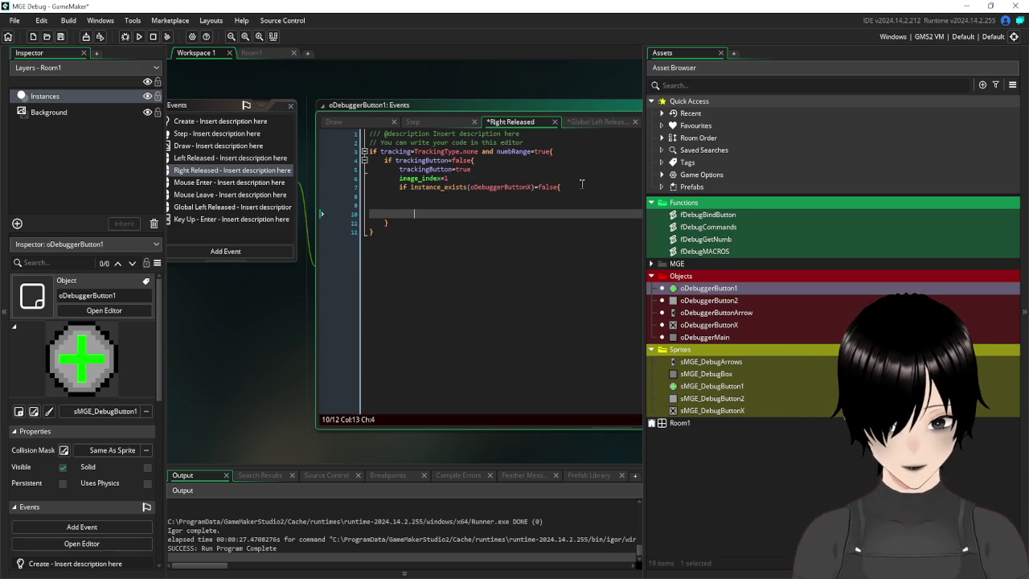
pyautogui.write('}')
pyautogui.click(414, 196)
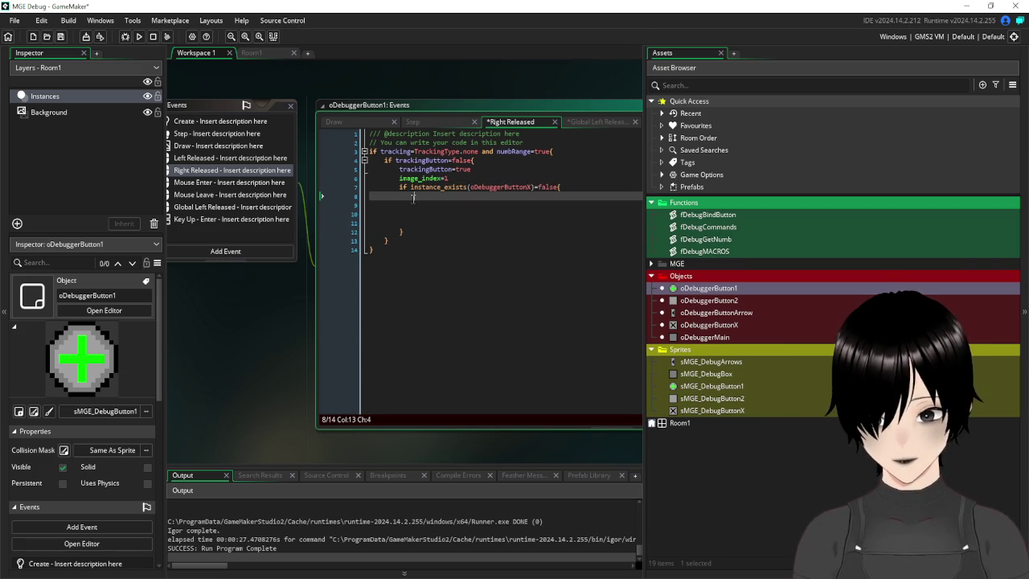
pyautogui.write('oDebuggerMain.x+oDebuggerMain.sprite_width,oDebuggerMain.y')
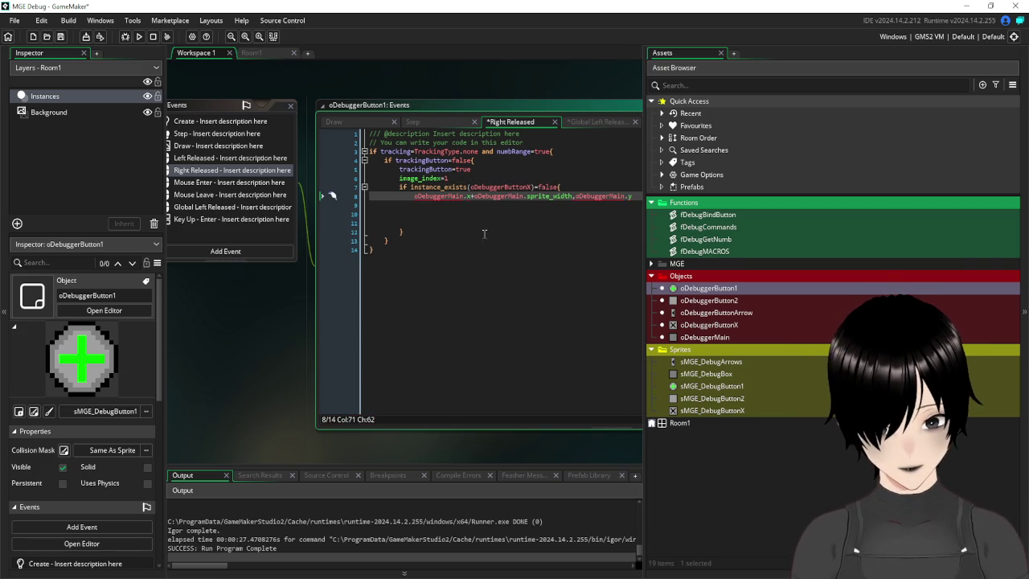
# - Declare var xCreate,yCreate under the check and move oDebuggerMain.y onto its own line
pyautogui.click(576, 185)
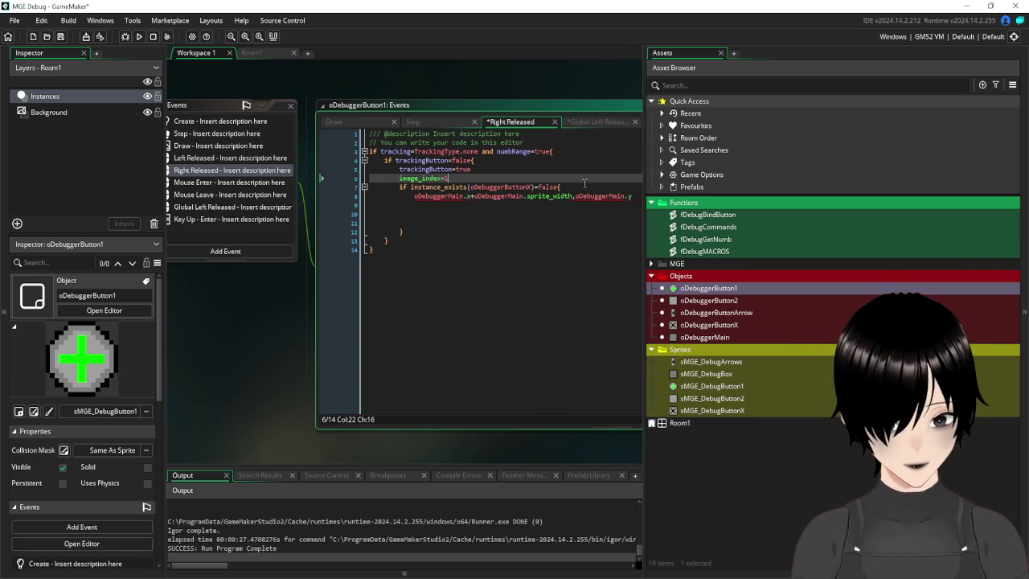
pyautogui.moveTo(547, 86); pyautogui.dragTo(485, 93)
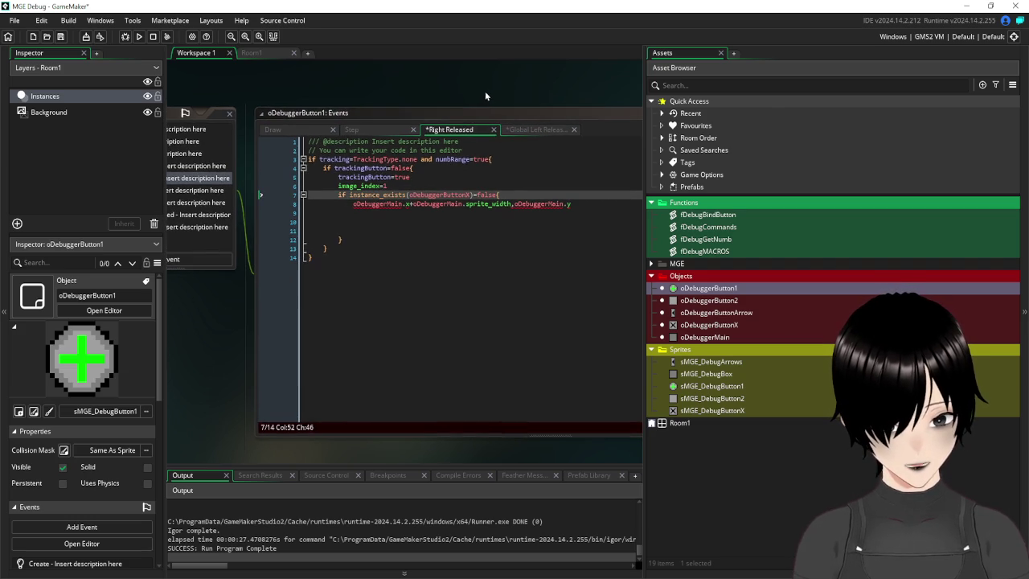
pyautogui.click(508, 194)
pyautogui.press('Return')
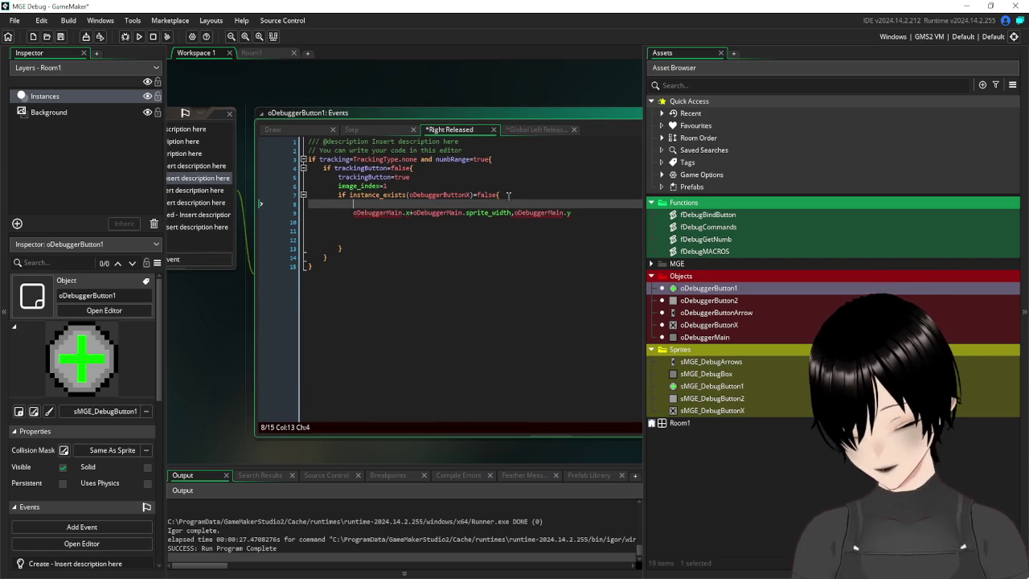
pyautogui.write('var xCreate,y')
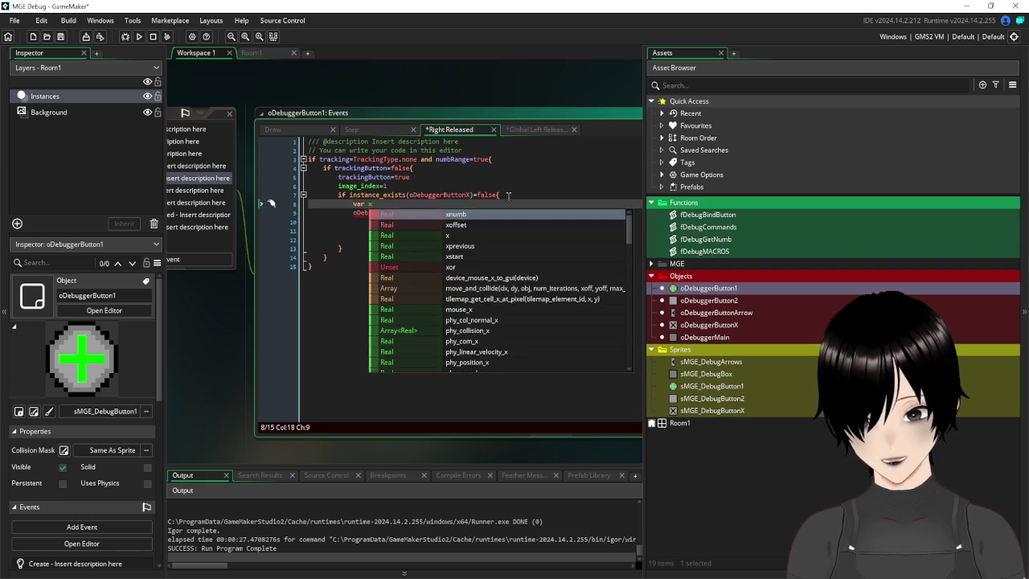
pyautogui.write('Create')
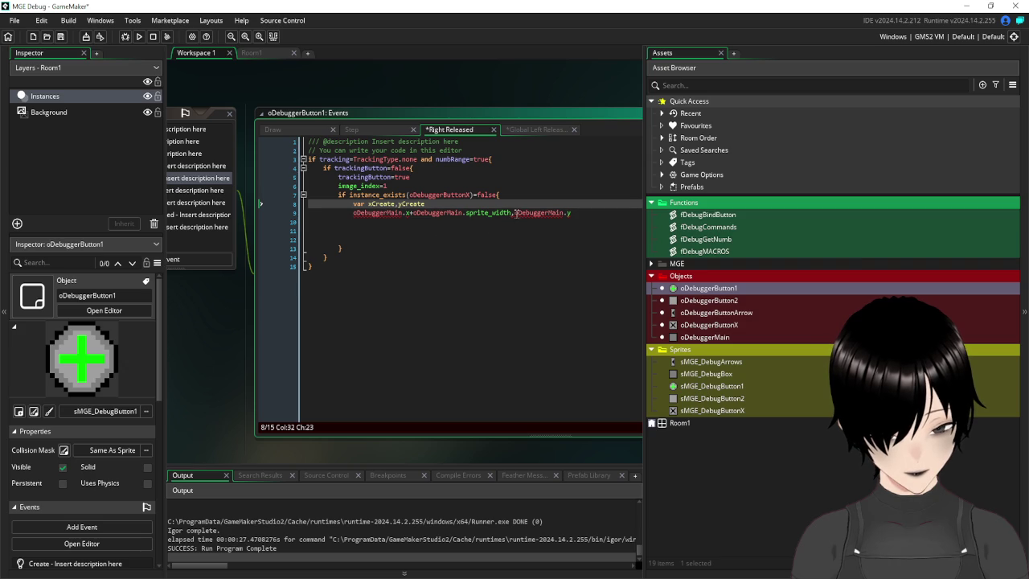
pyautogui.moveTo(518, 212)
pyautogui.write(',')
pyautogui.click(515, 212)
pyautogui.press('BackSpace')
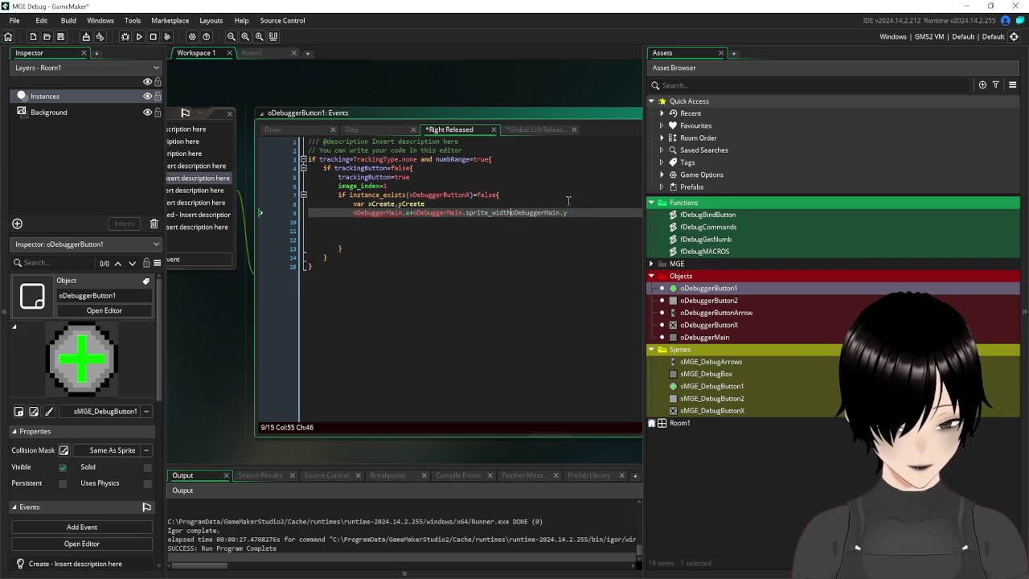
pyautogui.press('Return')
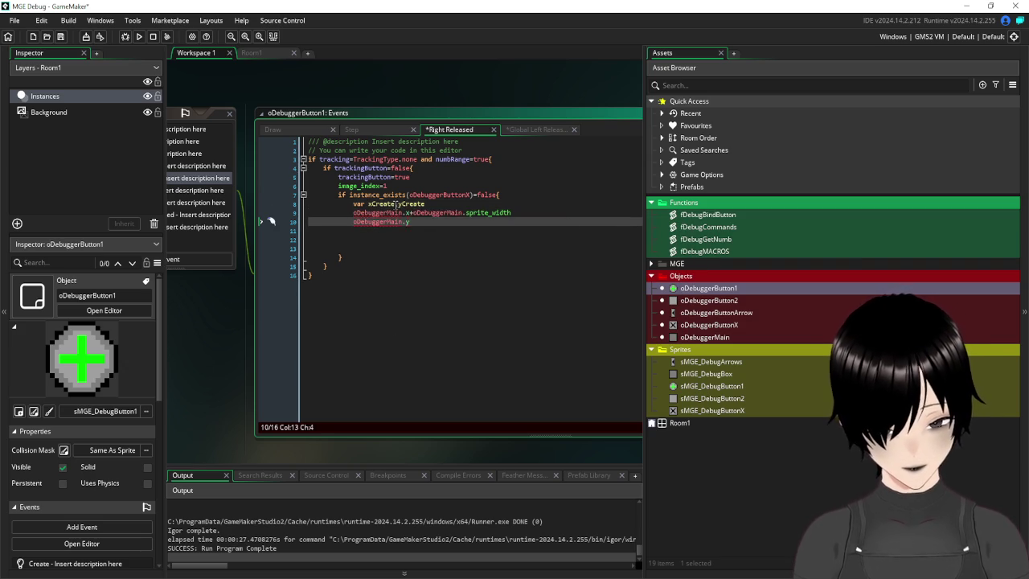
# - Assign xCreate=oDebuggerMain.x+oDebuggerMain.sprite_width and yCreate=oDebuggerMain.y, leaving an empty line 12
pyautogui.moveTo(395, 203); pyautogui.dragTo(366, 204)
pyautogui.doubleClick(368, 204)
pyautogui.moveTo(369, 206)
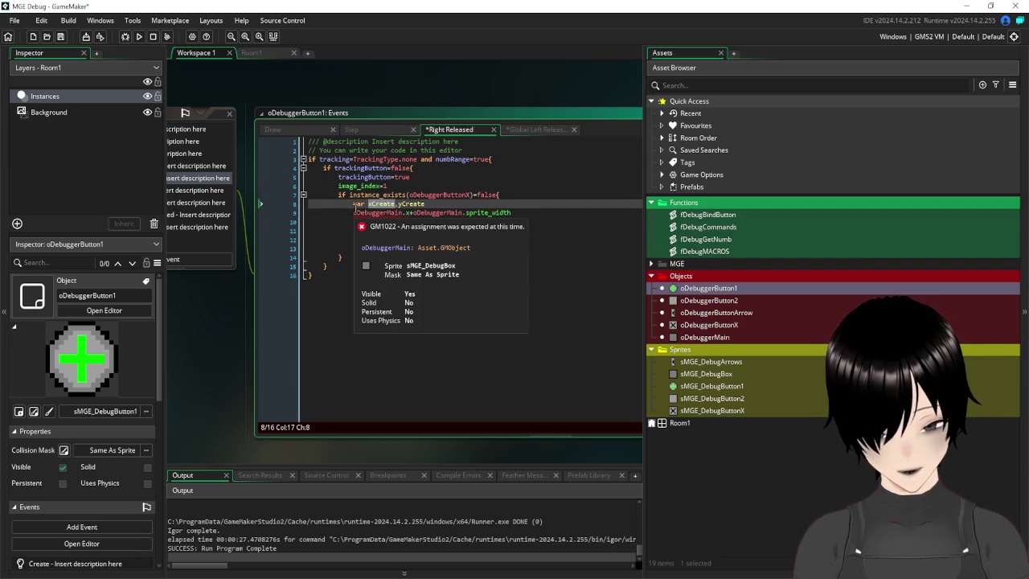
pyautogui.press('Home')
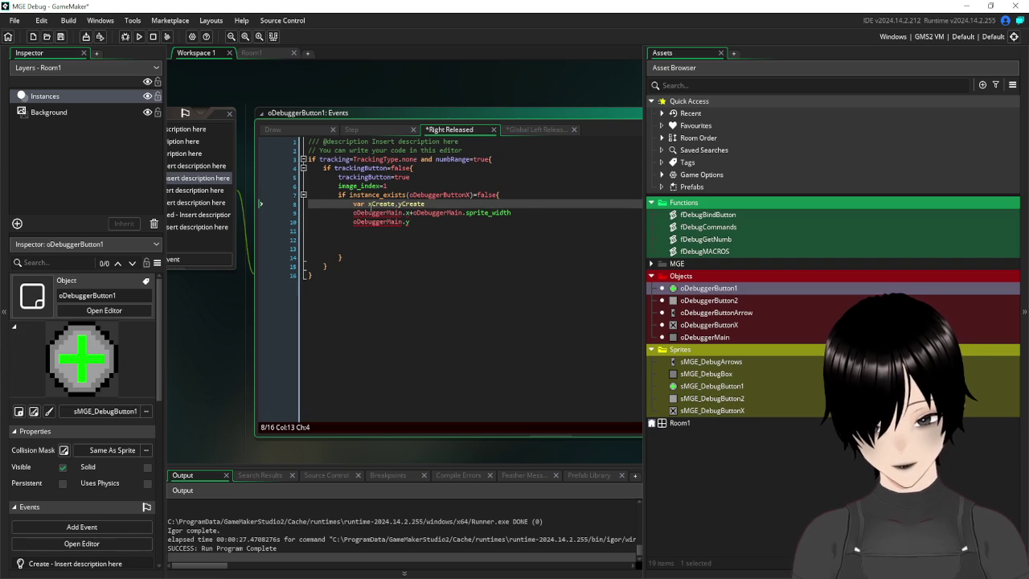
pyautogui.press('Down')
pyautogui.write('xCreate=')
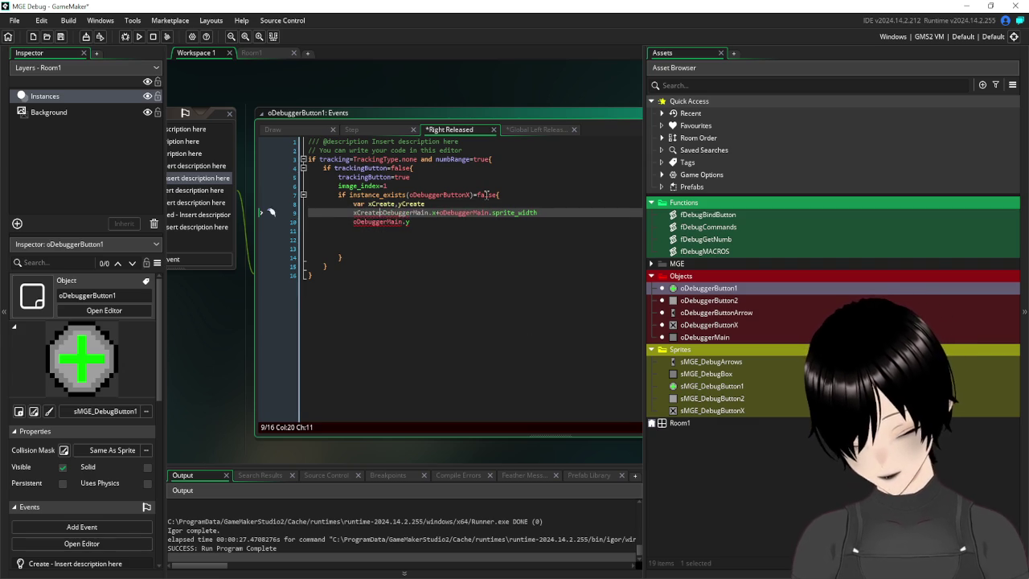
pyautogui.press('Down')
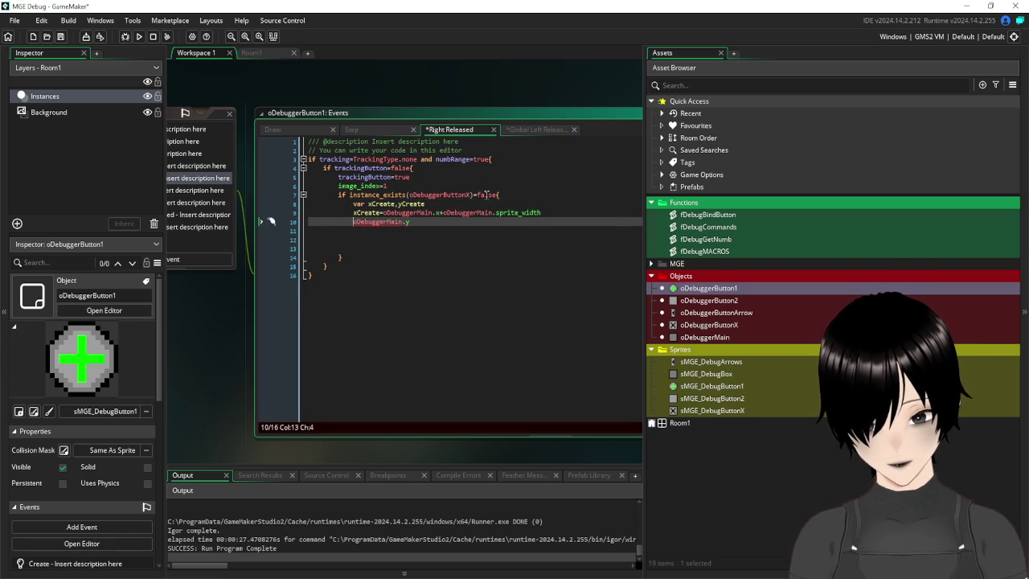
pyautogui.write('xCreate')
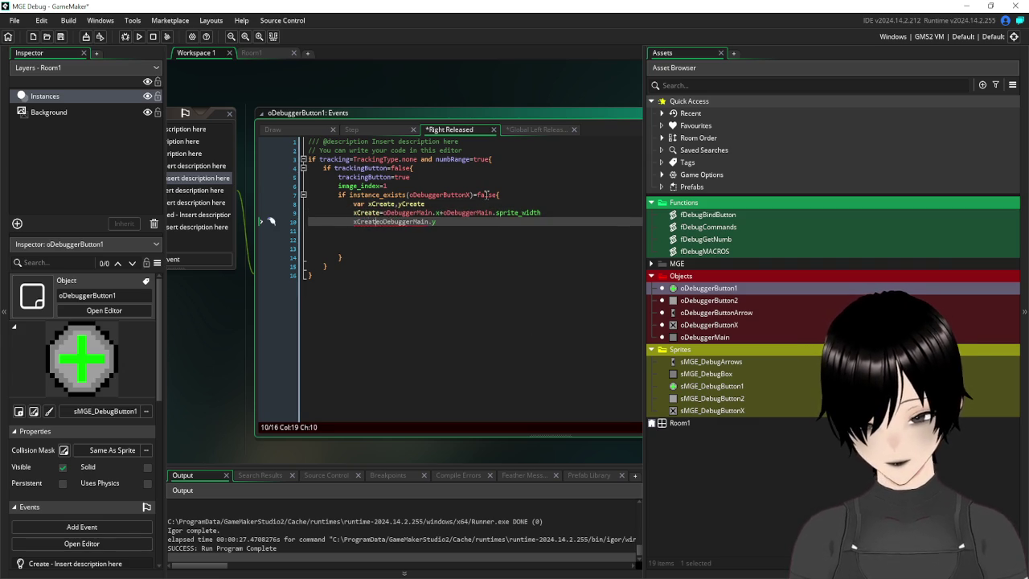
pyautogui.press('Delete')
pyautogui.write('y')
pyautogui.press('Right')
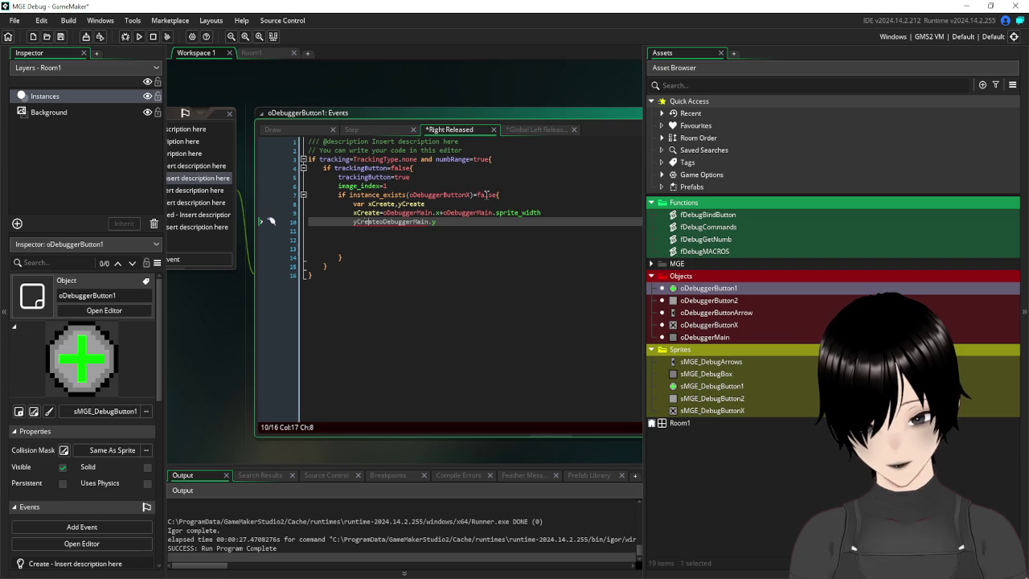
pyautogui.write('=')
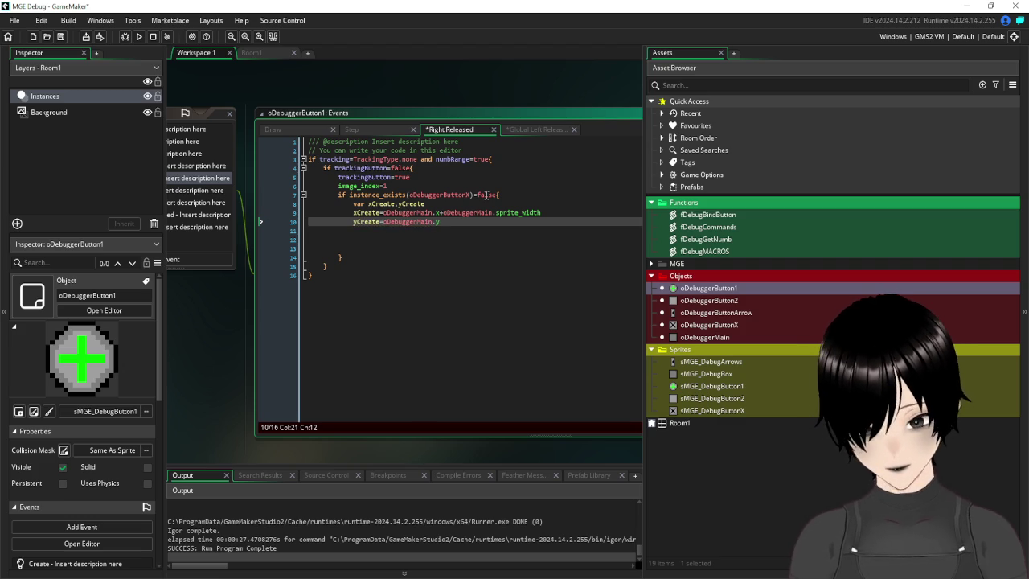
pyautogui.click(401, 230)
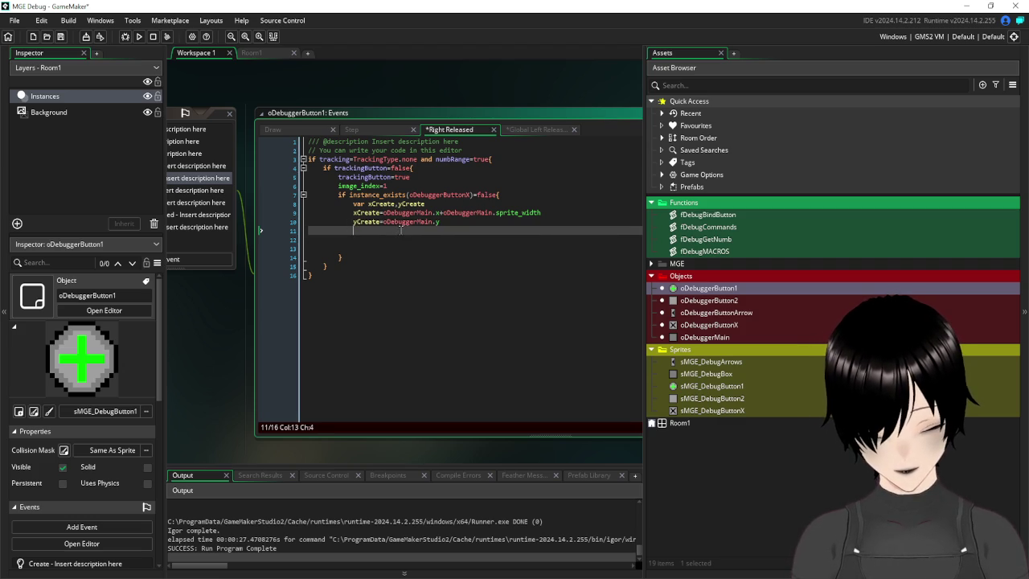
pyautogui.click(375, 235)
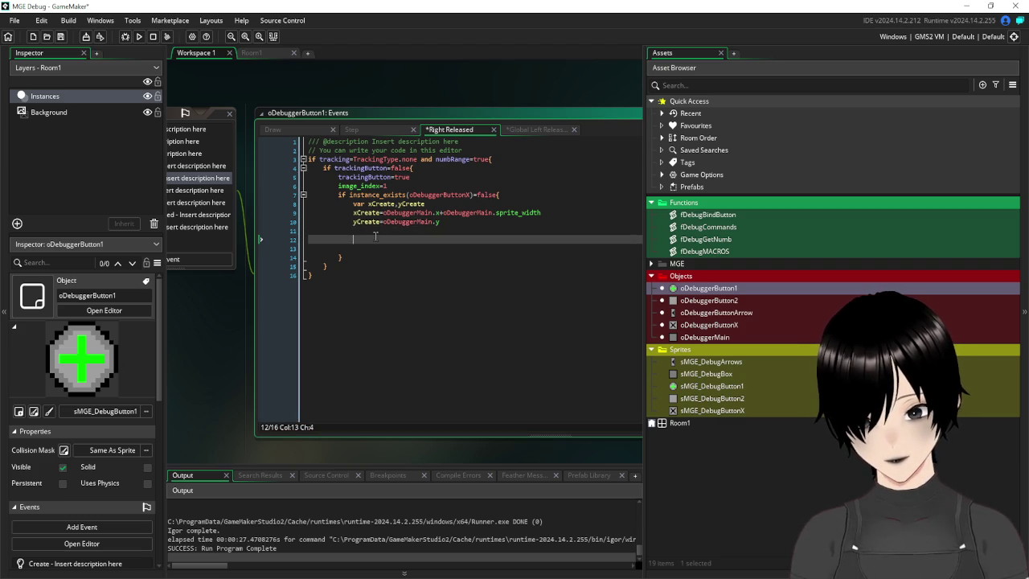
# - Write instance_create_depth(xCreate,yCreate-16,depth-1,oDebuggerButtonX) on line 12 with autocomplete help
pyautogui.write('insta')
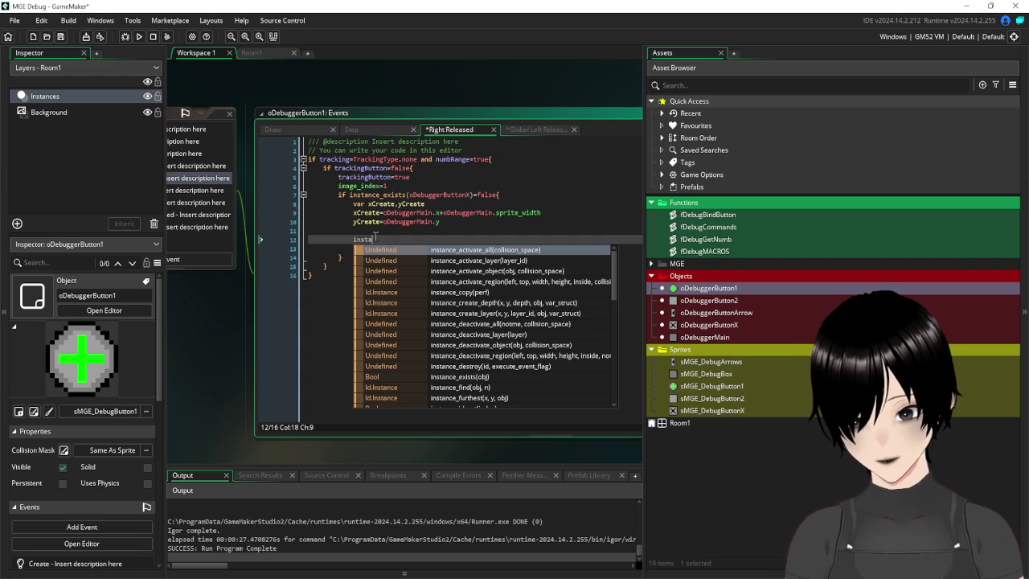
pyautogui.write('nce_create')
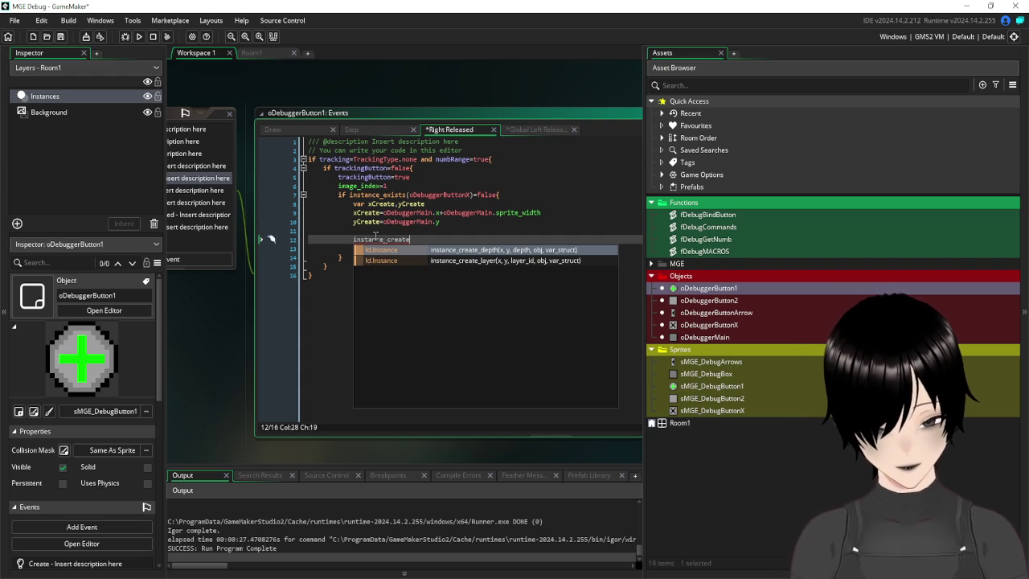
pyautogui.click(439, 253)
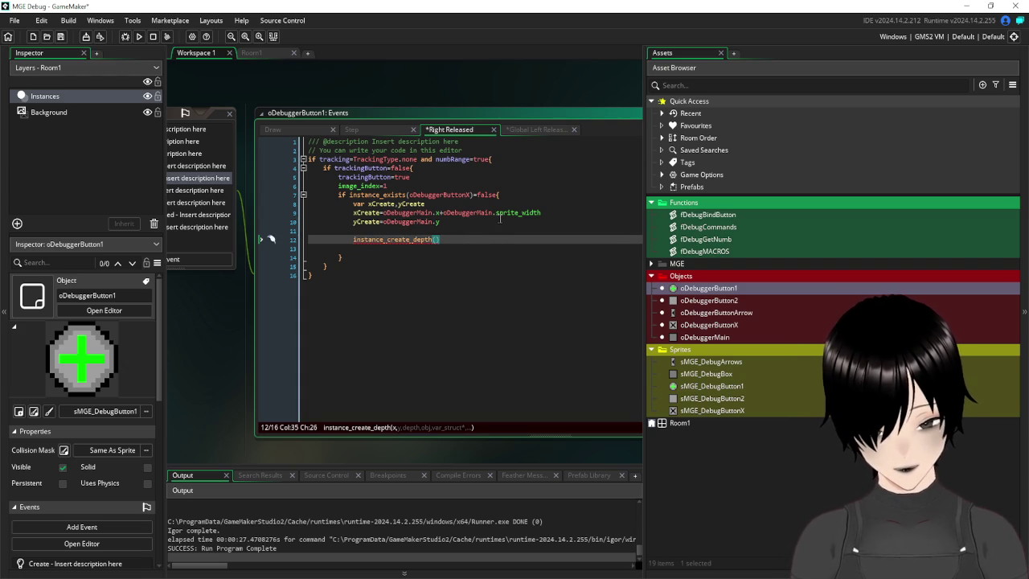
pyautogui.write('xCr')
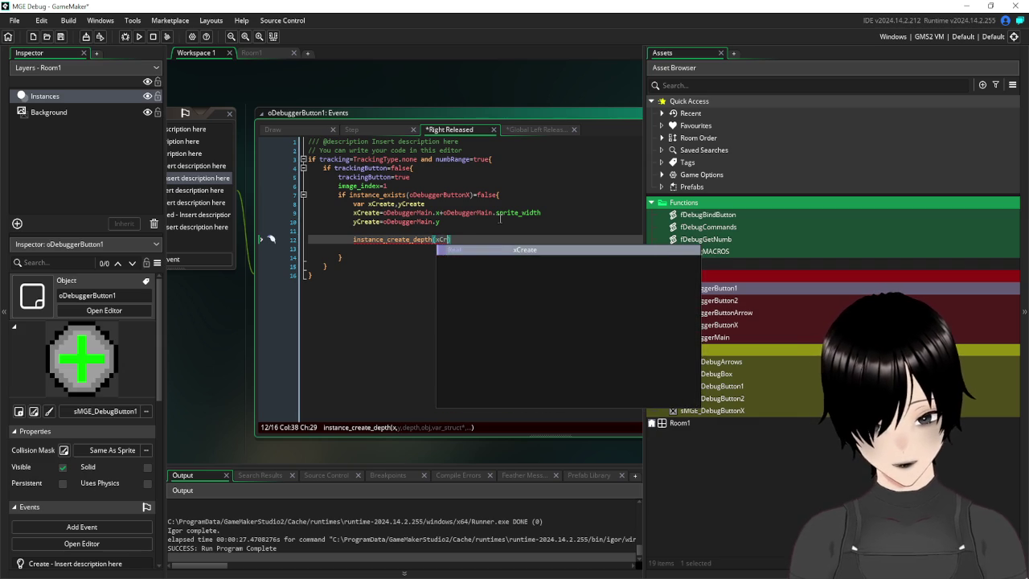
pyautogui.write('eate,yC')
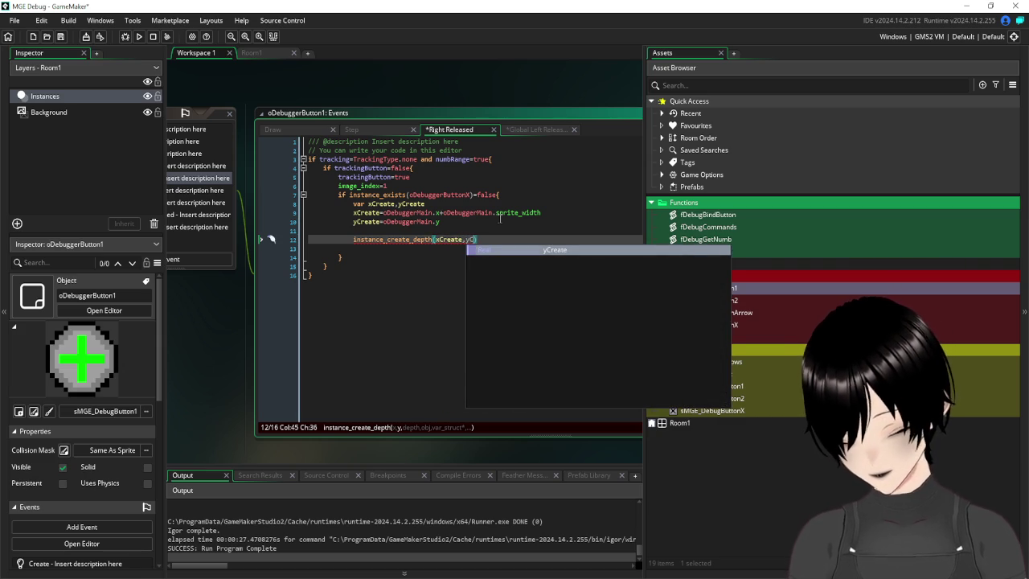
pyautogui.press('Return')
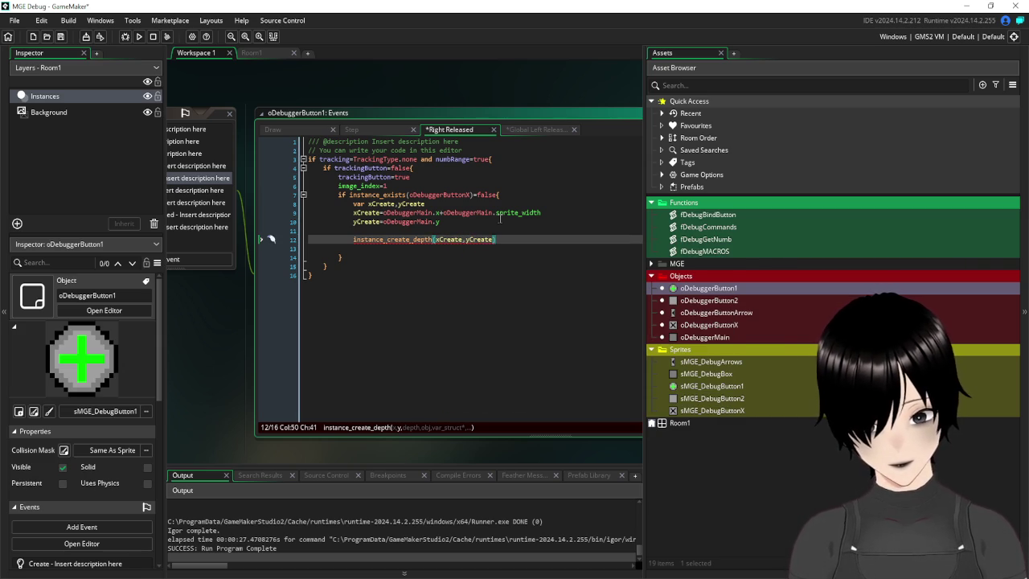
pyautogui.write(',d')
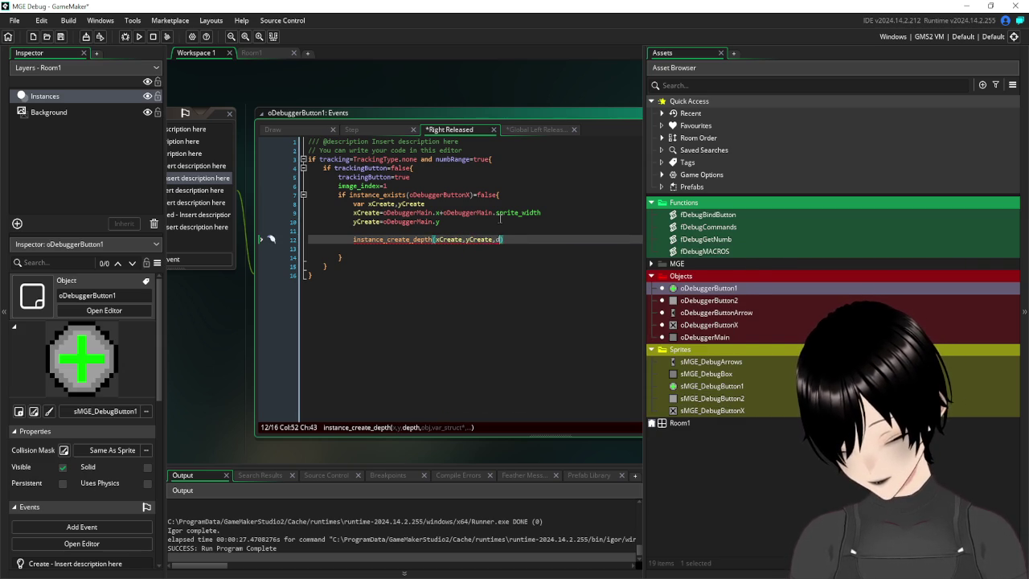
pyautogui.write('e')
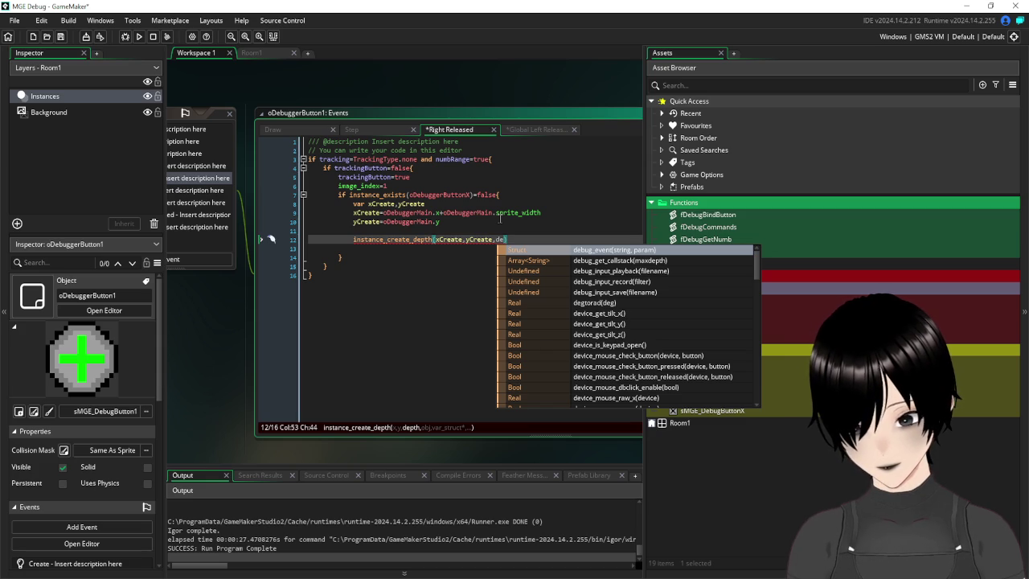
pyautogui.write('pth')
pyautogui.press('Escape')
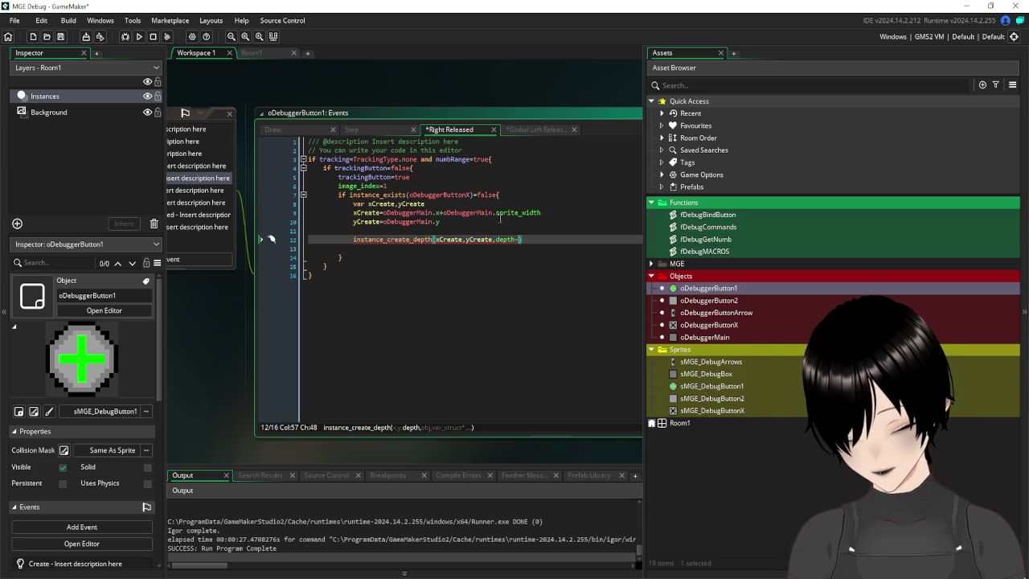
pyautogui.write('-1,oDebuggerButtonX')
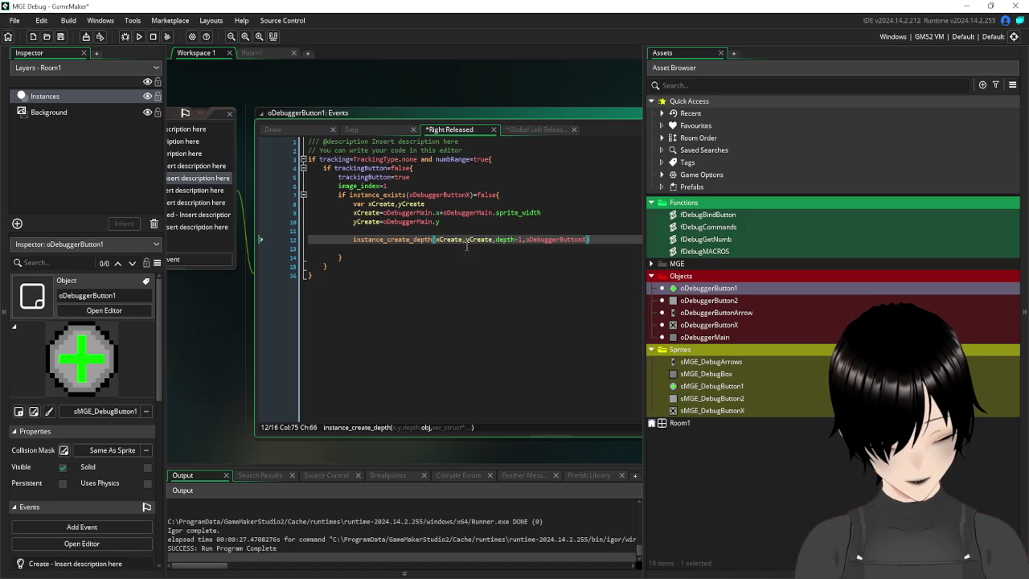
pyautogui.click(493, 239)
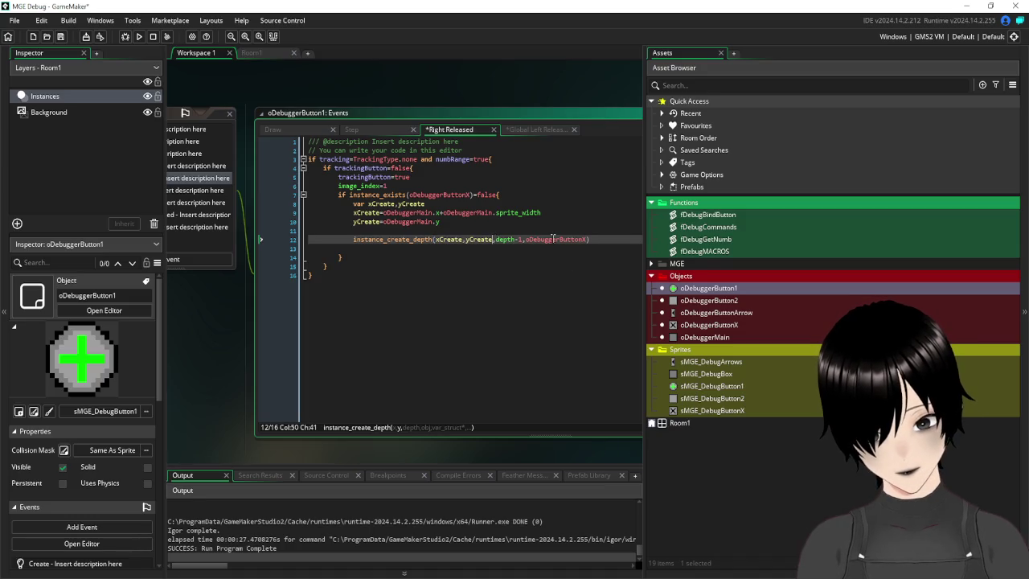
pyautogui.write('-15')
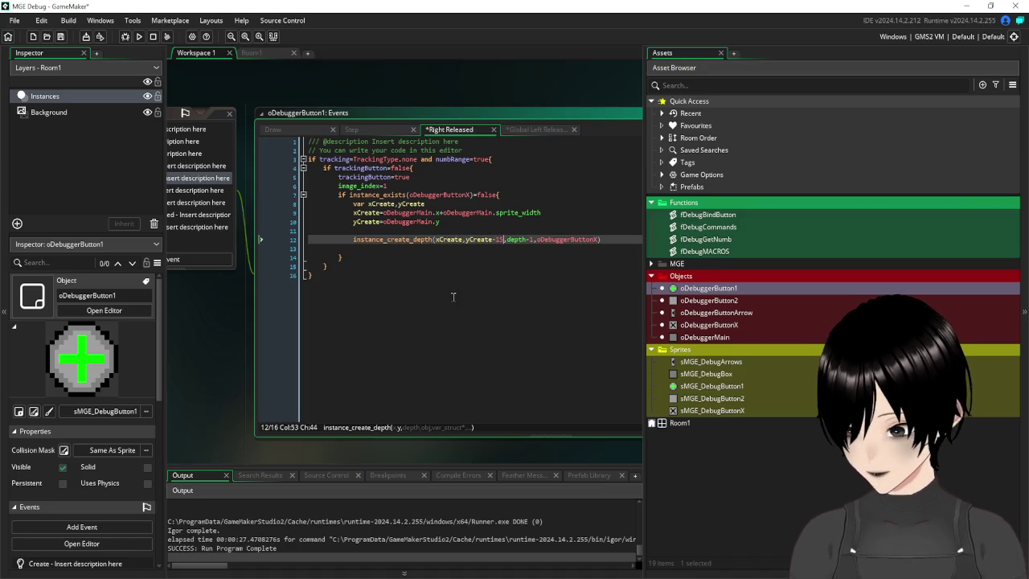
pyautogui.hotkey('ctrl', 'End')
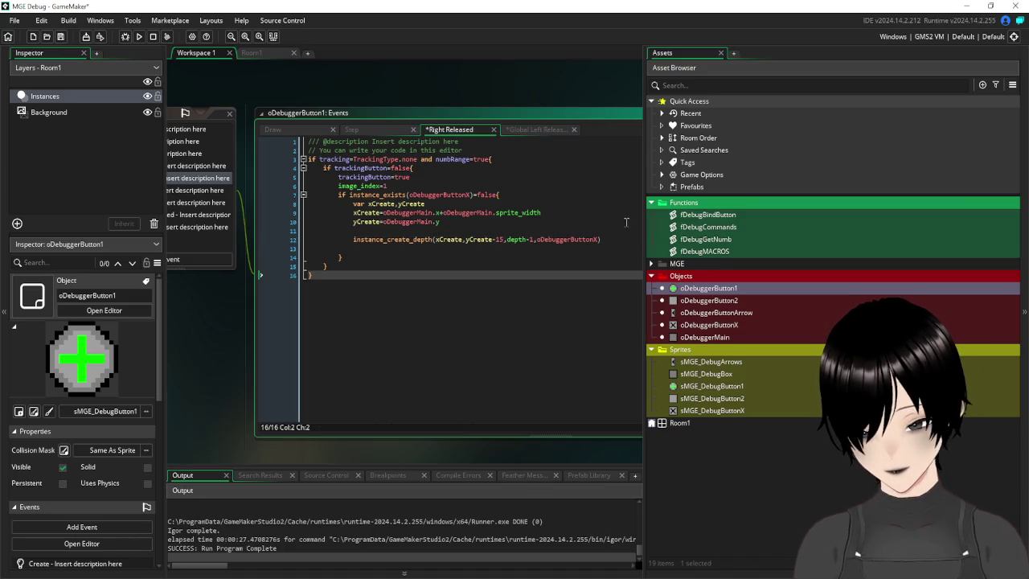
pyautogui.click(502, 239)
pyautogui.press('BackSpace')
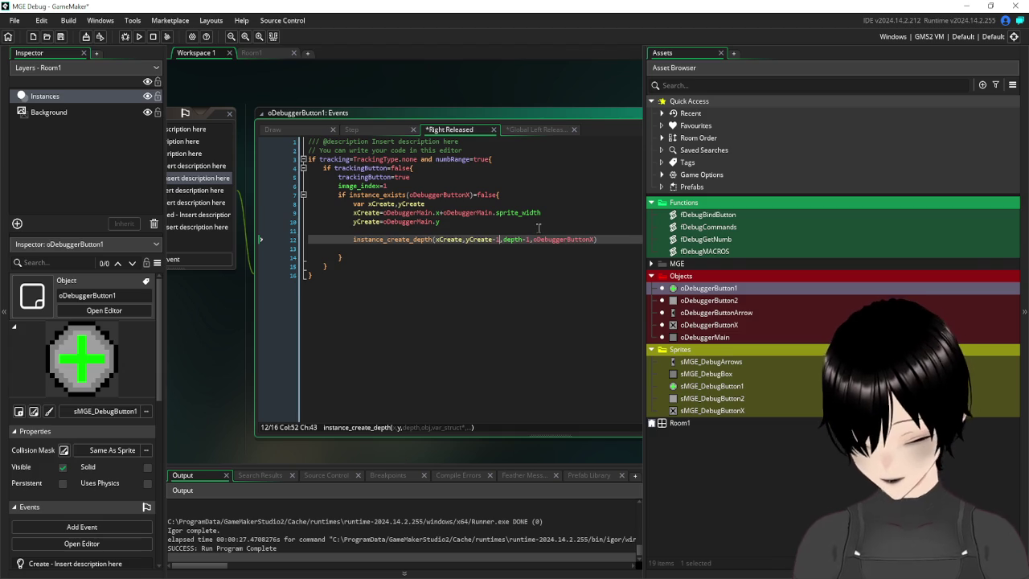
# - Save and run the game, right-click the debug button to test it, then close the game
pyautogui.write('6')
pyautogui.click(504, 329)
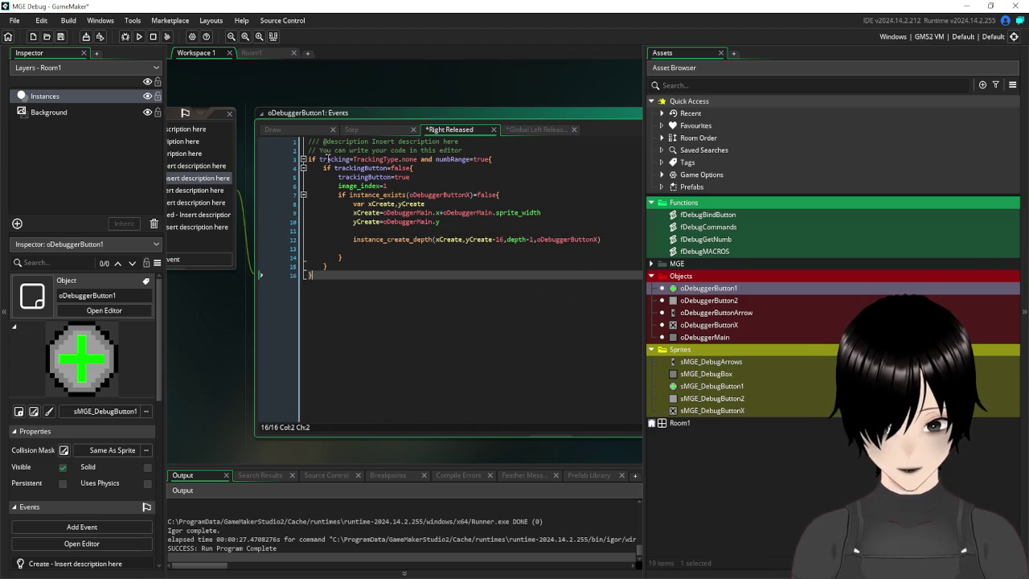
pyautogui.click(65, 38)
pyautogui.click(140, 36)
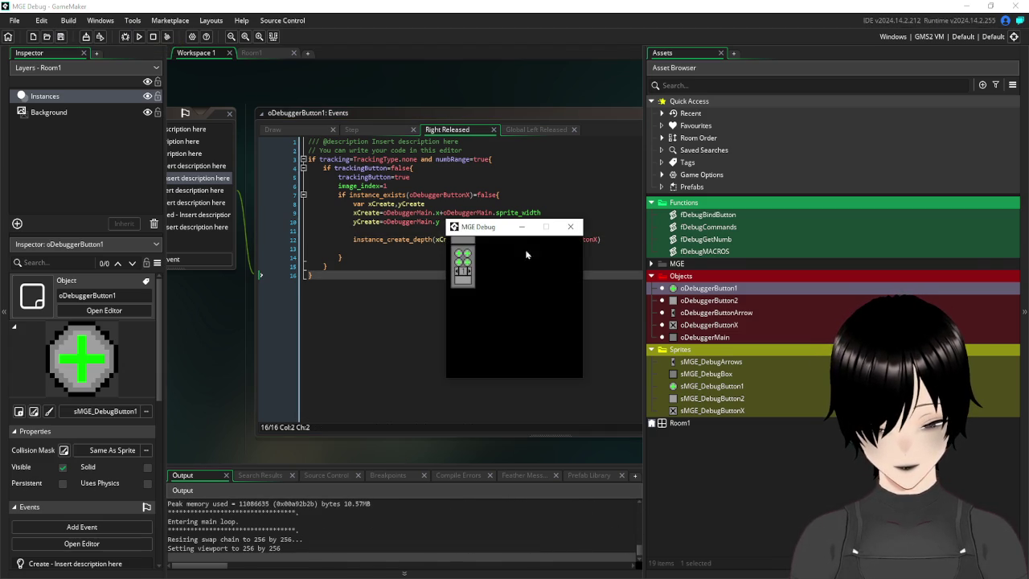
pyautogui.rightClick(460, 256)
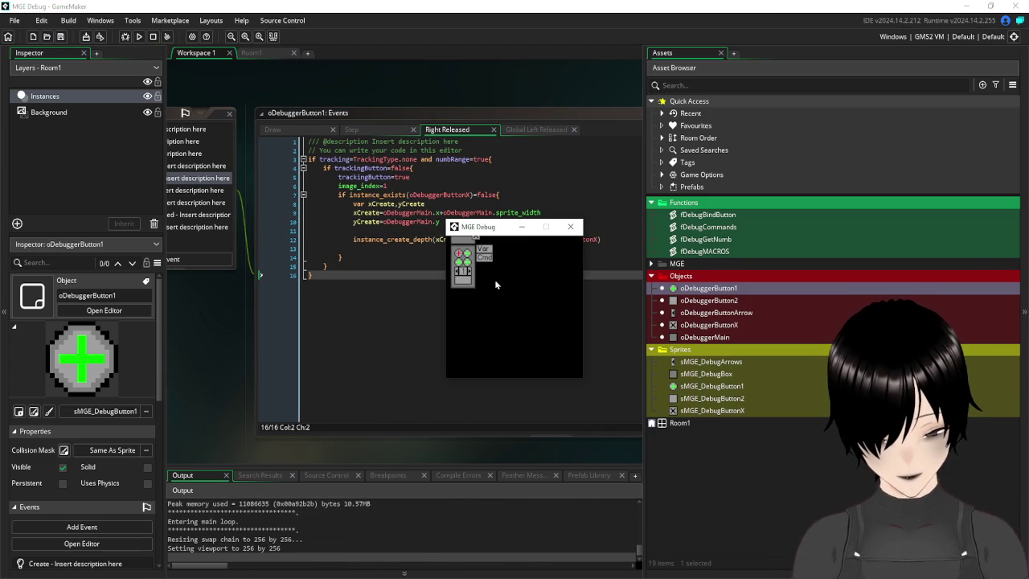
pyautogui.click(571, 227)
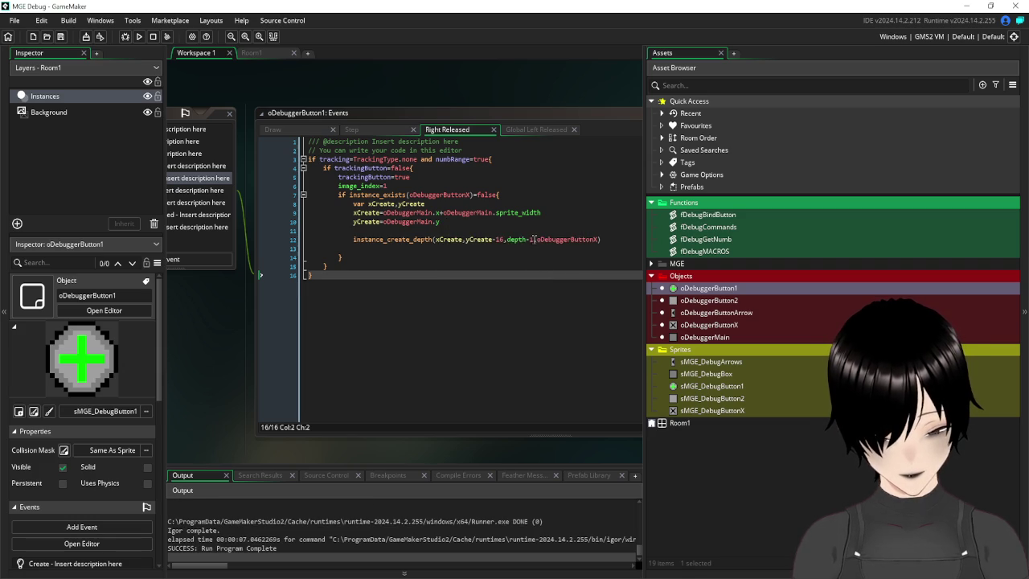
# - Change the creation offsets to xCreate+8,yCreate-8, then save and run again
pyautogui.click(504, 239)
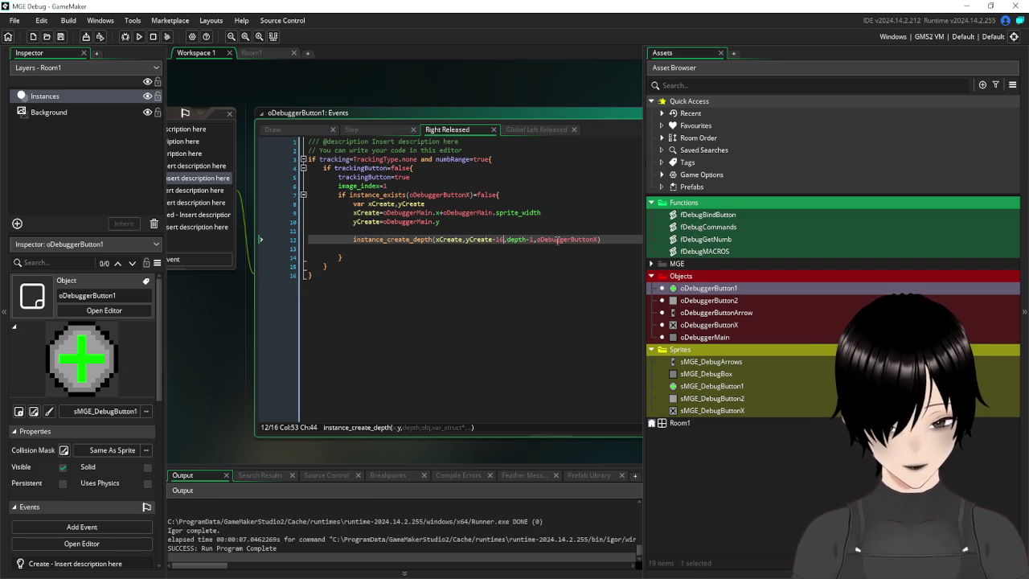
pyautogui.press('BackSpace')
pyautogui.press('BackSpace')
pyautogui.write('8')
pyautogui.click(463, 239)
pyautogui.write('+')
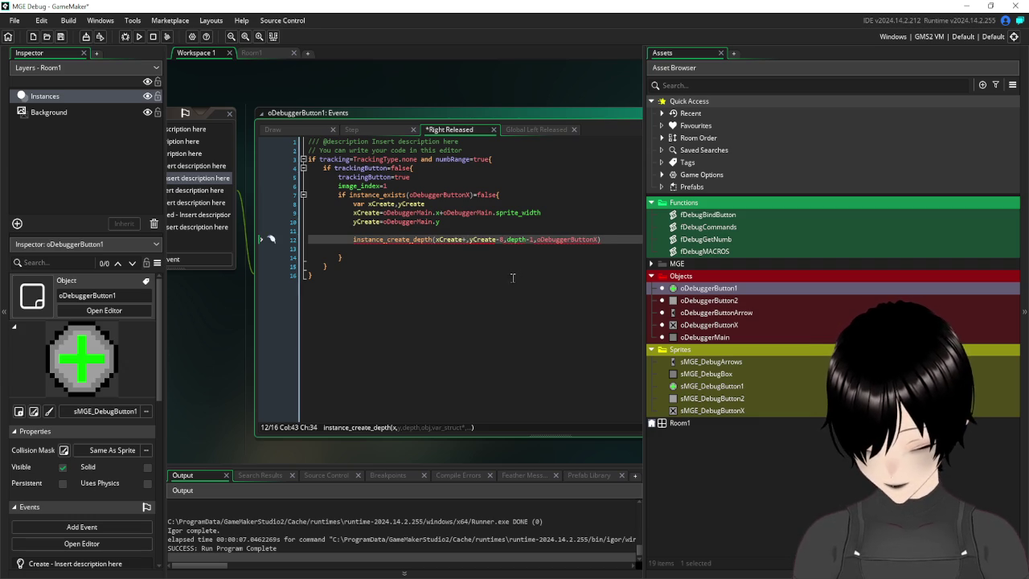
pyautogui.write('8')
pyautogui.click(512, 278)
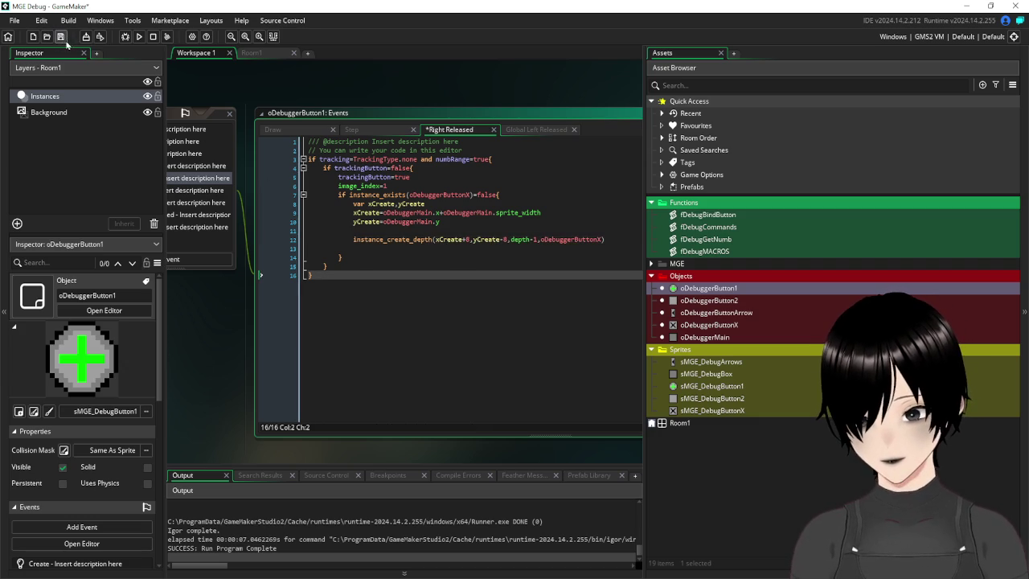
pyautogui.click(139, 36)
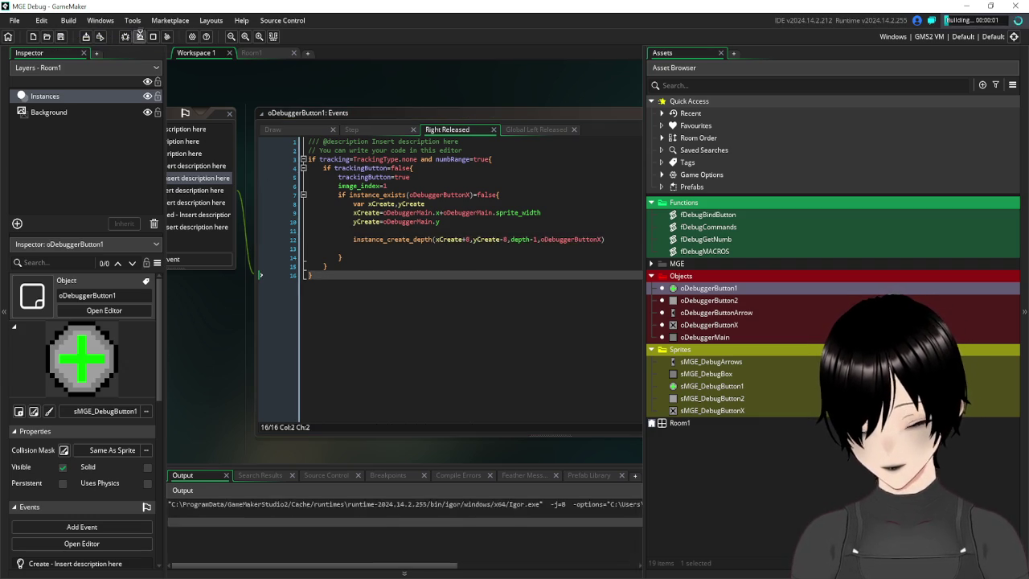
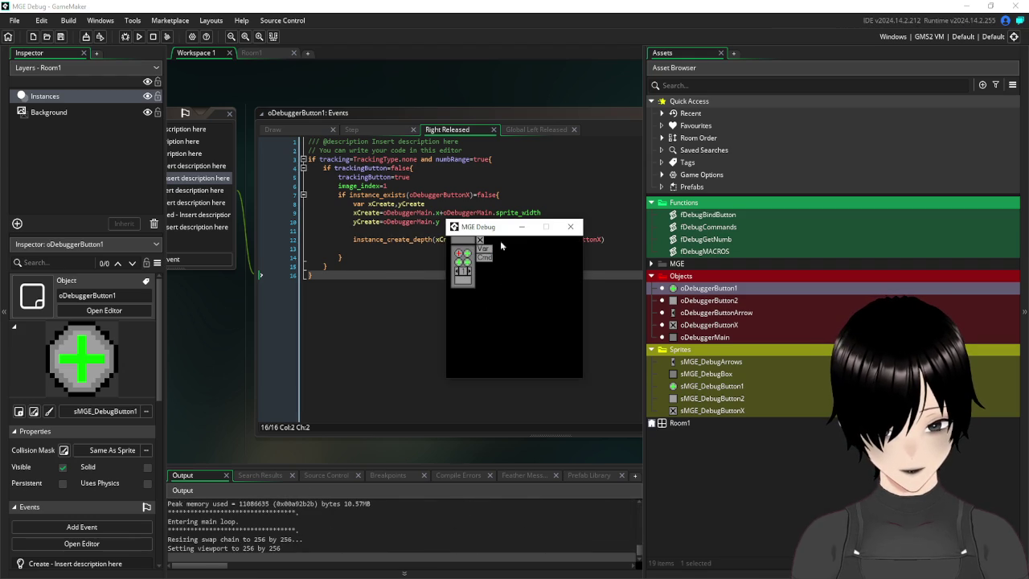
# - Close the MGE Debug game and the oDebuggerButton1 editors, then widen the asset browser
pyautogui.click(572, 228)
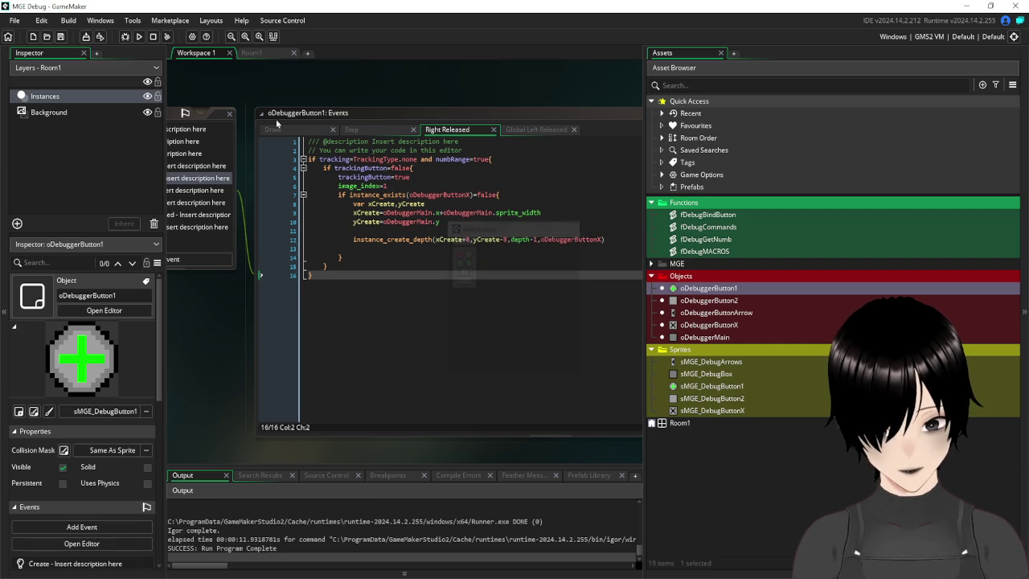
pyautogui.click(226, 113)
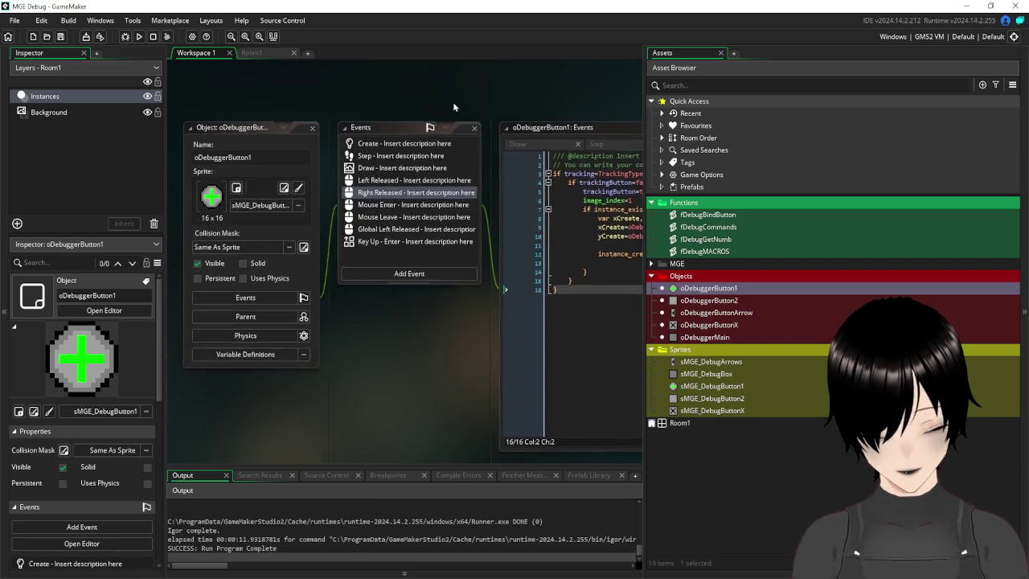
pyautogui.click(373, 121)
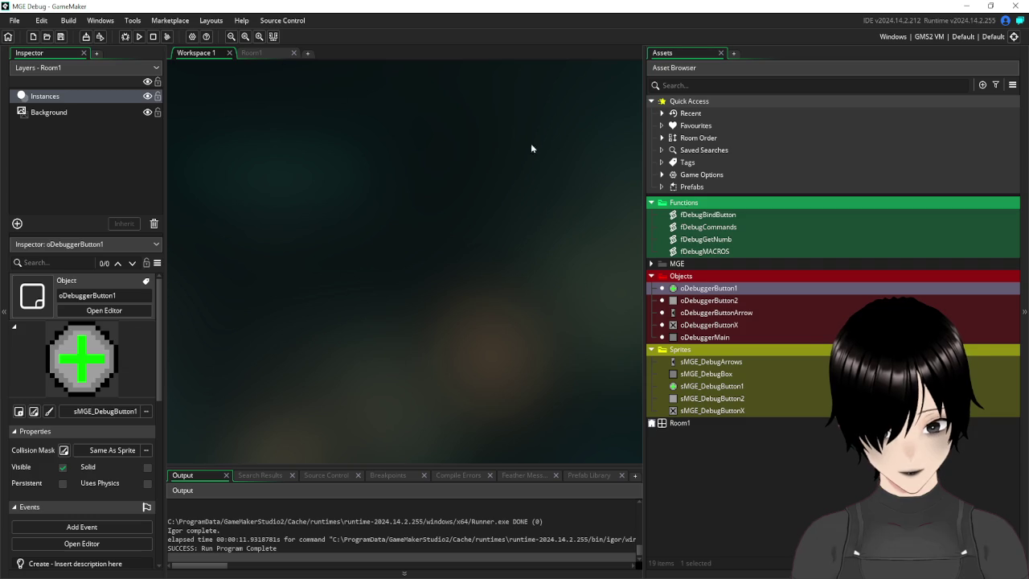
pyautogui.moveTo(645, 259); pyautogui.dragTo(631, 259)
# - Review oDebuggerButton1's Right Released code, then open oDebuggerButtonX's Left Released code
pyautogui.click(691, 291)
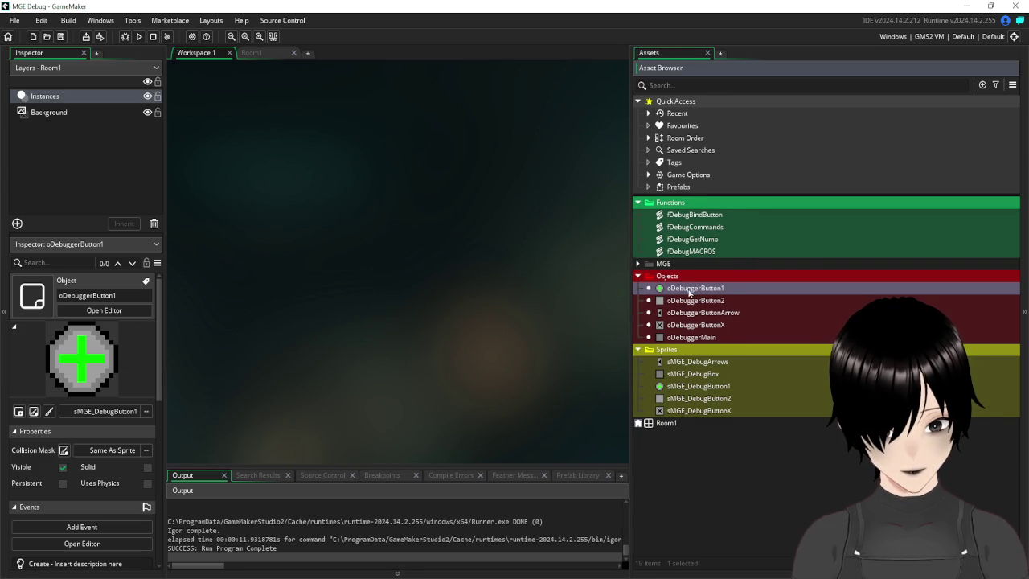
pyautogui.doubleClick(668, 291)
pyautogui.moveTo(458, 335); pyautogui.dragTo(365, 345)
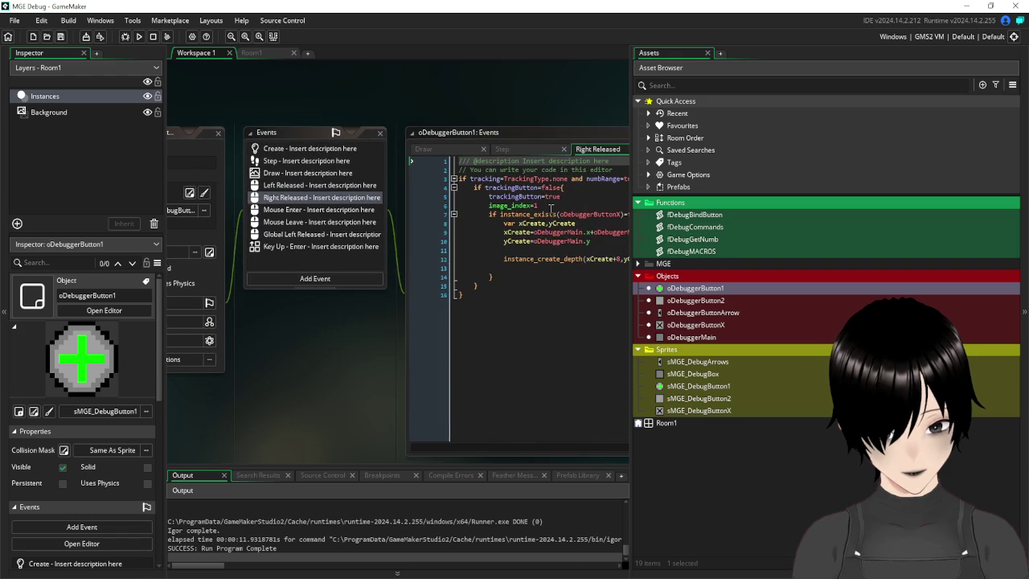
pyautogui.moveTo(552, 208); pyautogui.dragTo(489, 205)
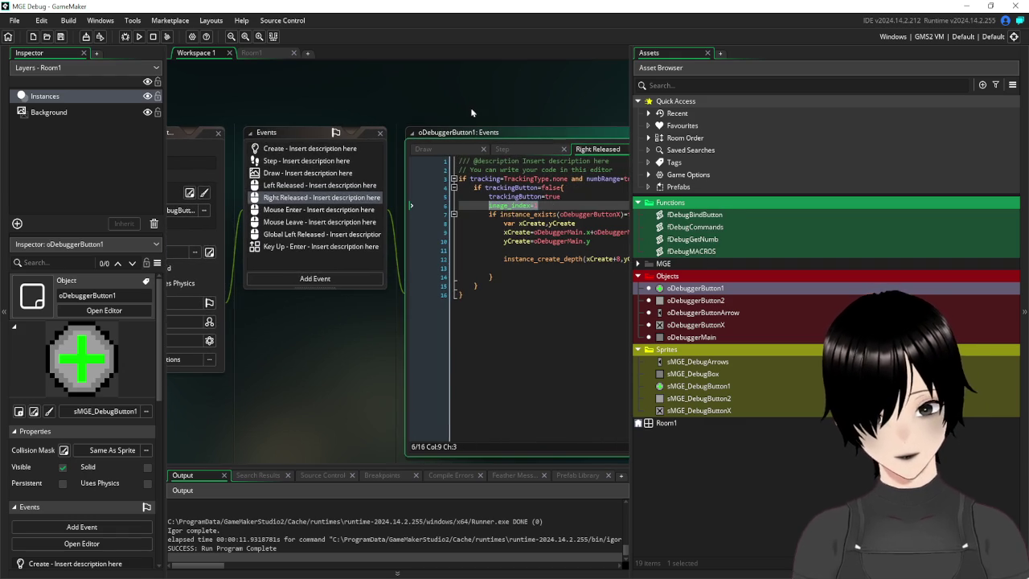
pyautogui.doubleClick(692, 325)
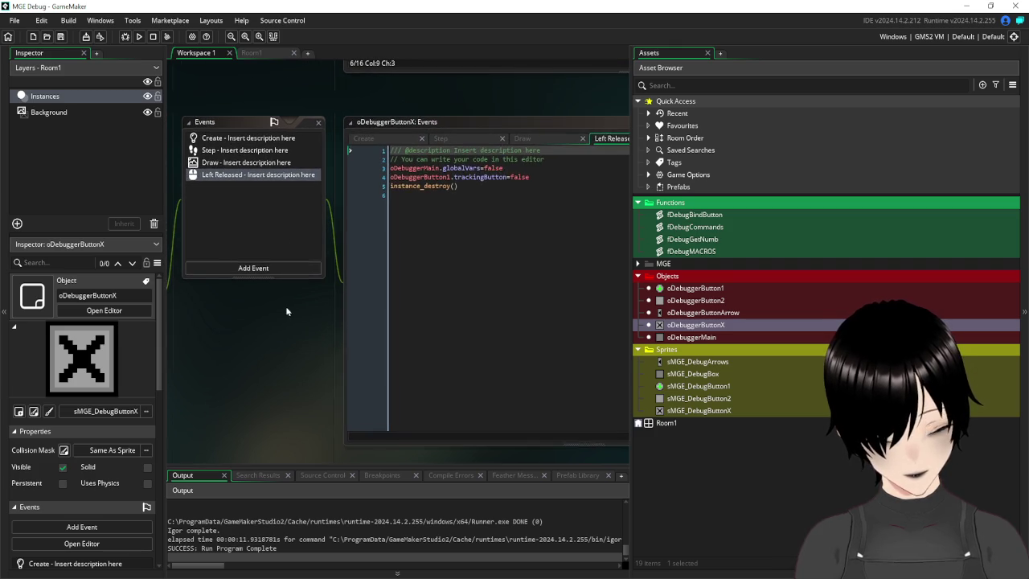
pyautogui.click(549, 177)
# - Wrap trackingButton=false in a with(oDebuggerButton1){ } block, dropping the object prefix
pyautogui.press('Return')
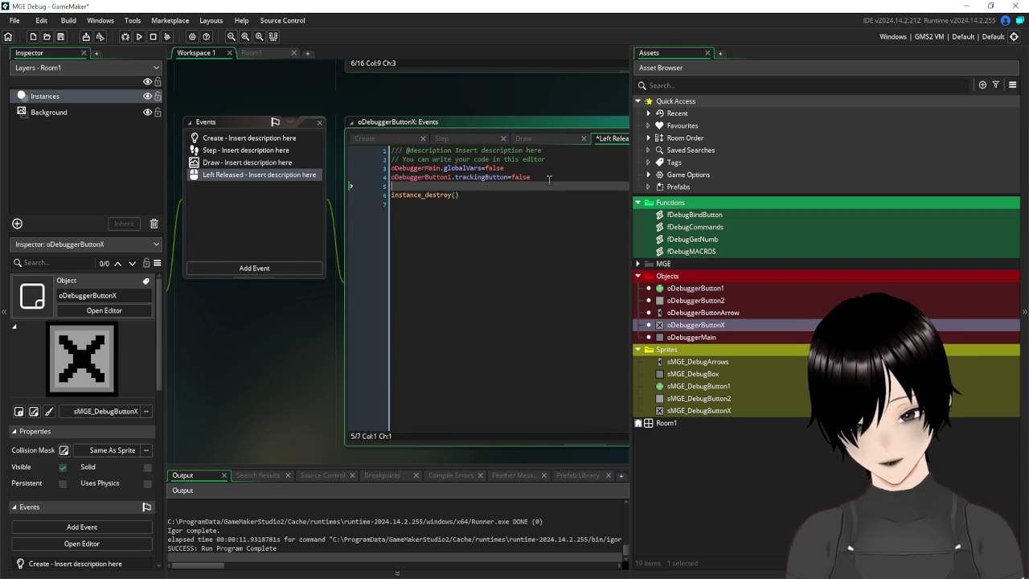
pyautogui.press('Up')
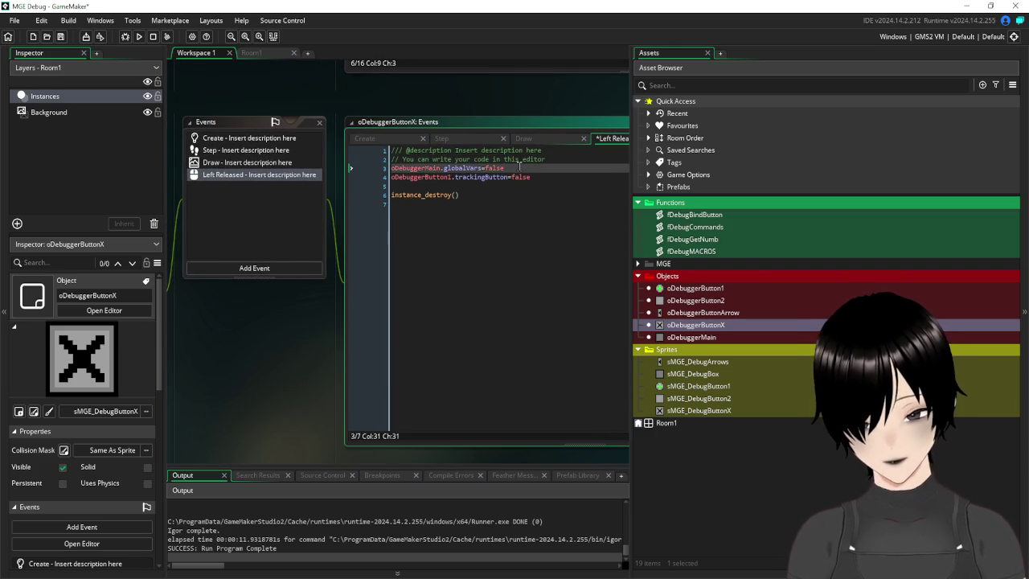
pyautogui.press('Return')
pyautogui.press('Up')
pyautogui.write('with')
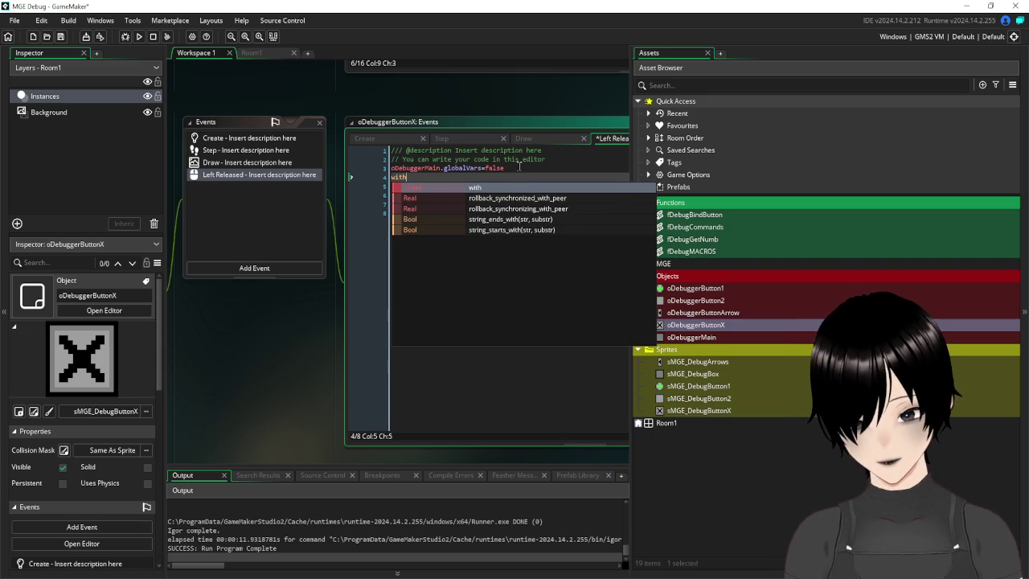
pyautogui.press('Escape')
pyautogui.write('(o')
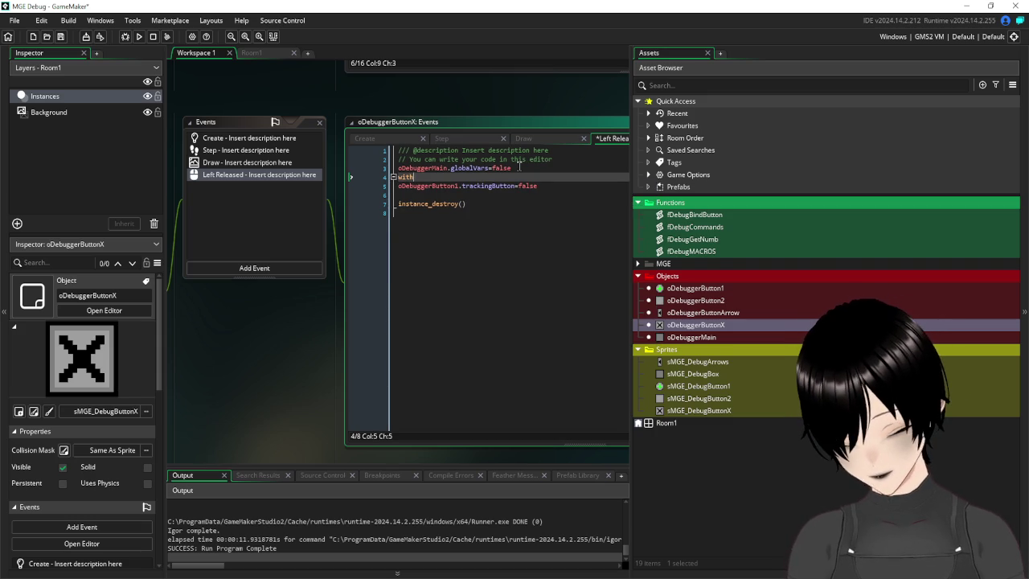
pyautogui.write('Debu')
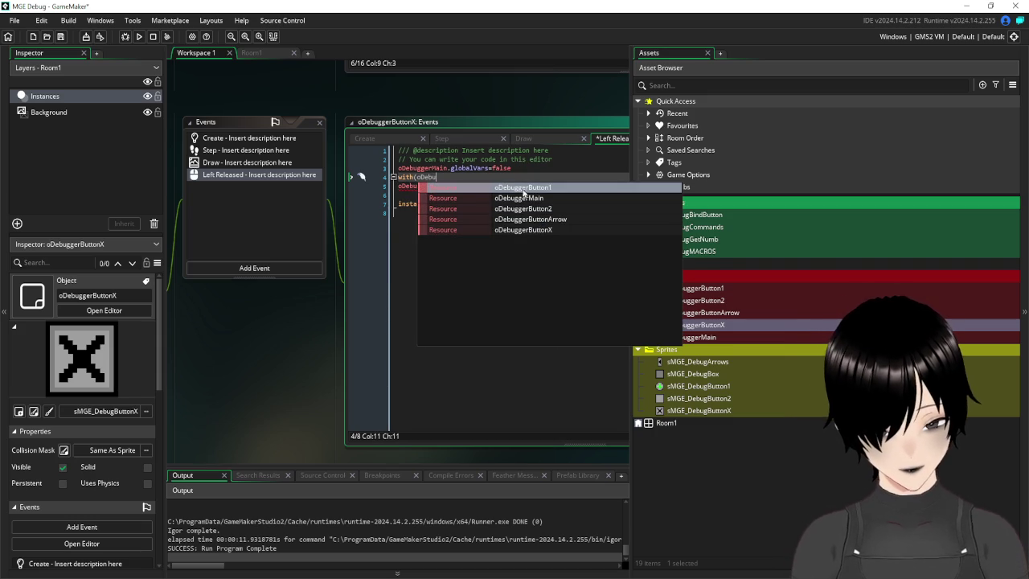
pyautogui.click(517, 188)
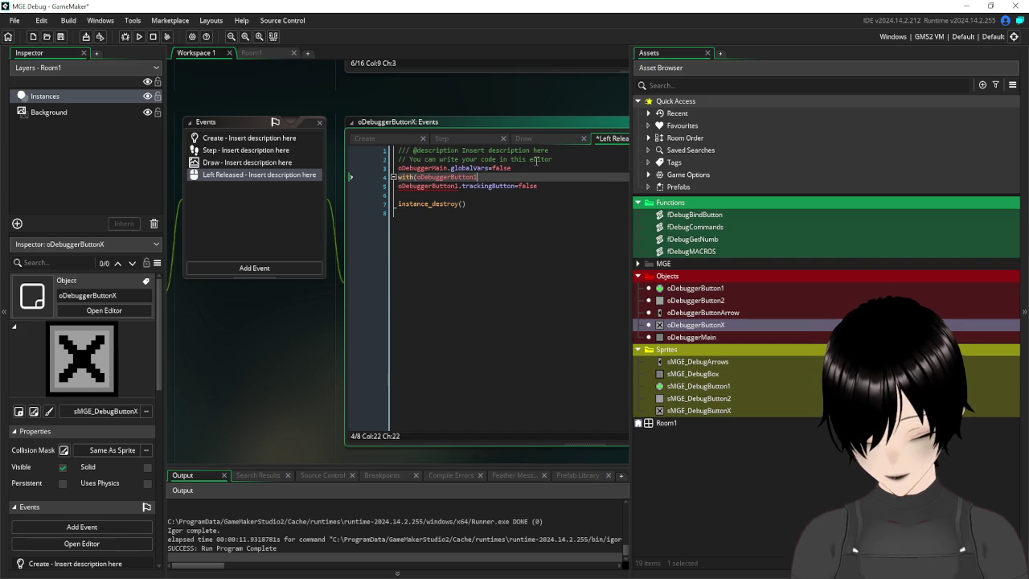
pyautogui.write('){')
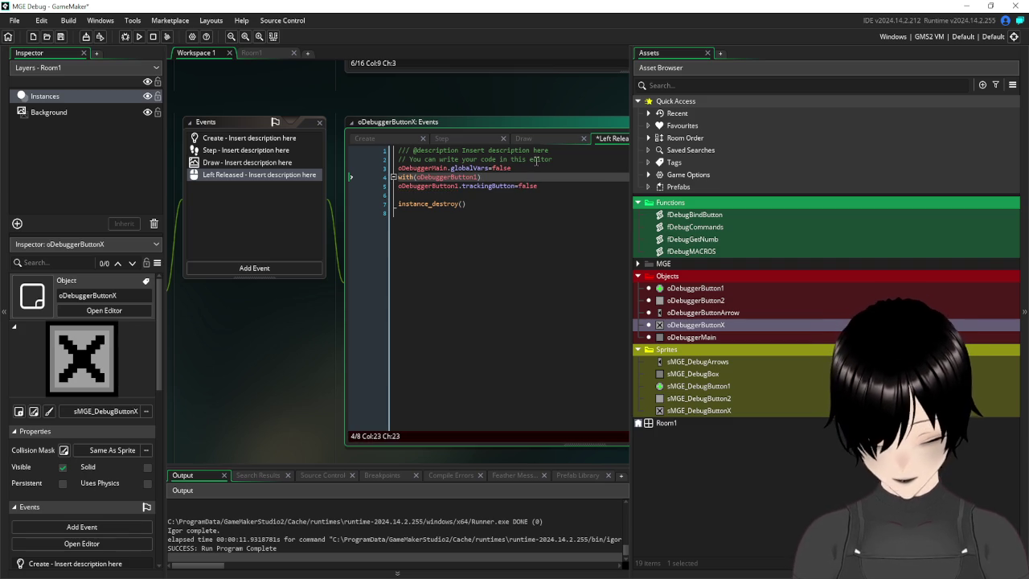
pyautogui.click(578, 183)
pyautogui.press('Return')
pyautogui.press('Return')
pyautogui.write('}')
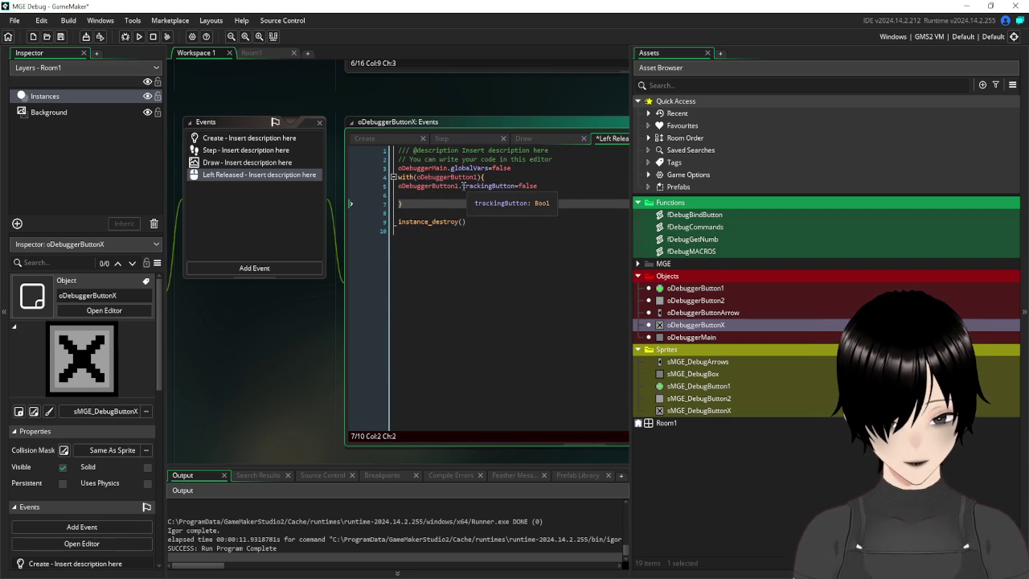
pyautogui.moveTo(463, 186); pyautogui.dragTo(392, 188)
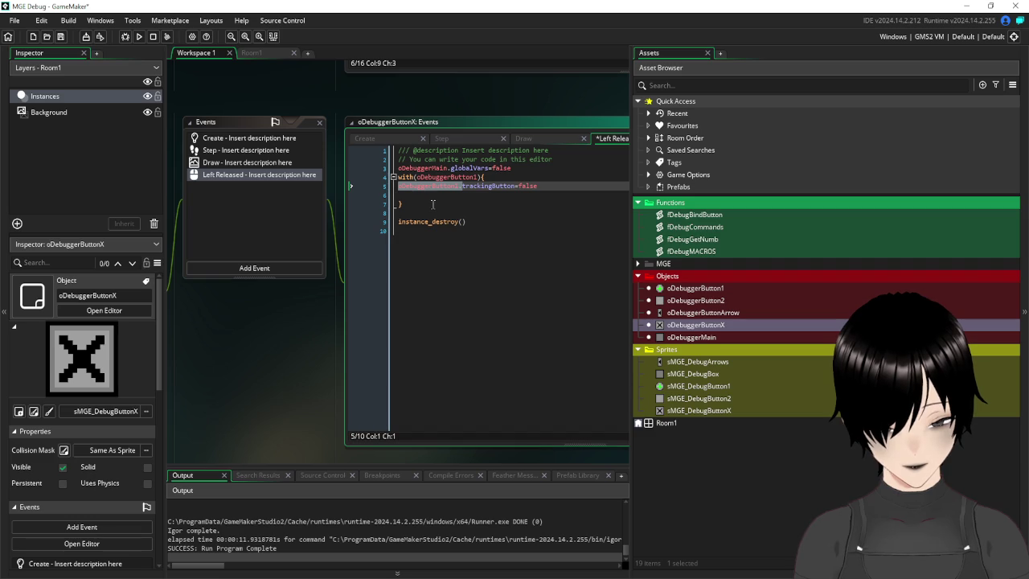
pyautogui.press('BackSpace')
pyautogui.press('Tab')
# - Add if image_index=1 image_index=0 inside the block and save
pyautogui.click(440, 196)
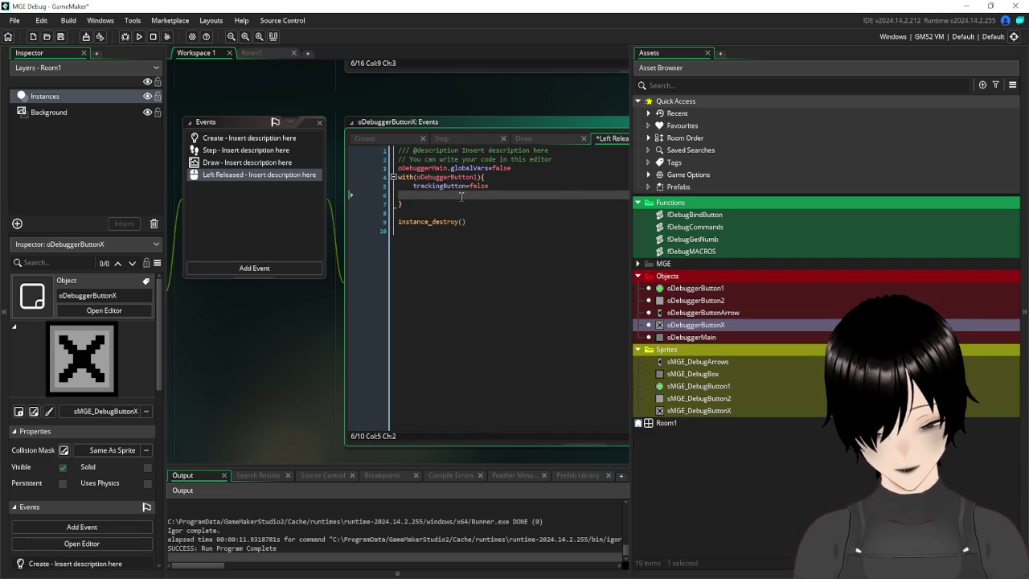
pyautogui.write('if image_index=1')
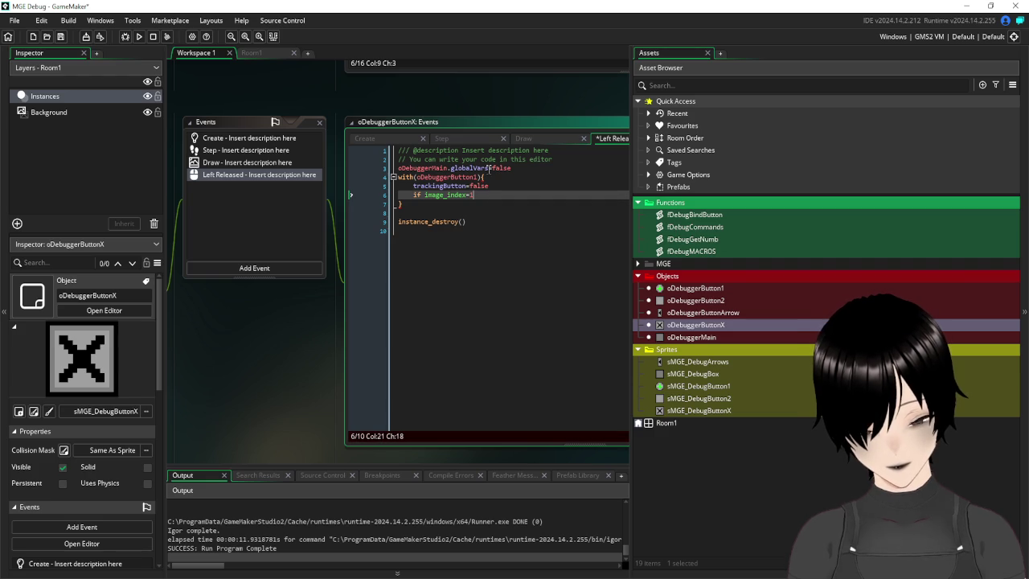
pyautogui.press('BackSpace')
pyautogui.press('BackSpace')
pyautogui.write('>0')
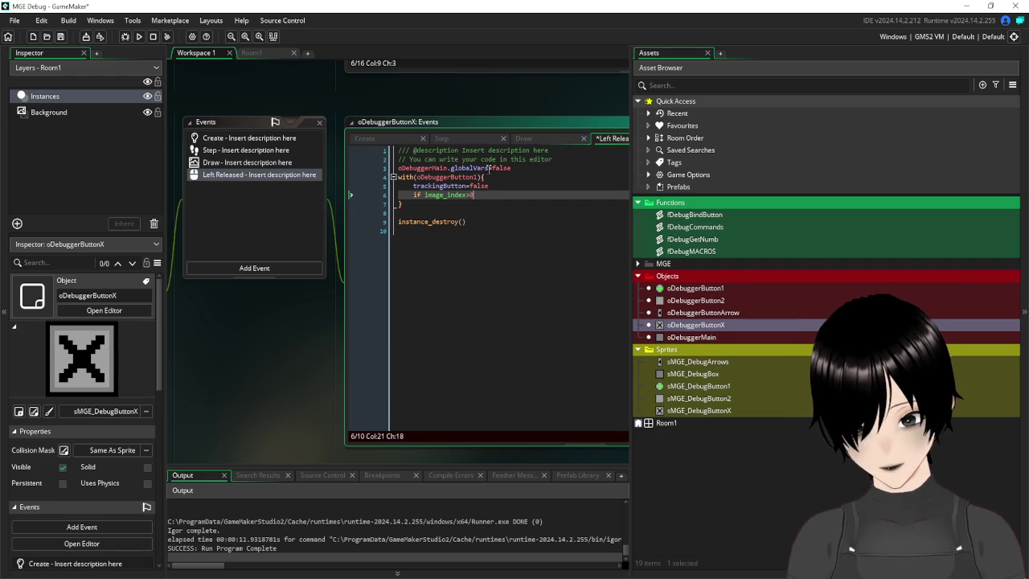
pyautogui.press('Return')
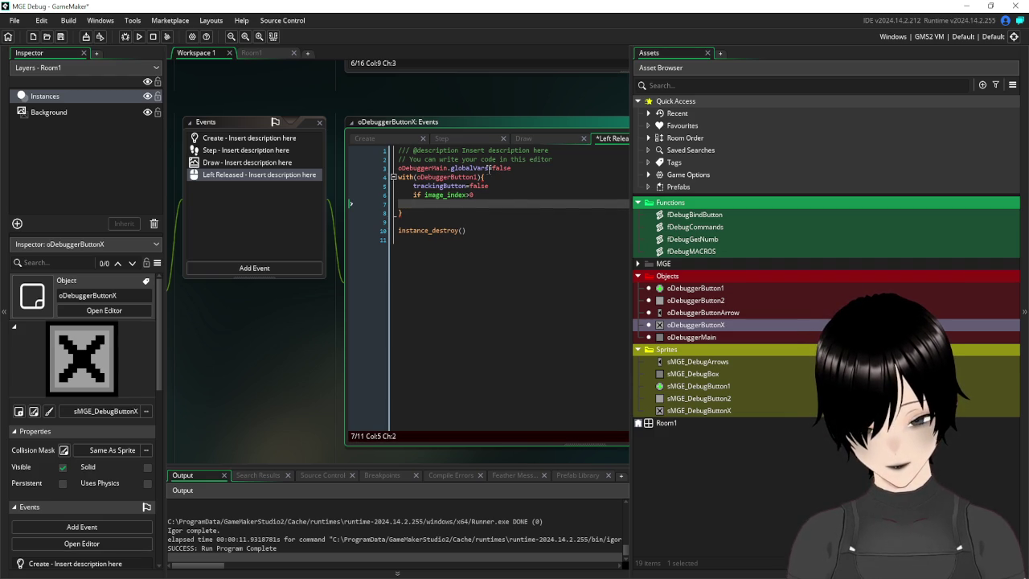
pyautogui.press('BackSpace')
pyautogui.press('BackSpace')
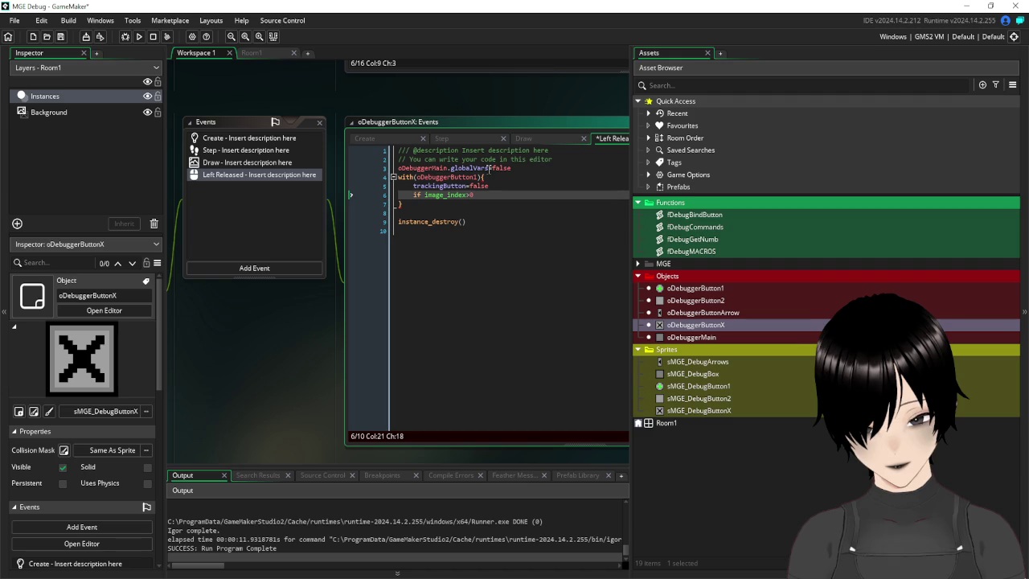
pyautogui.write('=1')
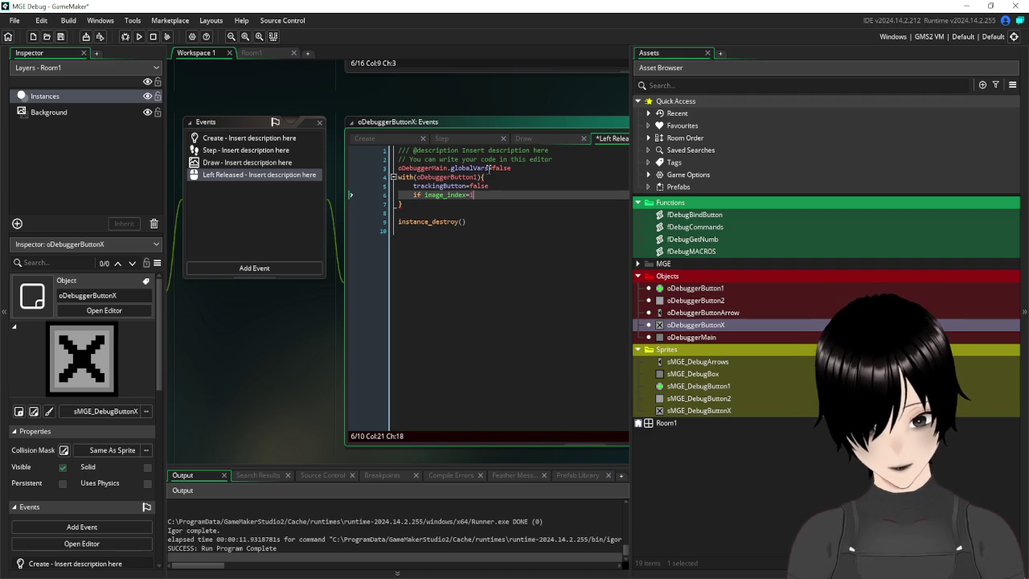
pyautogui.press('Return')
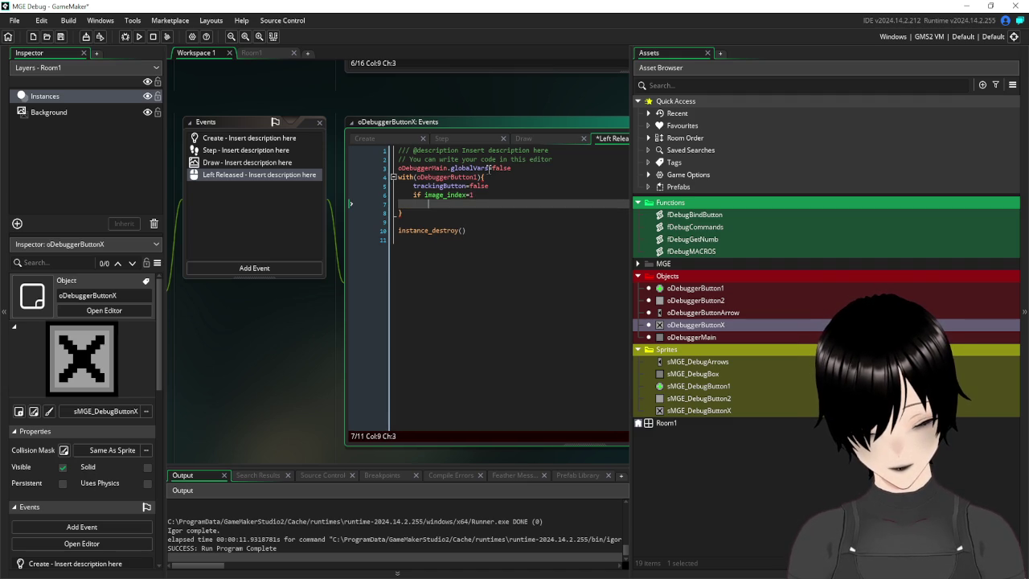
pyautogui.write('image_index=1')
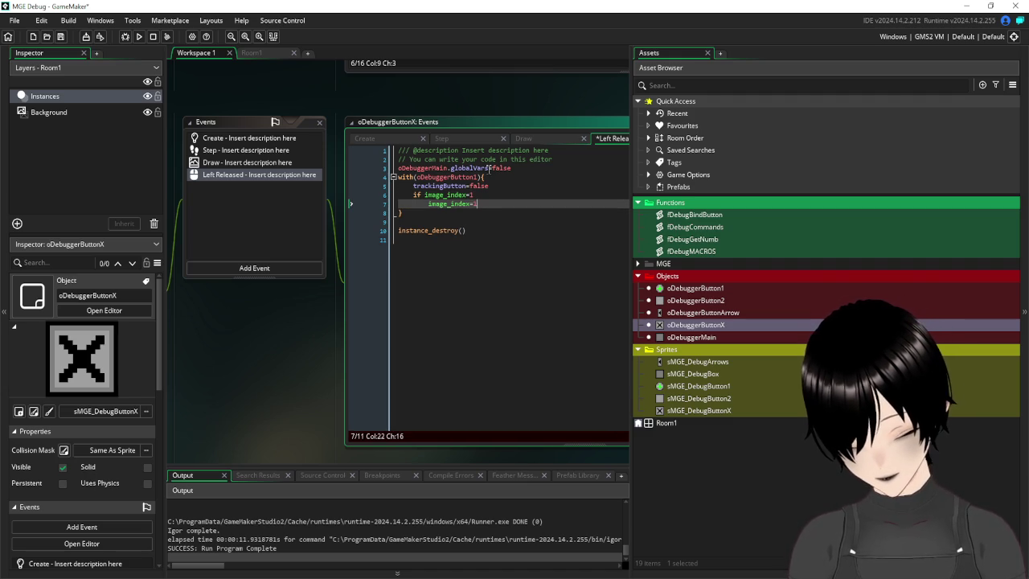
pyautogui.press('BackSpace')
pyautogui.write('0')
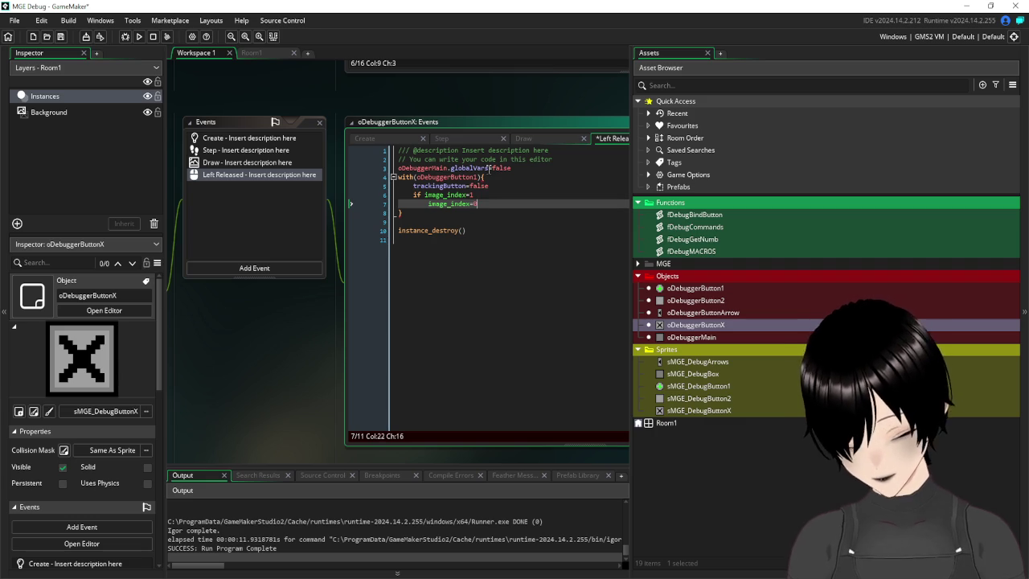
pyautogui.click(61, 37)
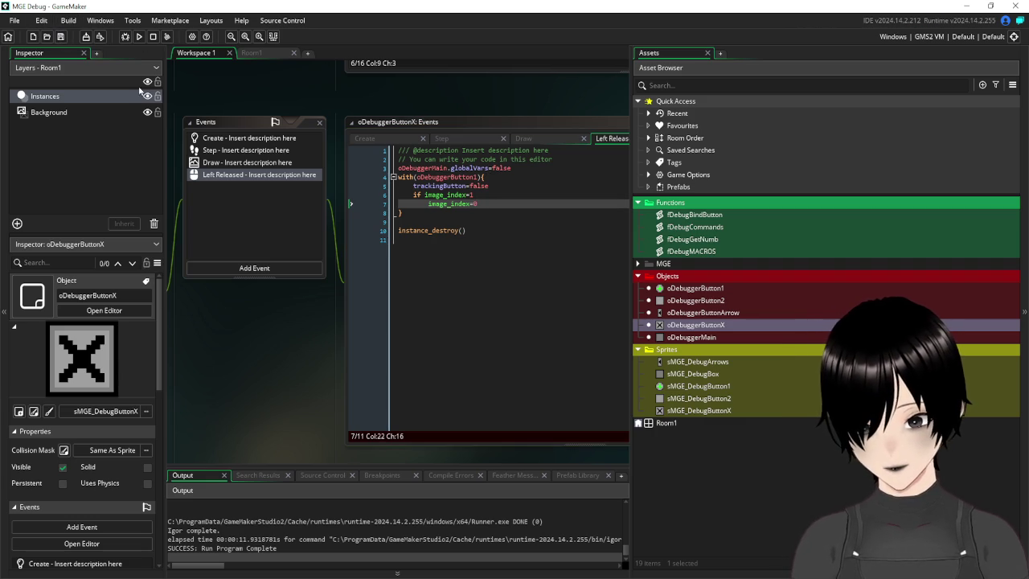
# - Run MGE Debug, choose Var, type 'mo', reopen the Var/Cmd choices, then close the game
pyautogui.click(139, 37)
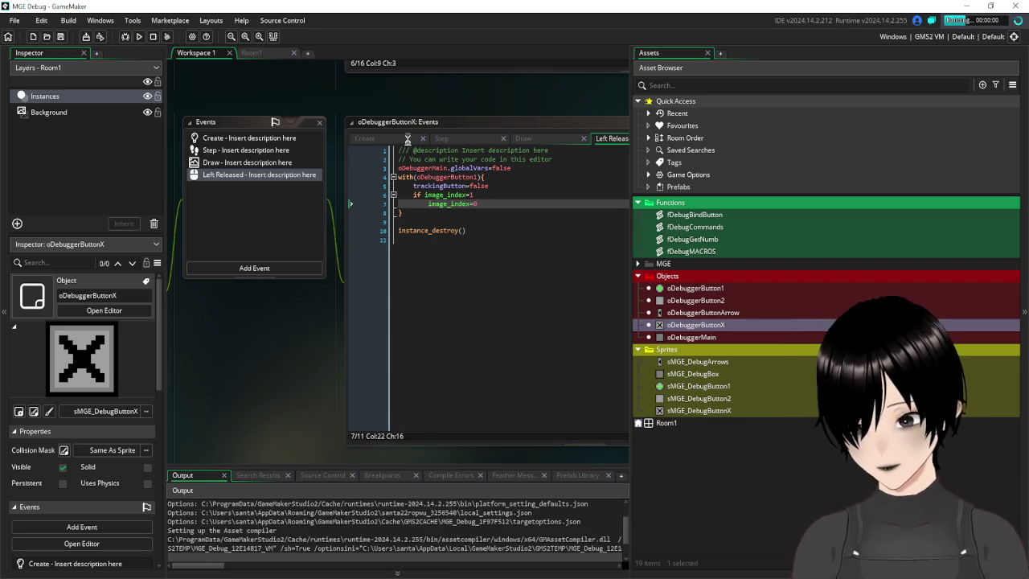
pyautogui.click(465, 255)
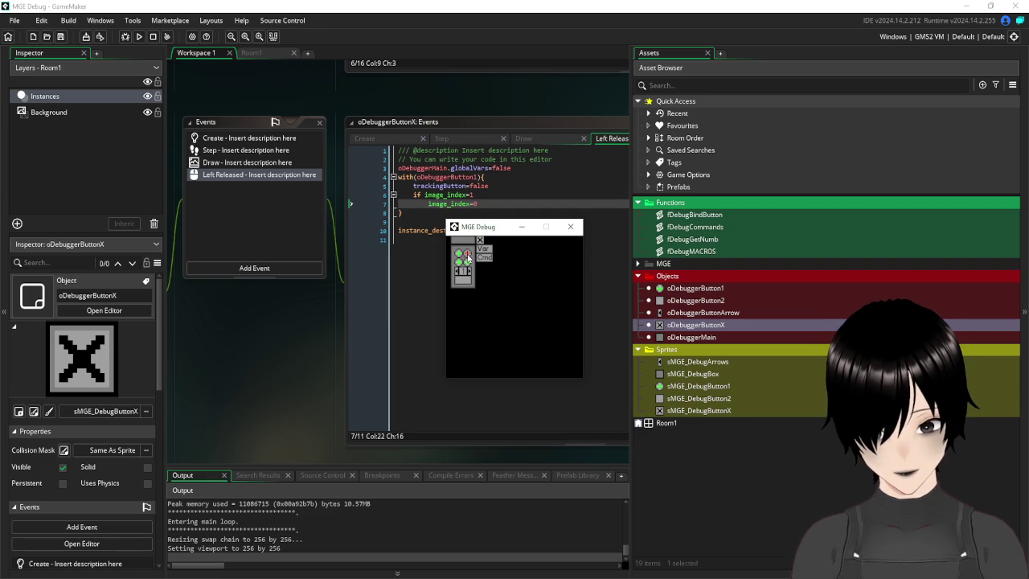
pyautogui.click(488, 254)
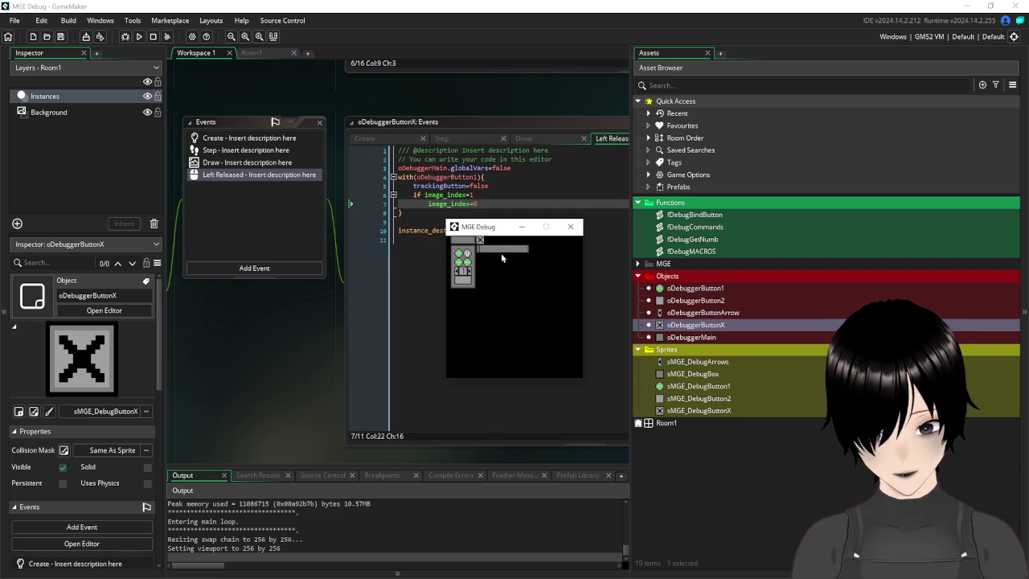
pyautogui.write('mousex')
pyautogui.click(509, 255)
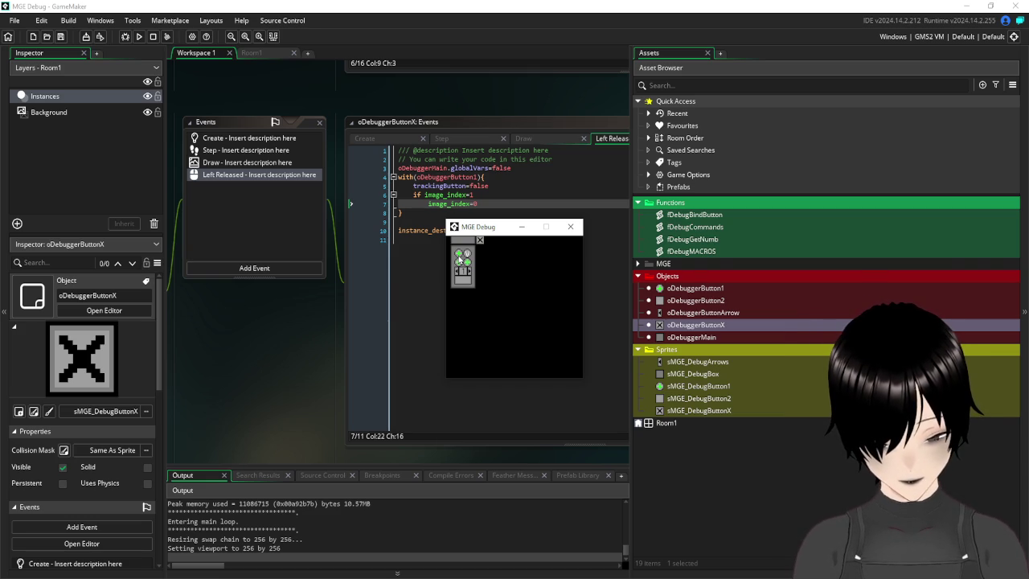
pyautogui.click(460, 257)
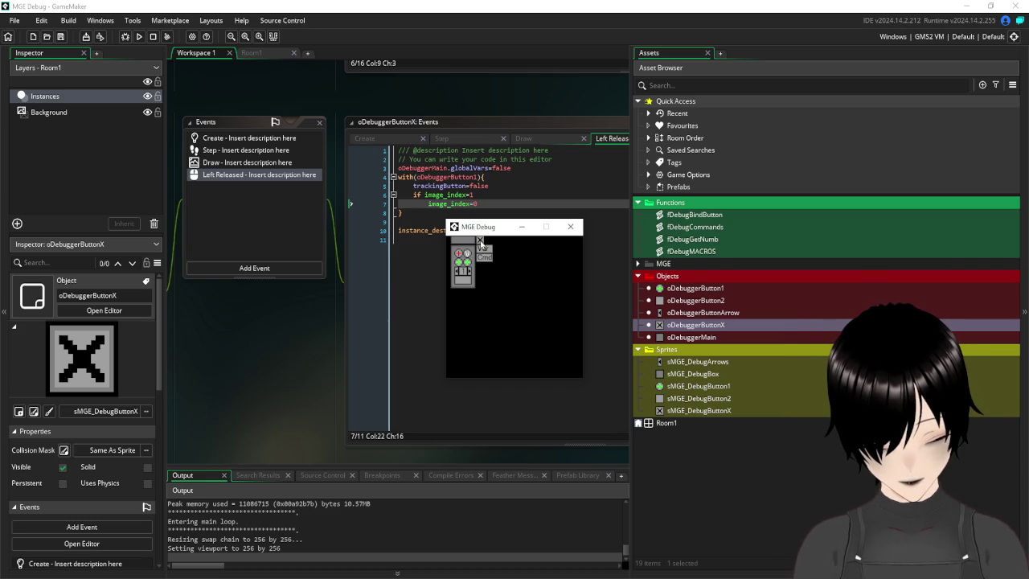
pyautogui.click(570, 227)
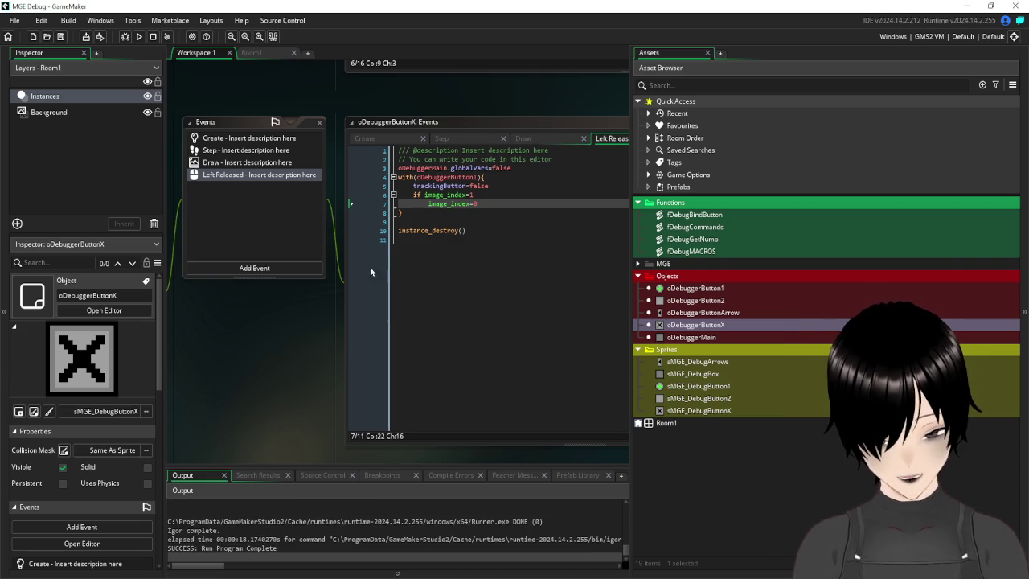
# - Close the oDebuggerButtonX editor and open oDebuggerButton1's Key Up - Enter event code
pyautogui.moveTo(221, 294); pyautogui.dragTo(406, 329)
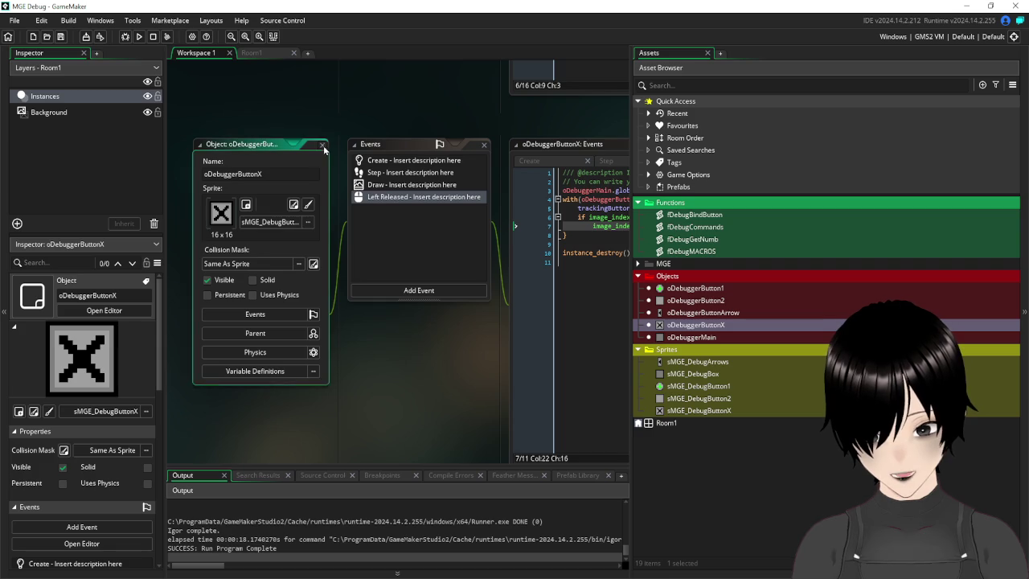
pyautogui.click(324, 146)
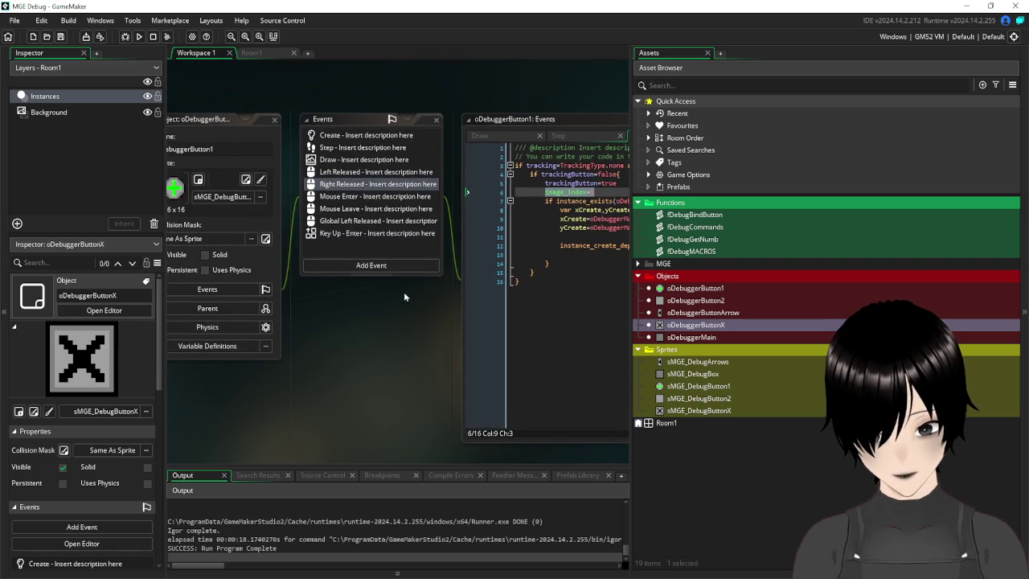
pyautogui.moveTo(383, 325)
pyautogui.mouseDown()
pyautogui.moveTo(475, 334)
pyautogui.moveTo(429, 320)
pyautogui.moveTo(340, 325)
pyautogui.mouseUp()
pyautogui.click(324, 226)
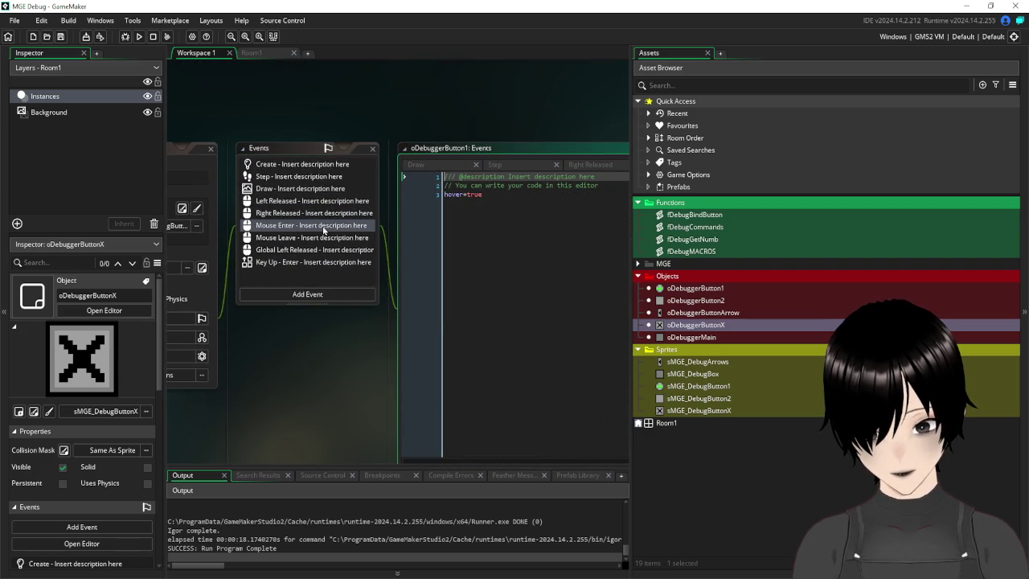
pyautogui.click(315, 264)
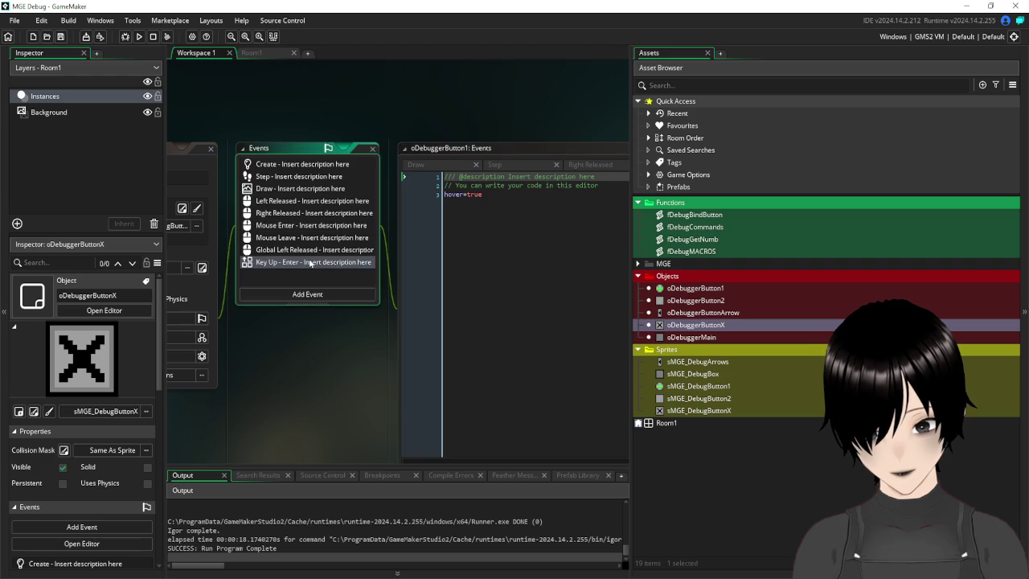
pyautogui.moveTo(483, 309); pyautogui.dragTo(373, 288)
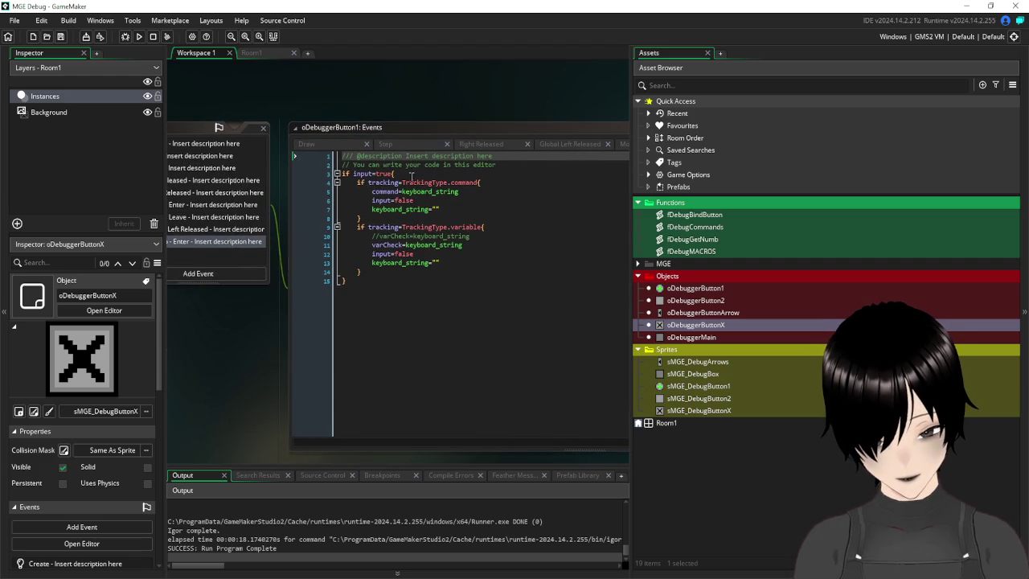
# - After line 14, add an if instance_exists(oDebuggerButtonX){ block
pyautogui.click(389, 277)
pyautogui.press('Return')
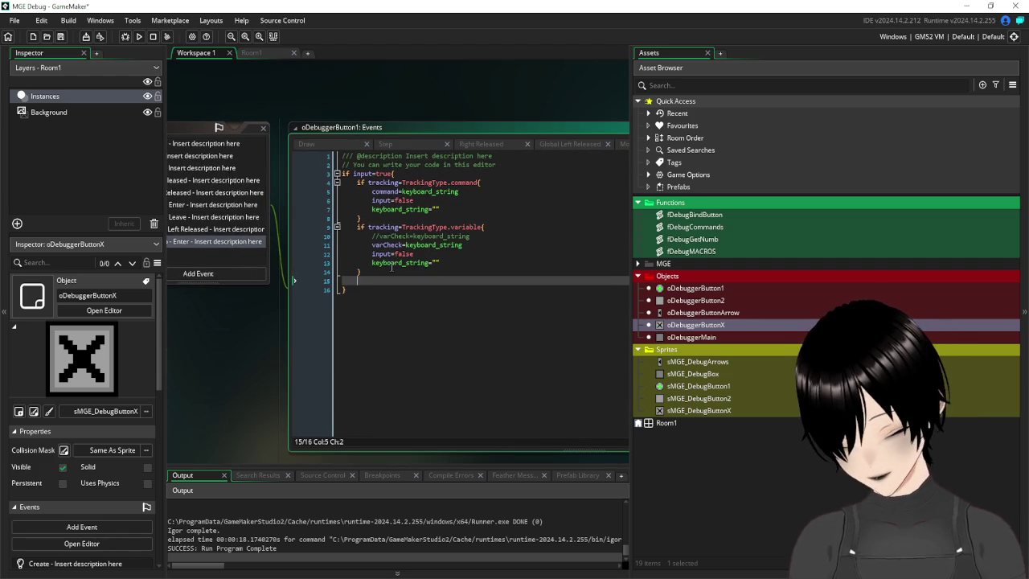
pyautogui.write('if instance_ex')
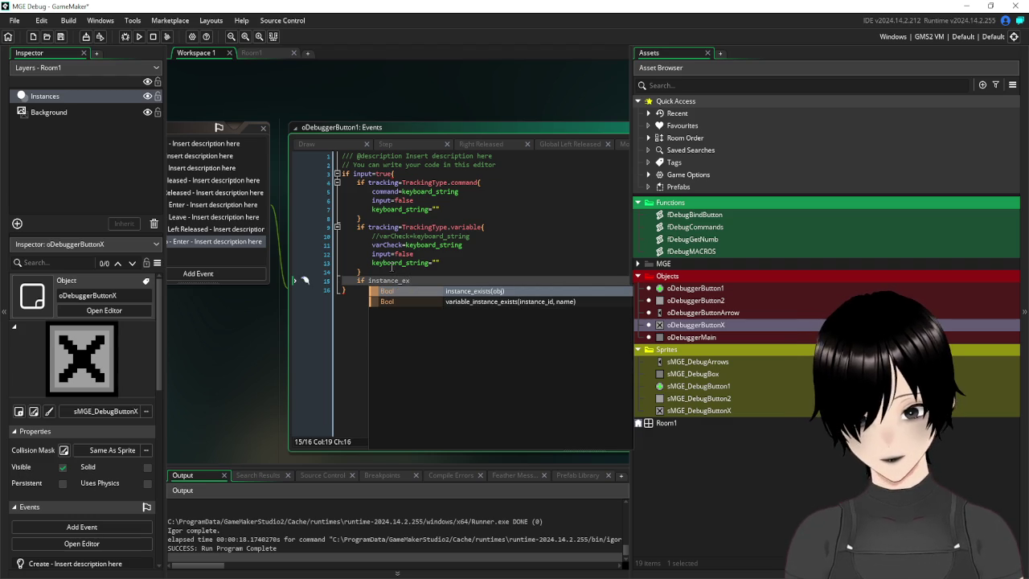
pyautogui.press('Return')
pyautogui.write('o')
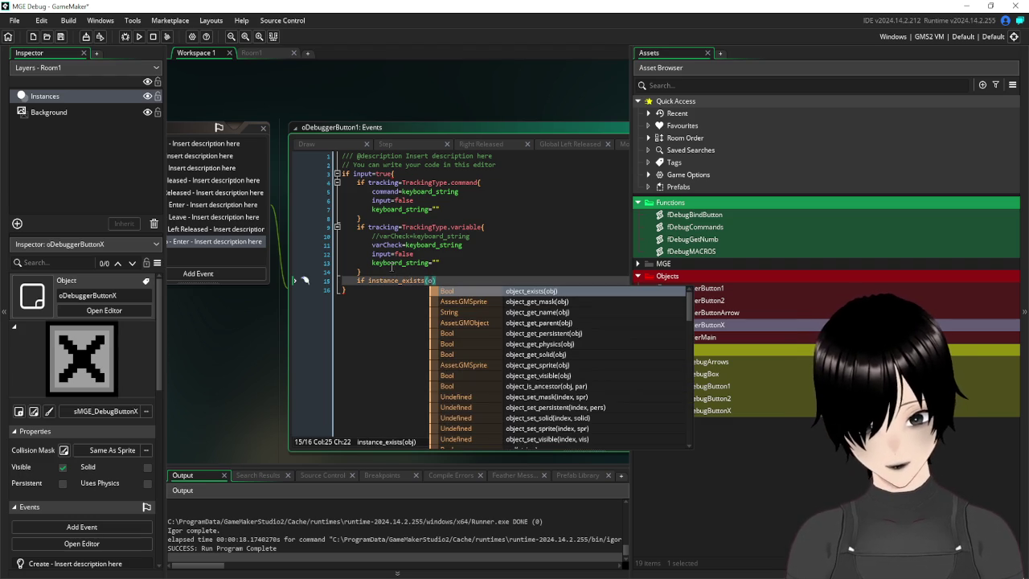
pyautogui.write('b')
pyautogui.press('BackSpace')
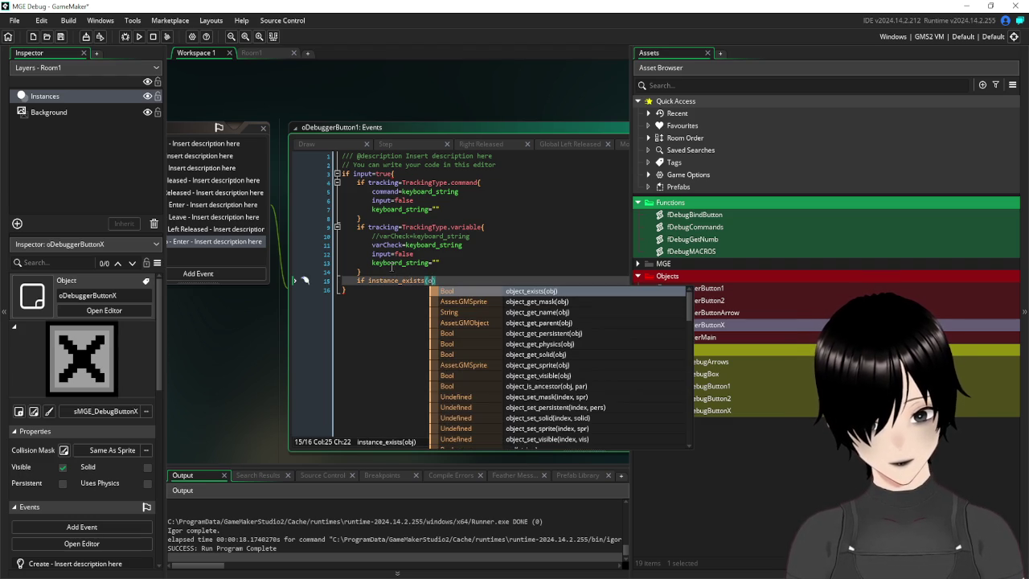
pyautogui.write('deb')
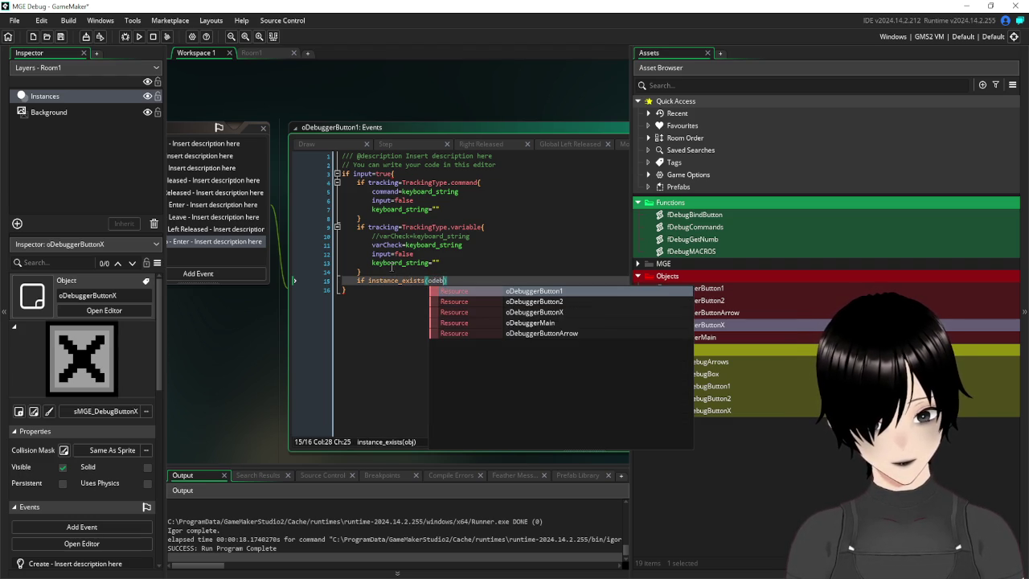
pyautogui.click(551, 317)
pyautogui.click(504, 281)
pyautogui.write('{')
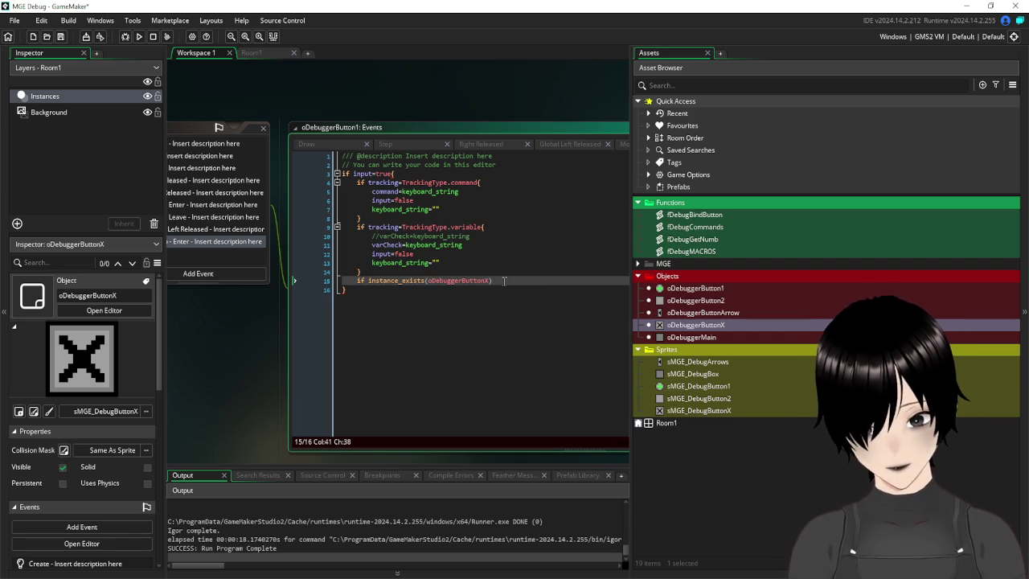
pyautogui.press('Return')
pyautogui.press('Return')
pyautogui.press('Return')
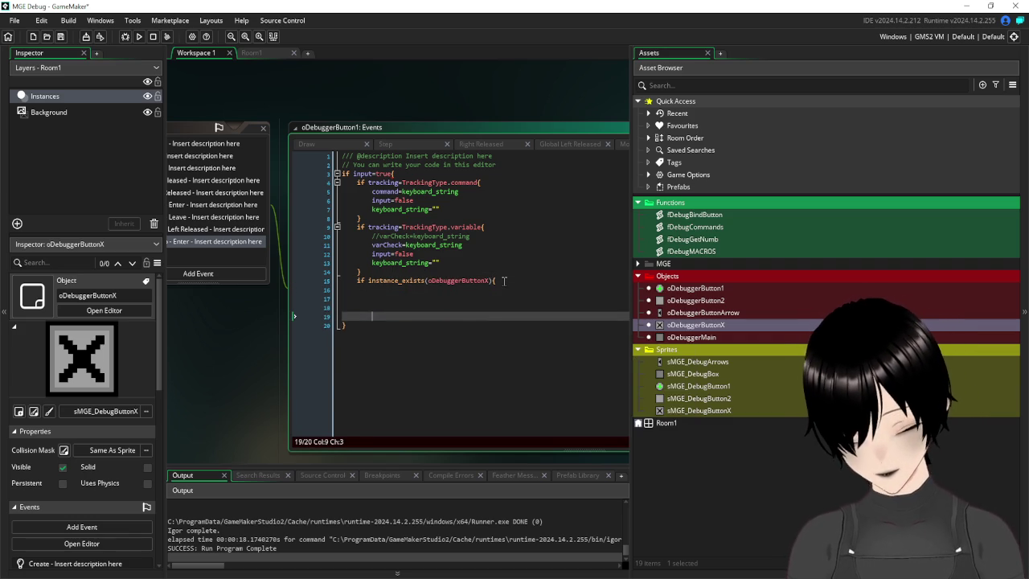
pyautogui.write('}')
# - Draft a with(oDebuggerButtonX) wrapper calling instance_destroy() inside the block
pyautogui.moveTo(488, 280)
pyautogui.moveTo(488, 281); pyautogui.dragTo(428, 280)
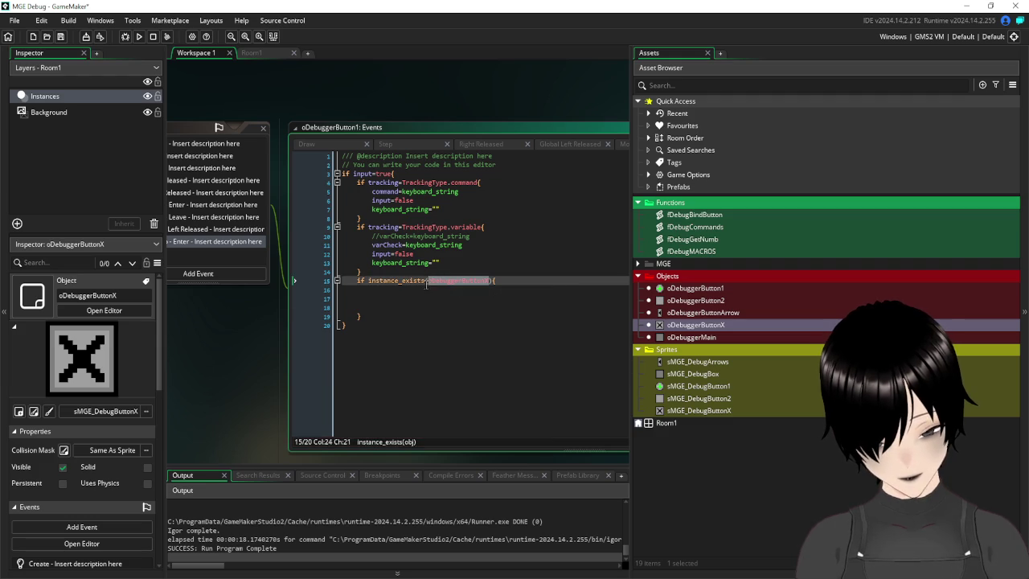
pyautogui.hotkey('ctrl', 'c')
pyautogui.click(420, 291)
pyautogui.hotkey('ctrl', 'v')
pyautogui.write('.')
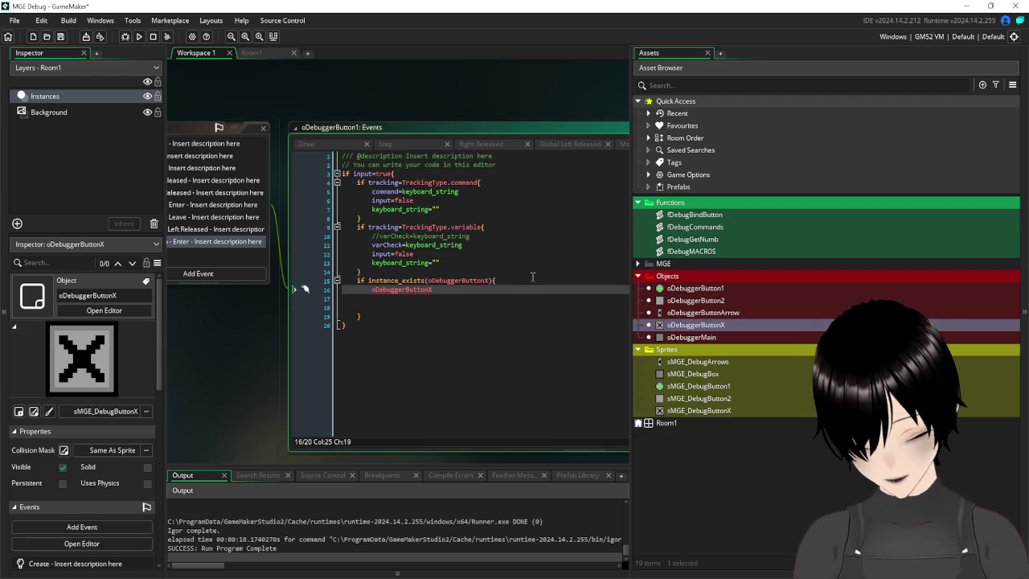
pyautogui.write('insta')
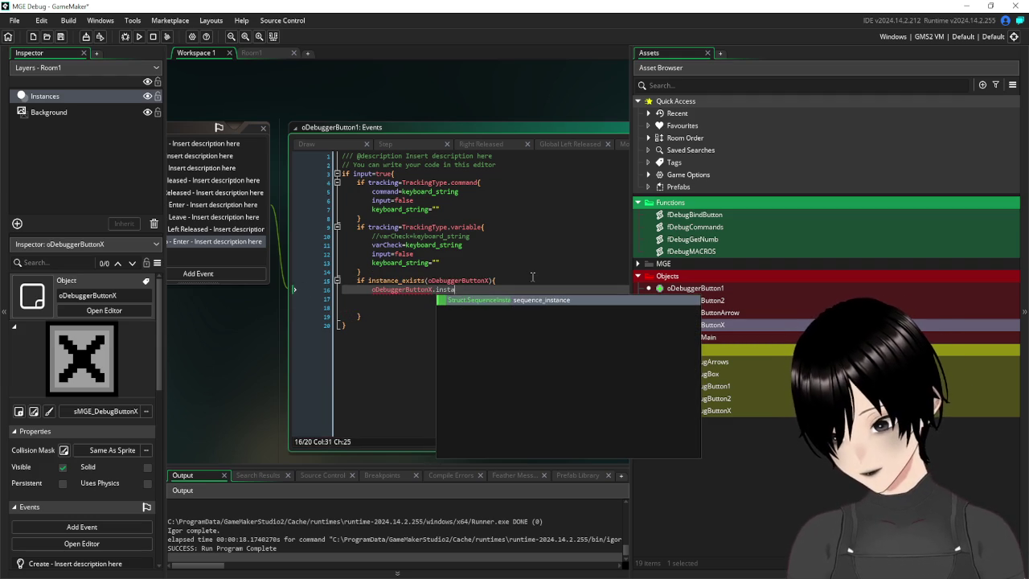
pyautogui.write('nce_destroy()')
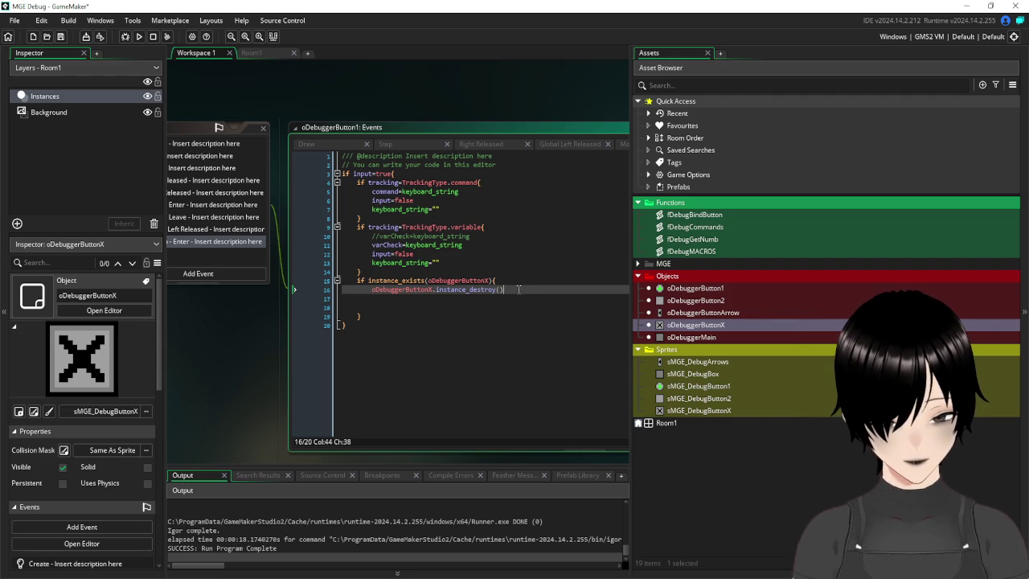
pyautogui.moveTo(519, 289); pyautogui.dragTo(435, 293)
pyautogui.press('BackSpace')
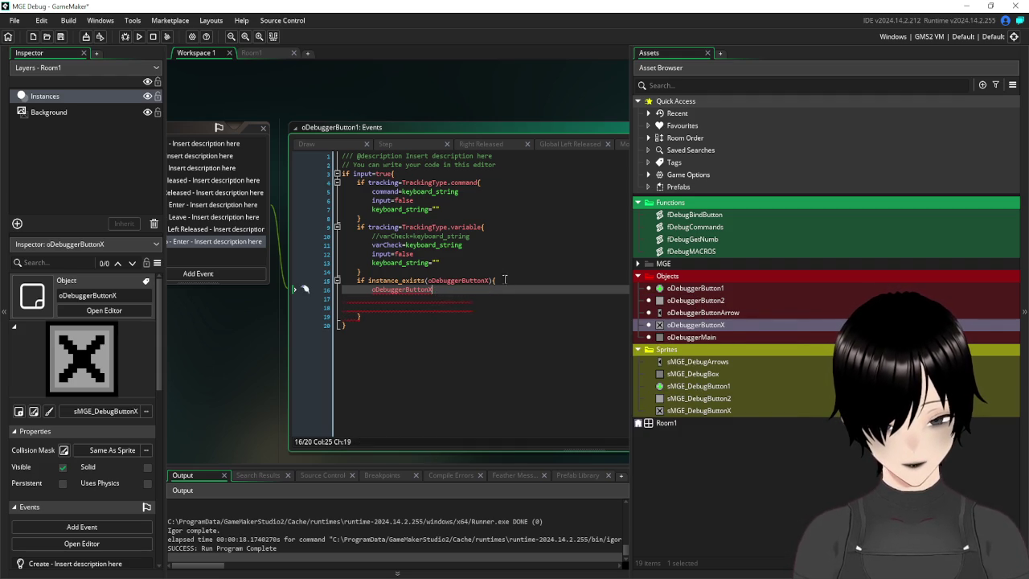
pyautogui.press('Home')
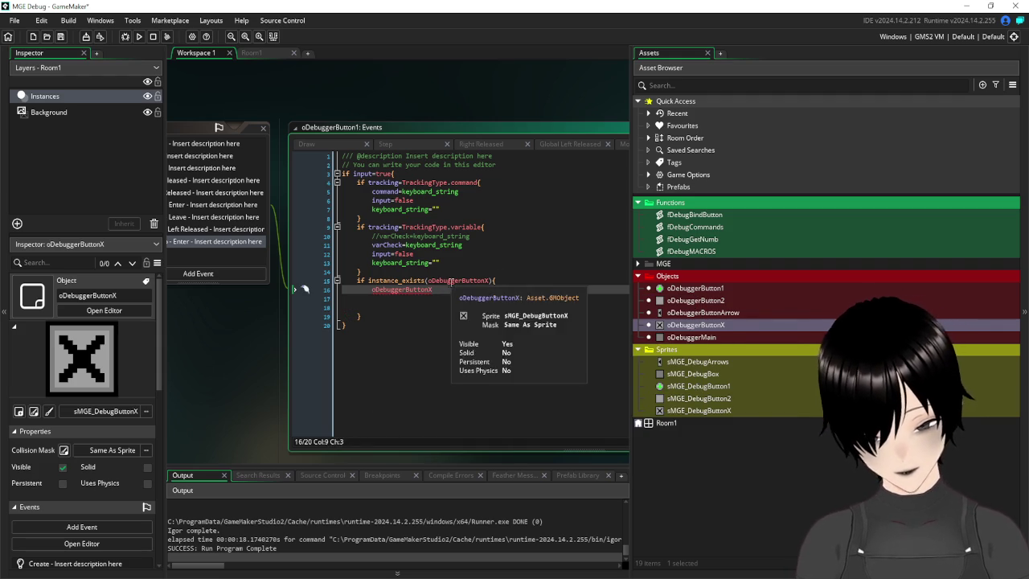
pyautogui.write('with(')
pyautogui.press('Right')
pyautogui.press('Right')
pyautogui.press('Right')
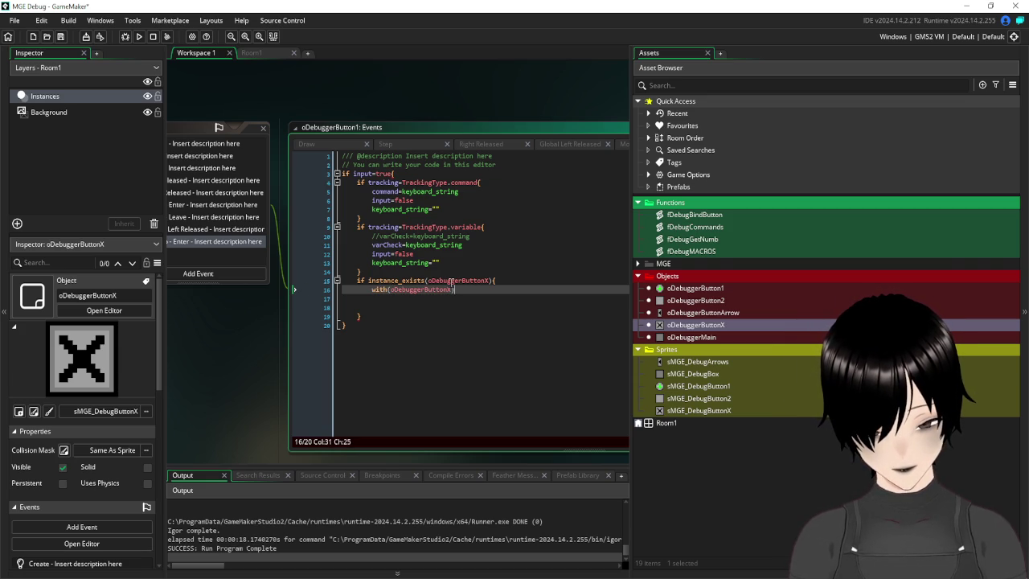
pyautogui.press('Down')
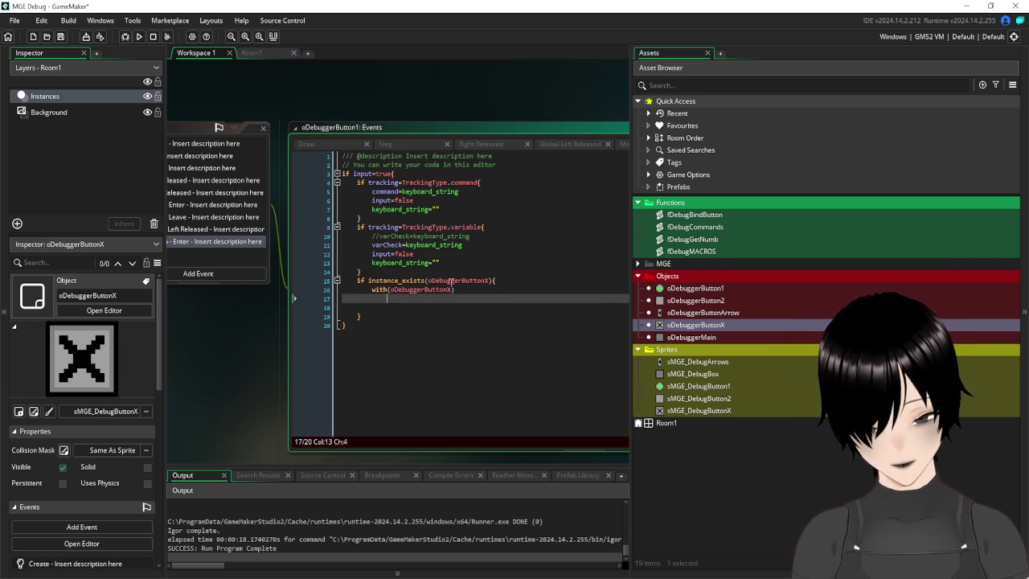
pyautogui.write('instance_')
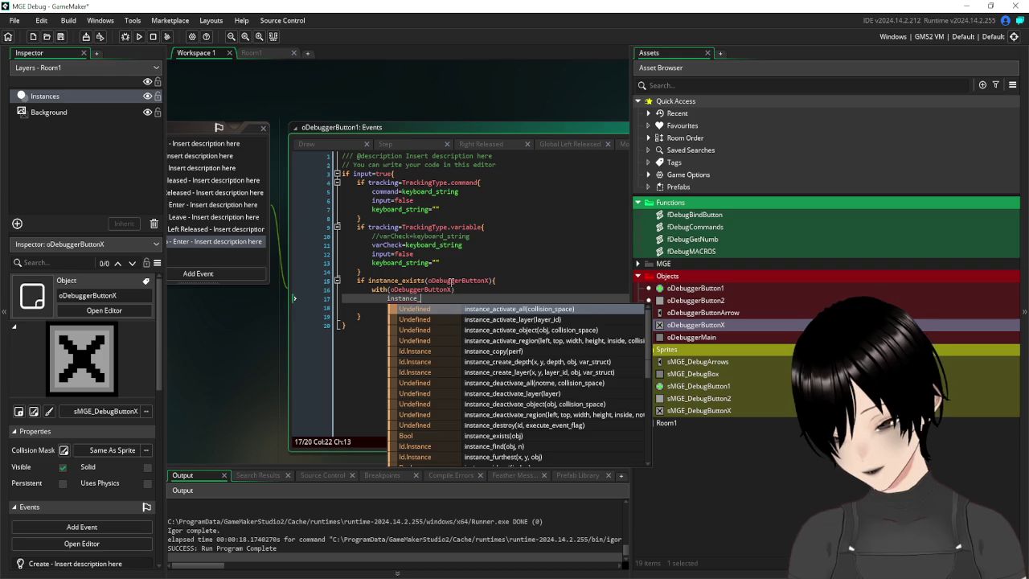
pyautogui.write('destroy')
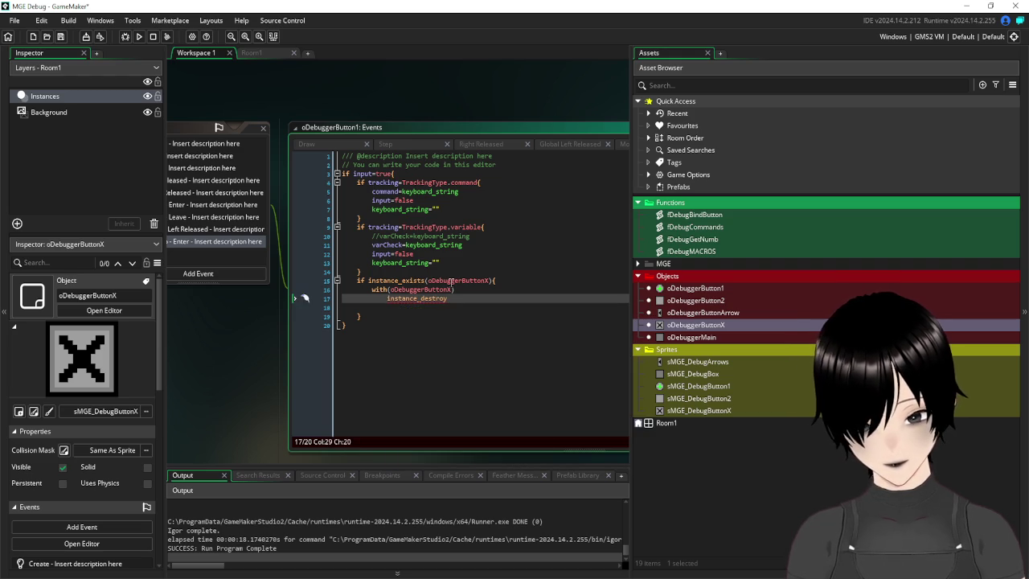
pyautogui.write('()')
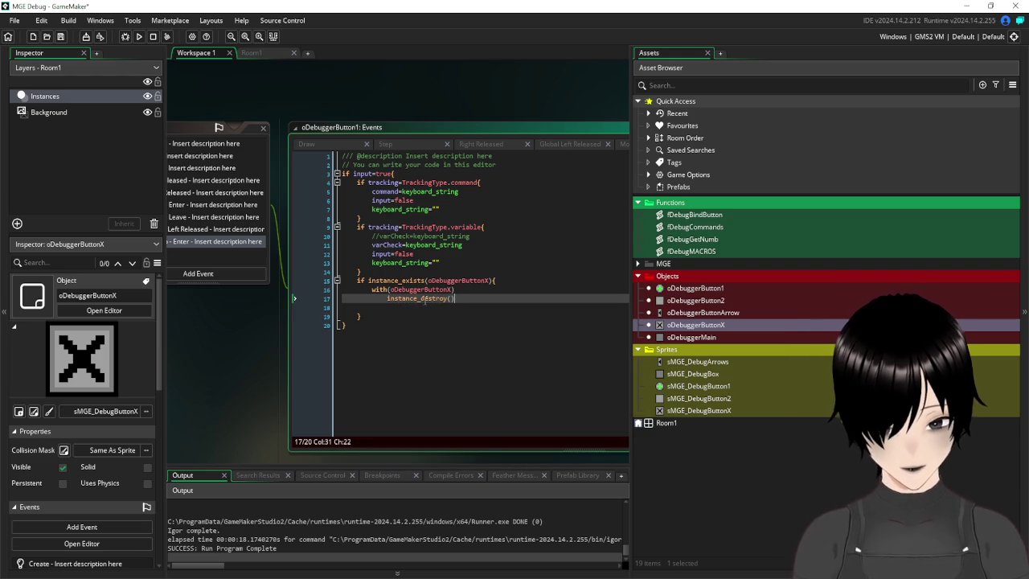
# - Replace it with instance_destroy(oDebuggerButtonX), tidy the lines, and run the game
pyautogui.click(420, 298)
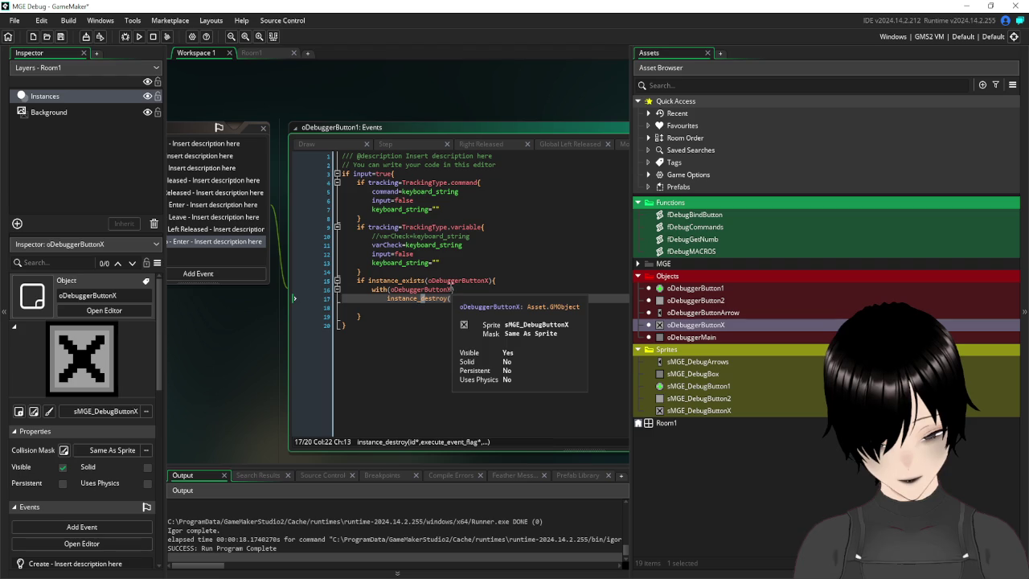
pyautogui.moveTo(454, 290); pyautogui.dragTo(391, 289)
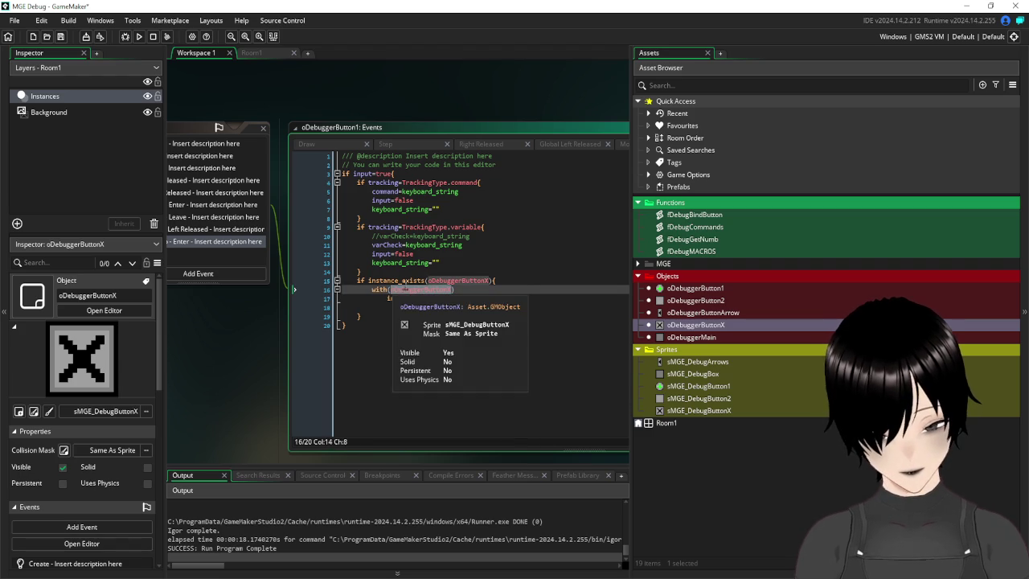
pyautogui.hotkey('ctrl', 'c')
pyautogui.click(452, 299)
pyautogui.hotkey('ctrl', 'v')
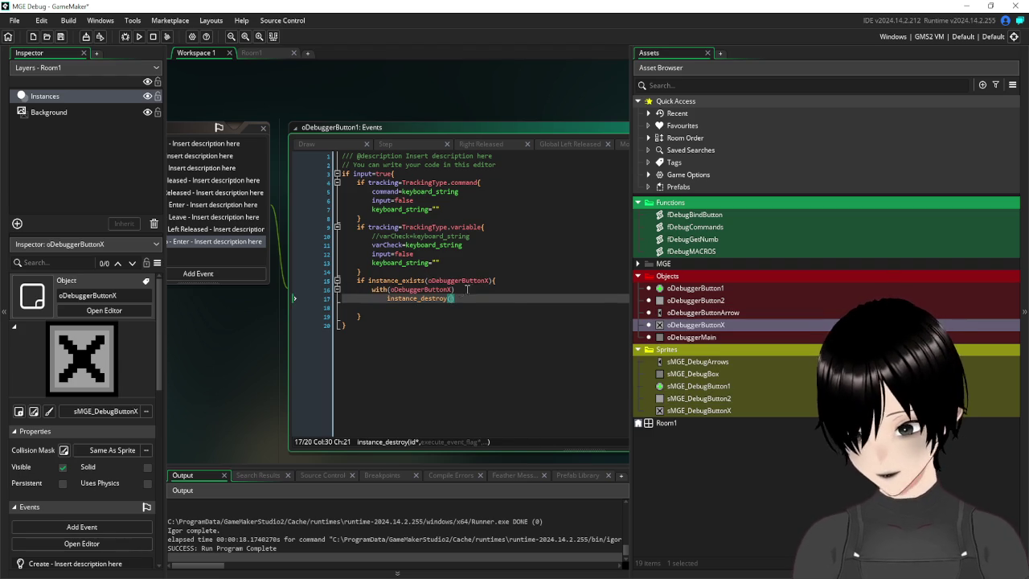
pyautogui.moveTo(456, 289); pyautogui.dragTo(348, 283)
pyautogui.click(330, 292)
pyautogui.press('BackSpace')
pyautogui.click(387, 289)
pyautogui.press('BackSpace')
pyautogui.click(416, 303)
pyautogui.press('BackSpace')
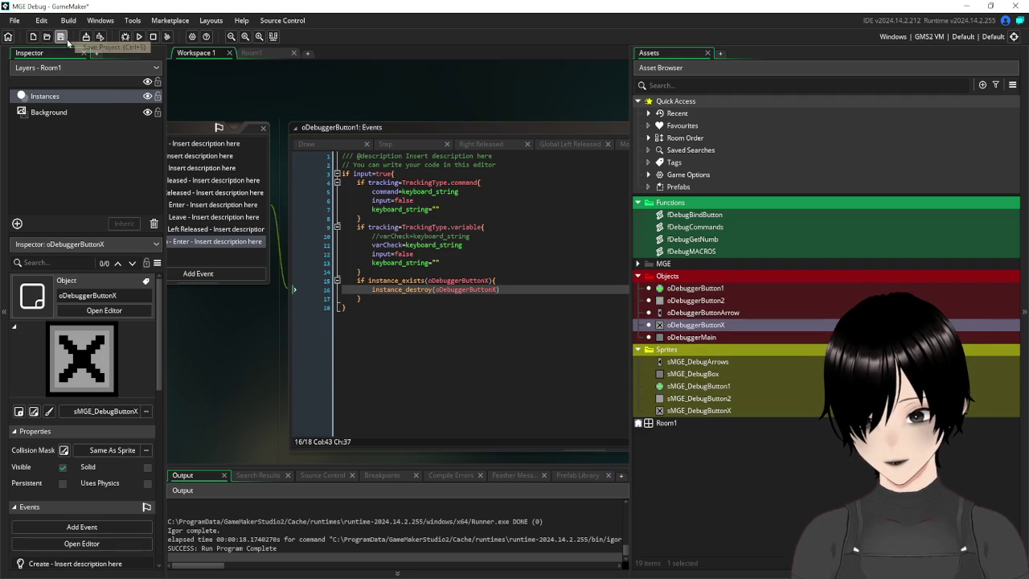
pyautogui.click(139, 36)
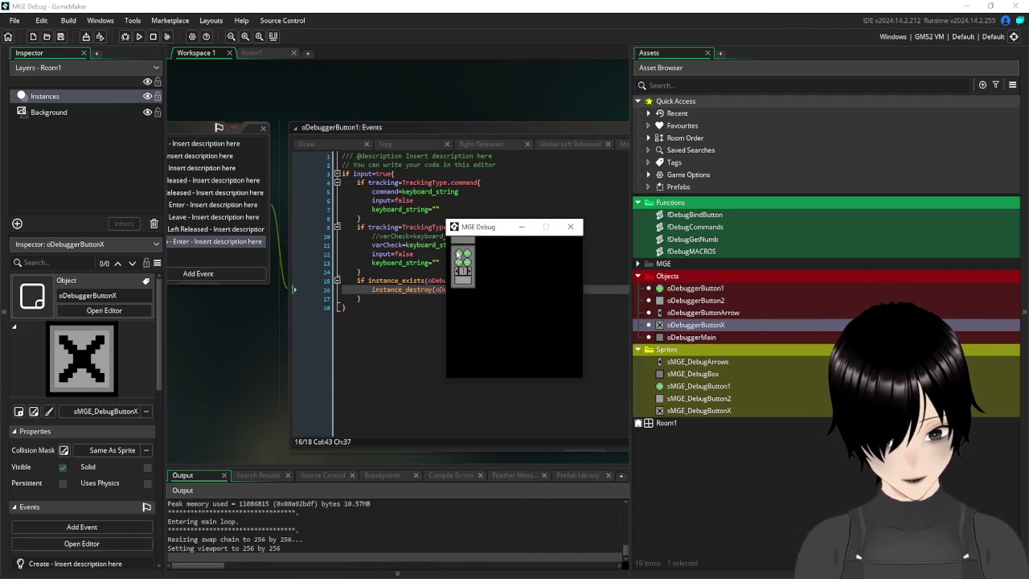
# - Test Cmd input, the mousex read-out and the console panel, then close the game
pyautogui.click(461, 258)
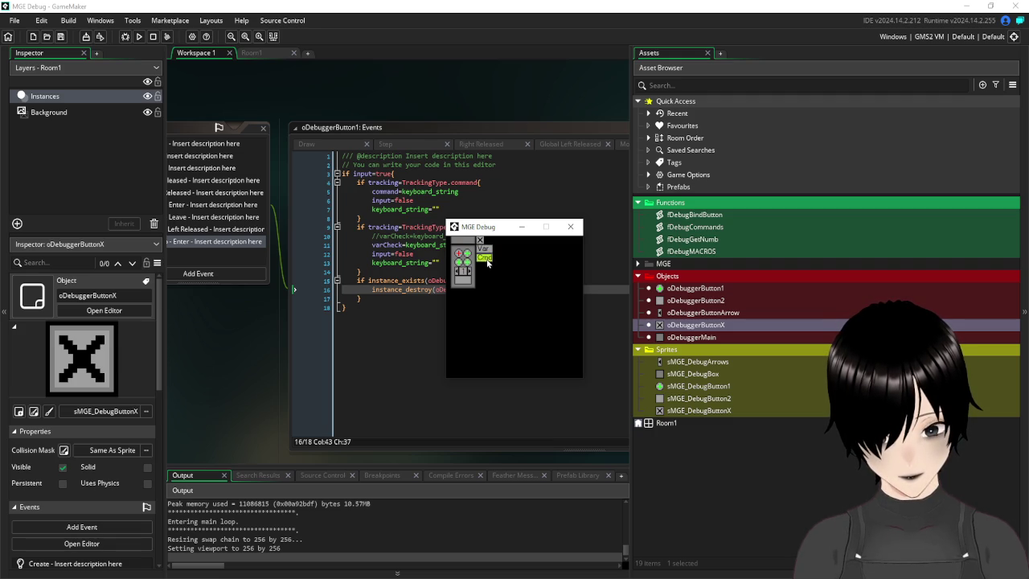
pyautogui.click(484, 258)
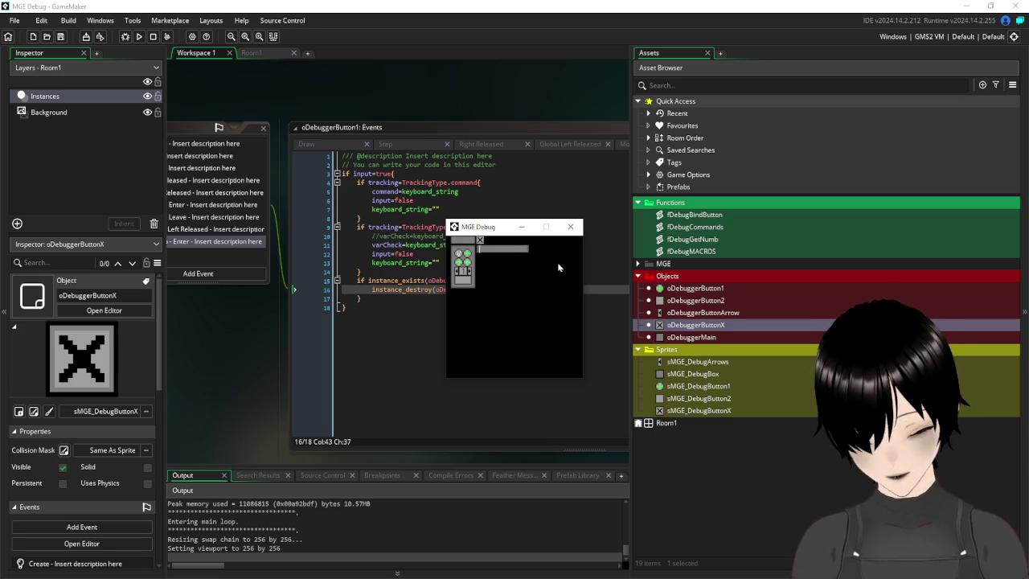
pyautogui.write('mousex')
pyautogui.press('Return')
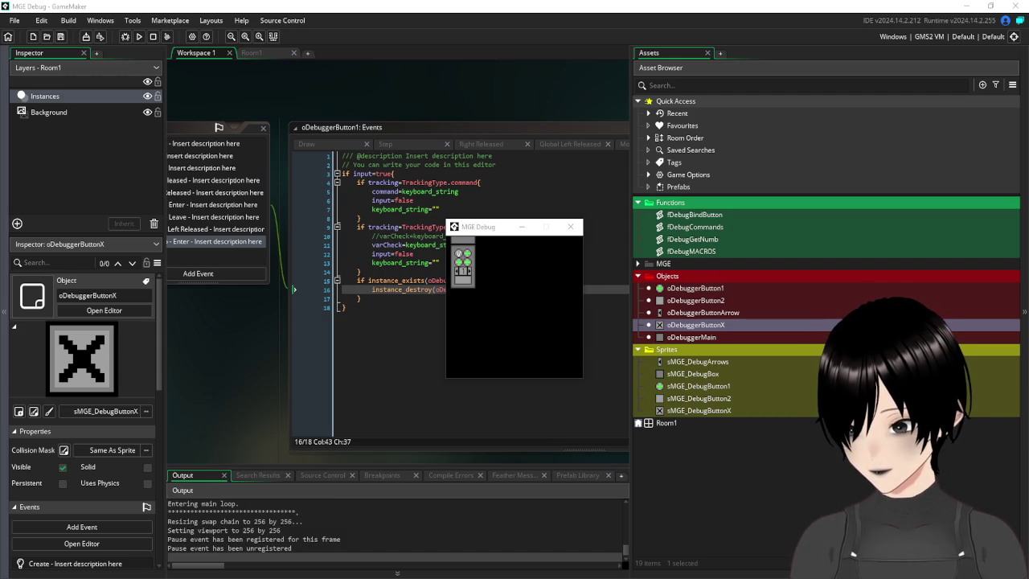
pyautogui.click(511, 271)
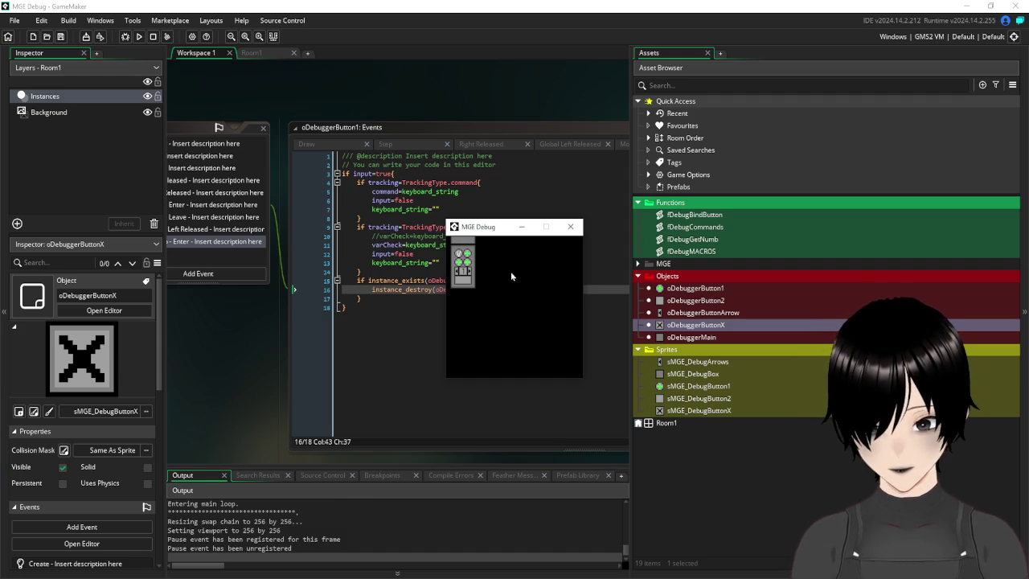
pyautogui.click(464, 261)
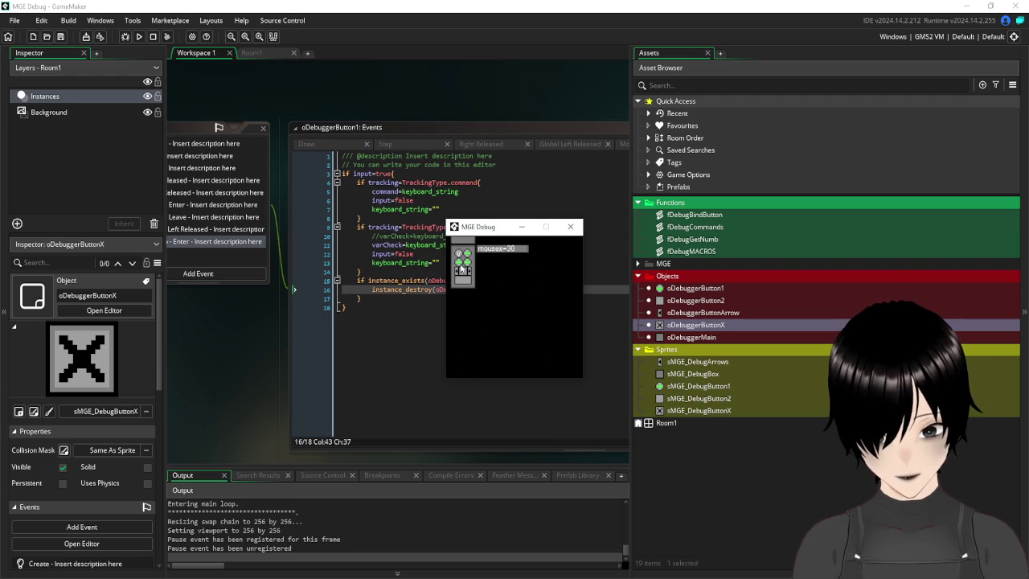
pyautogui.click(459, 255)
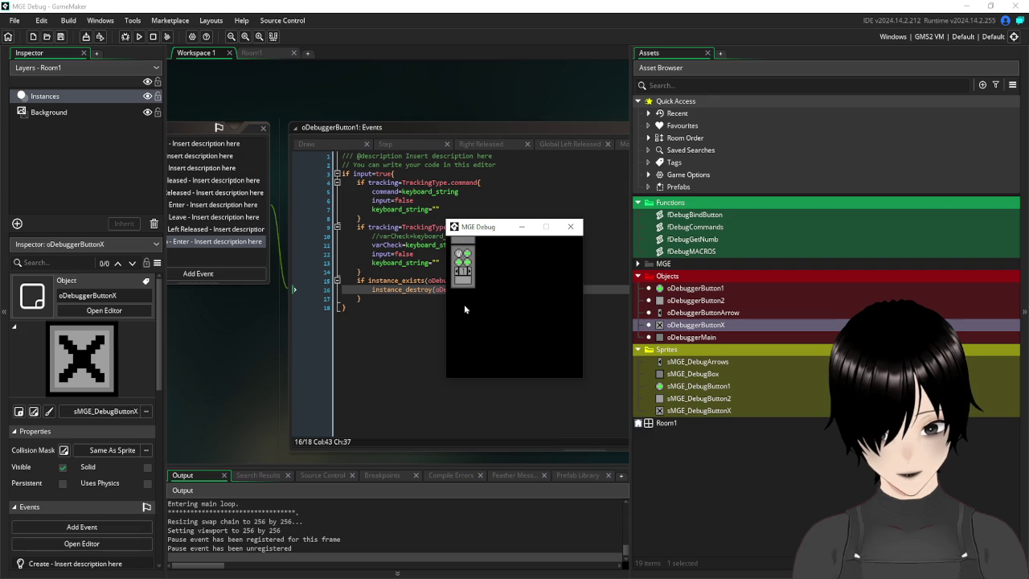
pyautogui.click(460, 282)
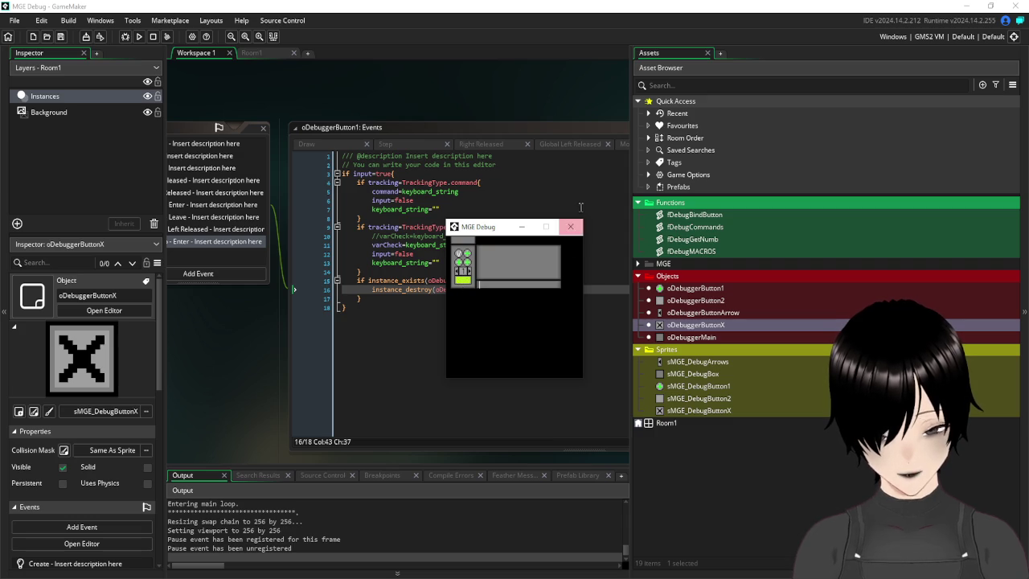
pyautogui.click(572, 227)
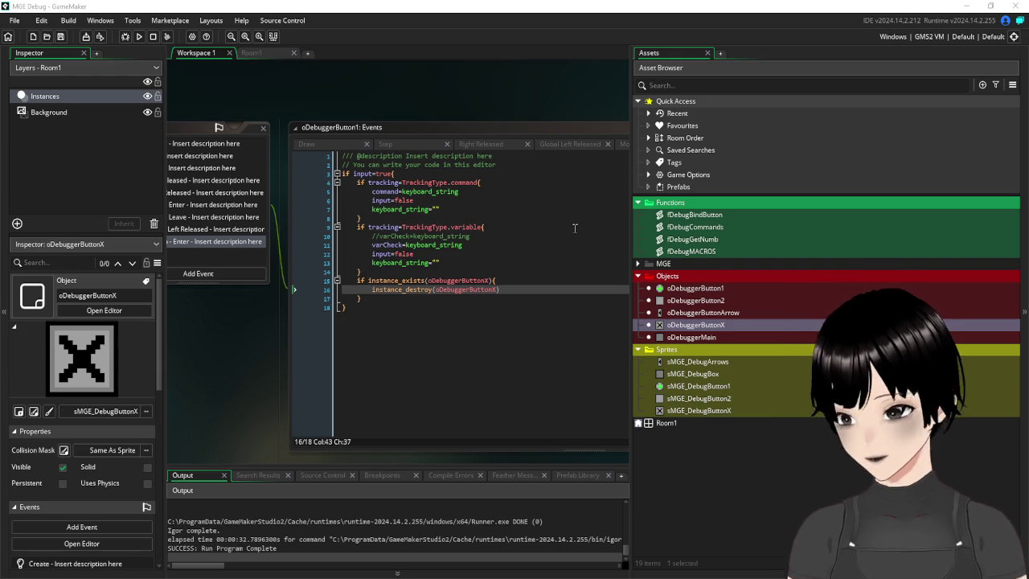
# - Close the oDebuggerButton1 editors, collapse Sprites, and open oDebuggerMain's Draw event code
pyautogui.click(262, 130)
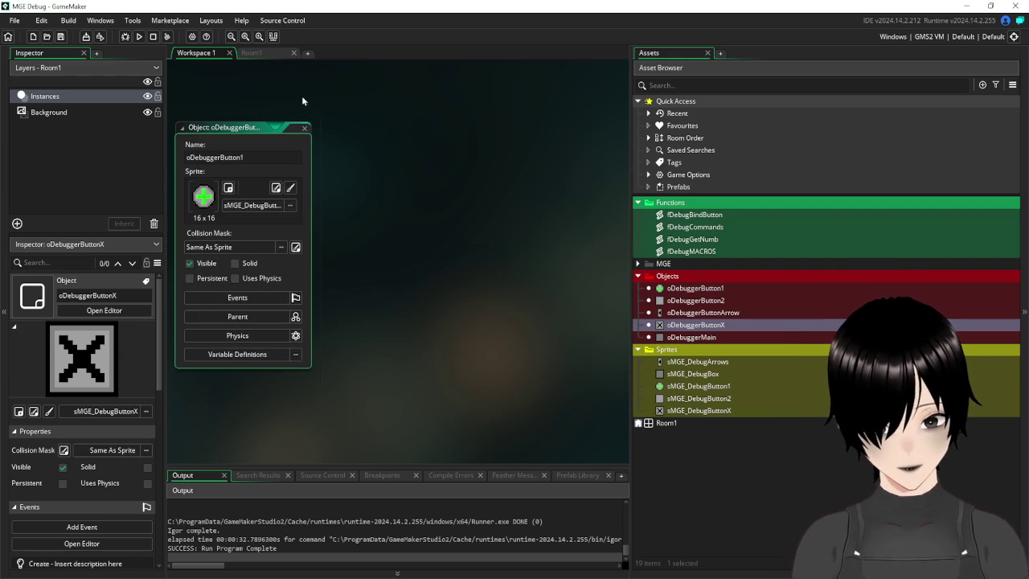
pyautogui.click(305, 128)
pyautogui.moveTo(630, 238)
pyautogui.mouseDown()
pyautogui.moveTo(557, 238)
pyautogui.moveTo(652, 240)
pyautogui.mouseUp()
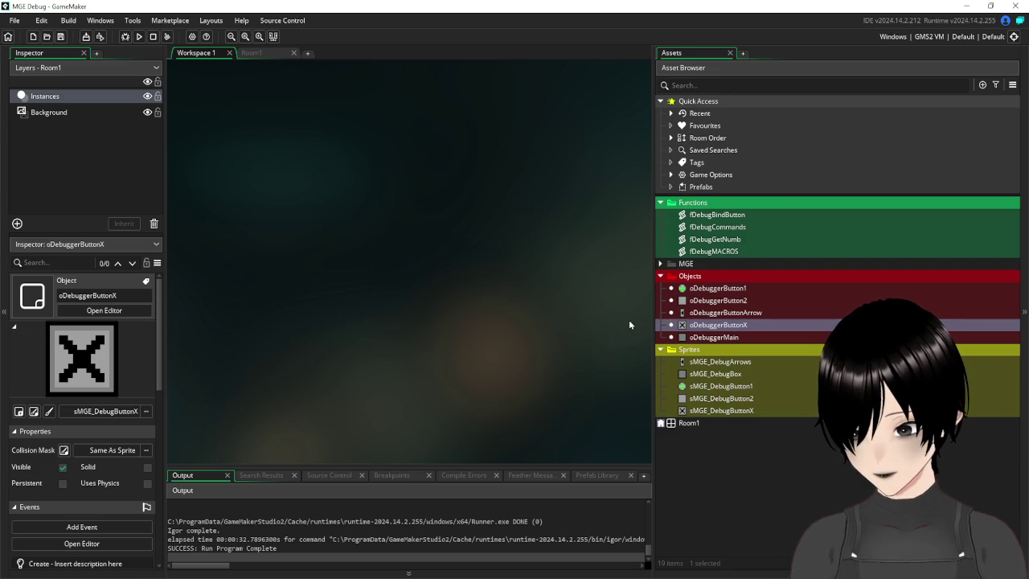
pyautogui.moveTo(654, 285)
pyautogui.mouseDown()
pyautogui.moveTo(673, 285)
pyautogui.moveTo(628, 285)
pyautogui.mouseUp()
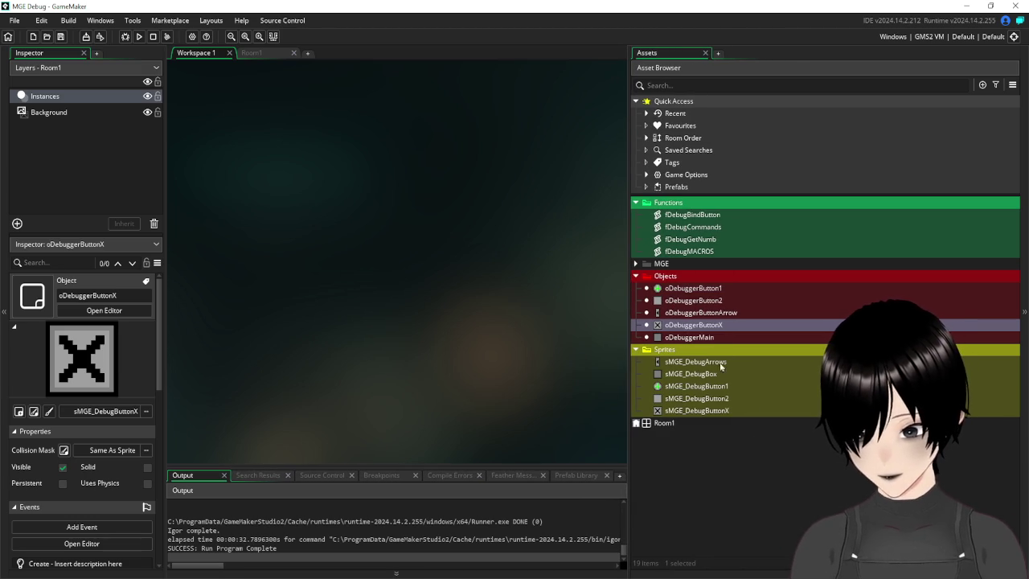
pyautogui.click(636, 349)
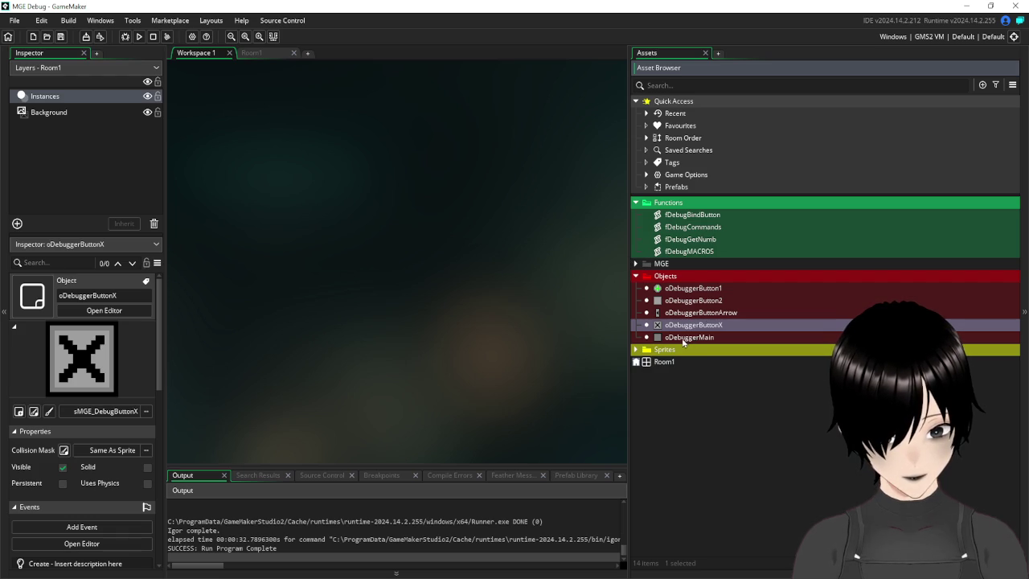
pyautogui.doubleClick(685, 338)
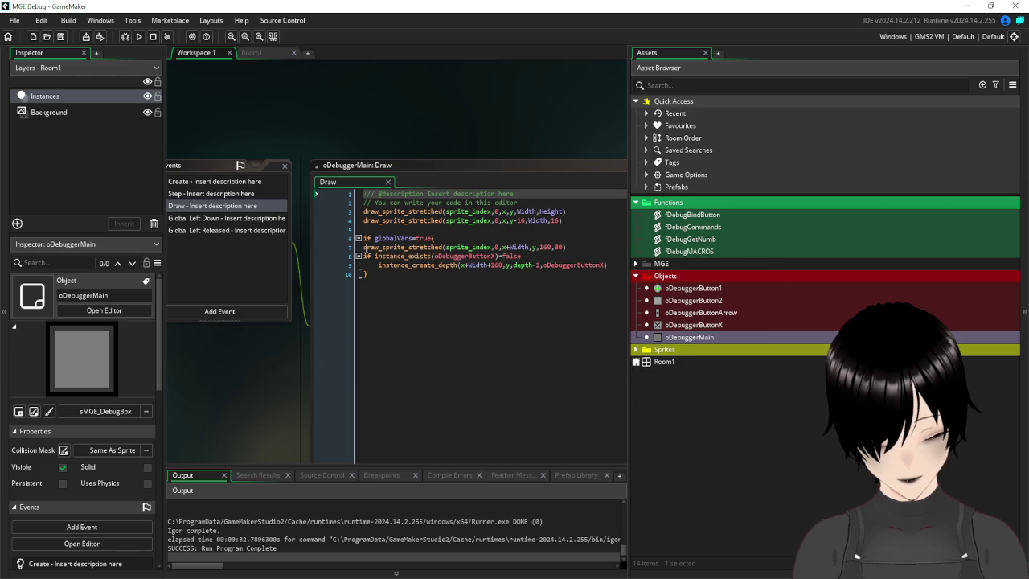
# - Indent Draw code lines 7–10 and start a for(a=0;a< loop after line 7
pyautogui.moveTo(364, 246)
pyautogui.mouseDown()
pyautogui.moveTo(420, 272)
pyautogui.moveTo(636, 262)
pyautogui.mouseUp()
pyautogui.press('Tab')
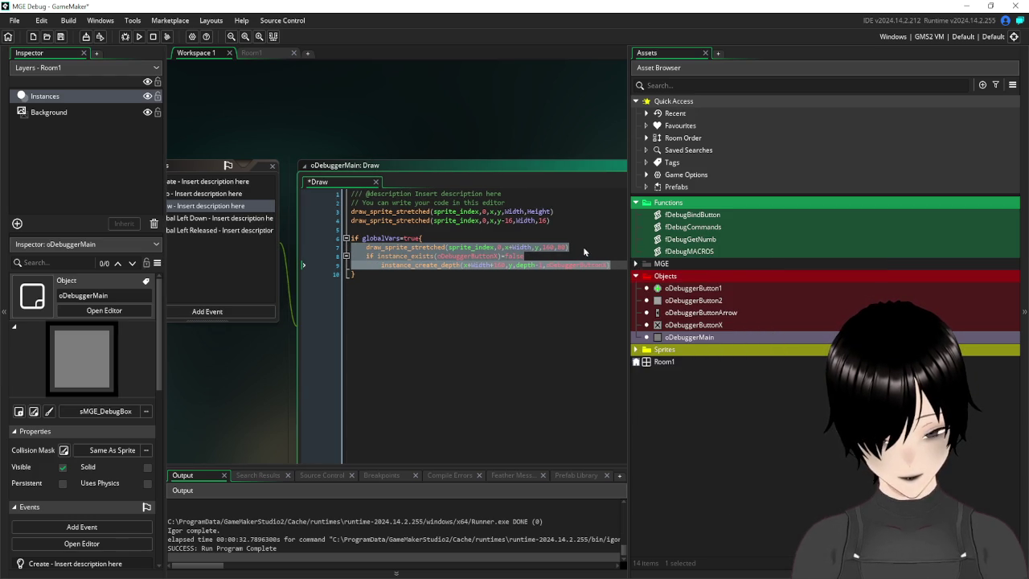
pyautogui.click(583, 249)
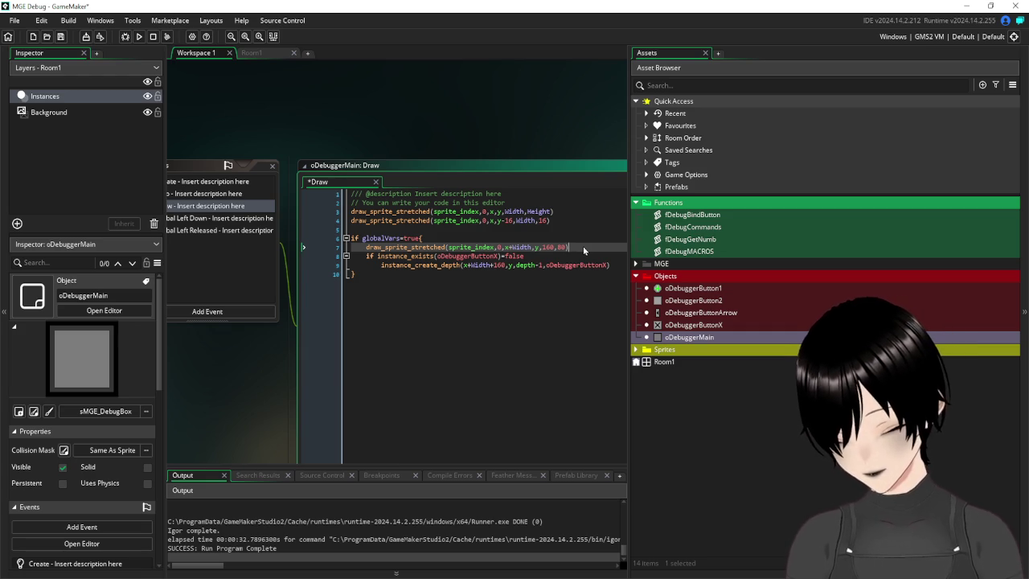
pyautogui.press('Return')
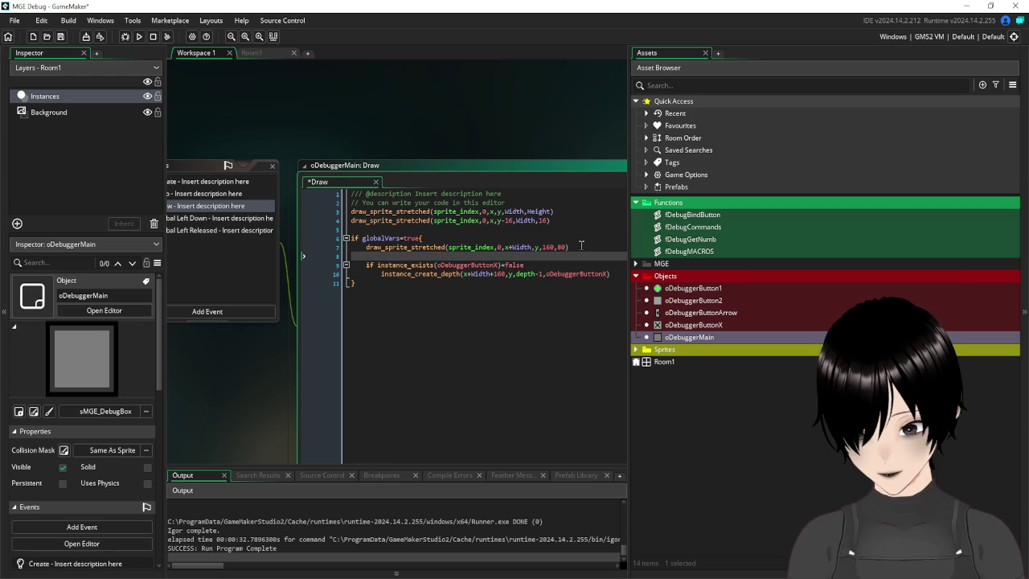
pyautogui.write('fo')
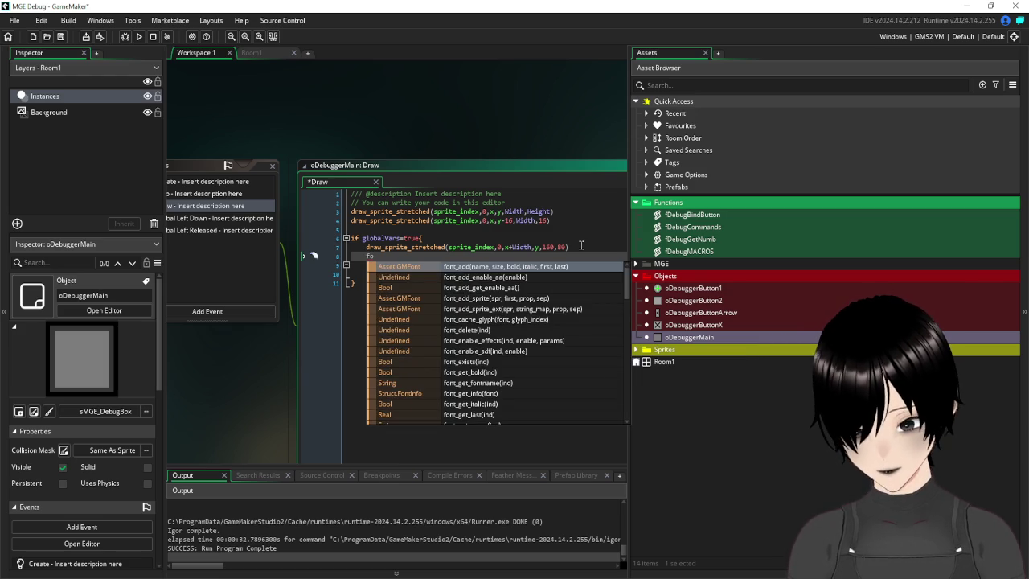
pyautogui.write('r(')
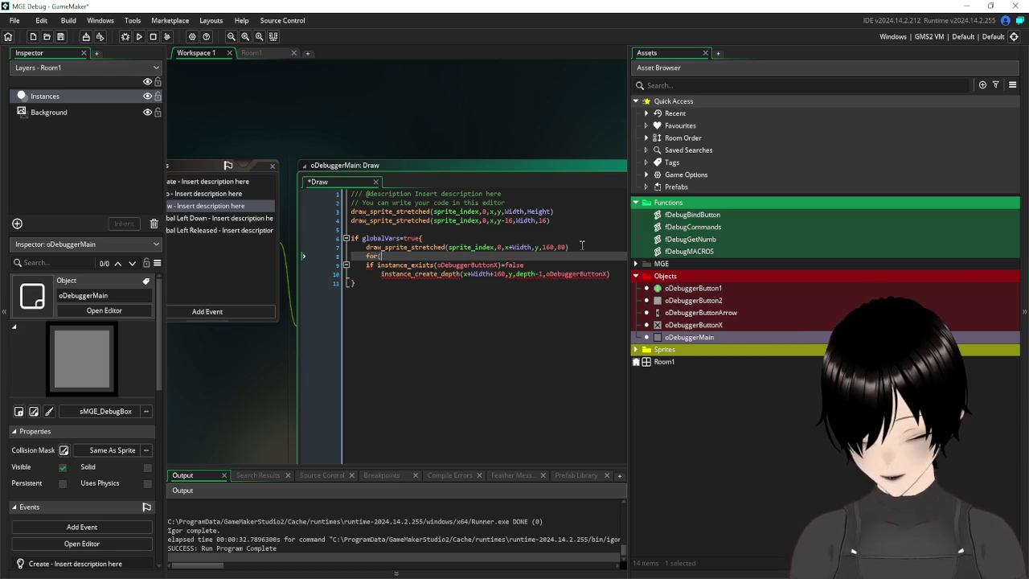
pyautogui.write('a=0;')
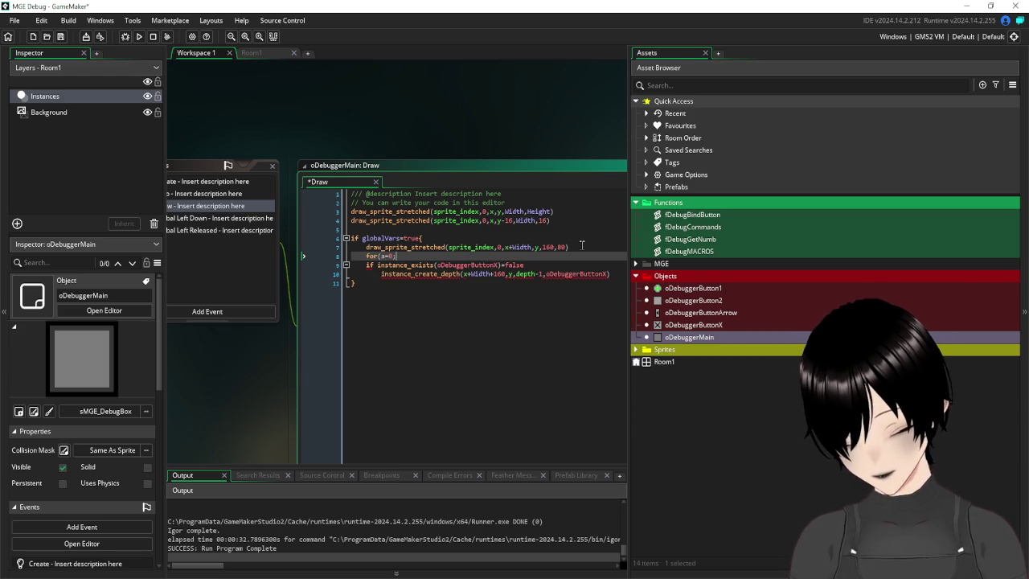
pyautogui.write('a<')
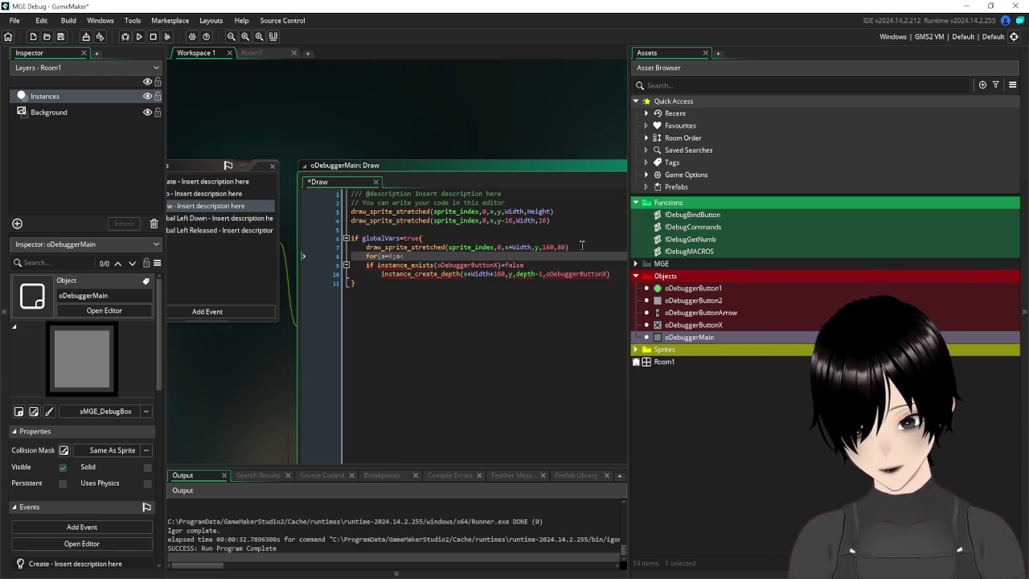
# - Add a size=struct_names_count( line above the for loop
pyautogui.scroll(1, 581, 289)
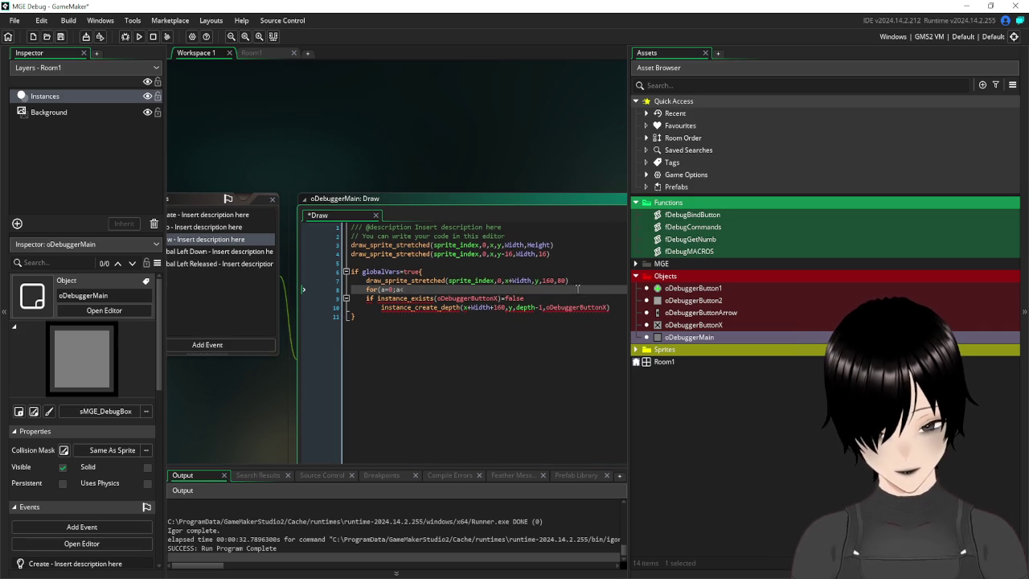
pyautogui.click(577, 280)
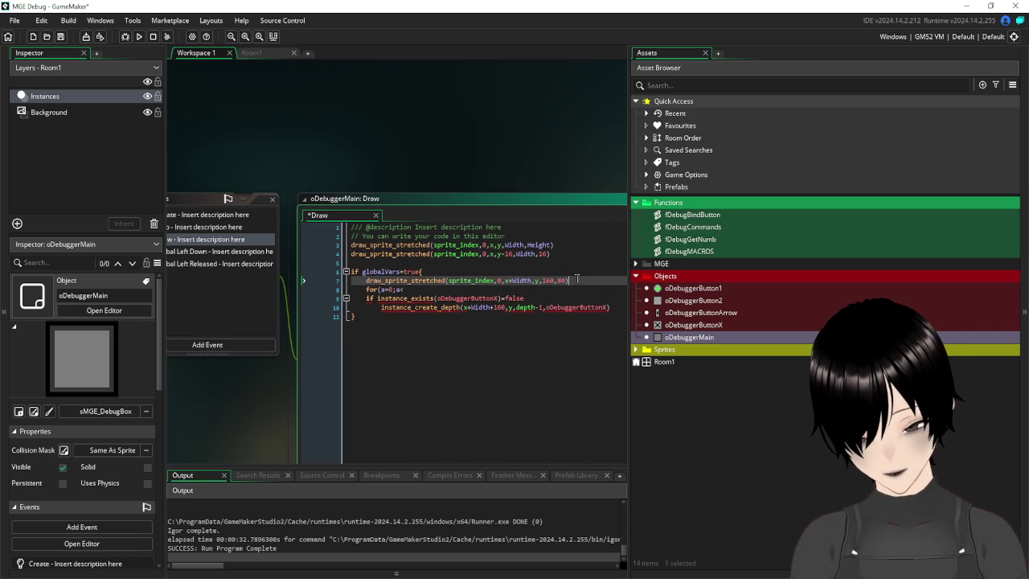
pyautogui.press('Return')
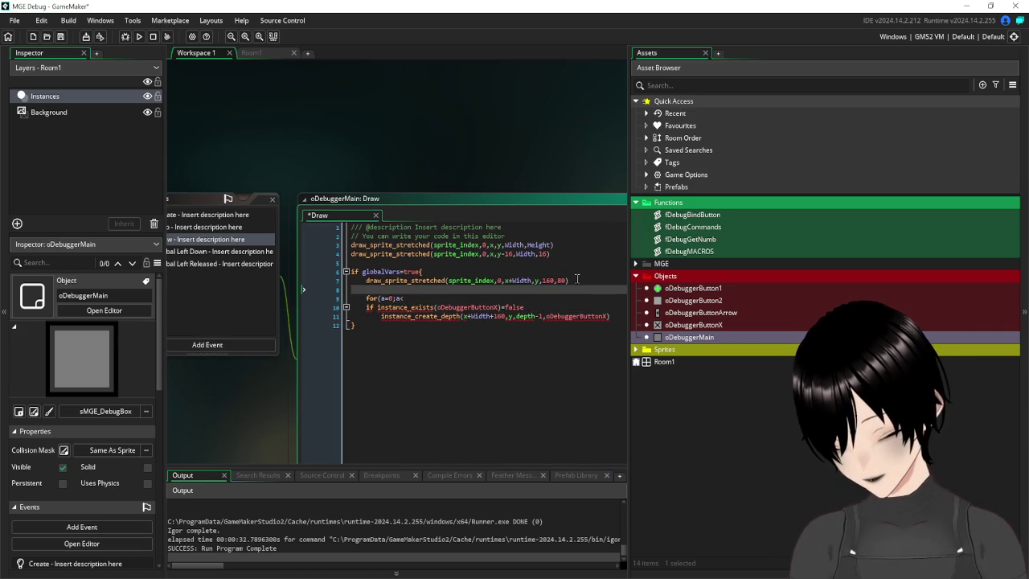
pyautogui.write('siz')
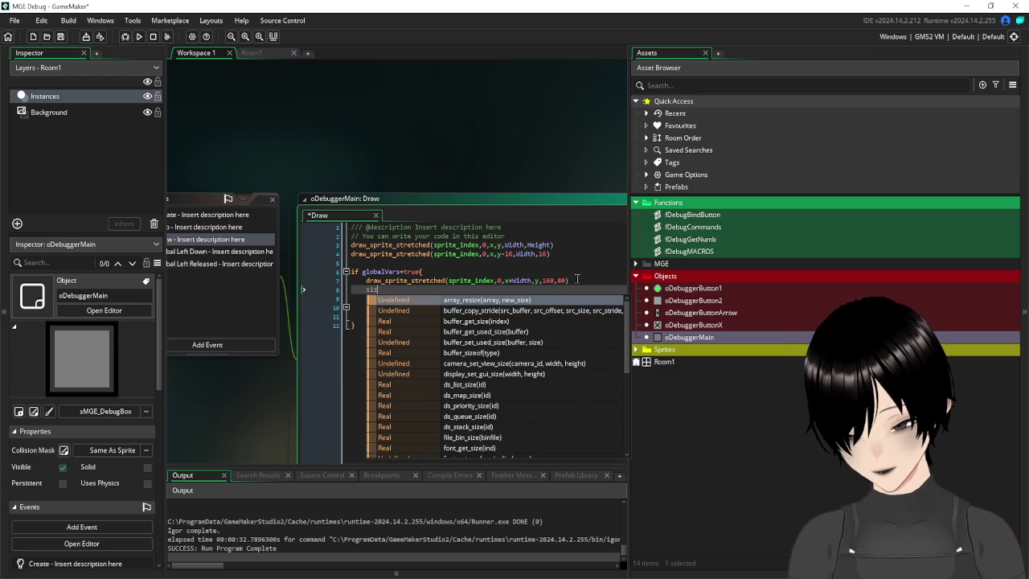
pyautogui.write('e')
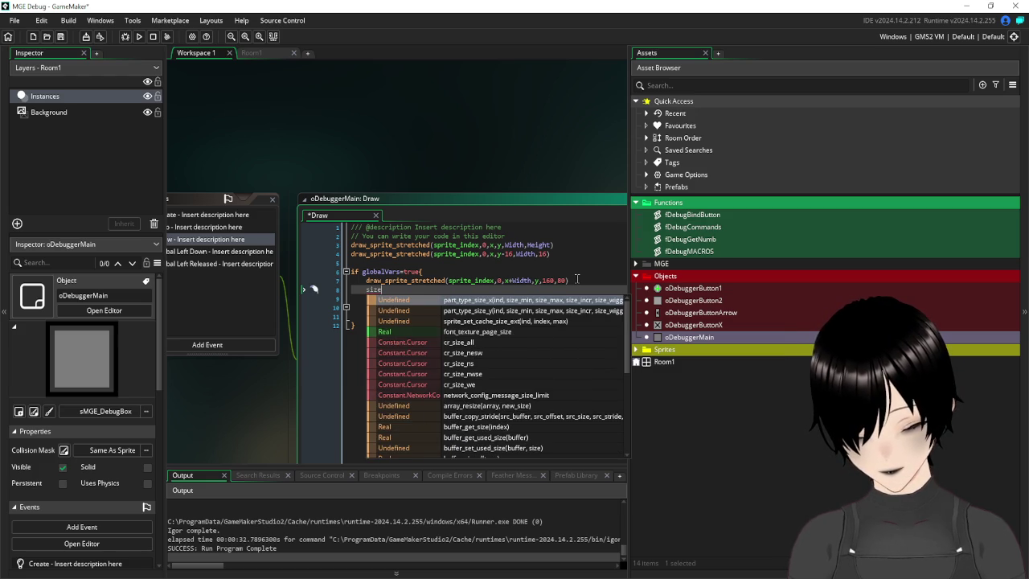
pyautogui.write('=ar')
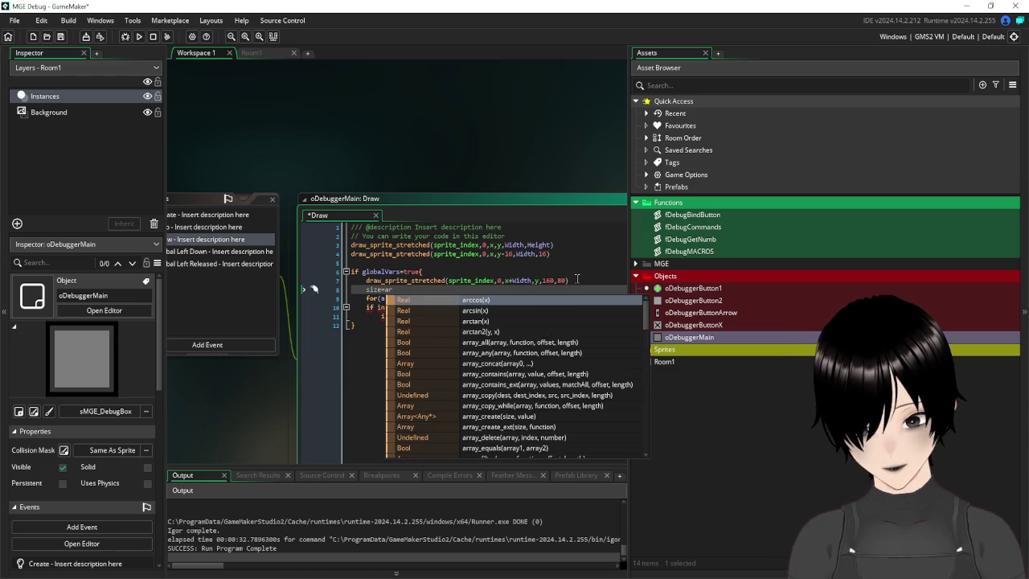
pyautogui.write('ray')
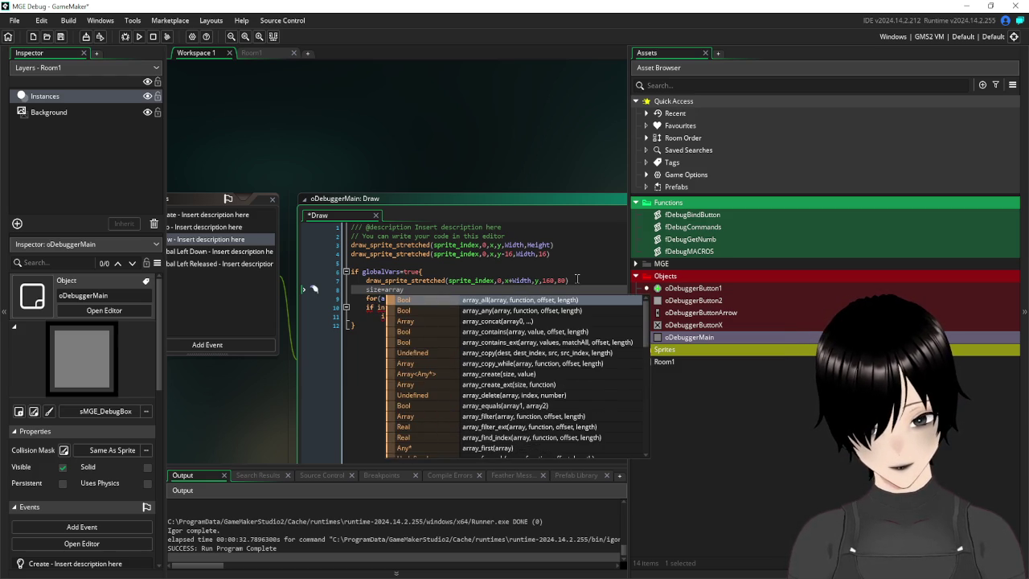
pyautogui.press('BackSpace')
pyautogui.press('BackSpace')
pyautogui.press('BackSpace')
pyautogui.write('st')
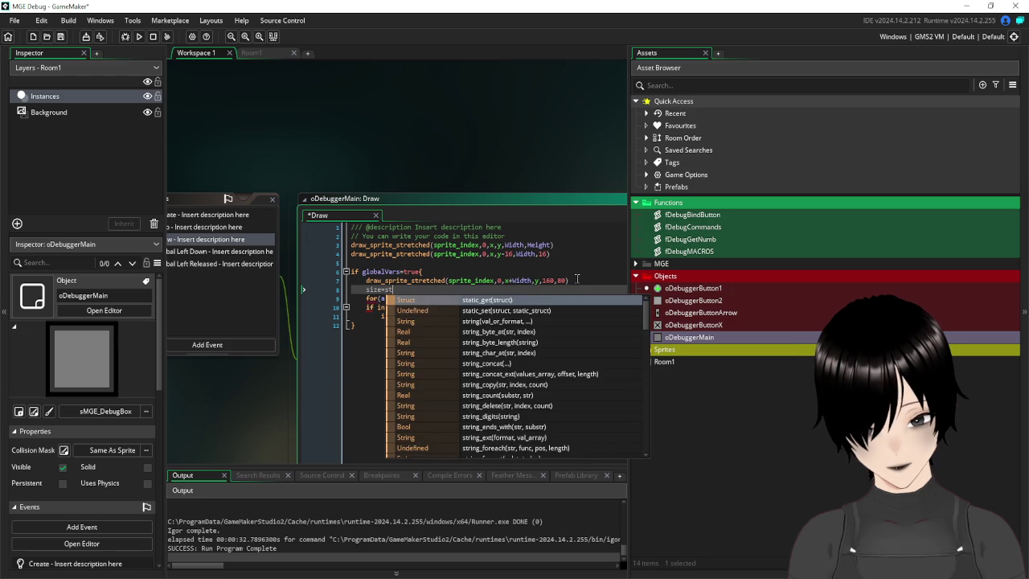
pyautogui.write('ruc')
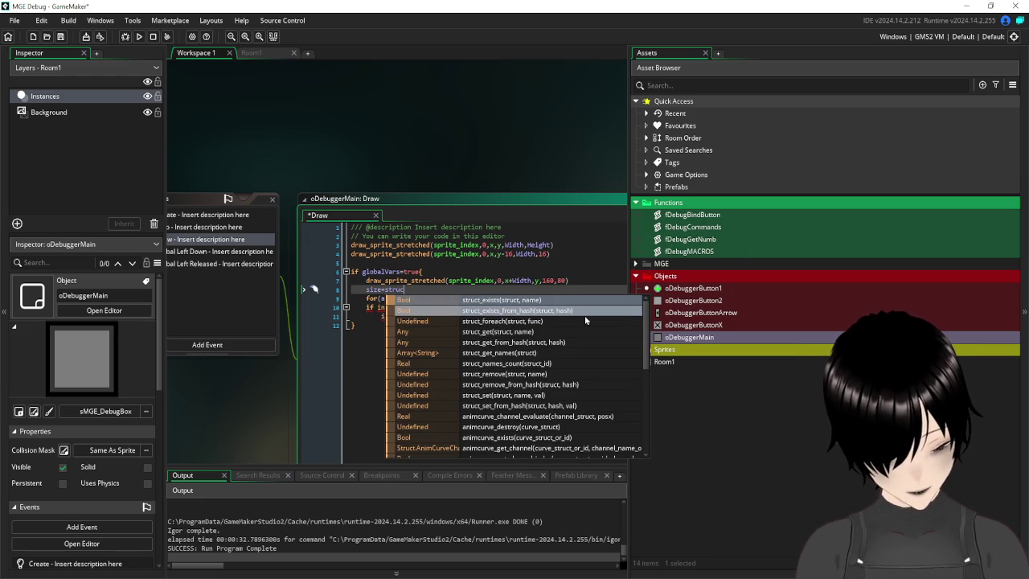
pyautogui.write('t')
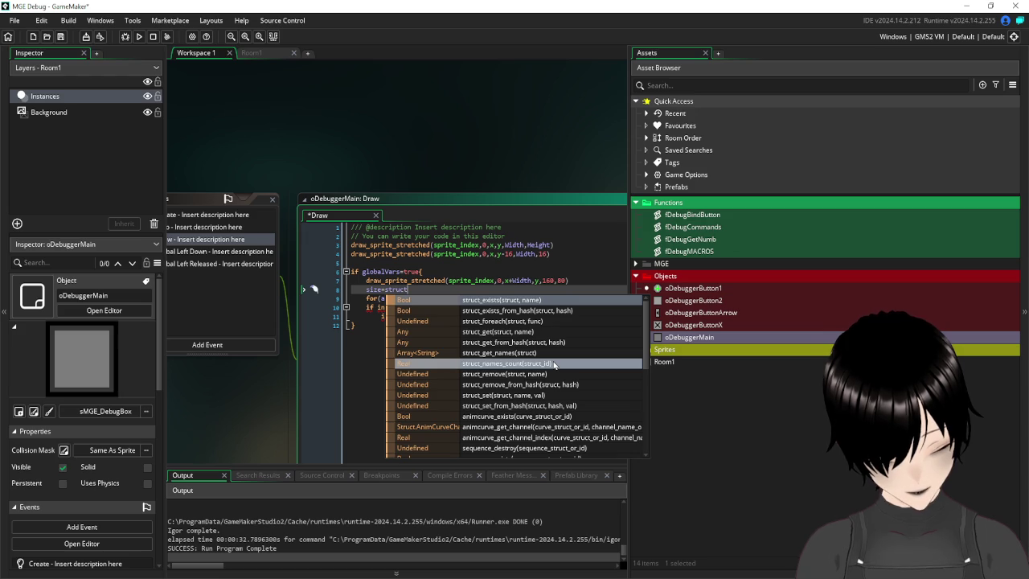
pyautogui.scroll(-3, 553, 364)
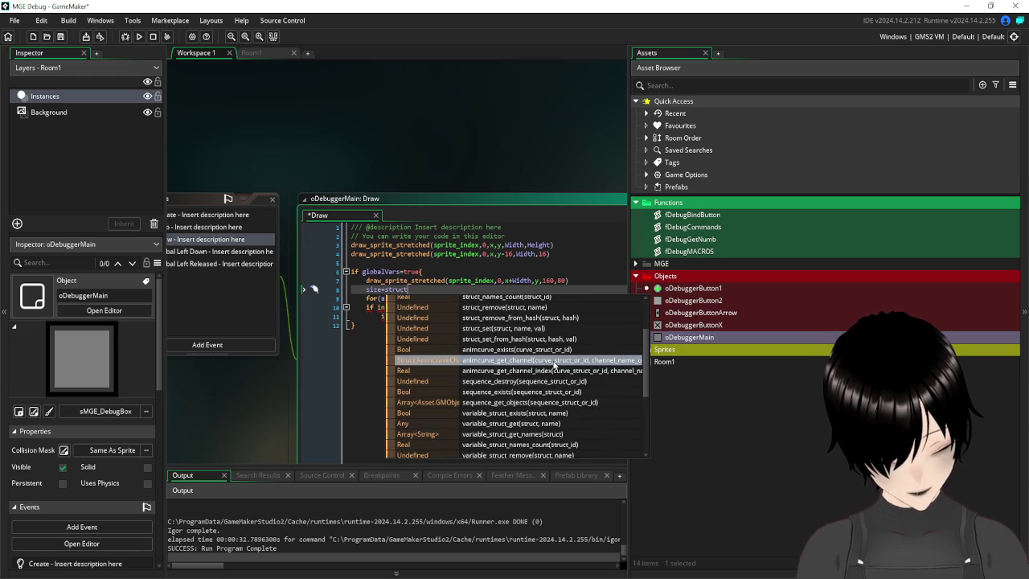
pyautogui.scroll(-1, 553, 364)
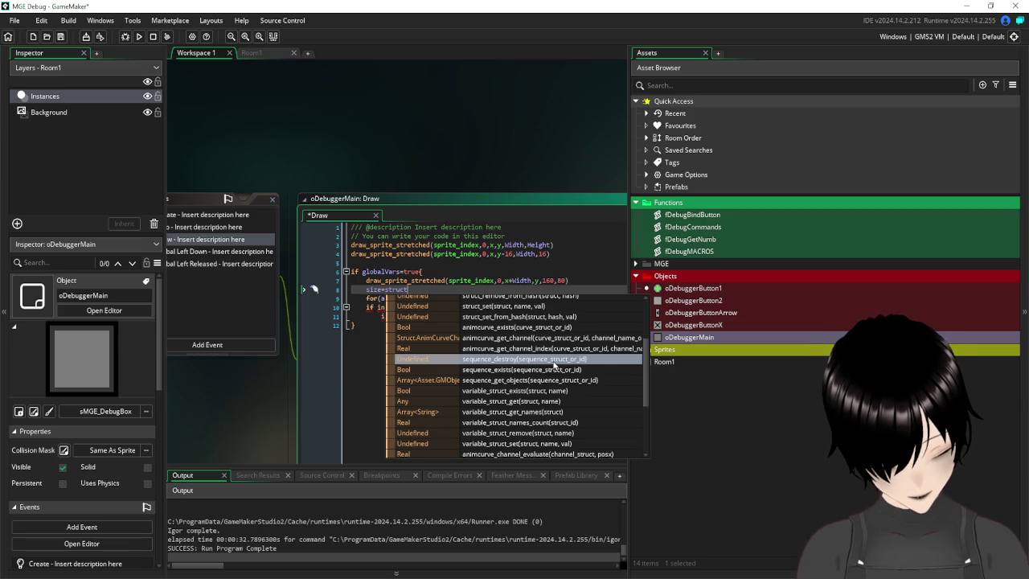
pyautogui.scroll(-1, 554, 366)
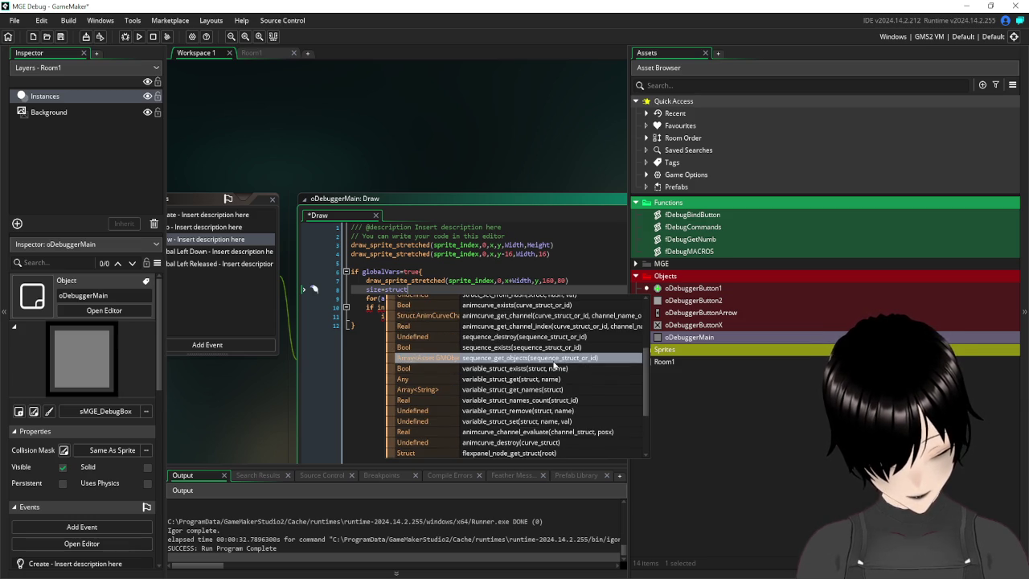
pyautogui.scroll(-3, 554, 366)
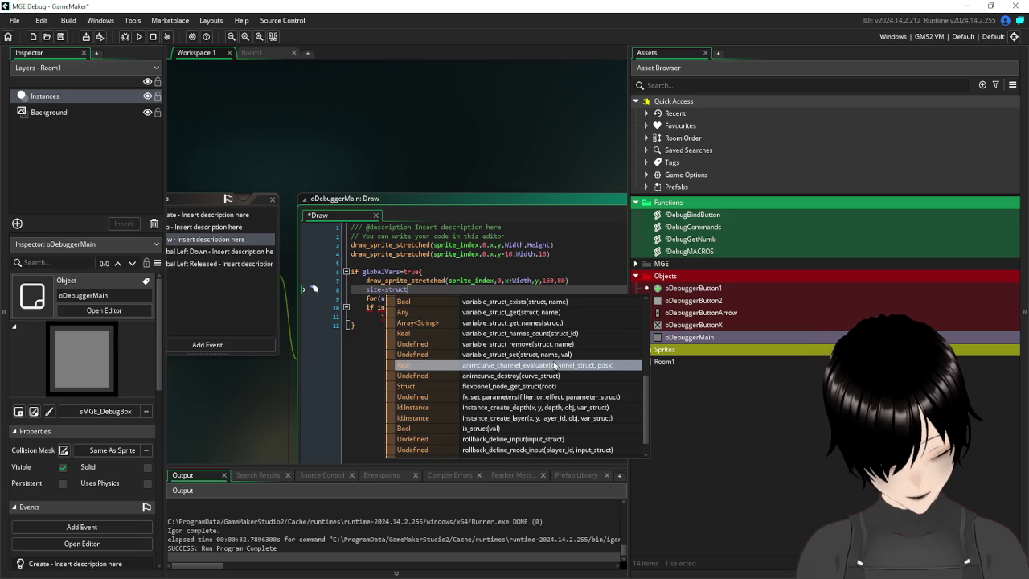
pyautogui.scroll(5, 553, 366)
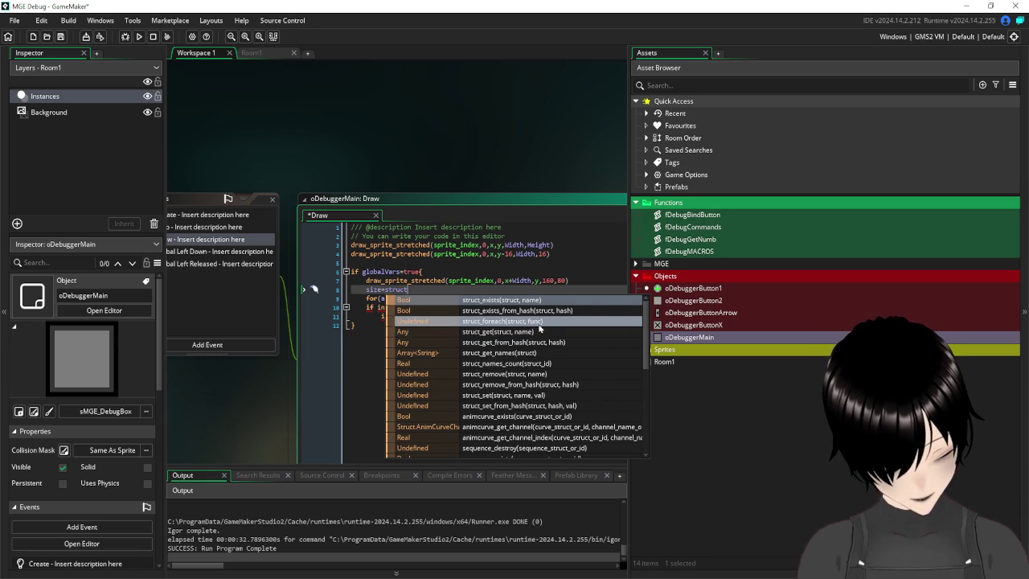
pyautogui.click(552, 364)
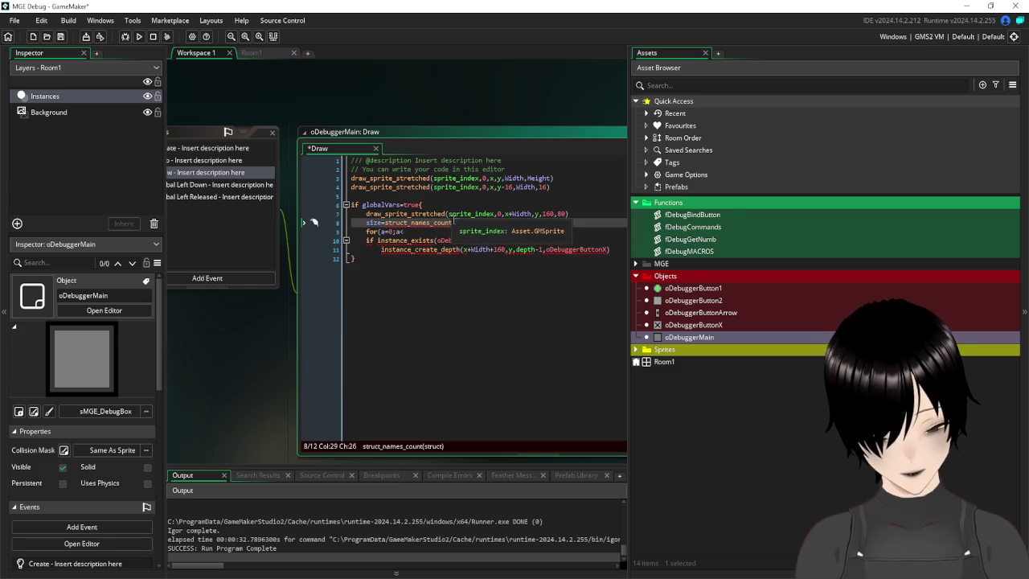
# - Enter global as the struct_names_count argument on line 8
pyautogui.click(449, 223)
pyautogui.moveTo(449, 223); pyautogui.dragTo(384, 222)
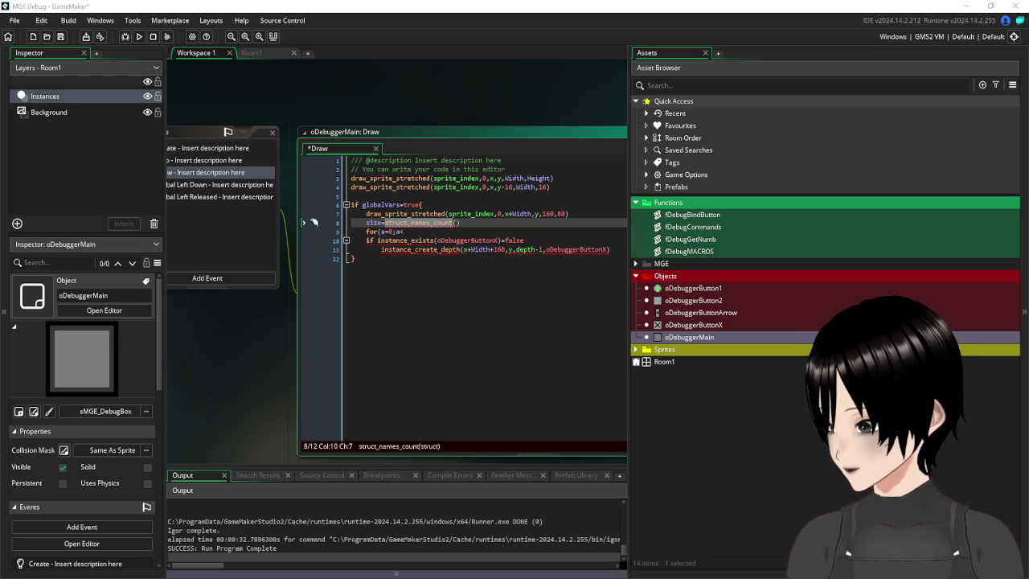
pyautogui.click(481, 280)
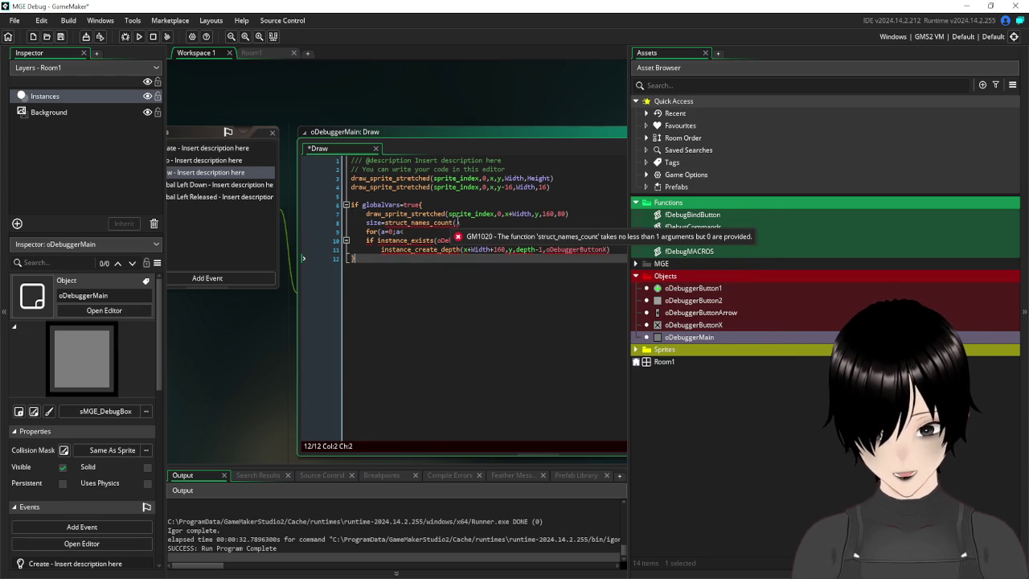
pyautogui.click(456, 223)
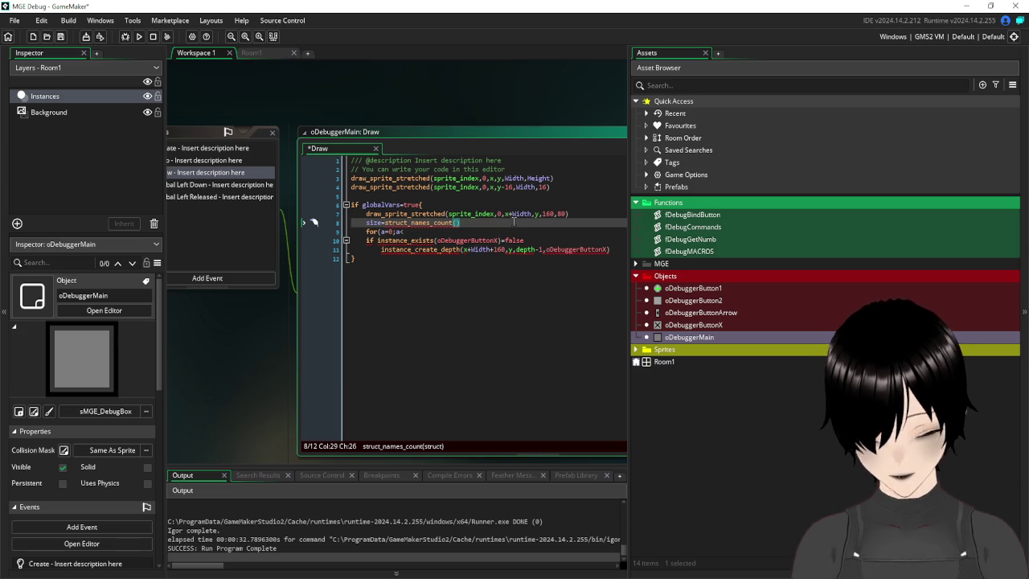
pyautogui.write('global')
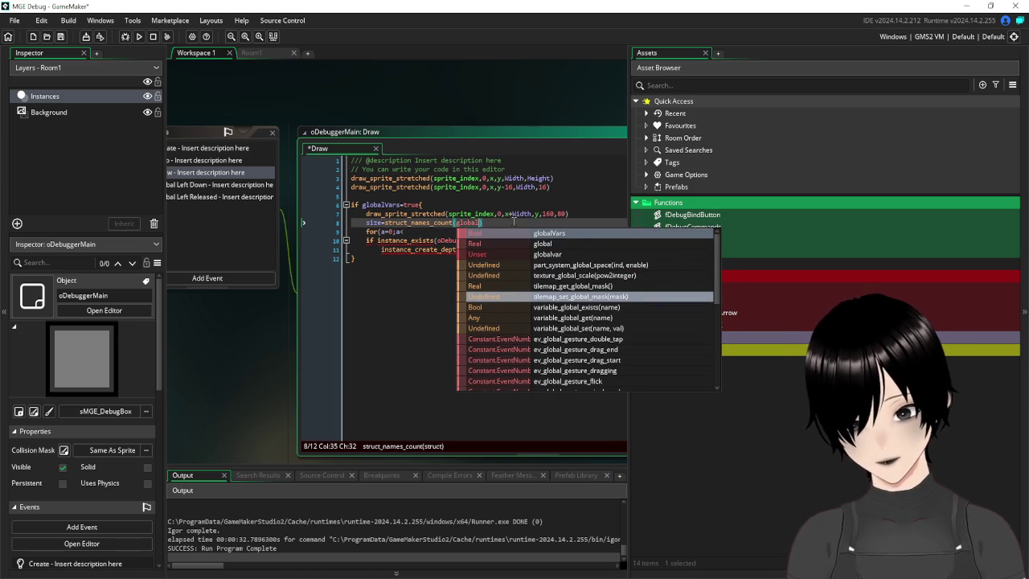
pyautogui.click(384, 294)
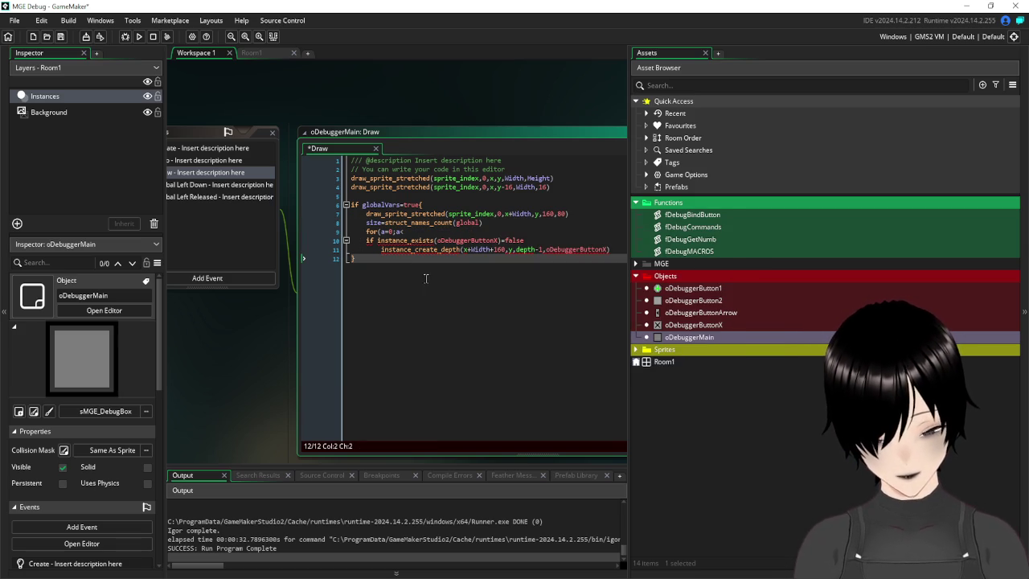
pyautogui.hscroll(2, 252, 347)
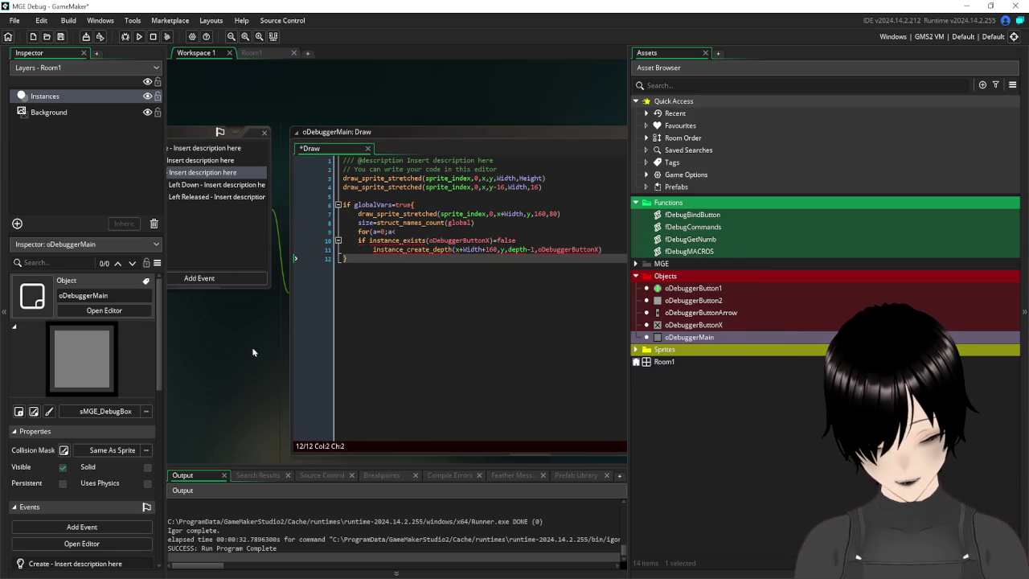
# - Complete the header as for(a=0;a<size;a+=1){ with a closing brace and empty body
pyautogui.click(399, 230)
pyautogui.write('s')
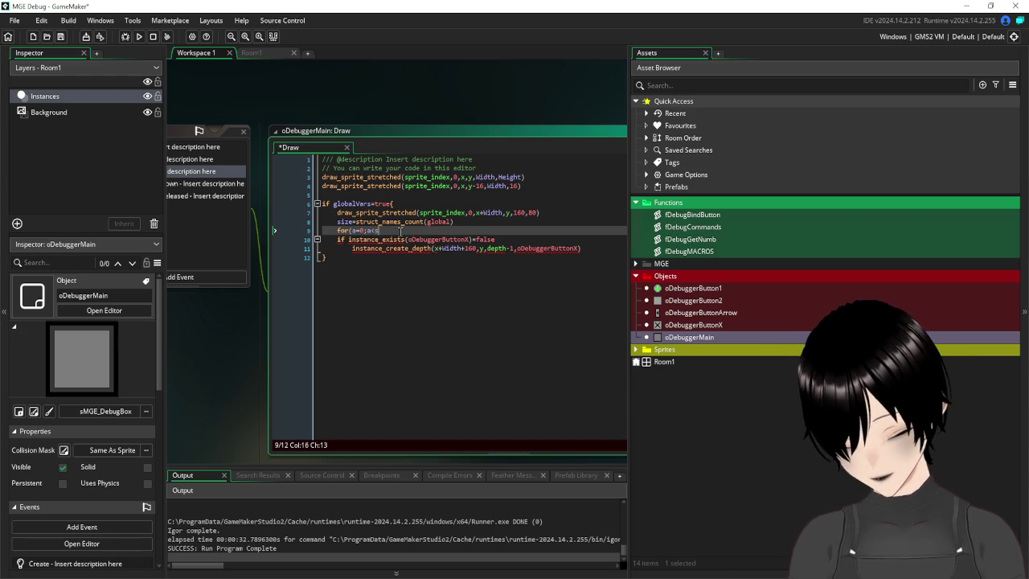
pyautogui.write('ize')
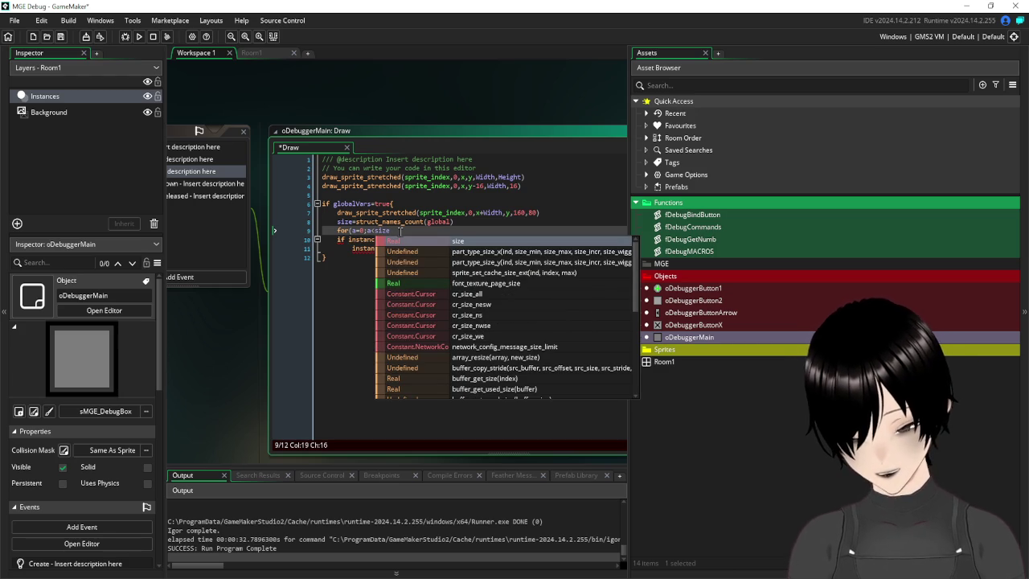
pyautogui.write(';a')
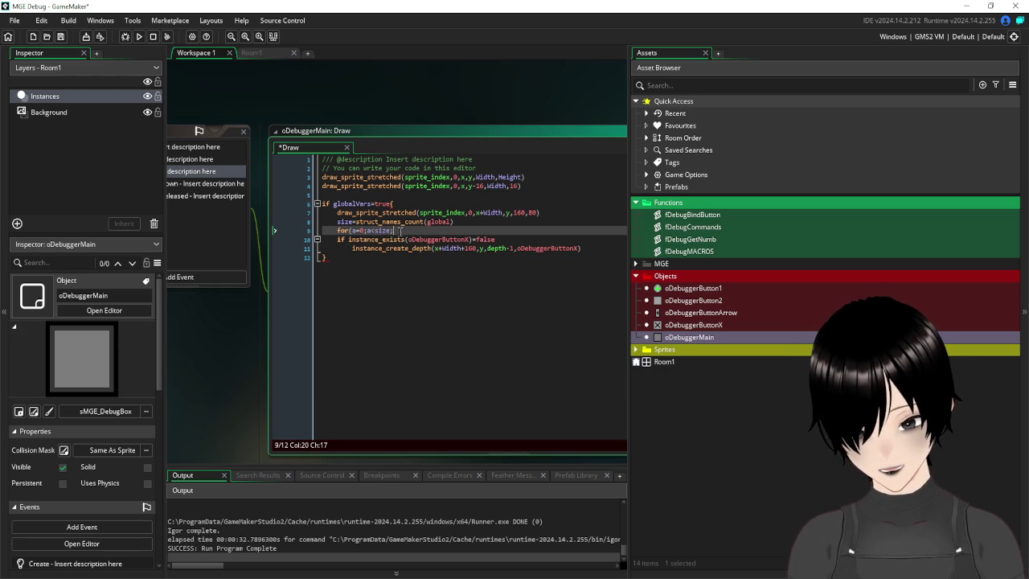
pyautogui.write('+=1')
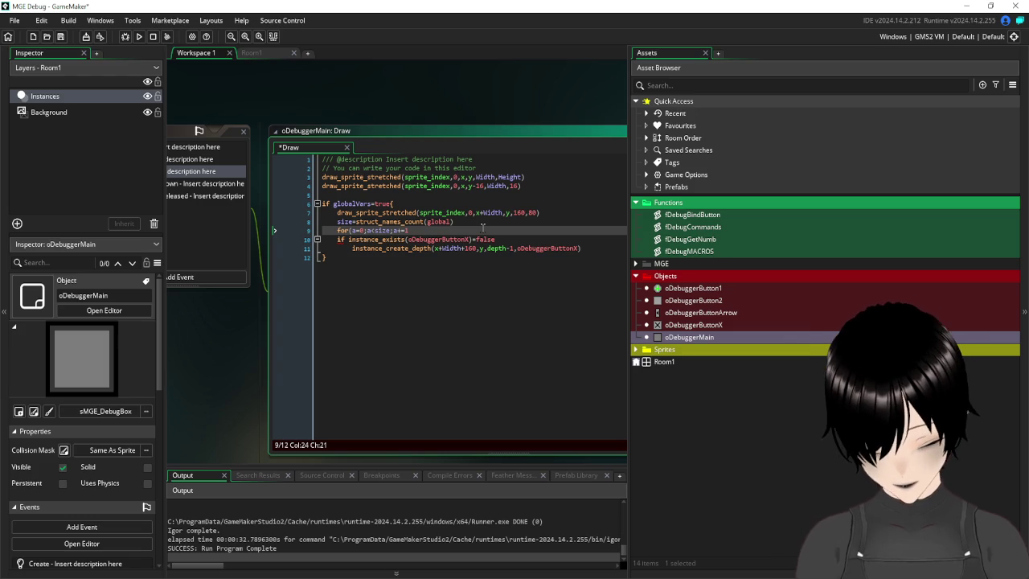
pyautogui.write(')')
pyautogui.press('Return')
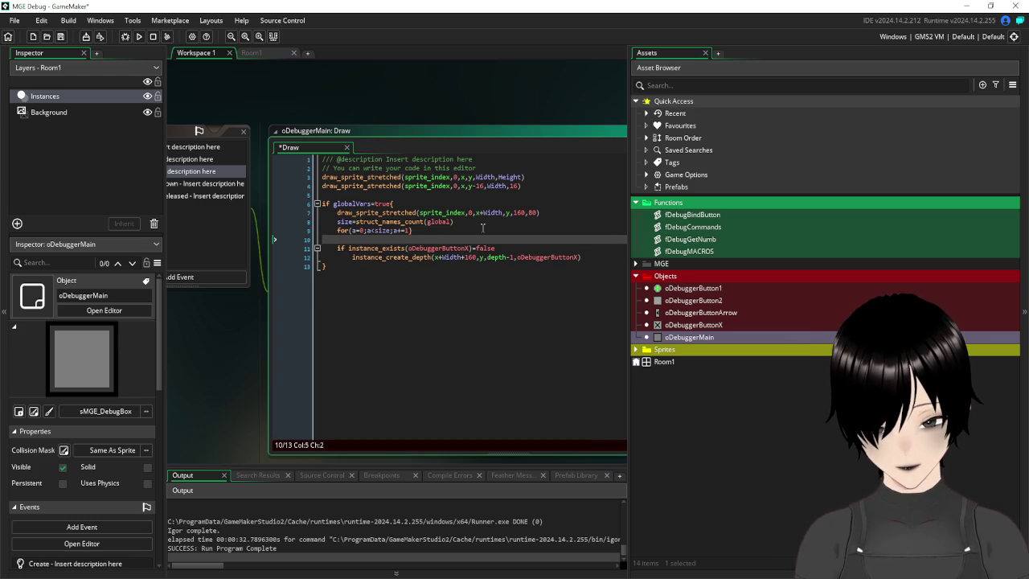
pyautogui.press('BackSpace')
pyautogui.press('BackSpace')
pyautogui.press('BackSpace')
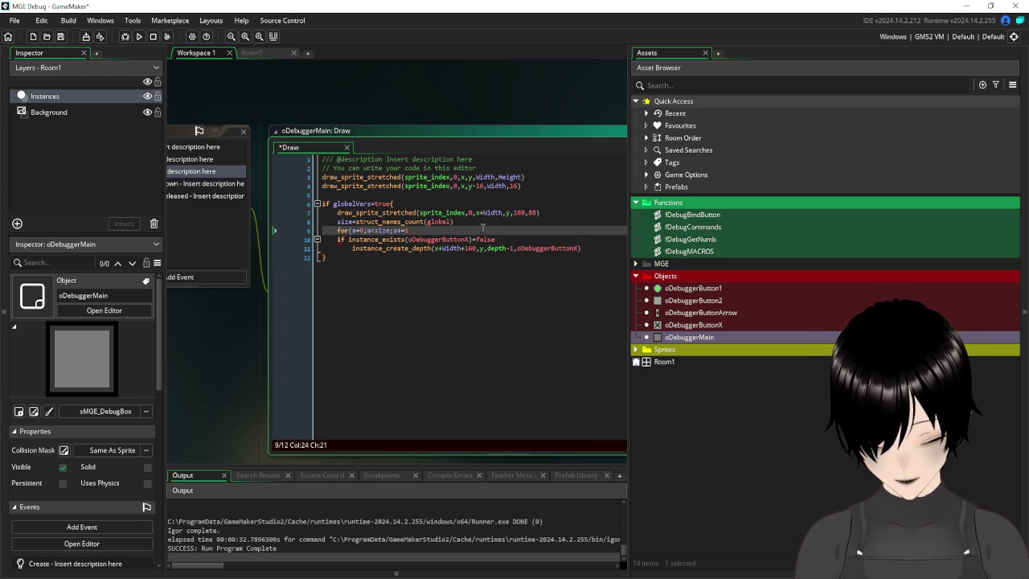
pyautogui.write('){')
pyautogui.press('Return')
pyautogui.press('Return')
pyautogui.press('Return')
pyautogui.press('Return')
pyautogui.press('Return')
pyautogui.write('}')
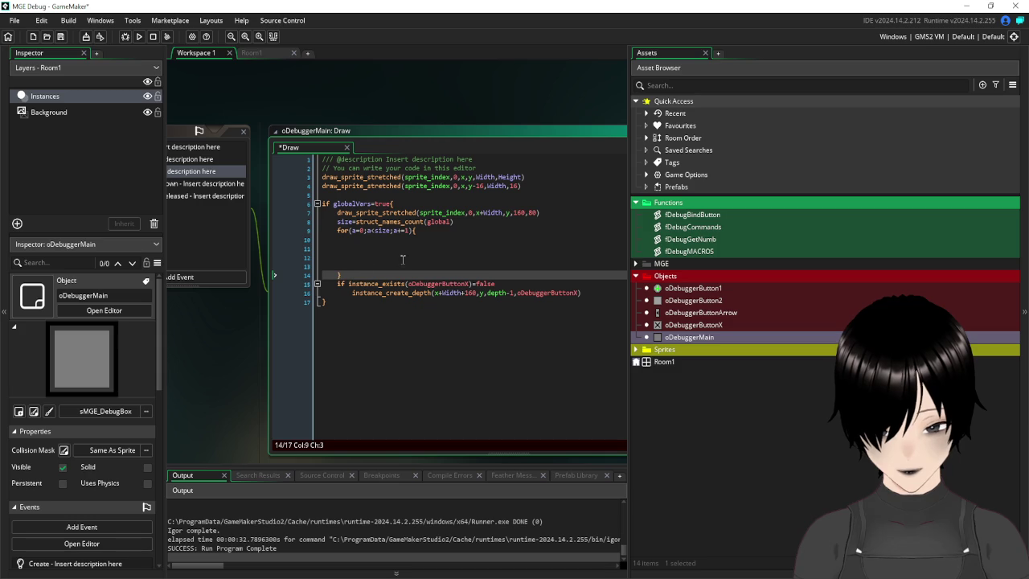
pyautogui.click(362, 239)
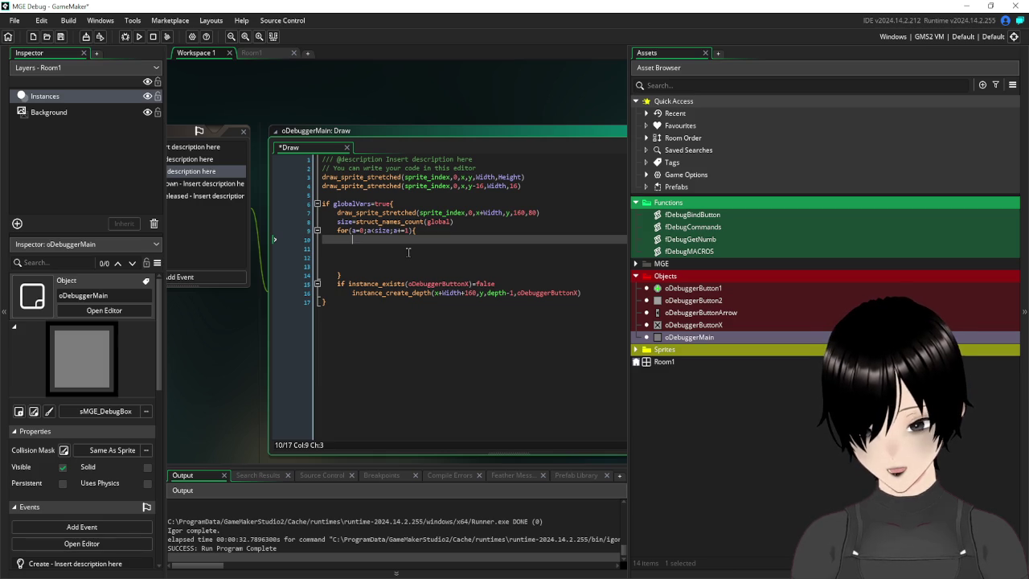
# - Insert string_char_at on line 10 of the loop, check its help, then select the call
pyautogui.write('s')
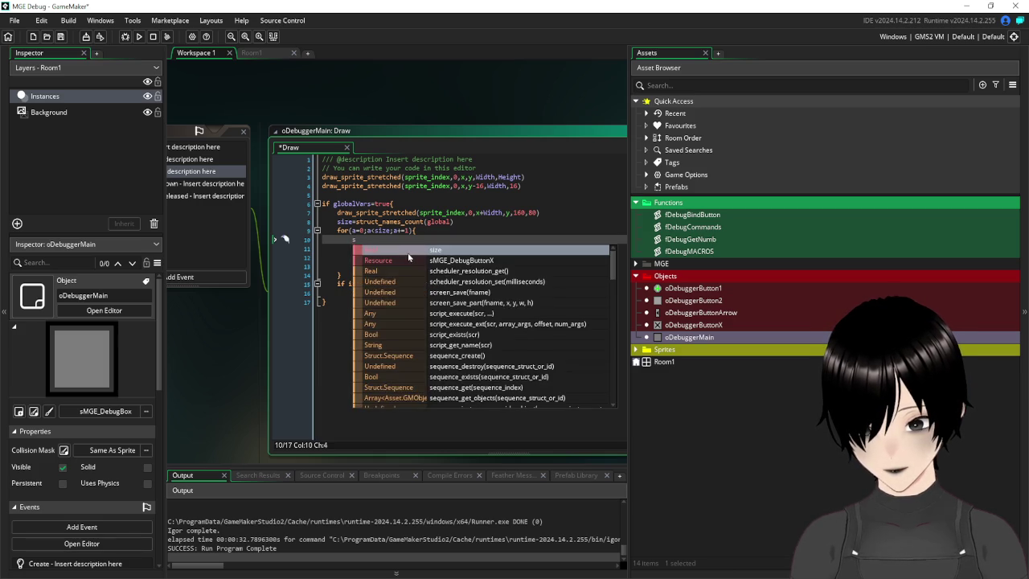
pyautogui.write('tru')
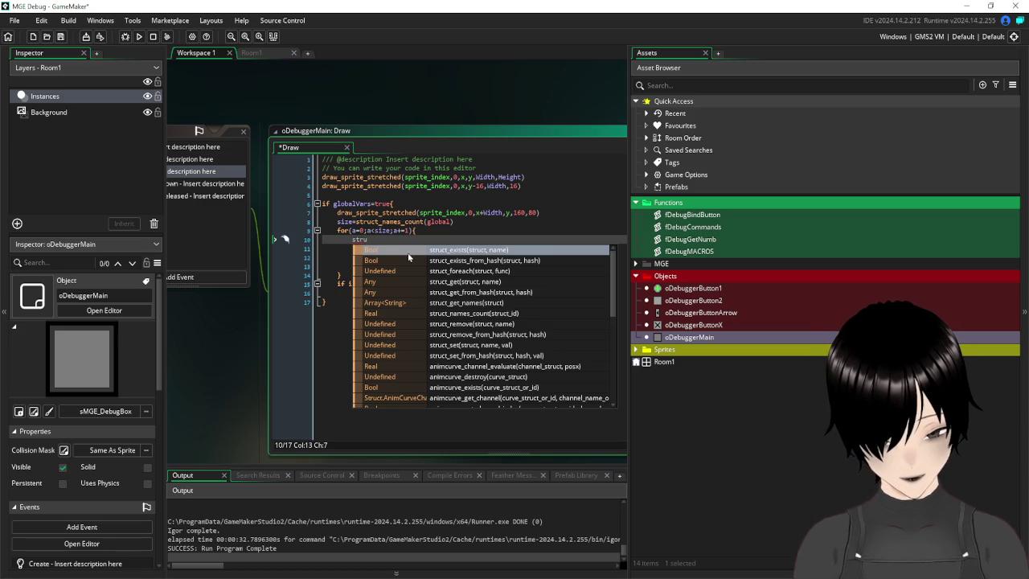
pyautogui.press('BackSpace')
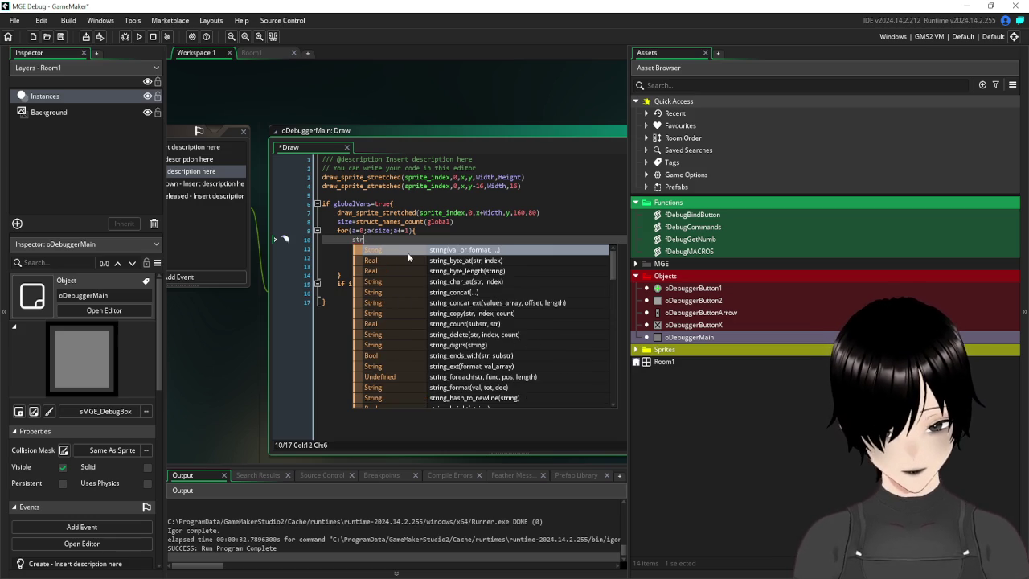
pyautogui.click(474, 283)
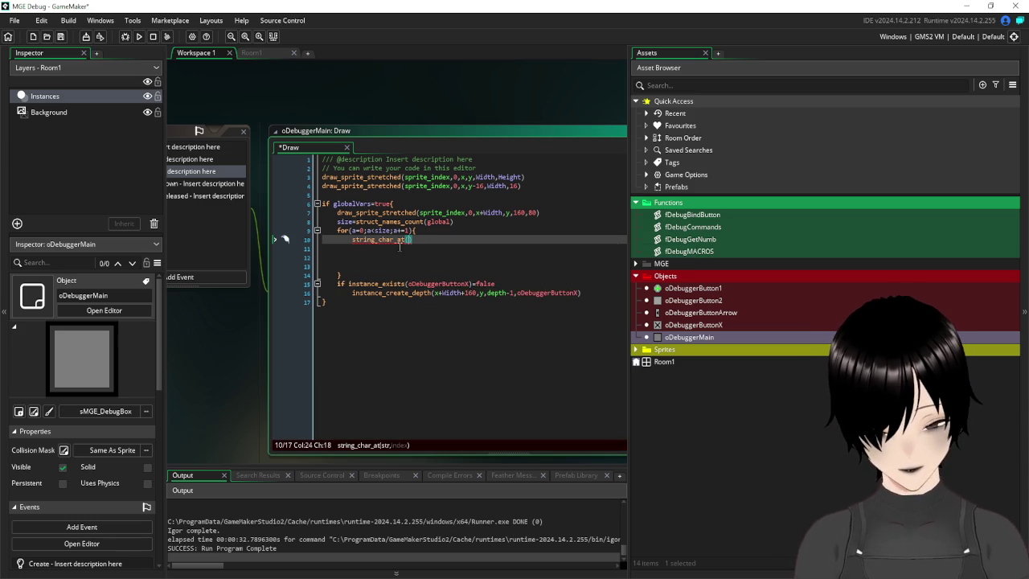
pyautogui.click(352, 240)
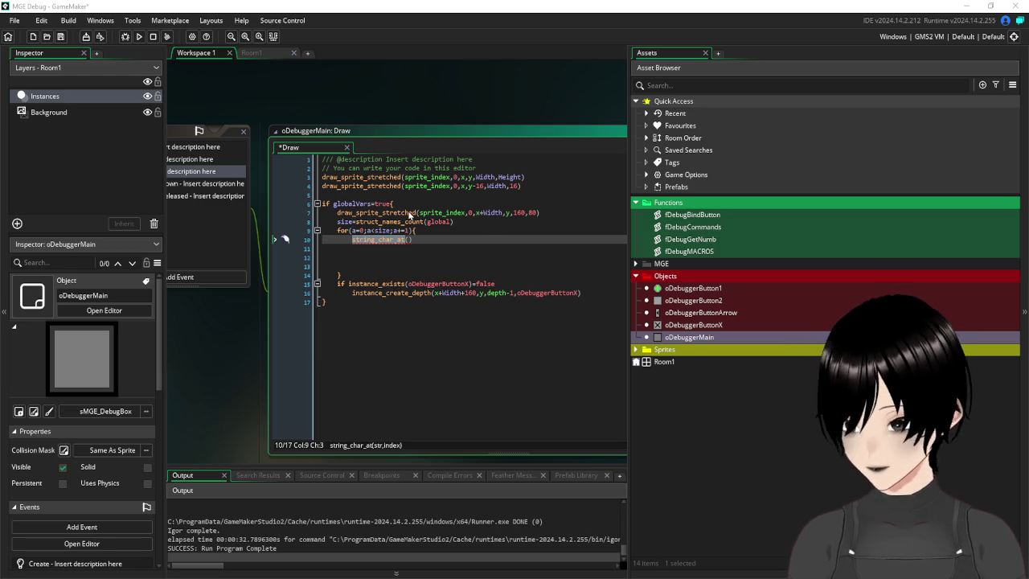
pyautogui.click(393, 241)
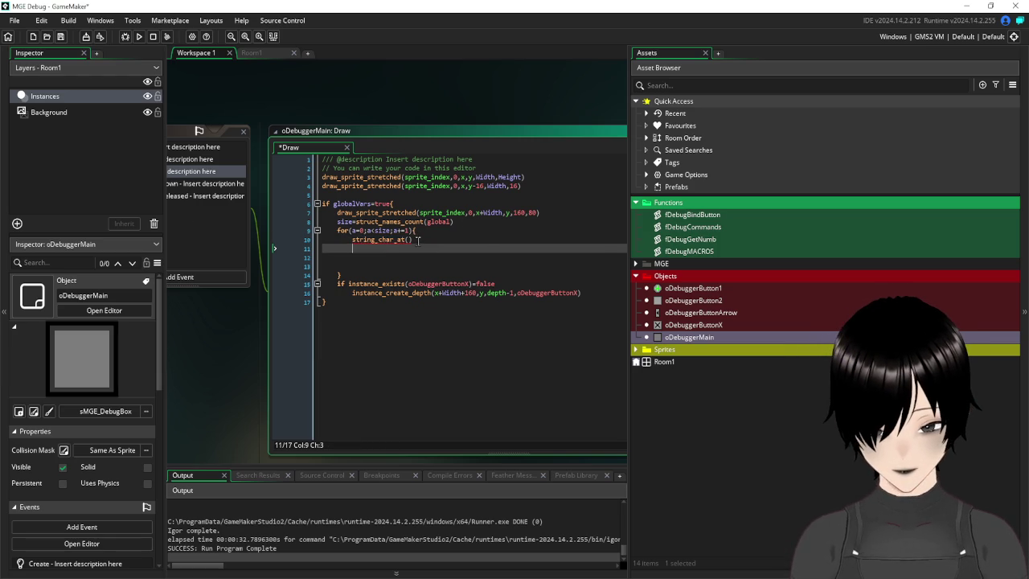
pyautogui.doubleClick(352, 240)
# - Overwrite the selected string_char_at call with 'struct' to list struct_* functions
pyautogui.write('struct')
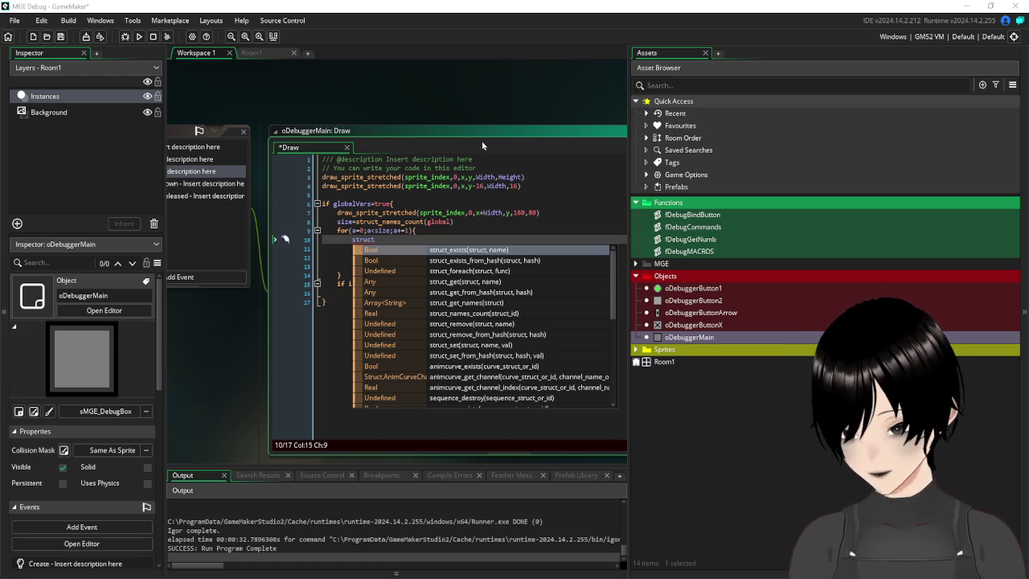
# - Rename the global-name count variable on line 8 to a local 'var names'
pyautogui.click(436, 231)
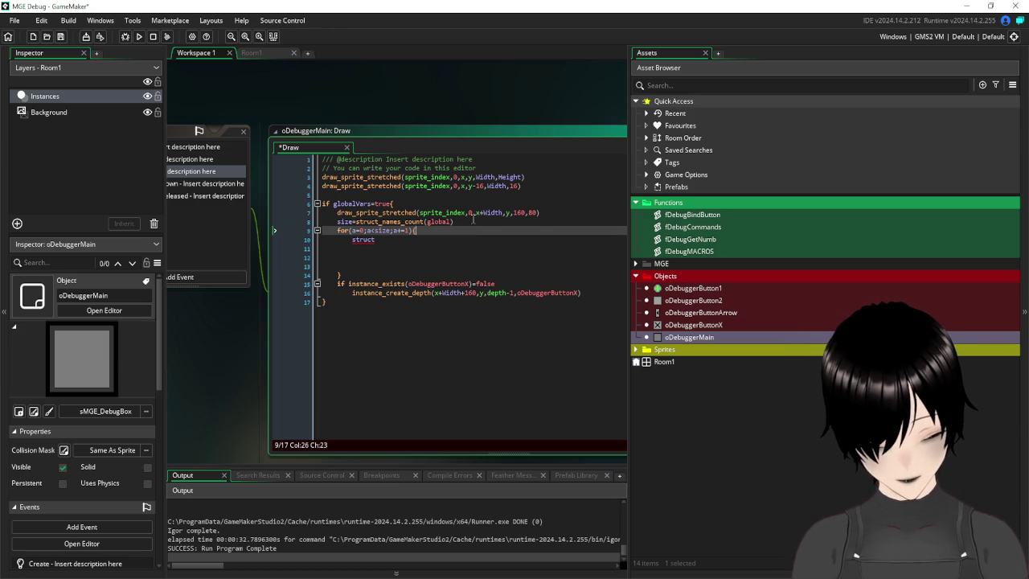
pyautogui.click(473, 222)
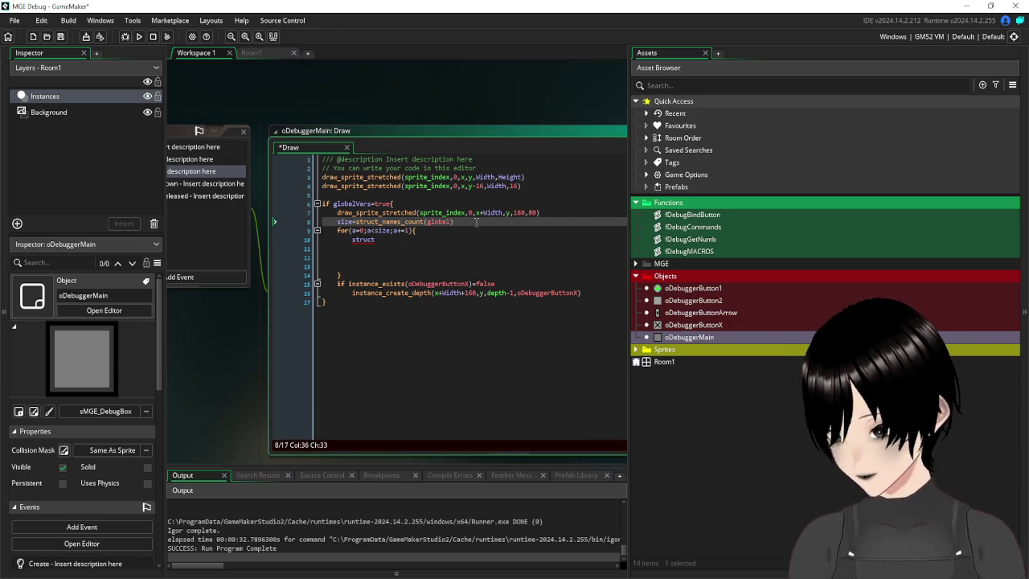
pyautogui.moveTo(464, 222); pyautogui.dragTo(340, 228)
pyautogui.click(353, 222)
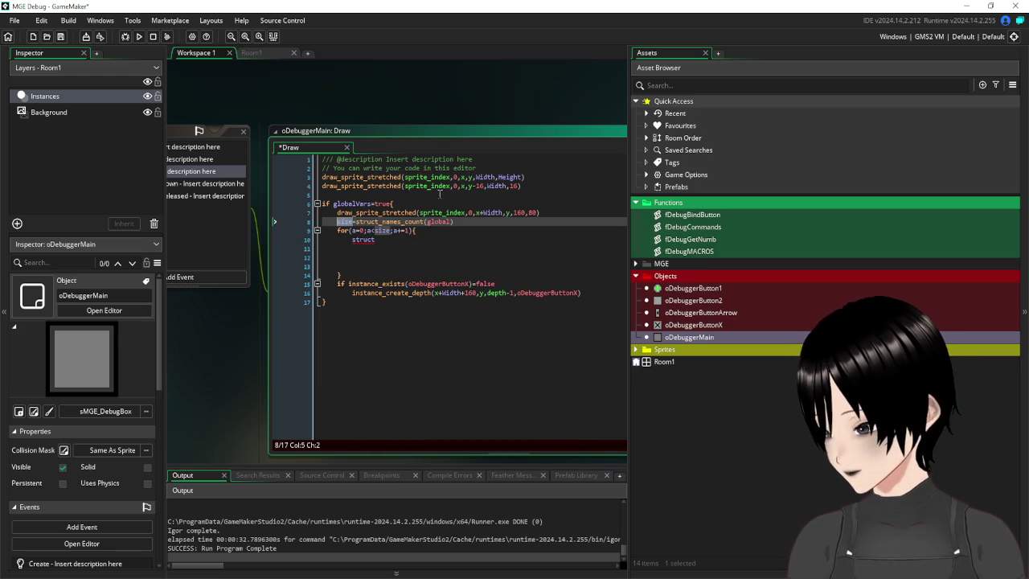
pyautogui.write('names')
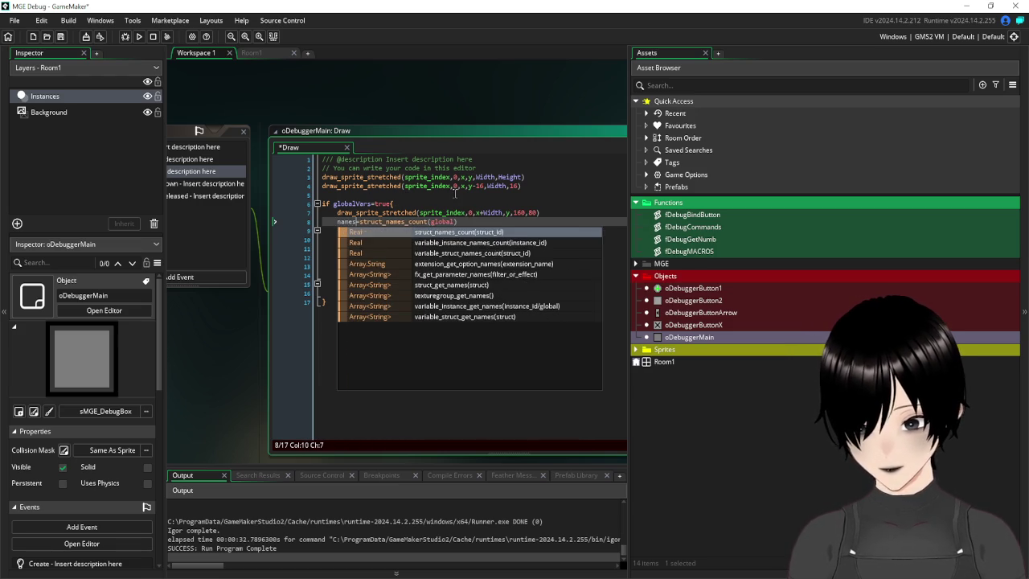
pyautogui.click(338, 213)
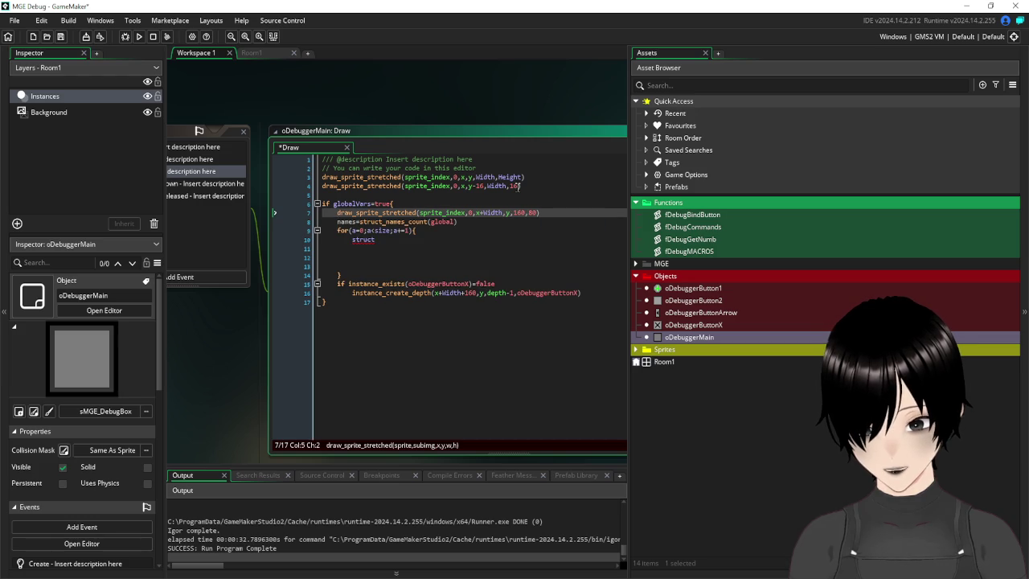
pyautogui.press('Down')
pyautogui.write('va')
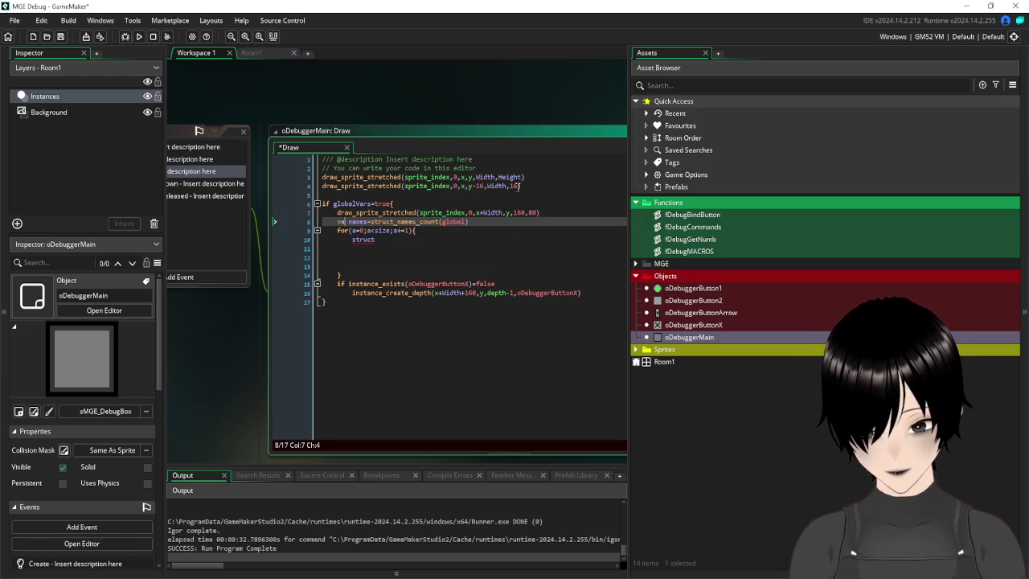
pyautogui.write('r')
pyautogui.click(538, 221)
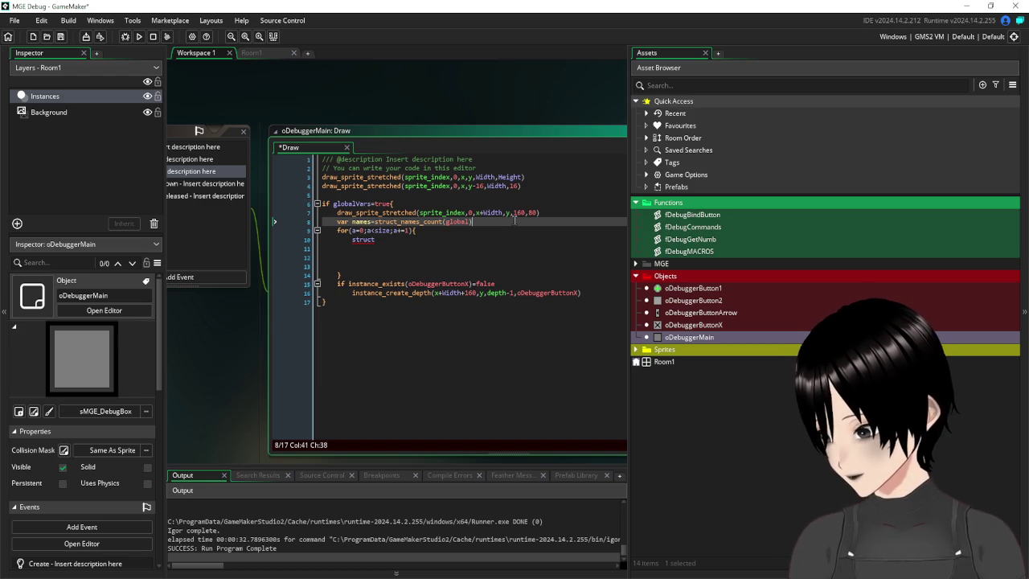
# - Change the loop condition from size to array_length(names)
pyautogui.moveTo(377, 239)
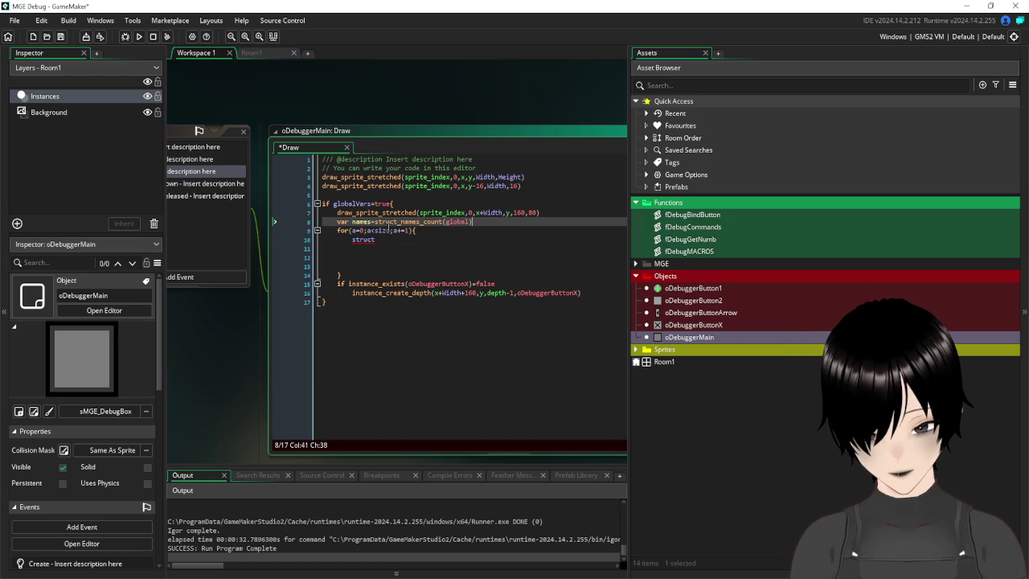
pyautogui.doubleClick(381, 231)
pyautogui.write('size')
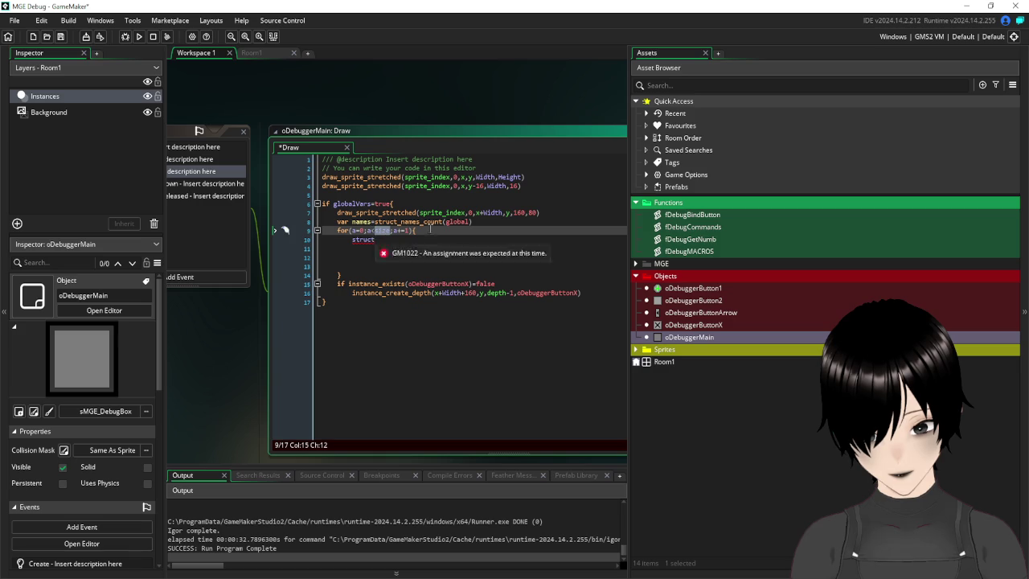
pyautogui.write('array')
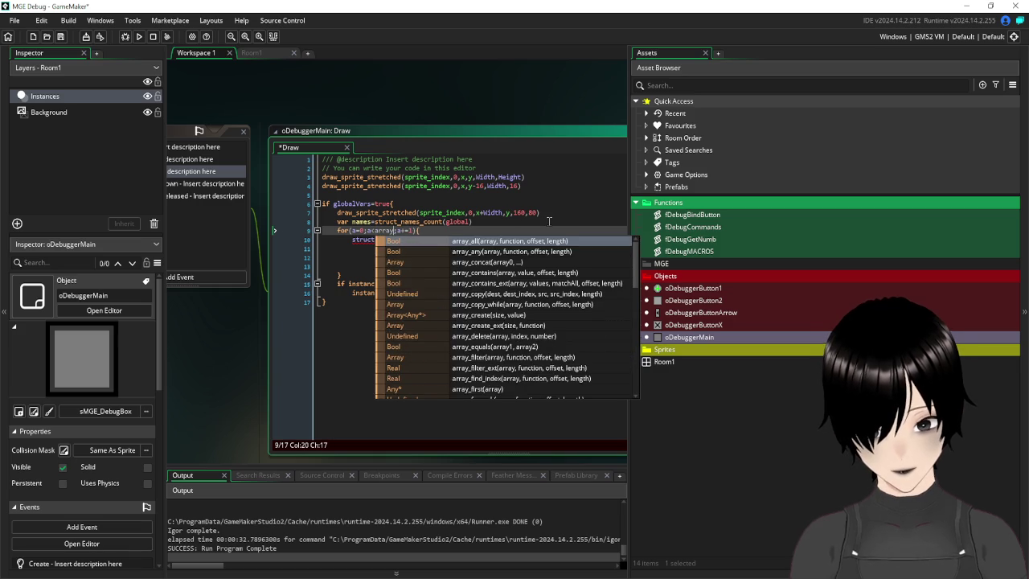
pyautogui.write('_le')
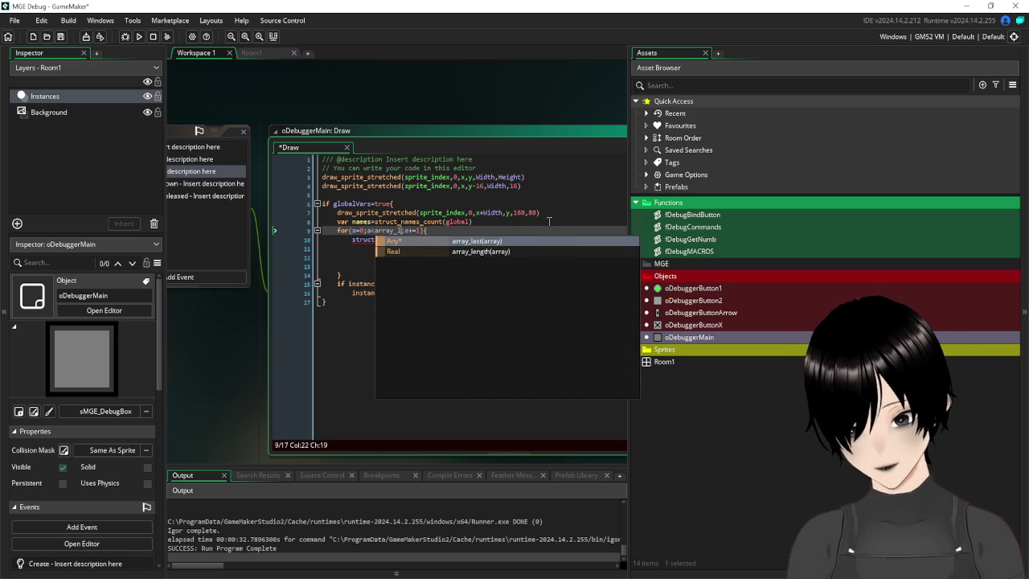
pyautogui.press('Return')
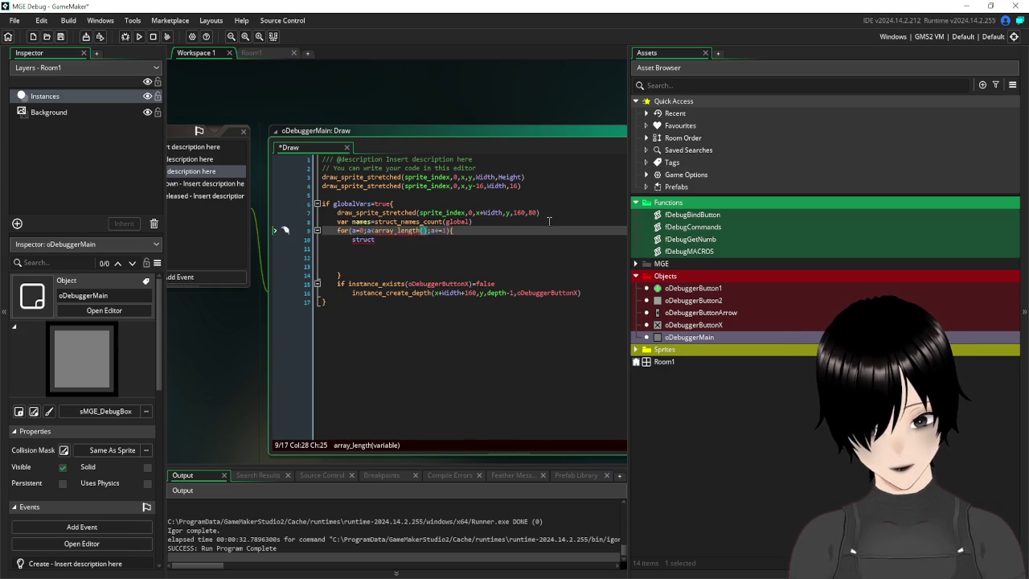
pyautogui.write('names')
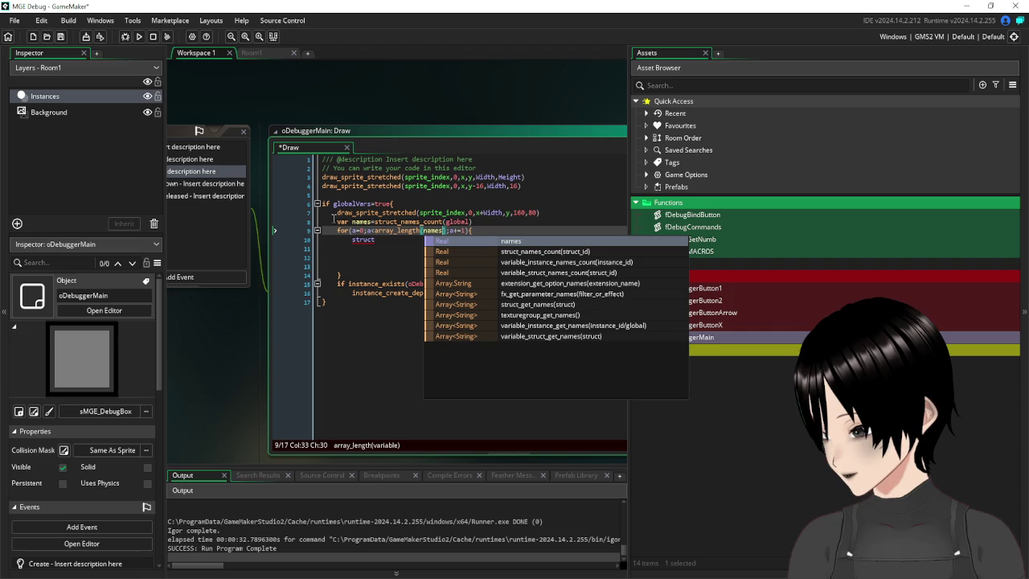
pyautogui.press('Escape')
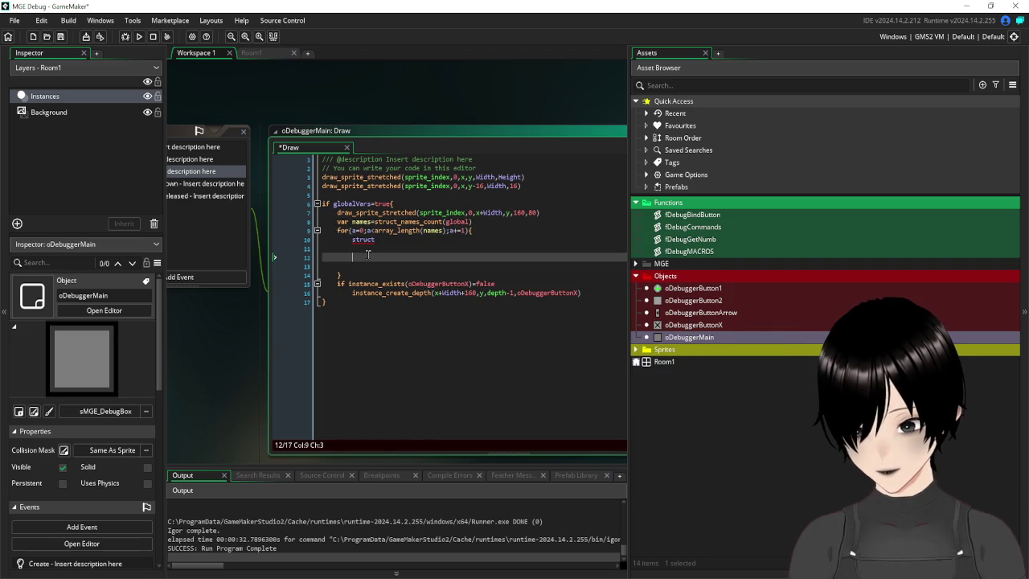
# - Declare the loop counter as a local with 'var a=0'
pyautogui.doubleClick(354, 240)
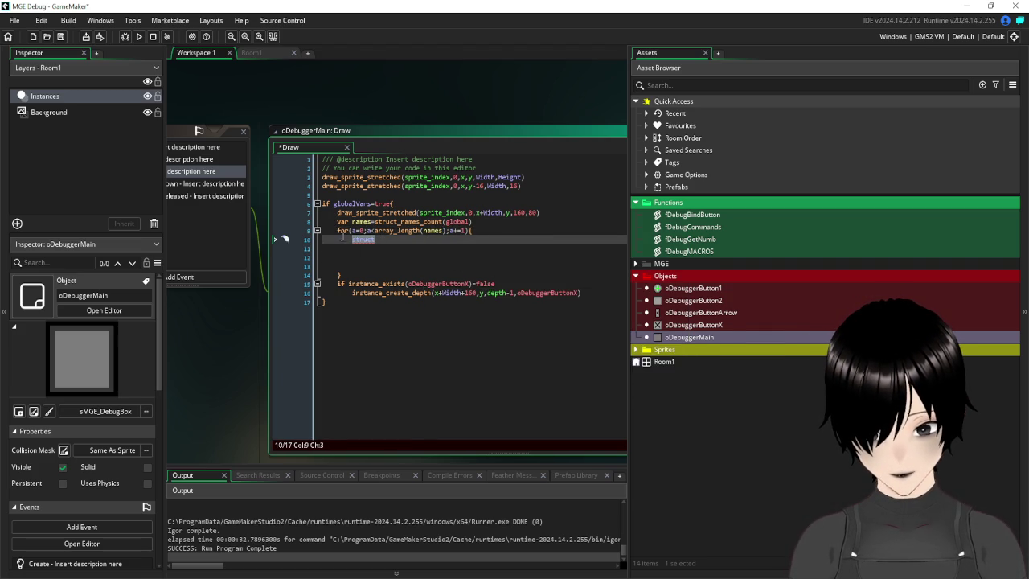
pyautogui.click(352, 231)
pyautogui.write('va')
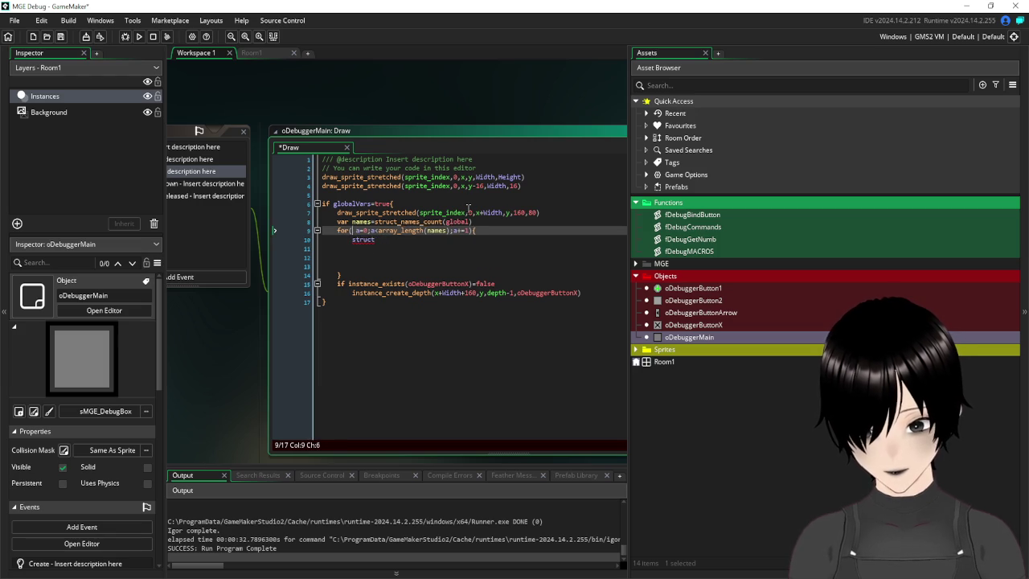
pyautogui.write('r')
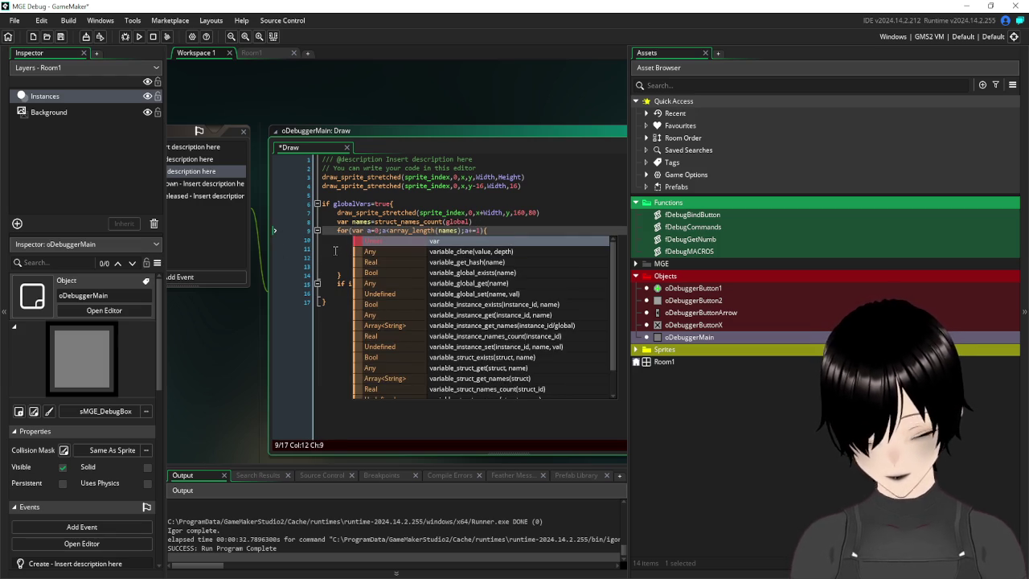
pyautogui.click(334, 251)
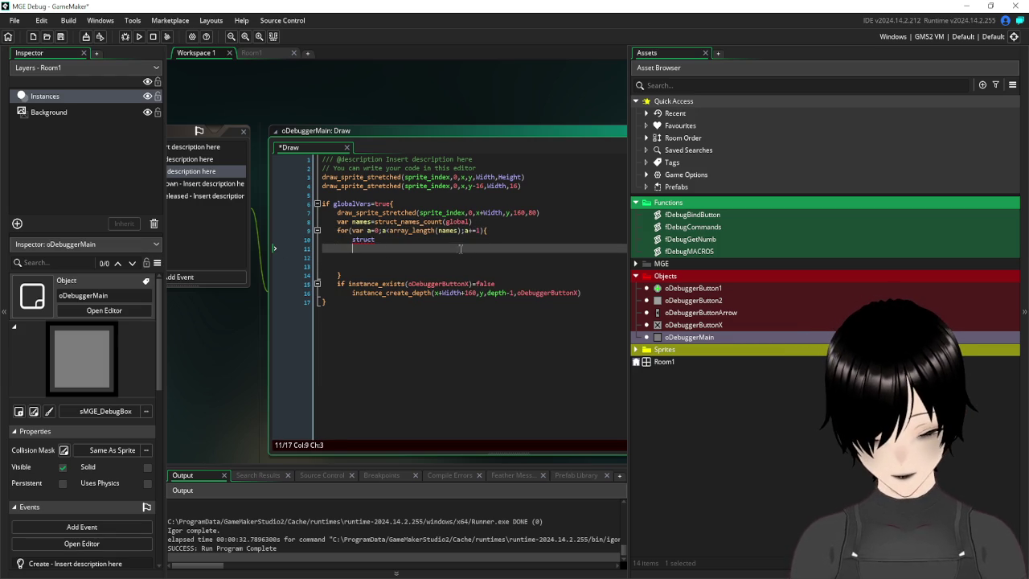
pyautogui.doubleClick(363, 239)
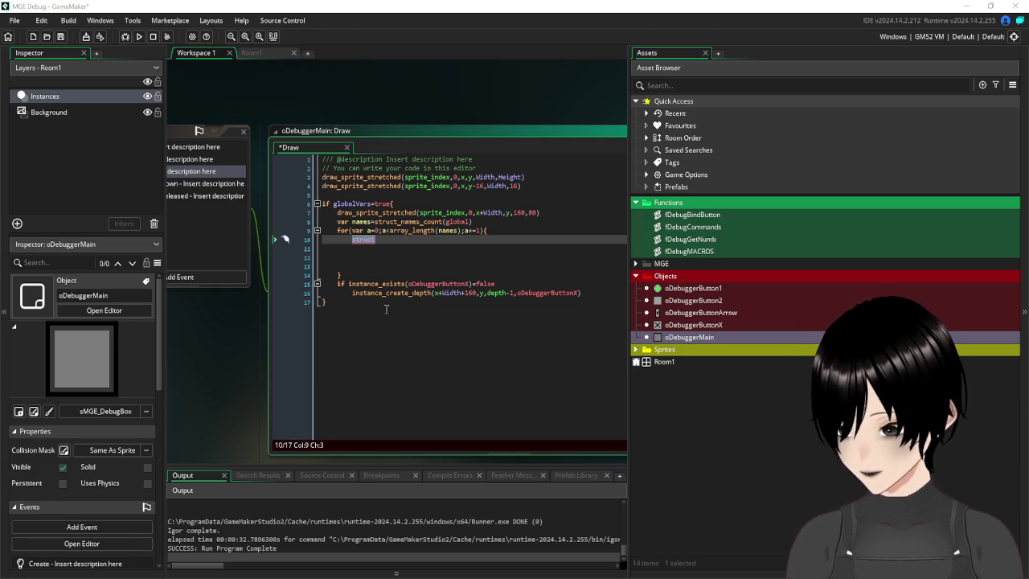
pyautogui.press('End')
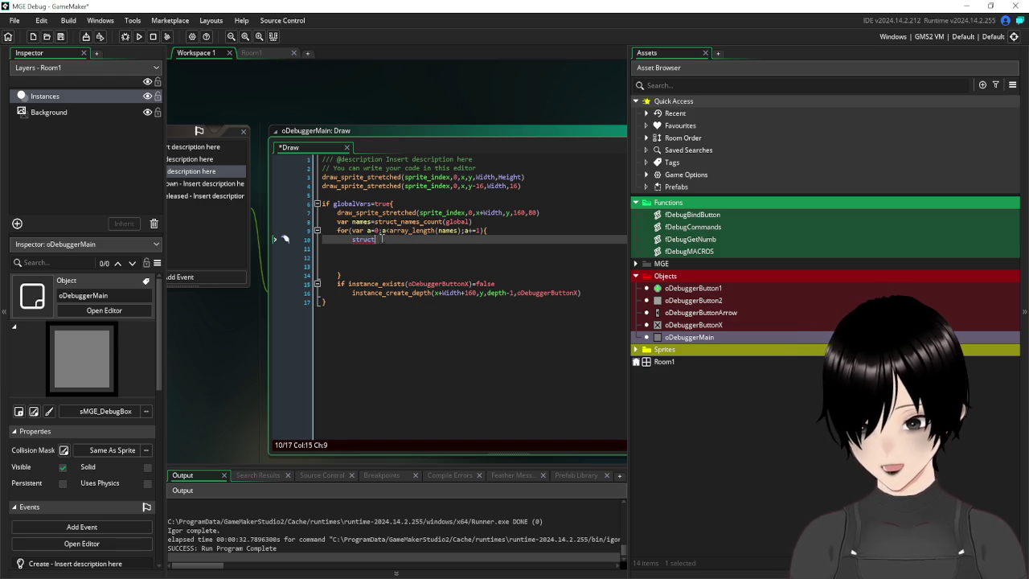
pyautogui.hotkey('shift', 'Home')
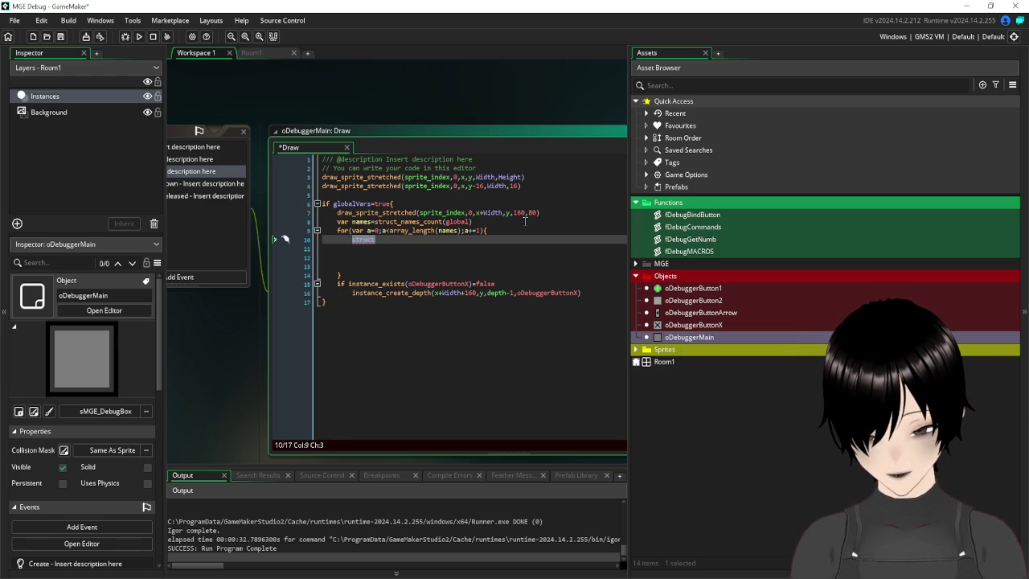
pyautogui.press('End')
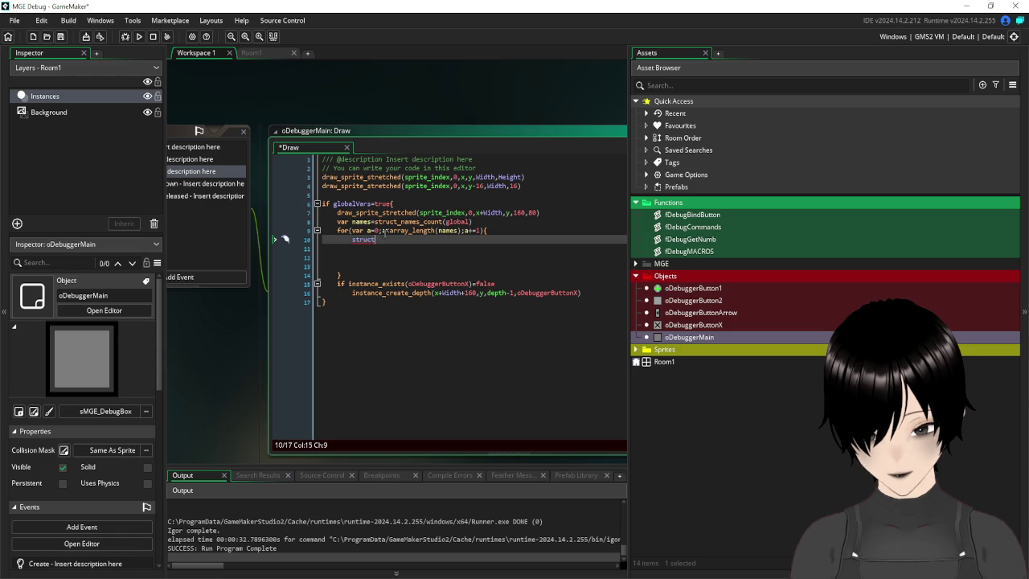
# - Space out the loop header as 'a < array_length(names); a += 1' and delete the leftover 'struct'
pyautogui.click(383, 231)
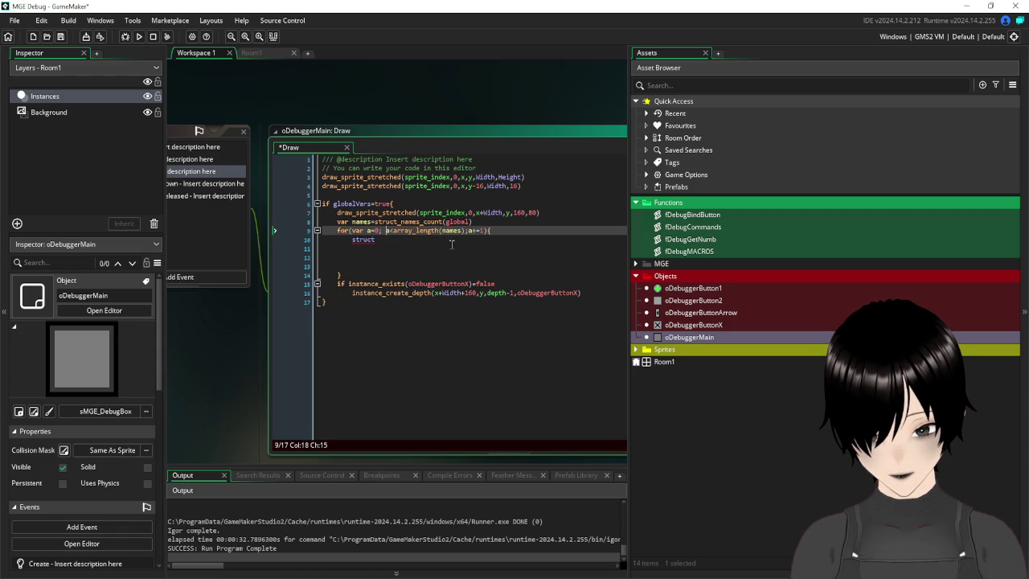
pyautogui.press('Right')
pyautogui.press('Right')
pyautogui.press('Right')
pyautogui.hotkey('ctrl', 'Right')
pyautogui.hotkey('ctrl', 'Right')
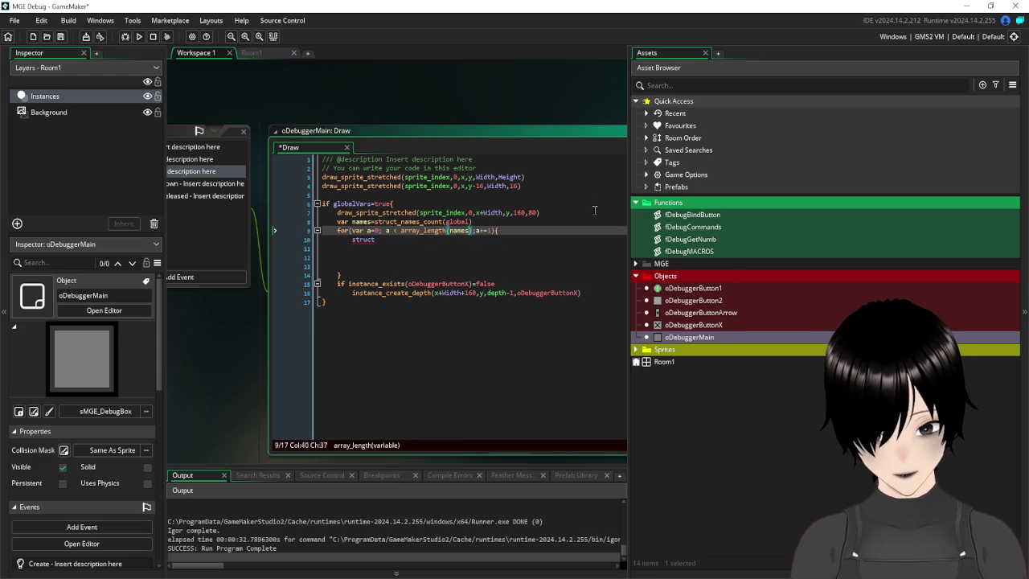
pyautogui.press('Right')
pyautogui.press('Right')
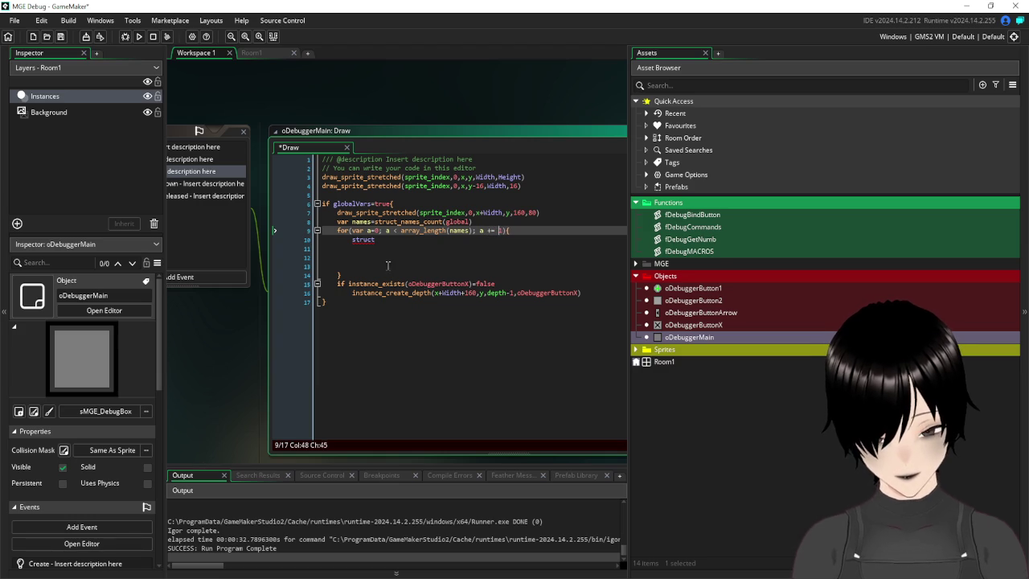
pyautogui.click(391, 239)
pyautogui.hotkey('shift', 'Home')
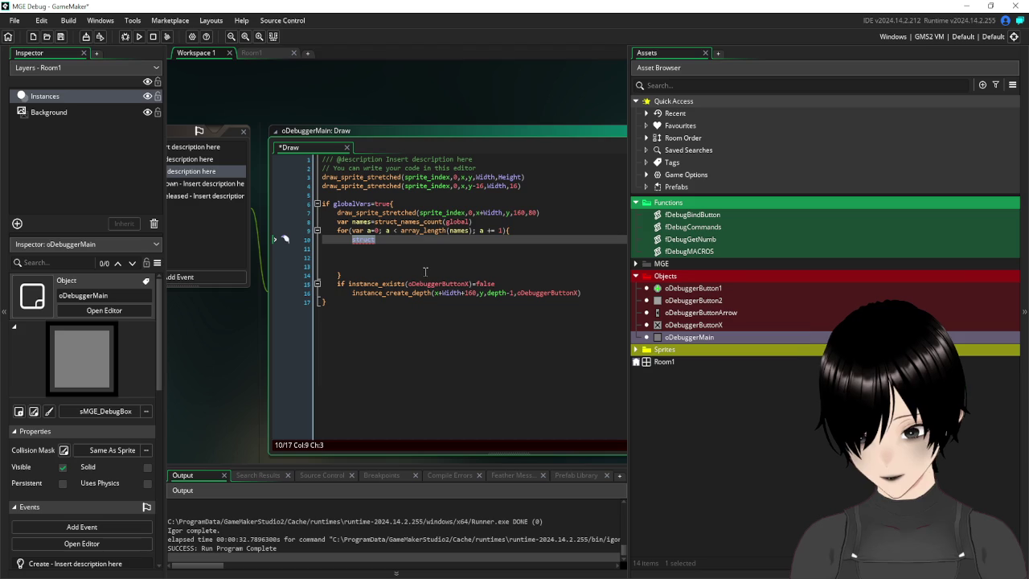
pyautogui.press('BackSpace')
pyautogui.press('BackSpace')
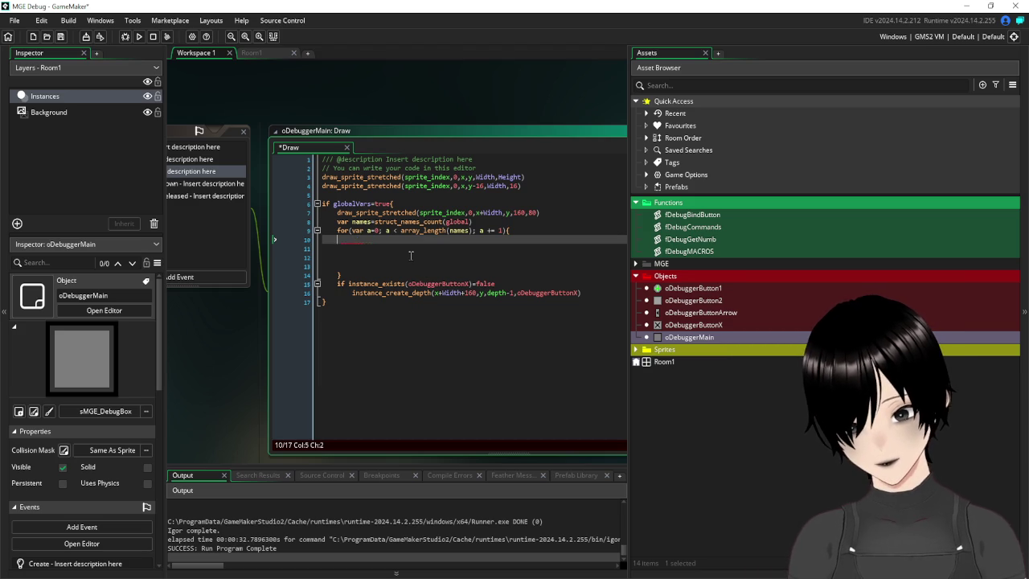
# - Remove the extra blank lines in the loop and insert an indented draw_text call
pyautogui.press('Down')
pyautogui.press('Down')
pyautogui.press('Down')
pyautogui.press('BackSpace')
pyautogui.press('BackSpace')
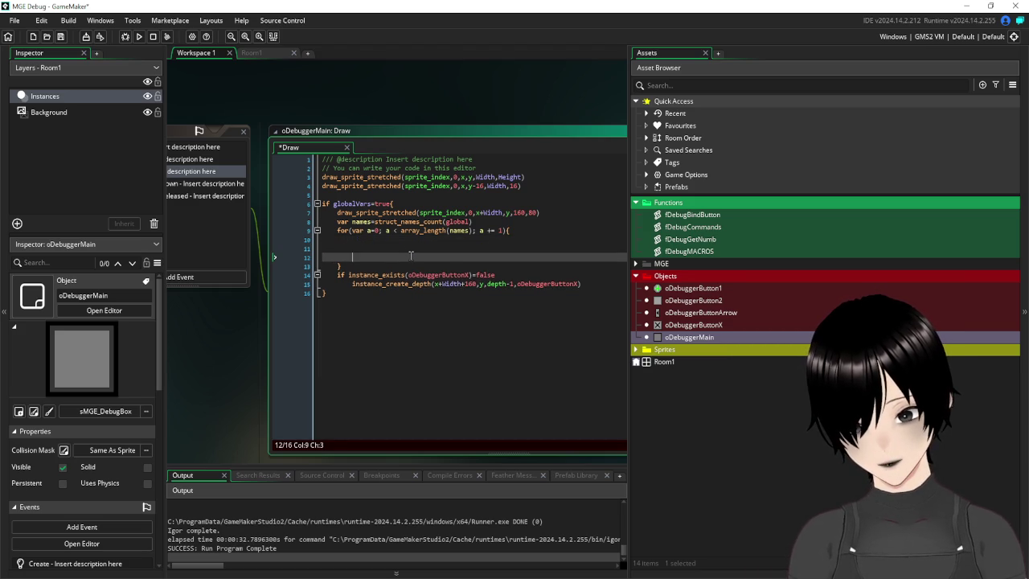
pyautogui.press('BackSpace')
pyautogui.press('BackSpace')
pyautogui.press('BackSpace')
pyautogui.press('Tab')
pyautogui.press('Tab')
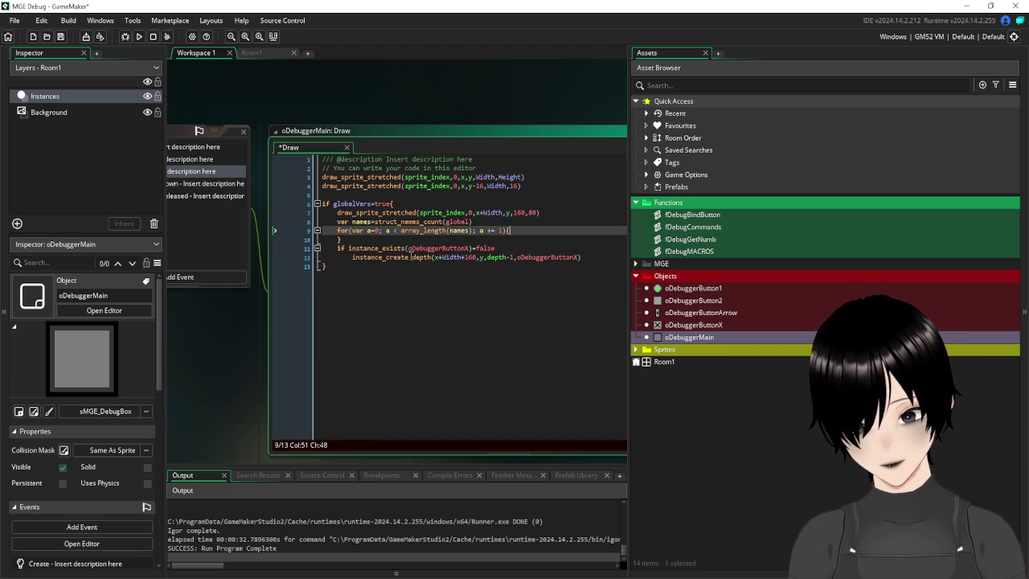
pyautogui.write('dra')
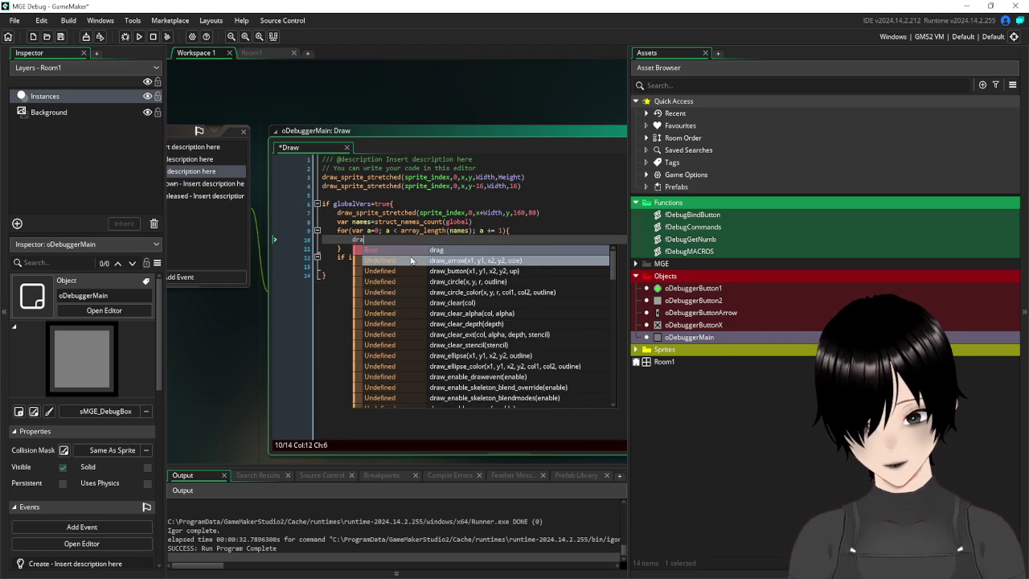
pyautogui.write('w_tex')
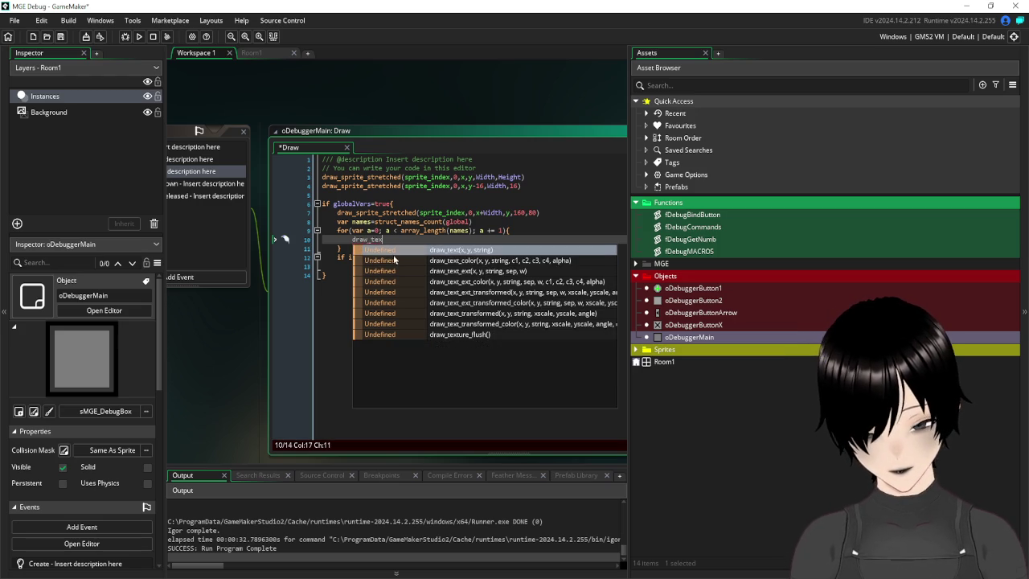
pyautogui.click(434, 249)
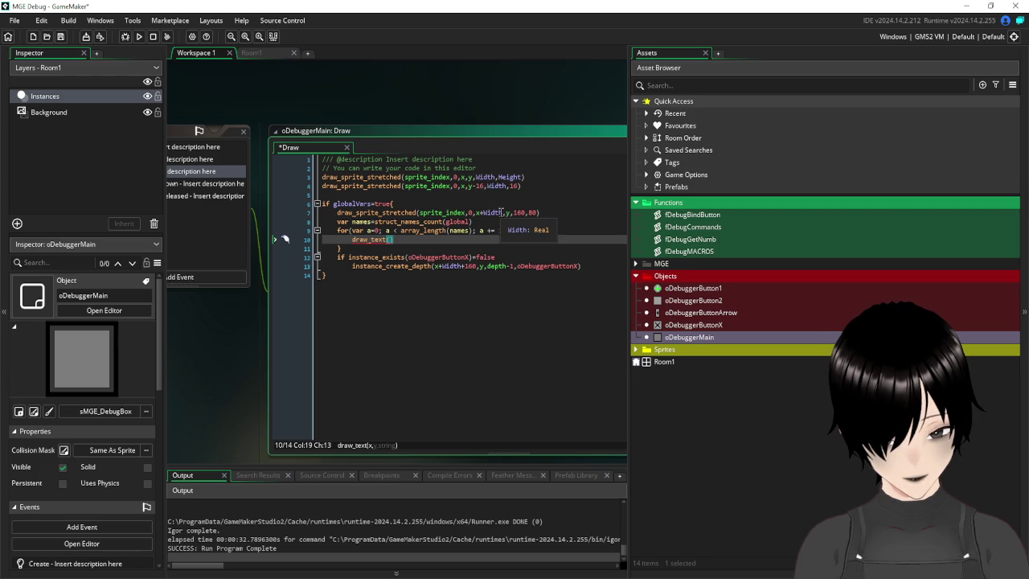
# - Complete the call as draw_text(x+Width,y,names[a]), then save and run the game
pyautogui.moveTo(502, 212); pyautogui.dragTo(476, 212)
pyautogui.hotkey('ctrl', 'c')
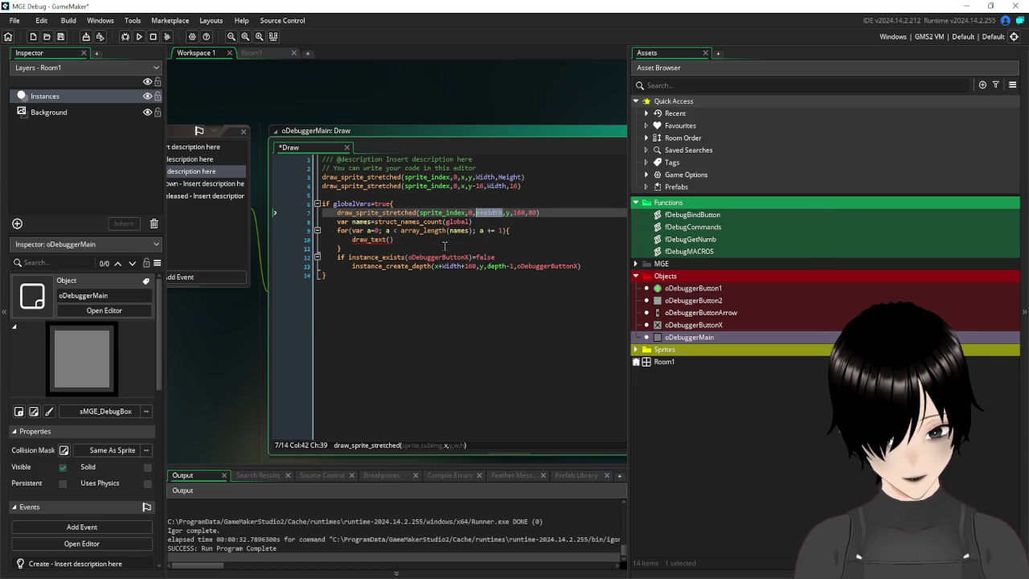
pyautogui.click(391, 239)
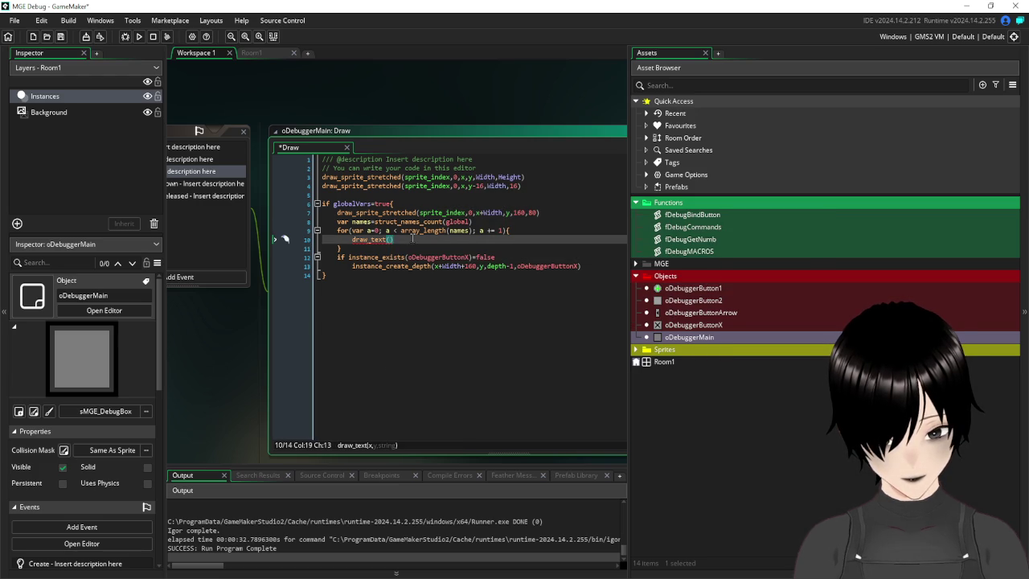
pyautogui.hotkey('ctrl', 'v')
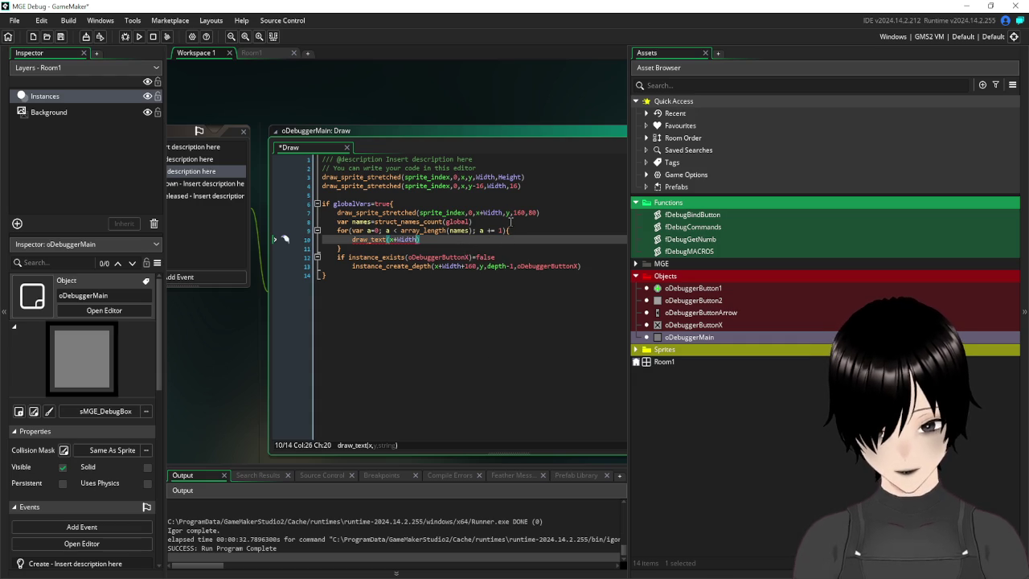
pyautogui.write(',')
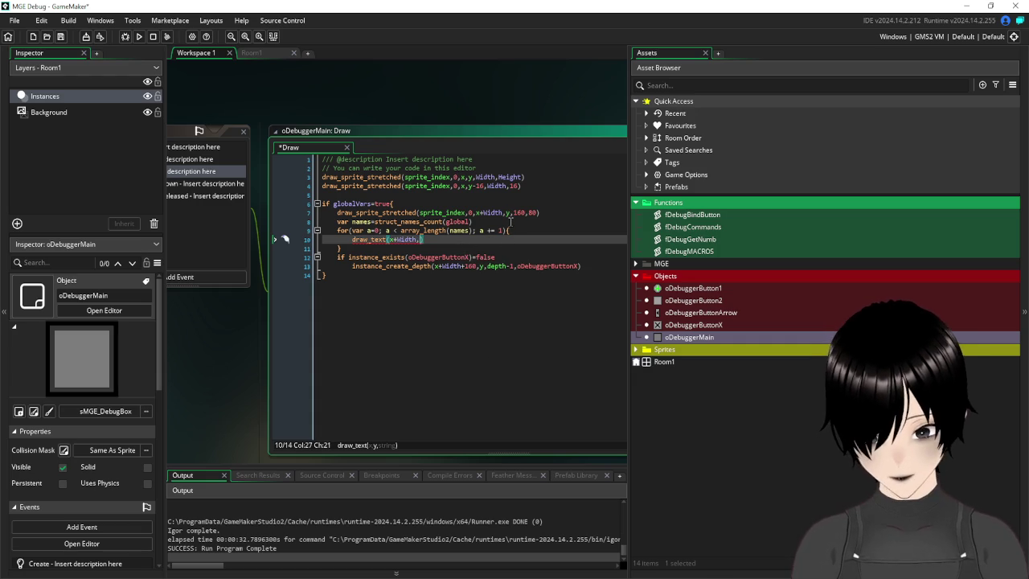
pyautogui.write('y')
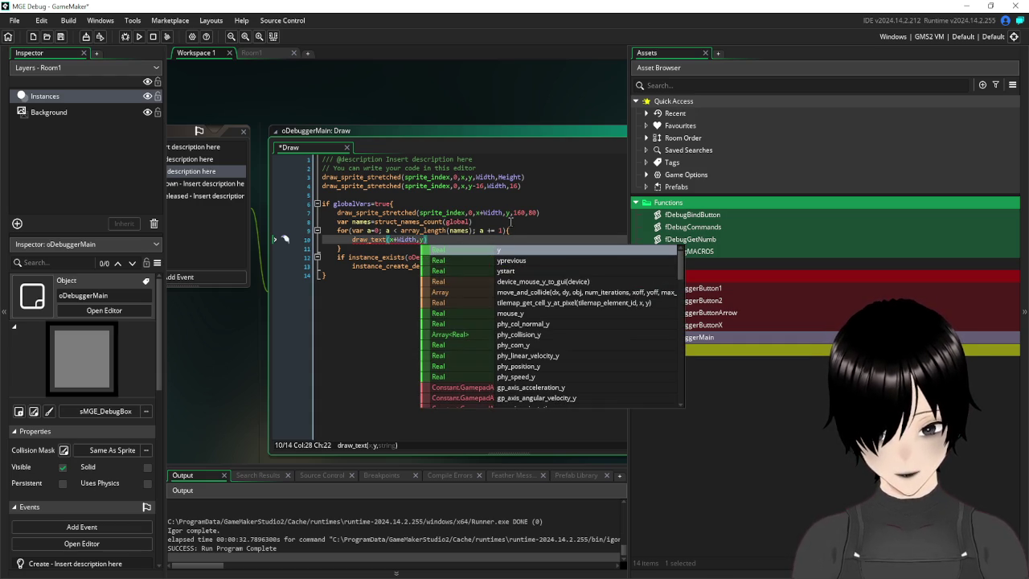
pyautogui.write(',')
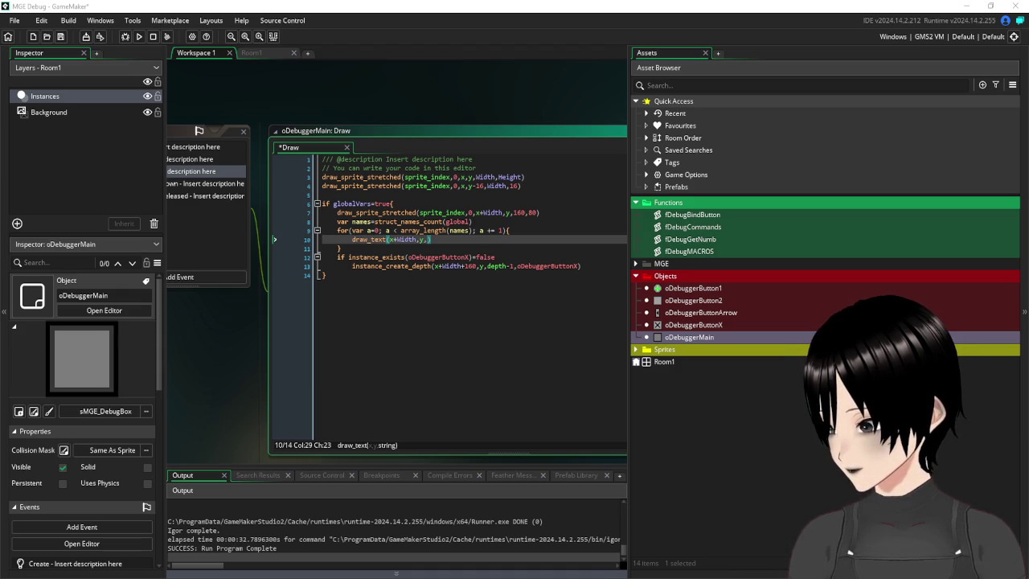
pyautogui.press('BackSpace')
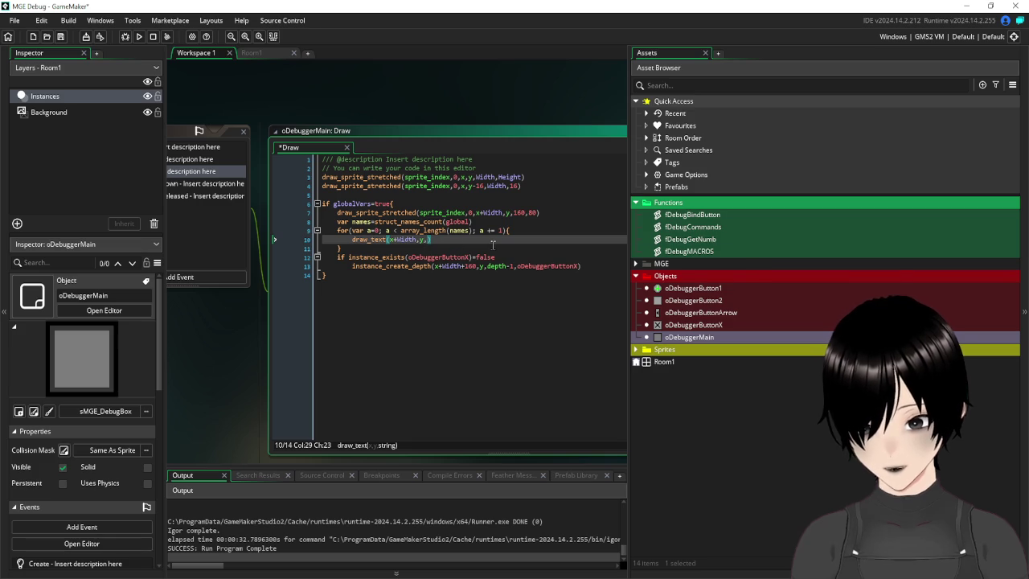
pyautogui.write('names[')
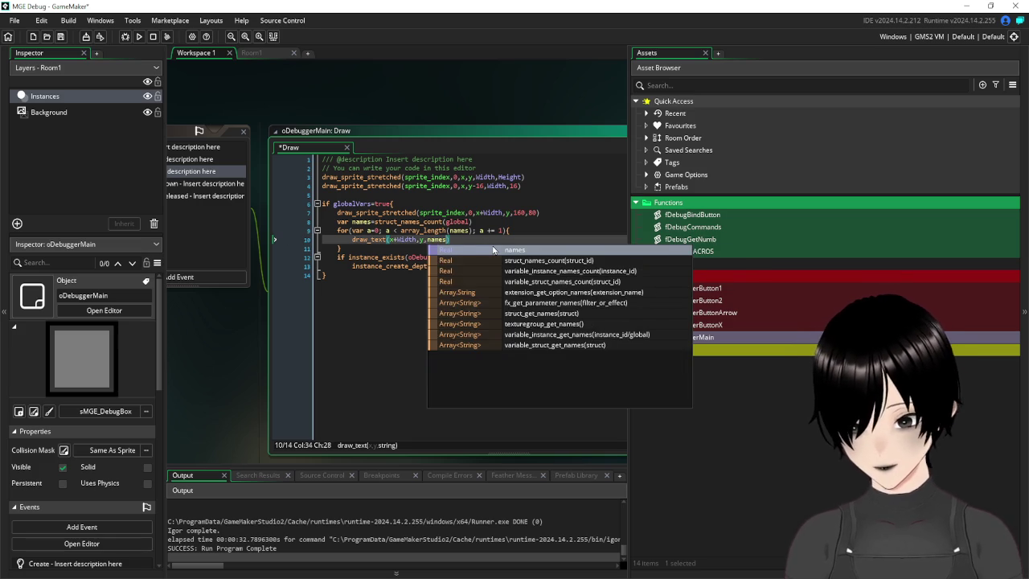
pyautogui.write('a]+')
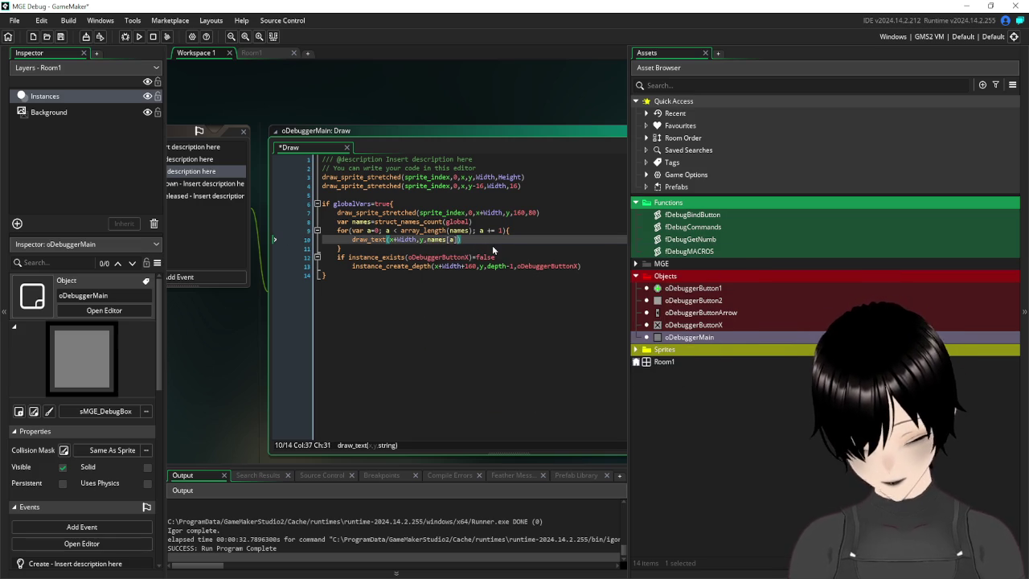
pyautogui.write('""')
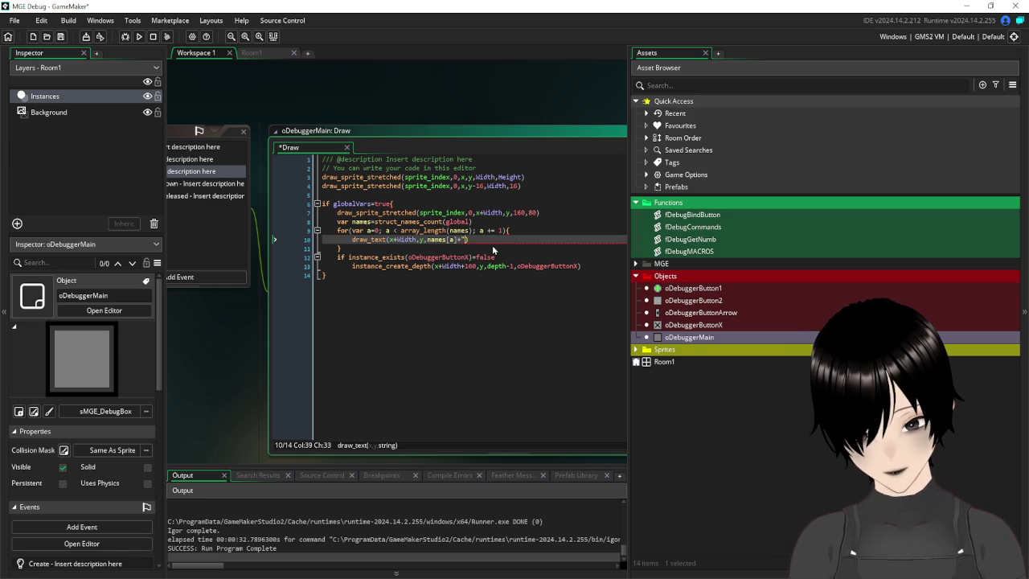
pyautogui.press('BackSpace')
pyautogui.press('BackSpace')
pyautogui.press('BackSpace')
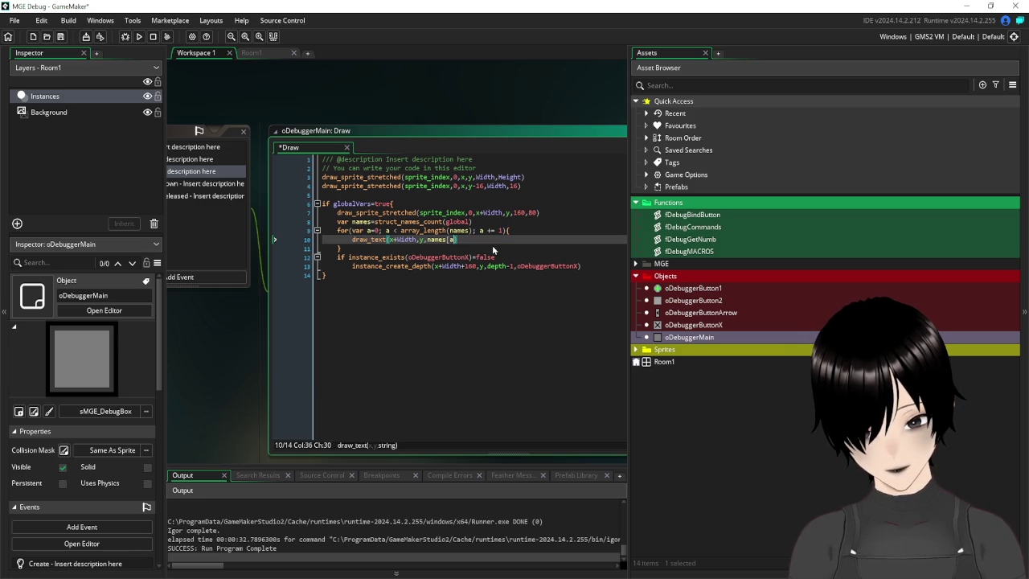
pyautogui.write(']')
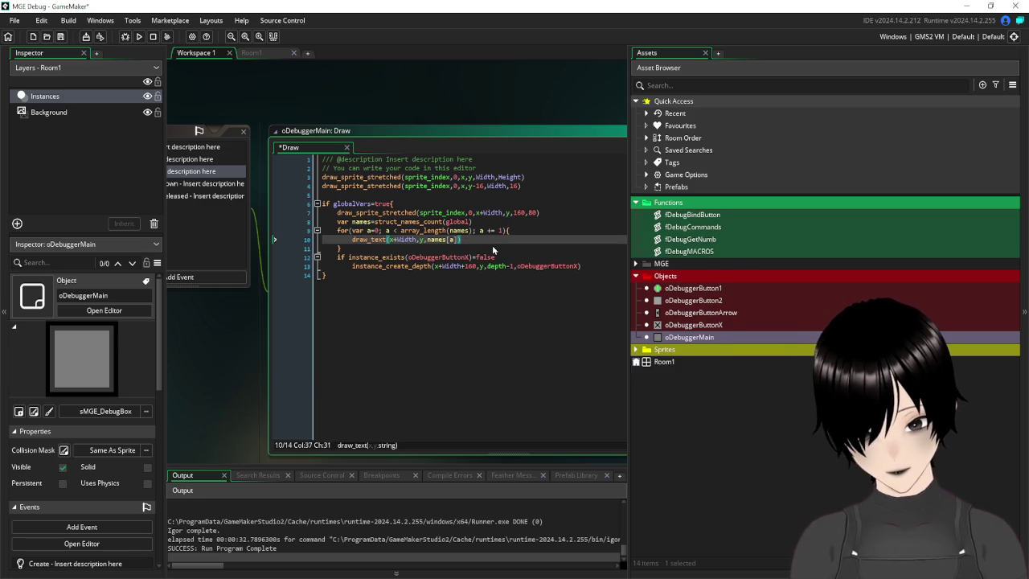
pyautogui.click(60, 36)
# - Start the test build, enter /global in the MGE Debug console, then return to the Draw code
pyautogui.click(138, 36)
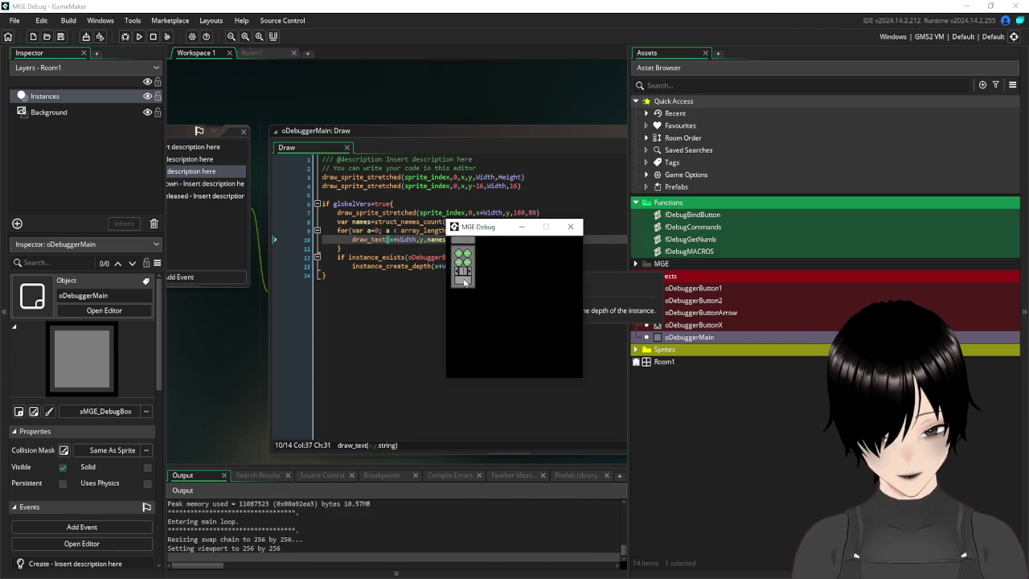
pyautogui.click(464, 280)
pyautogui.write('/global')
pyautogui.press('Return')
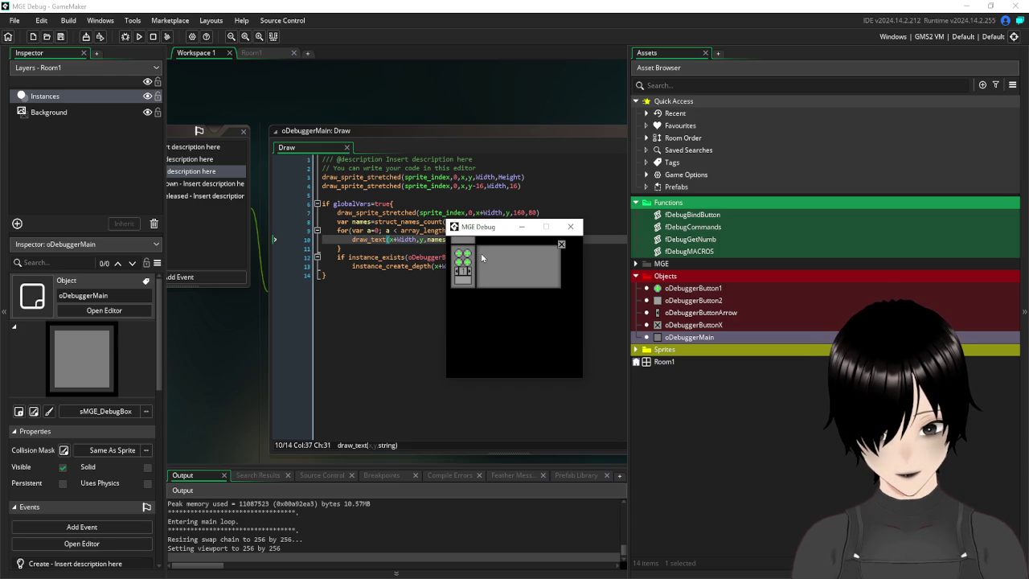
pyautogui.click(393, 301)
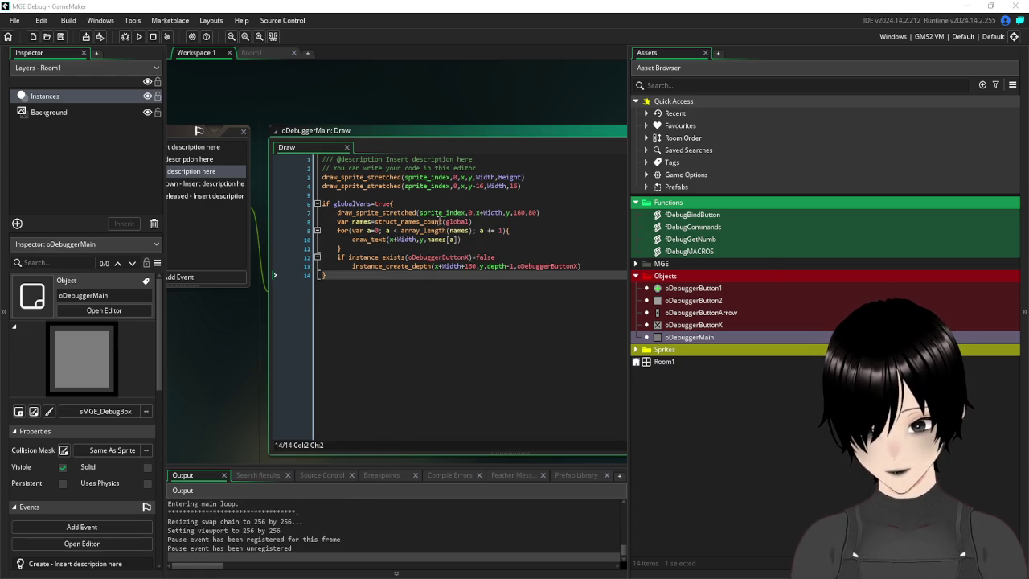
# - Change line 8 to var names=struct_get_names(global)
pyautogui.moveTo(441, 221)
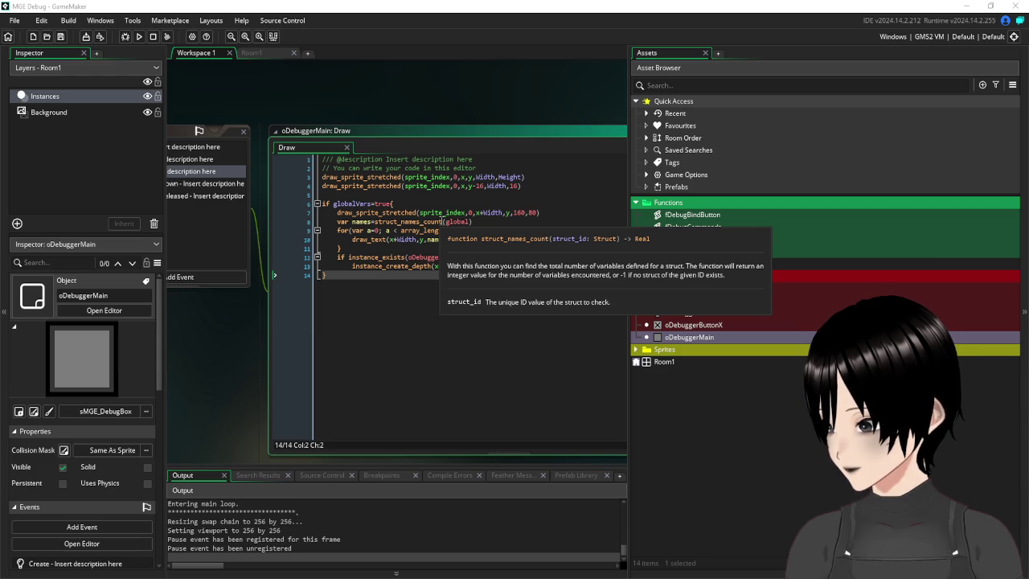
pyautogui.moveTo(442, 221); pyautogui.dragTo(402, 221)
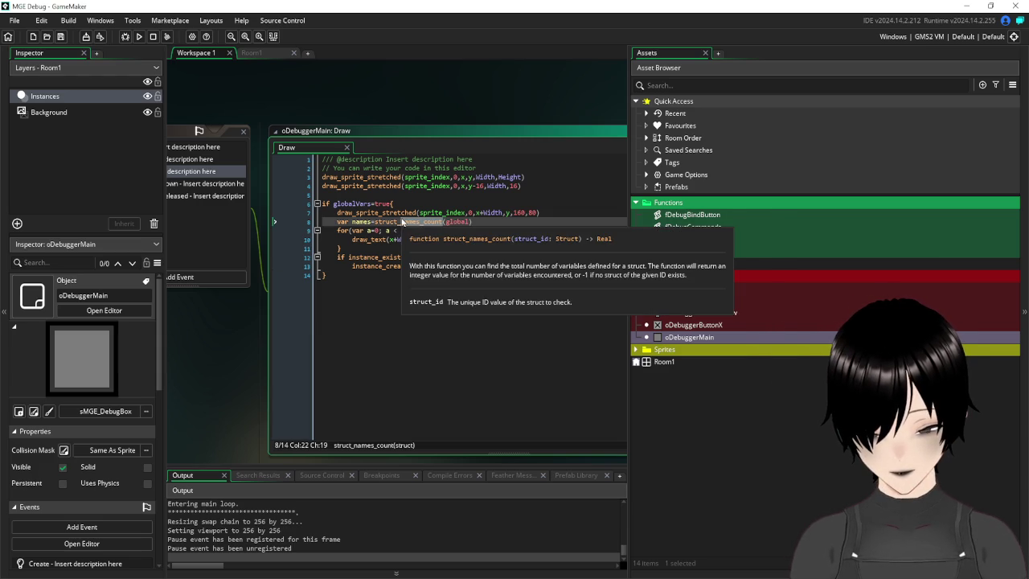
pyautogui.write('ge')
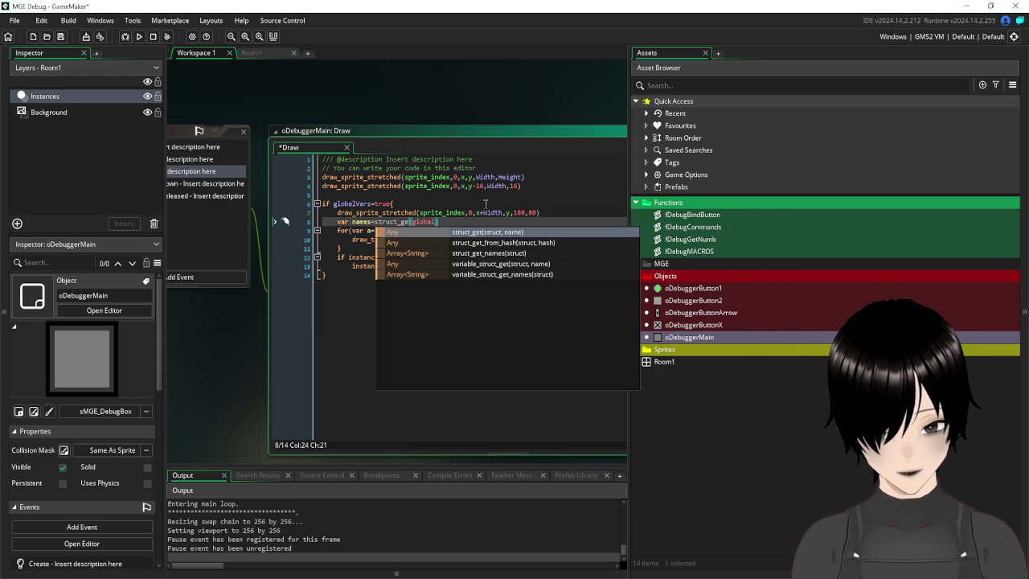
pyautogui.write('t')
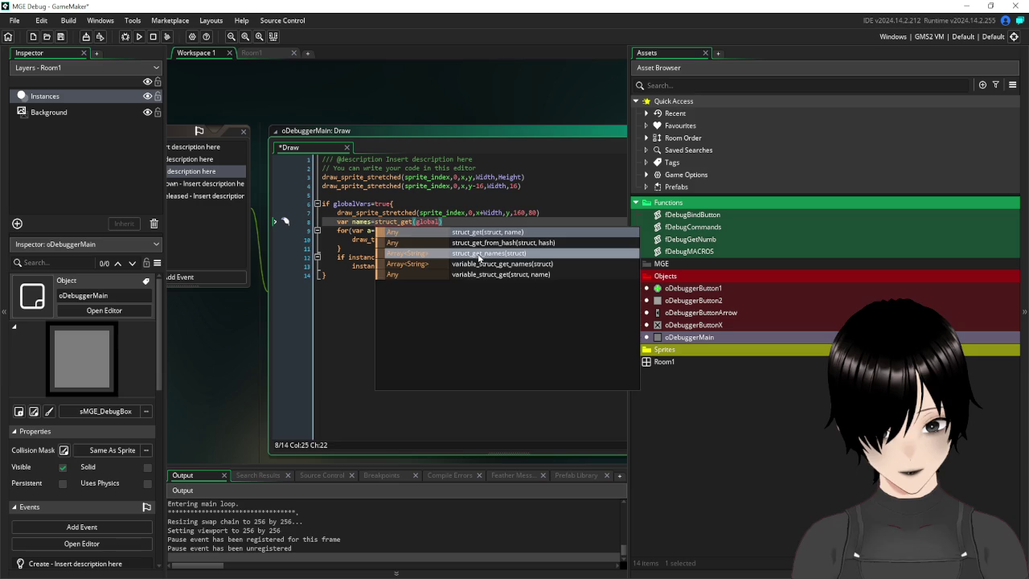
pyautogui.click(478, 255)
pyautogui.press('Escape')
pyautogui.click(419, 350)
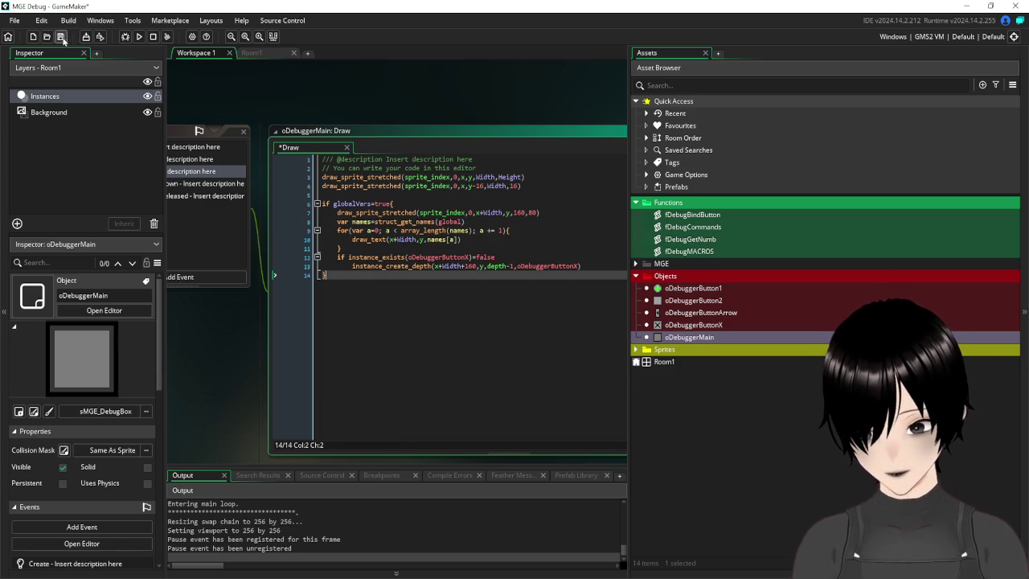
# - Rerun the game and submit /global in the debugger console
pyautogui.click(139, 37)
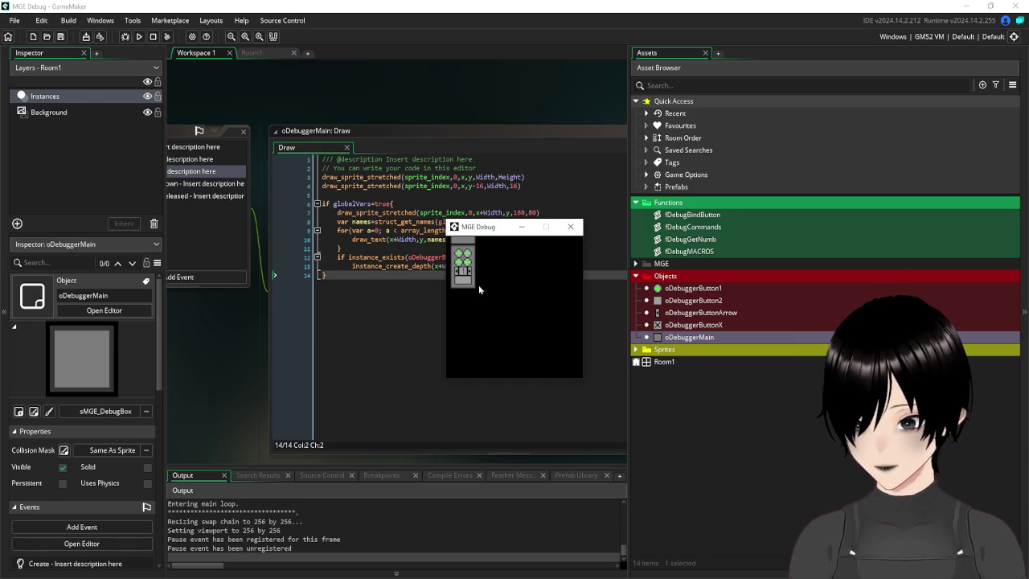
pyautogui.click(465, 285)
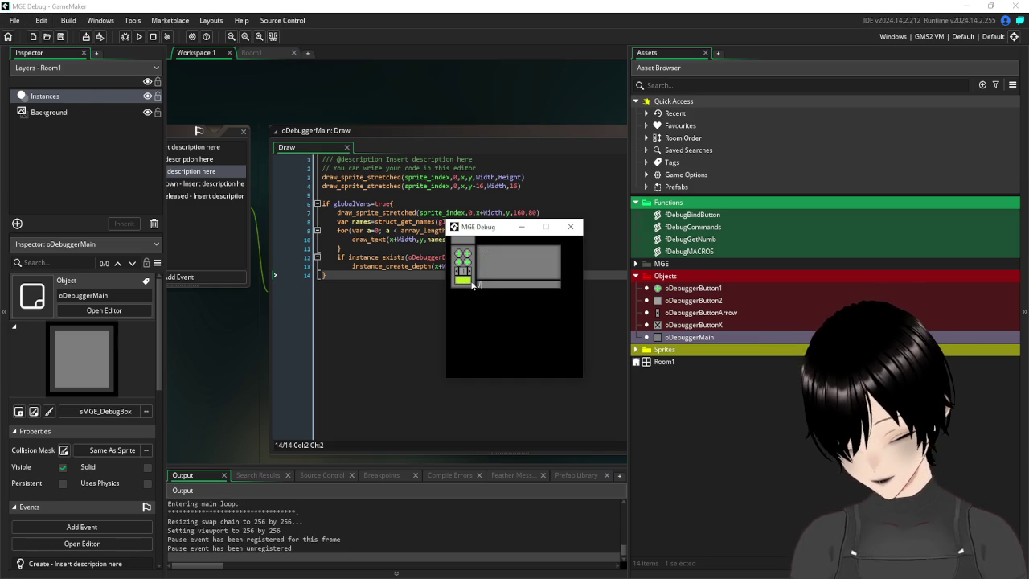
pyautogui.write('/global')
pyautogui.press('Return')
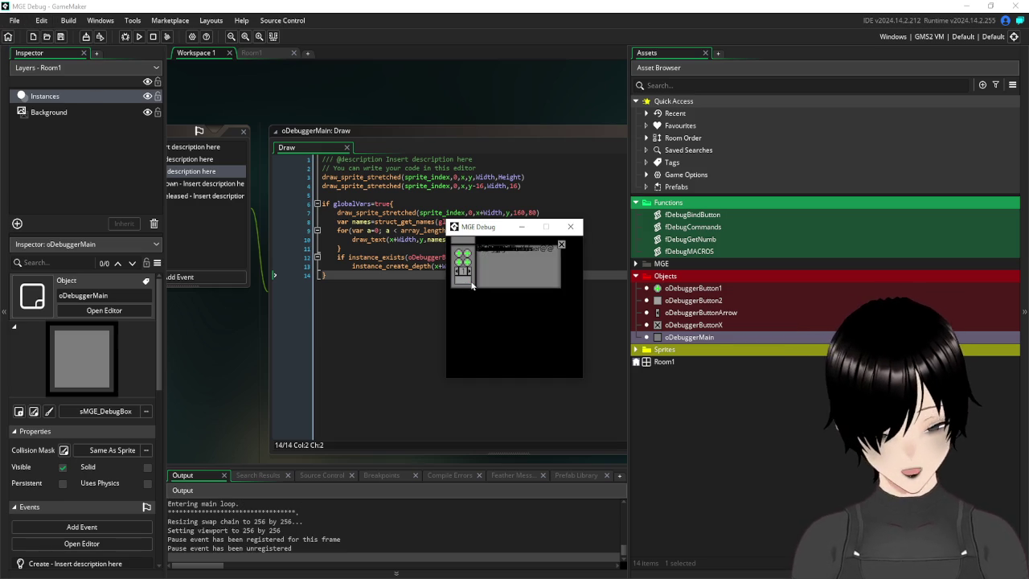
# - Close the game's variables panel and change the draw_text y argument to y+a*10
pyautogui.click(561, 244)
pyautogui.click(391, 335)
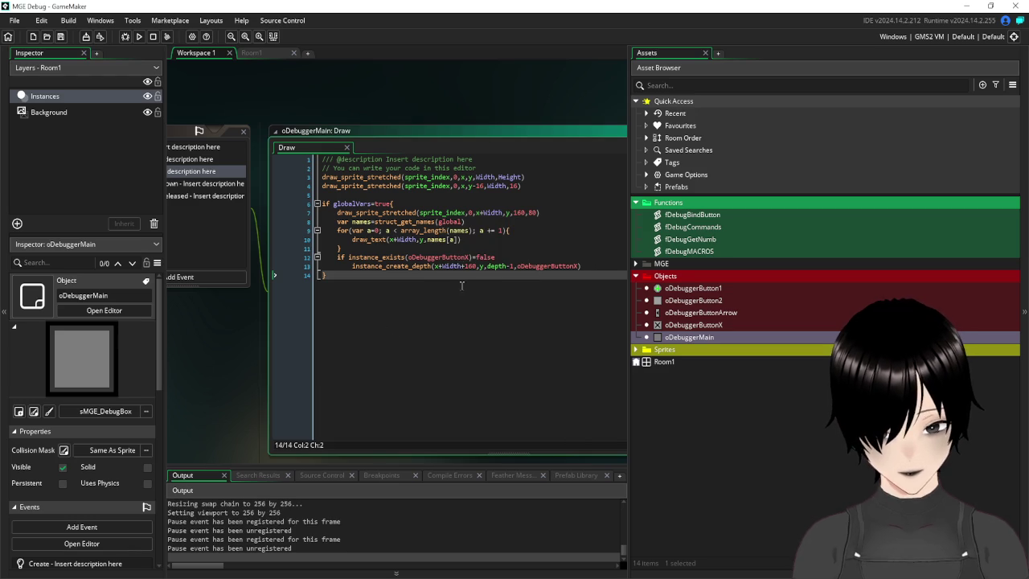
pyautogui.click(424, 240)
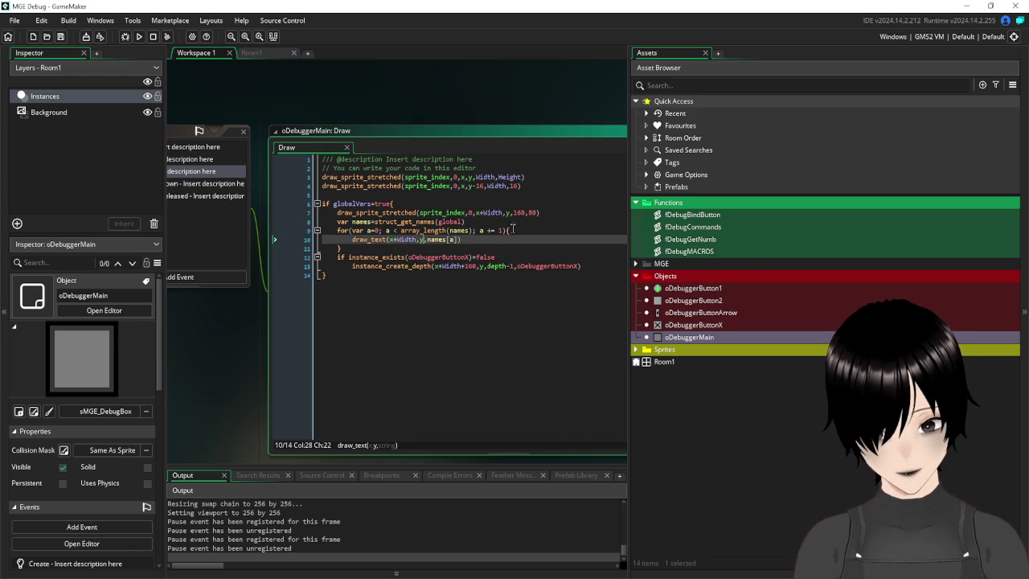
pyautogui.write('+a')
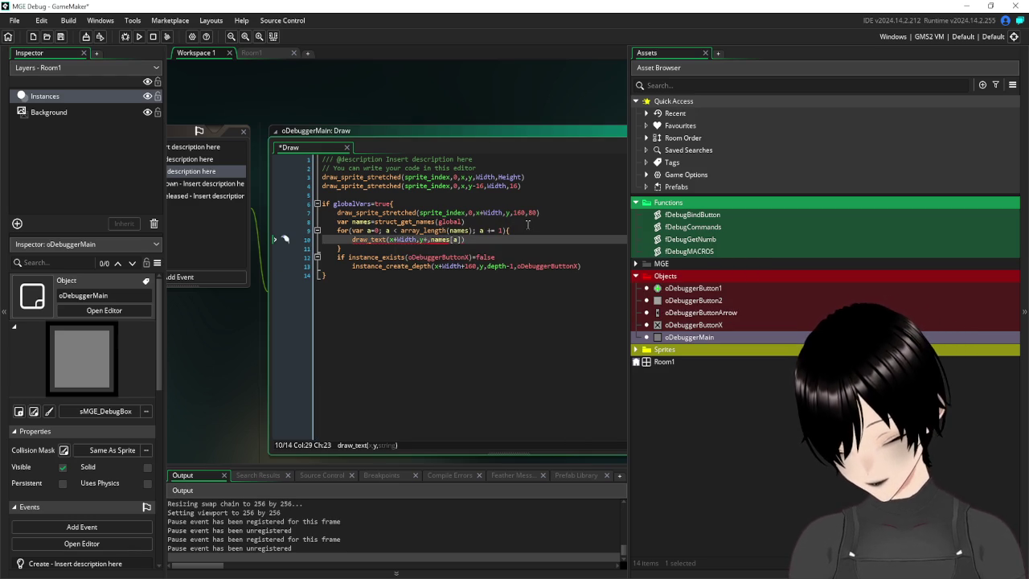
pyautogui.hotkey('ctrl', 'space')
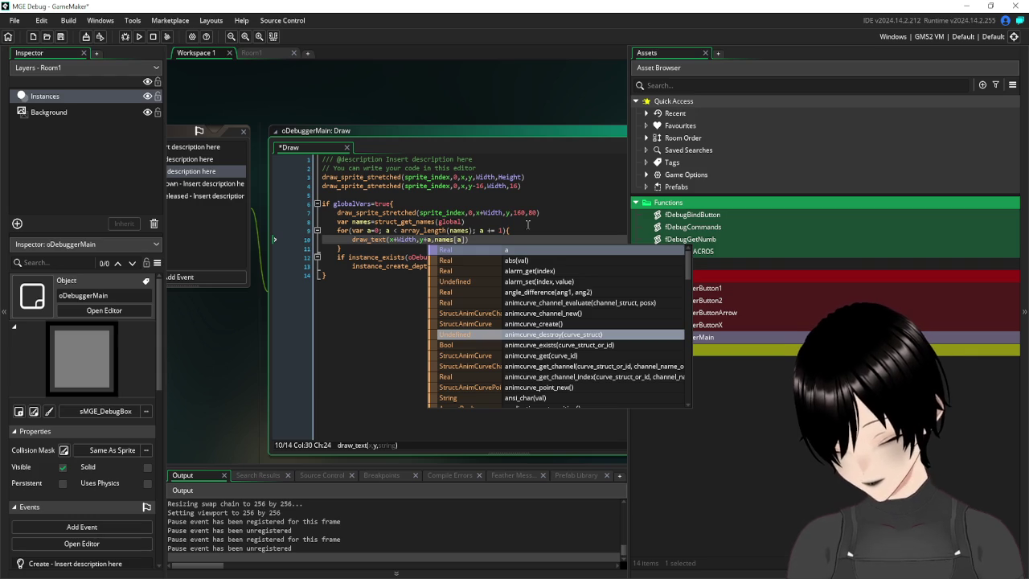
pyautogui.press('Escape')
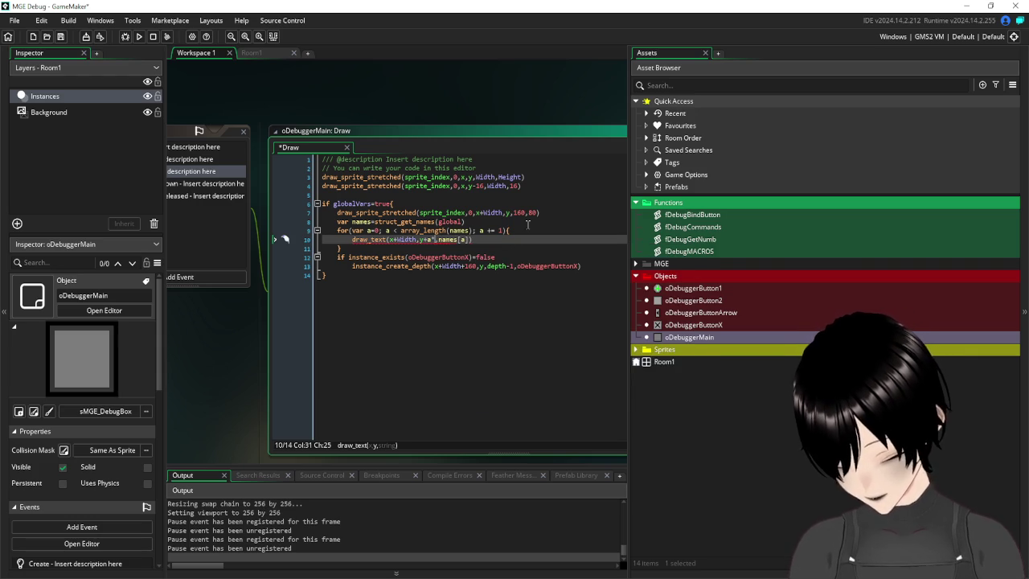
pyautogui.write('*10')
pyautogui.click(579, 275)
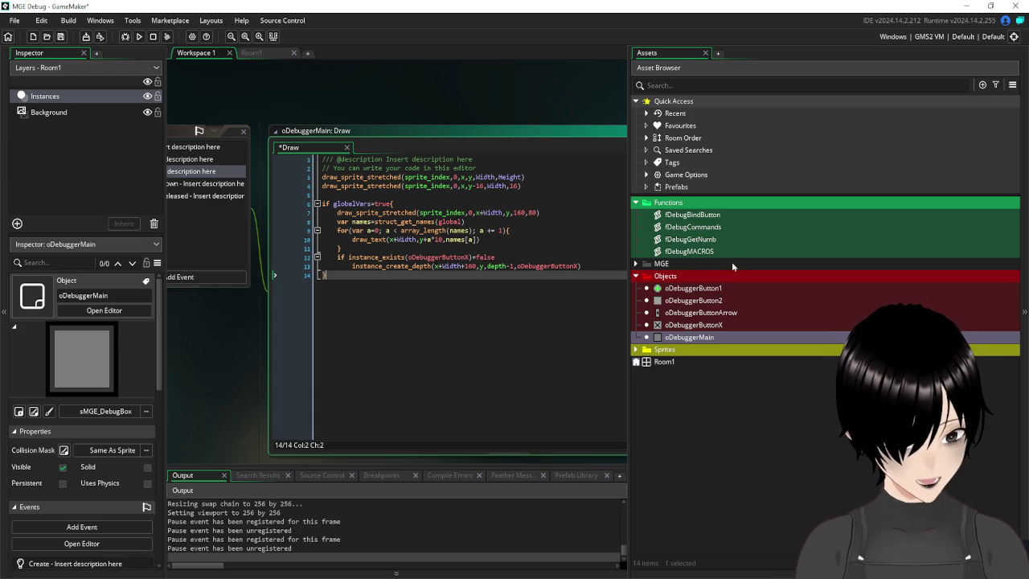
# - Expand MGE > MGE_Chat and inspect the fChatDrawlines script's line spacing
pyautogui.click(635, 265)
pyautogui.click(646, 276)
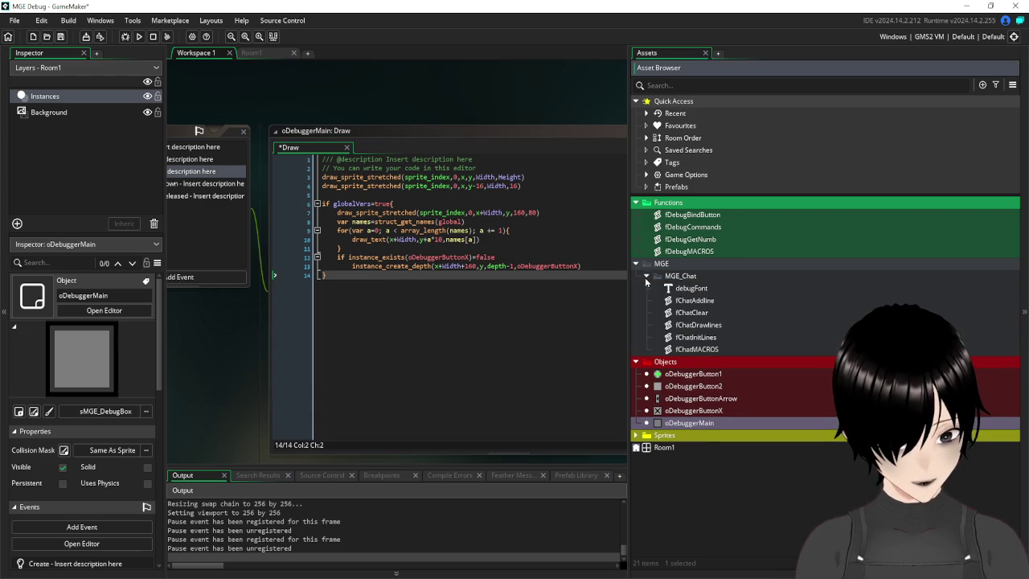
pyautogui.doubleClick(690, 324)
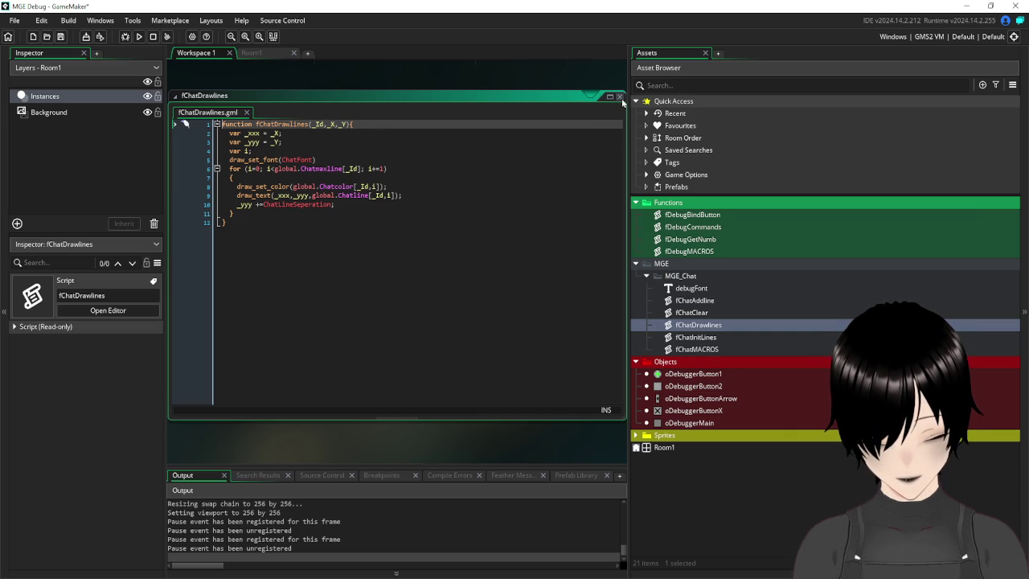
pyautogui.click(500, 305)
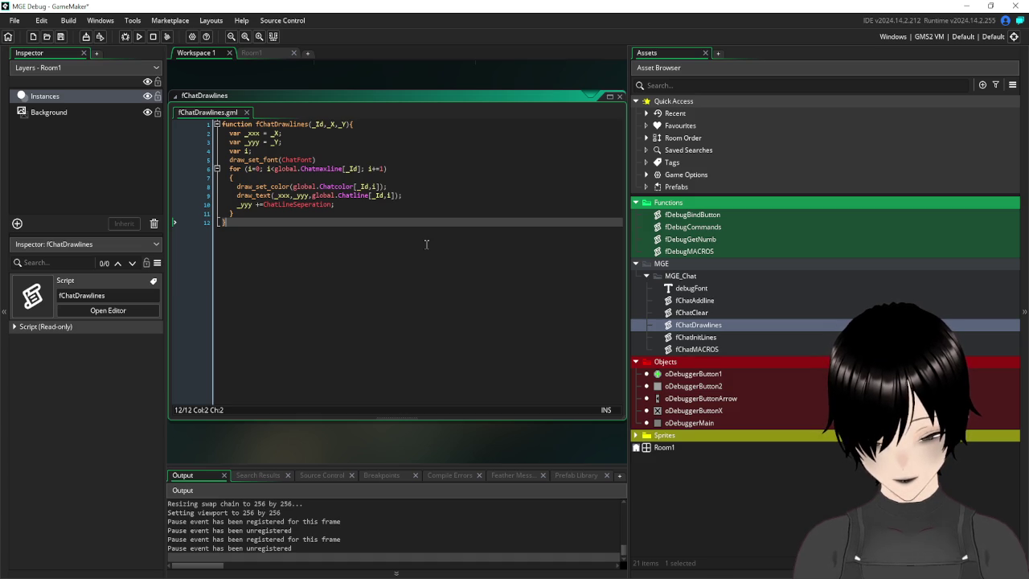
pyautogui.doubleClick(615, 95)
# - View and close the fChatMACROS script, then reopen oDebuggerMain
pyautogui.doubleClick(709, 350)
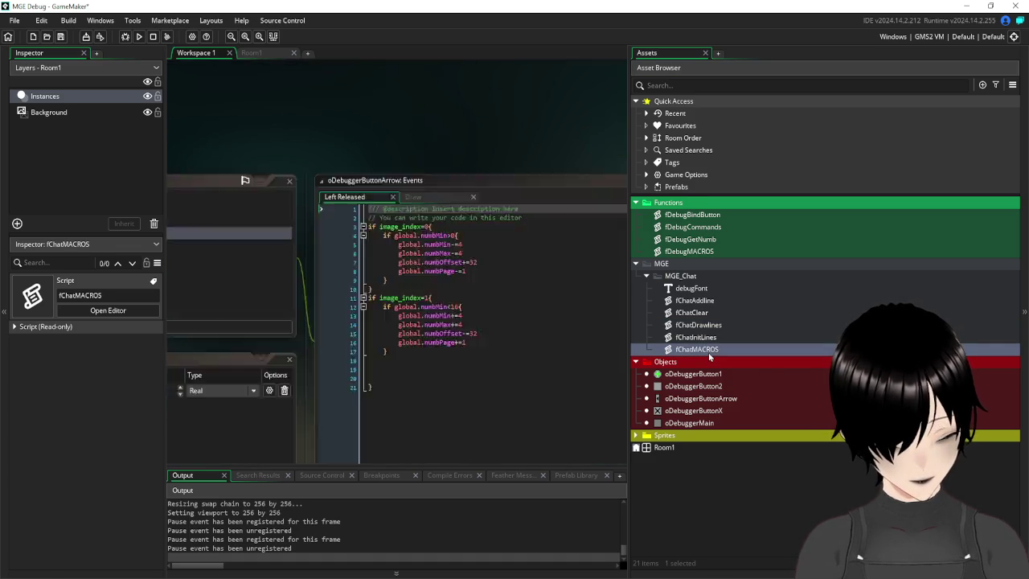
pyautogui.scroll(2, 586, 165)
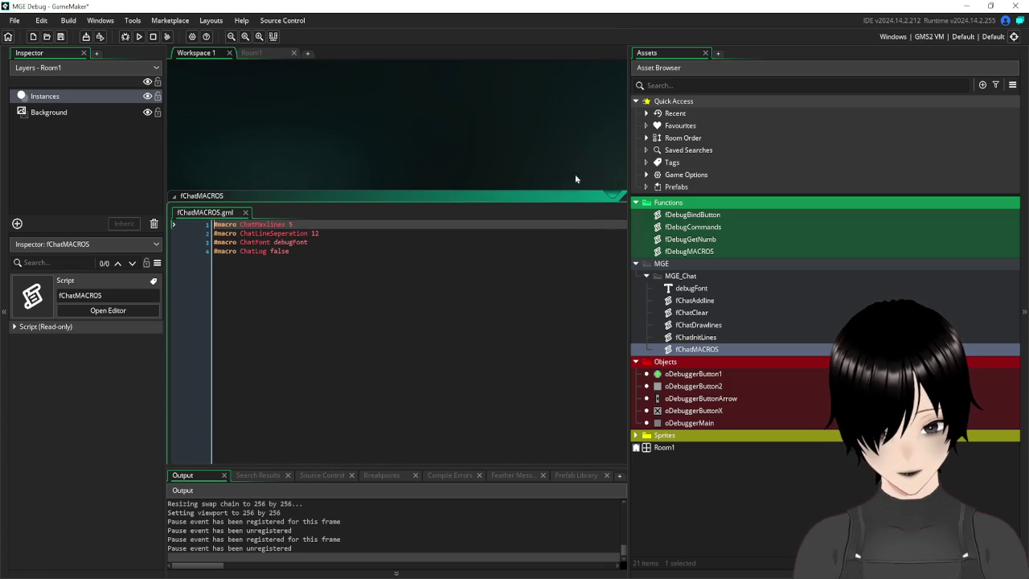
pyautogui.hscroll(2, 450, 166)
pyautogui.doubleClick(514, 191)
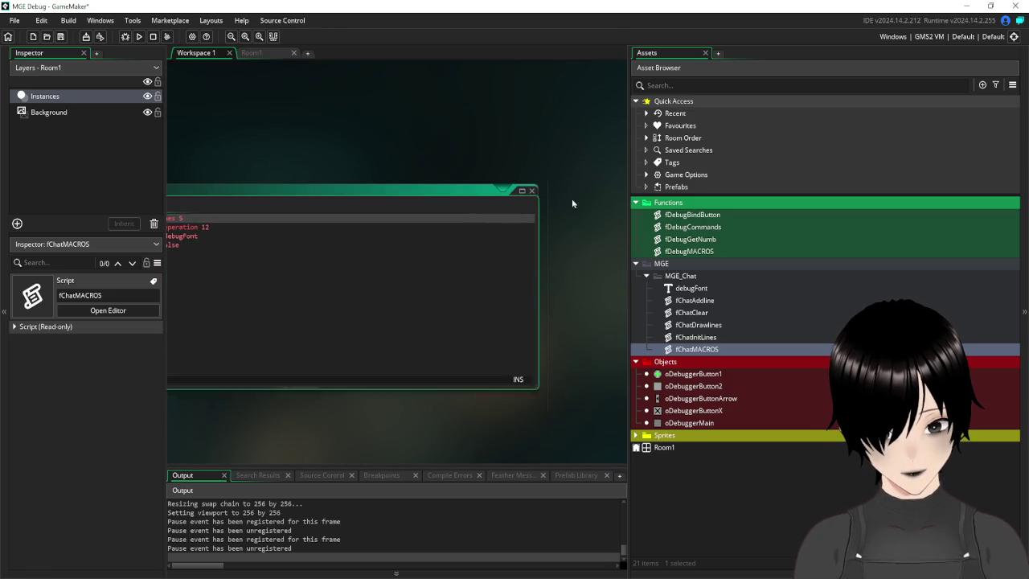
pyautogui.click(534, 191)
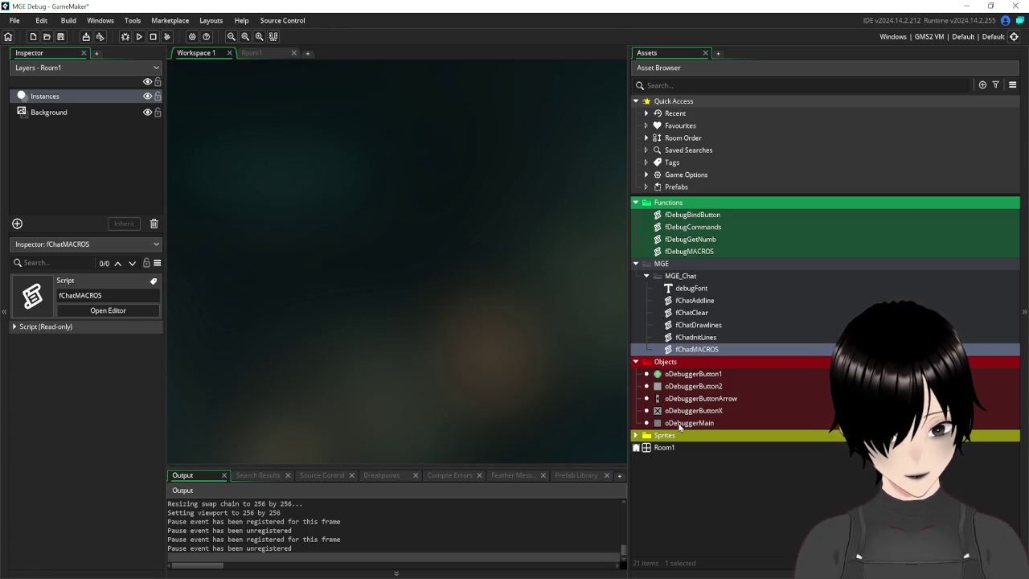
pyautogui.doubleClick(682, 424)
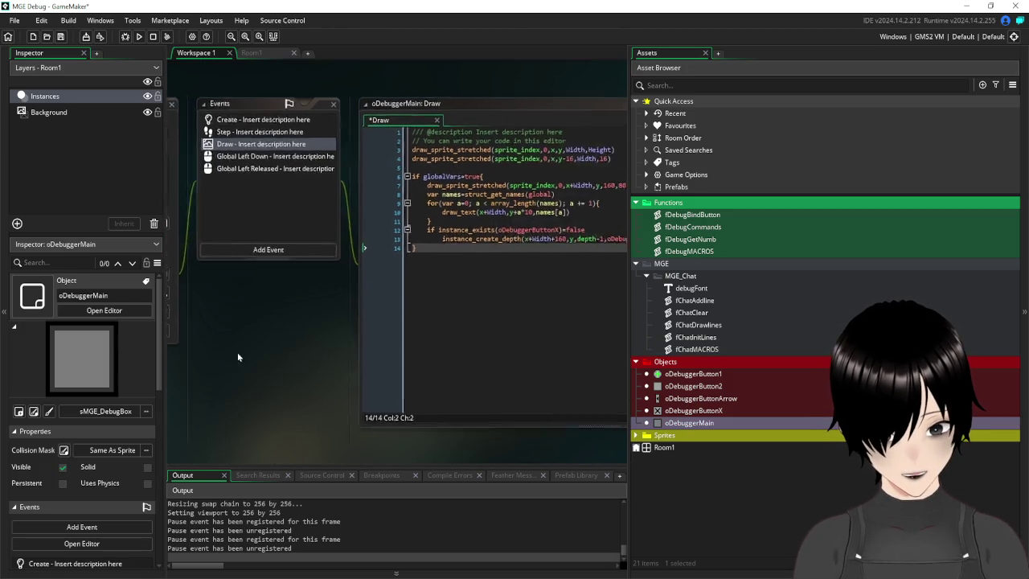
# - Change the row spacing on line 10 to y+a*12 and save
pyautogui.click(452, 228)
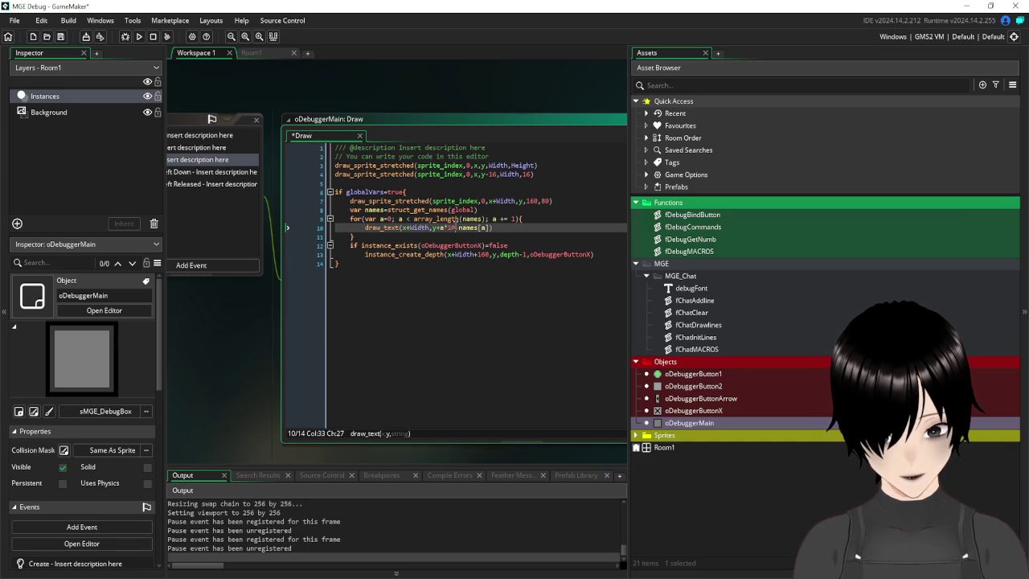
pyautogui.press('BackSpace')
pyautogui.write('2')
pyautogui.click(456, 264)
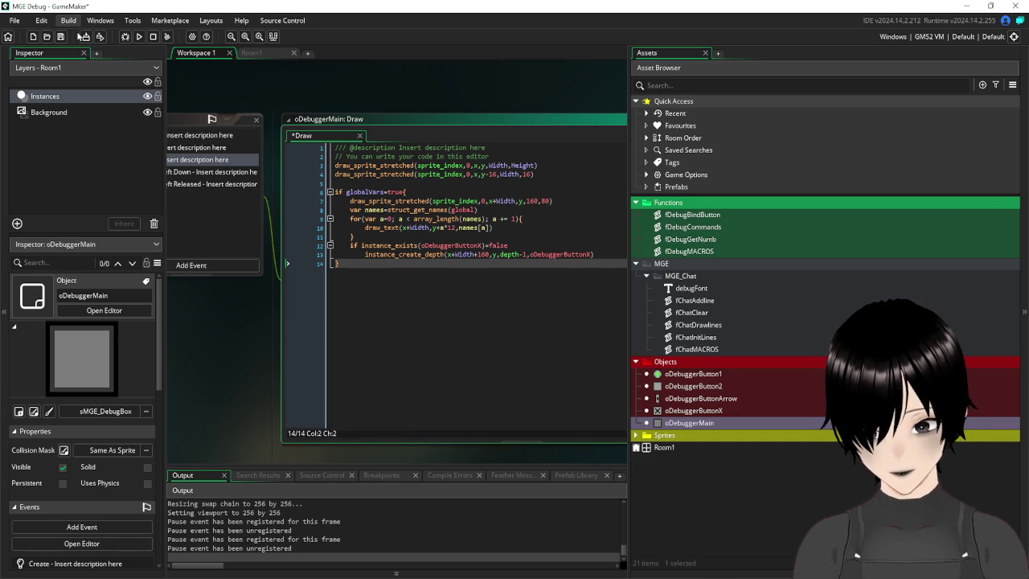
pyautogui.click(61, 38)
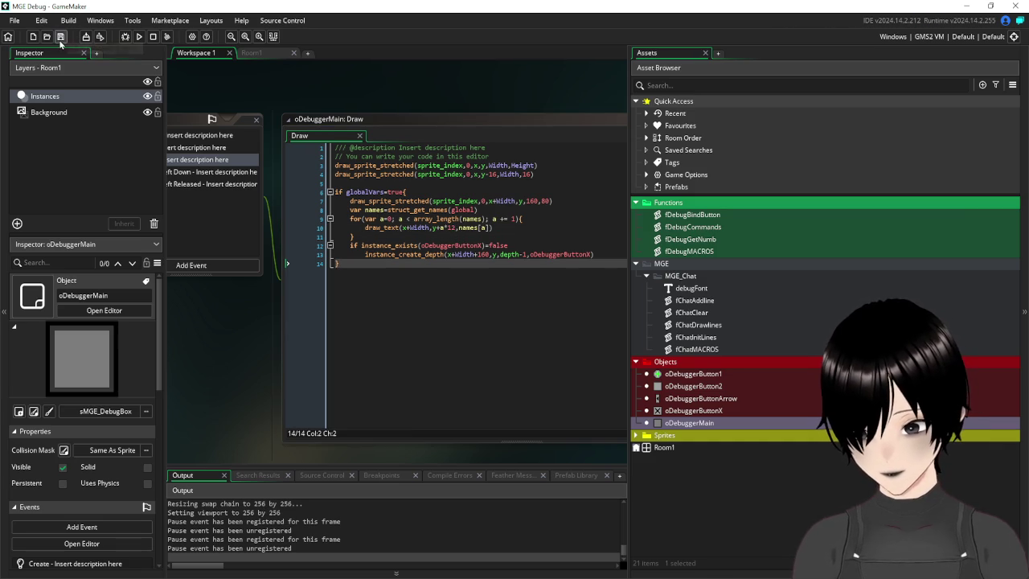
# - Run the game to view the stacked global names, close the list, and reposition the workspace
pyautogui.click(139, 37)
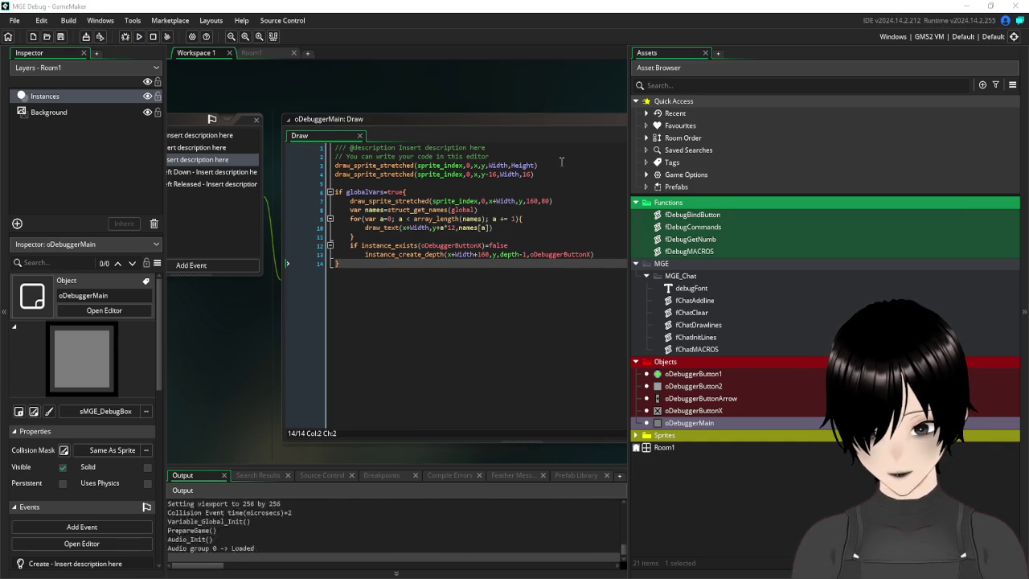
pyautogui.click(465, 282)
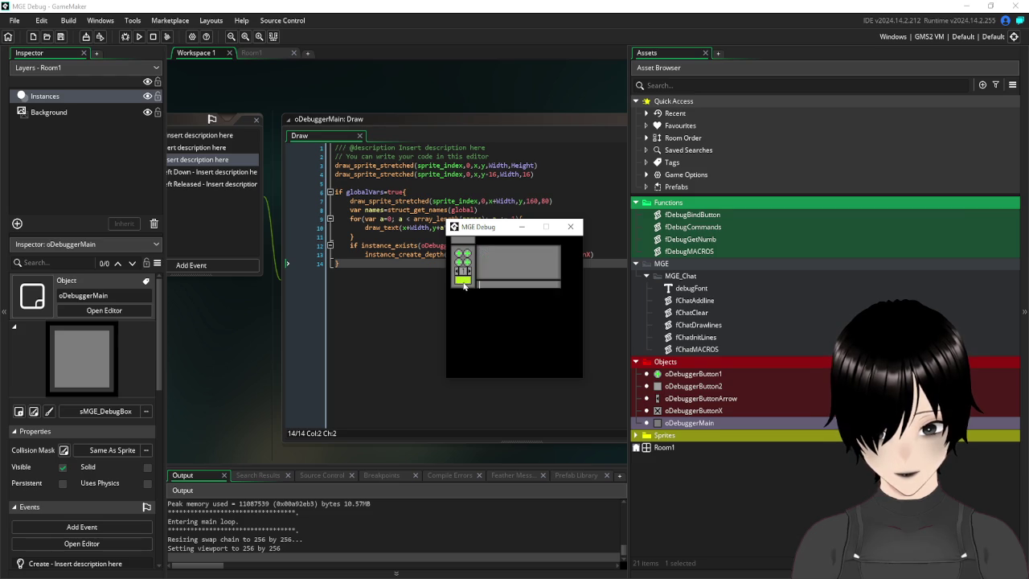
pyautogui.click(465, 283)
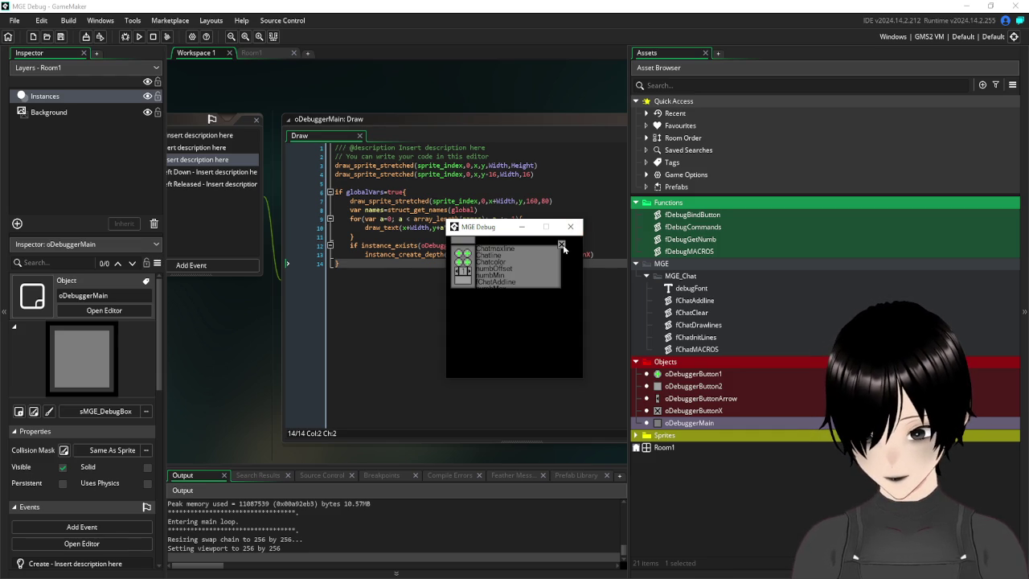
pyautogui.click(563, 248)
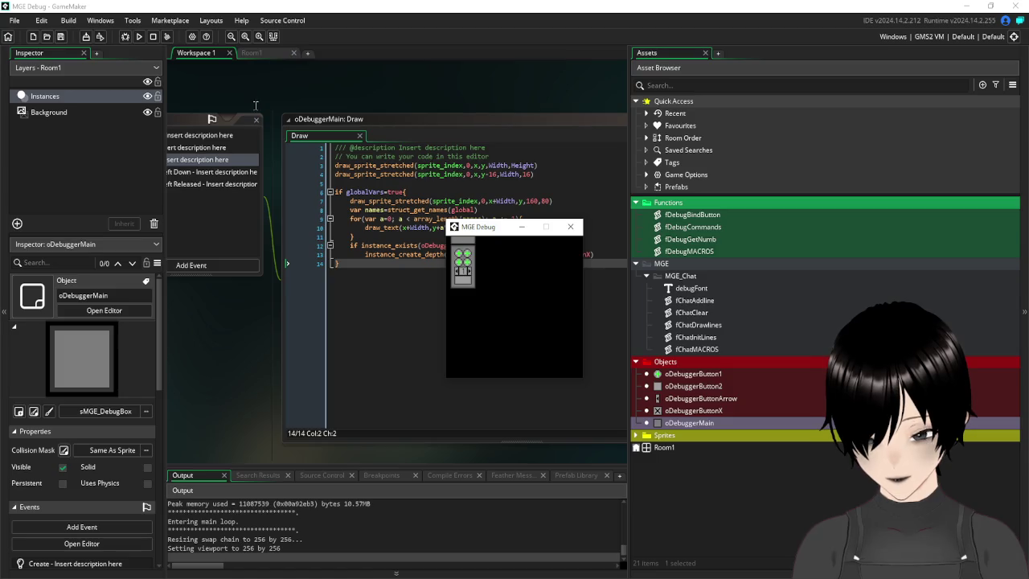
pyautogui.moveTo(223, 86)
pyautogui.mouseDown()
pyautogui.moveTo(413, 113)
pyautogui.moveTo(333, 87)
pyautogui.moveTo(232, 104)
pyautogui.mouseUp()
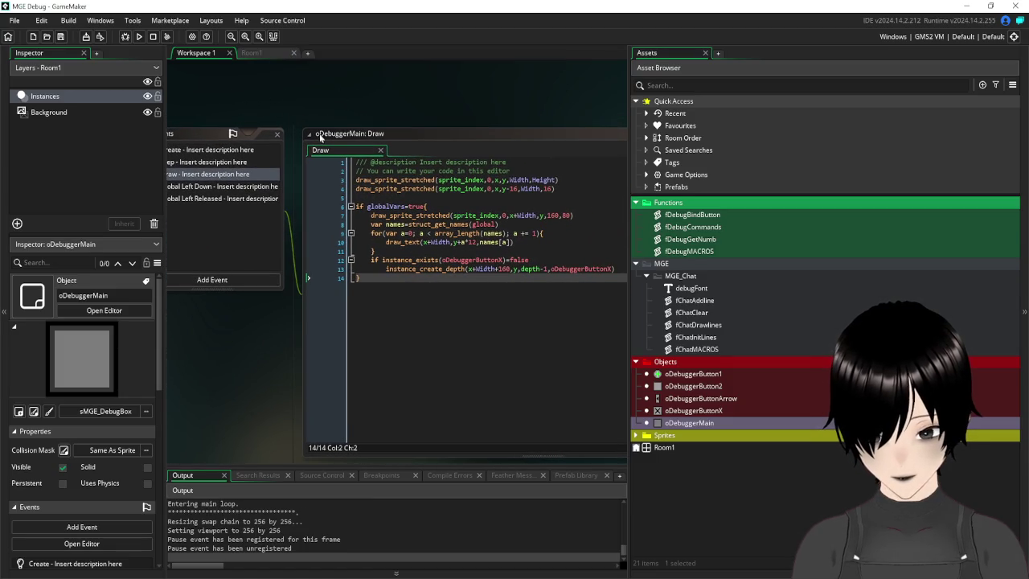
# - Start a draw_ line inside the for loop, then undo it
pyautogui.click(554, 234)
pyautogui.press('Return')
pyautogui.write('draw_')
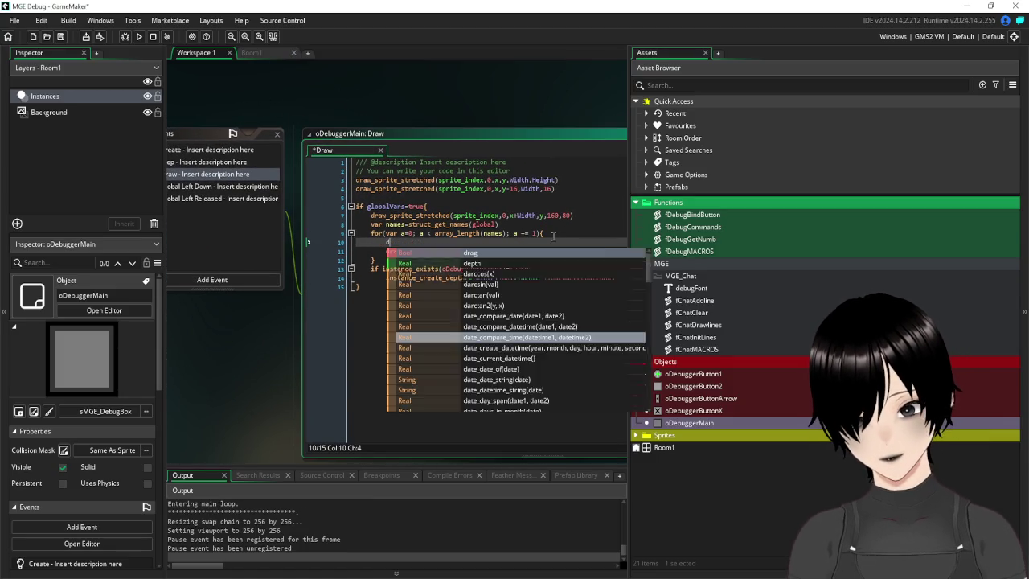
pyautogui.press('pagedown')
pyautogui.press('pagedown')
pyautogui.press('pagedown')
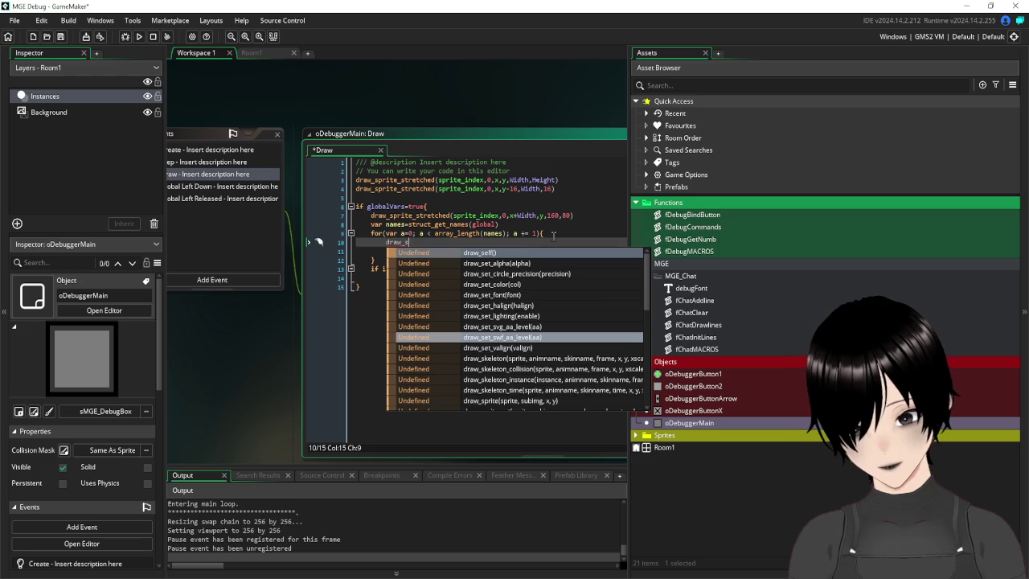
pyautogui.press('Escape')
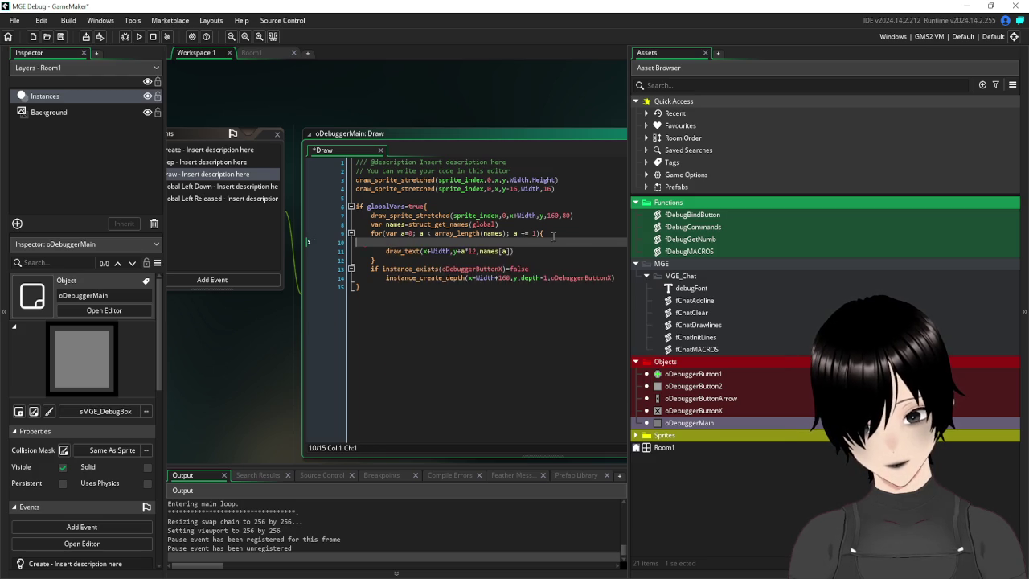
pyautogui.hotkey('ctrl', 'z')
pyautogui.hotkey('ctrl', 'z')
# - Add draw_set_color(c_white) after the names line, save, and run the game
pyautogui.click(523, 221)
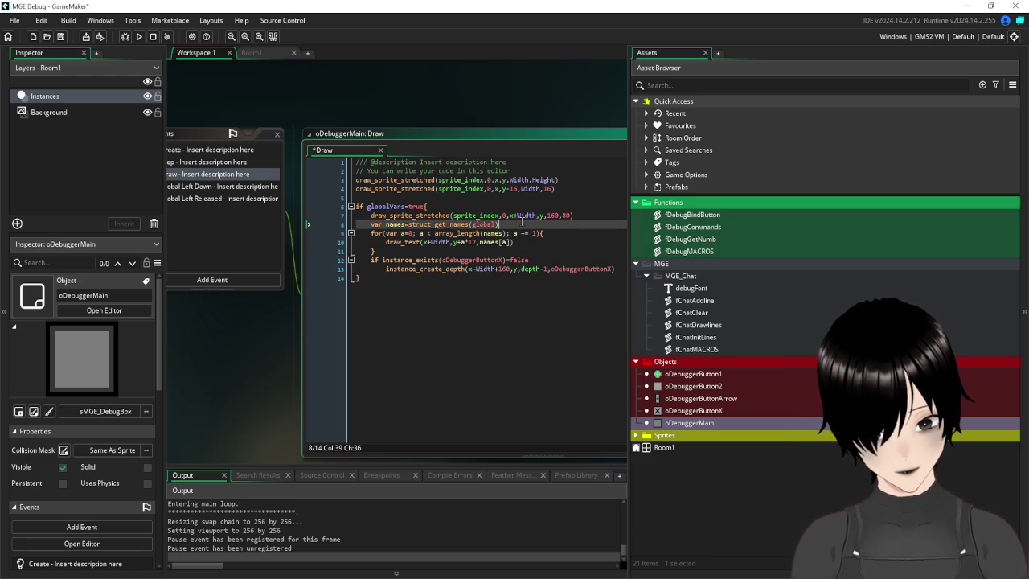
pyautogui.press('Return')
pyautogui.write('draw')
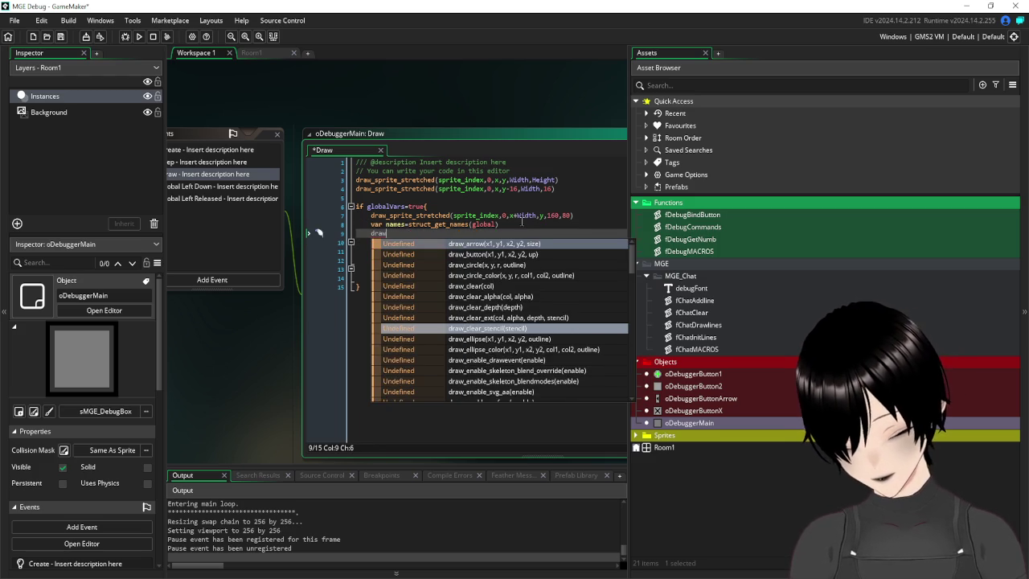
pyautogui.write('_set_colo')
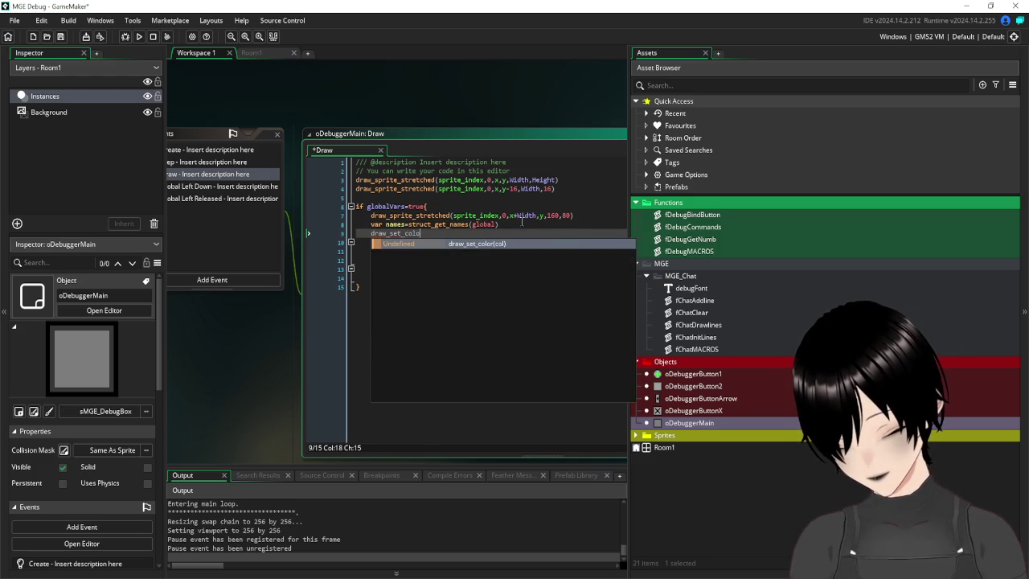
pyautogui.write('r(c_white')
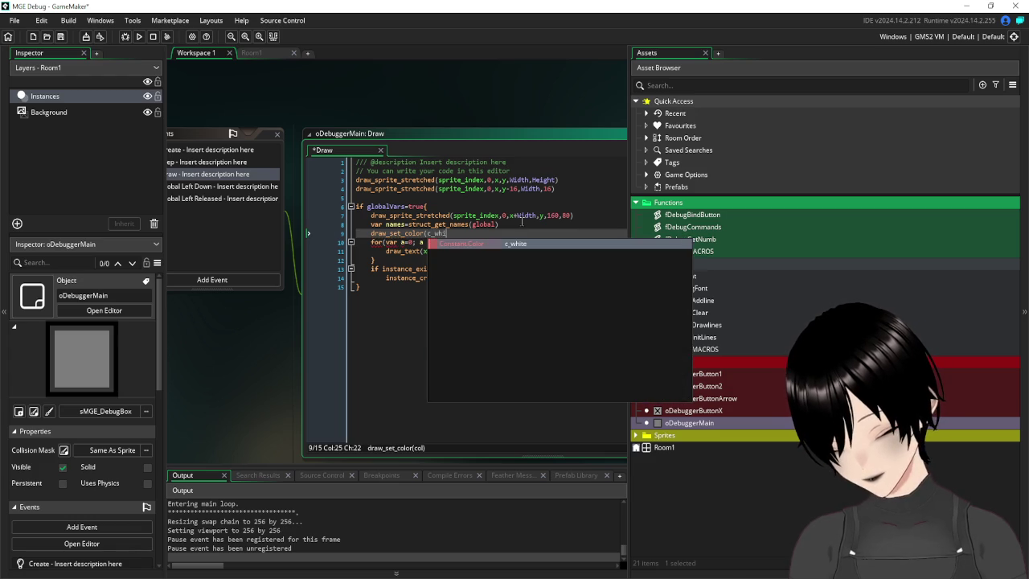
pyautogui.click(62, 37)
pyautogui.click(139, 38)
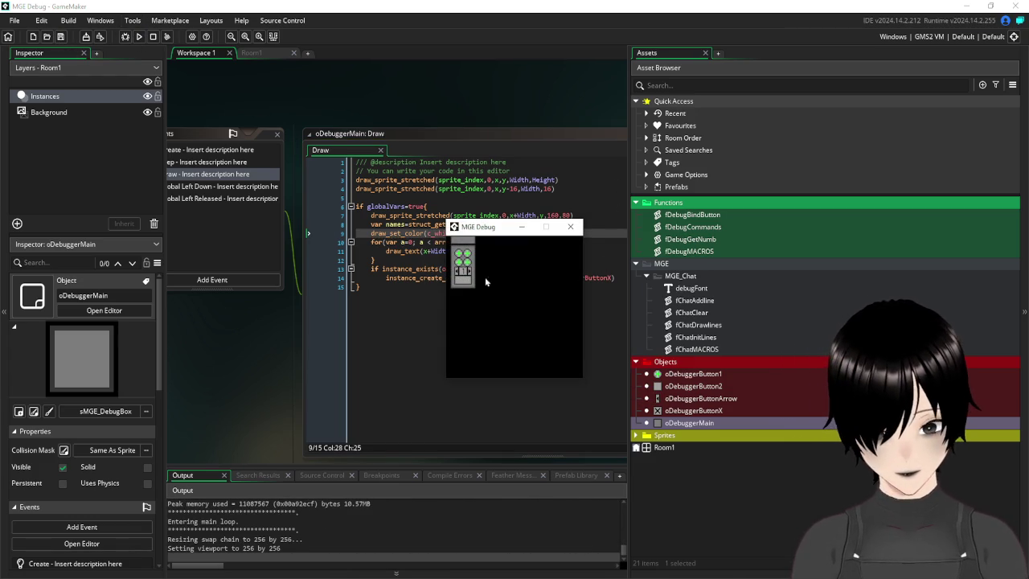
# - Open the in-game debug panel, review the listed global variable names, then close the list
pyautogui.click(470, 283)
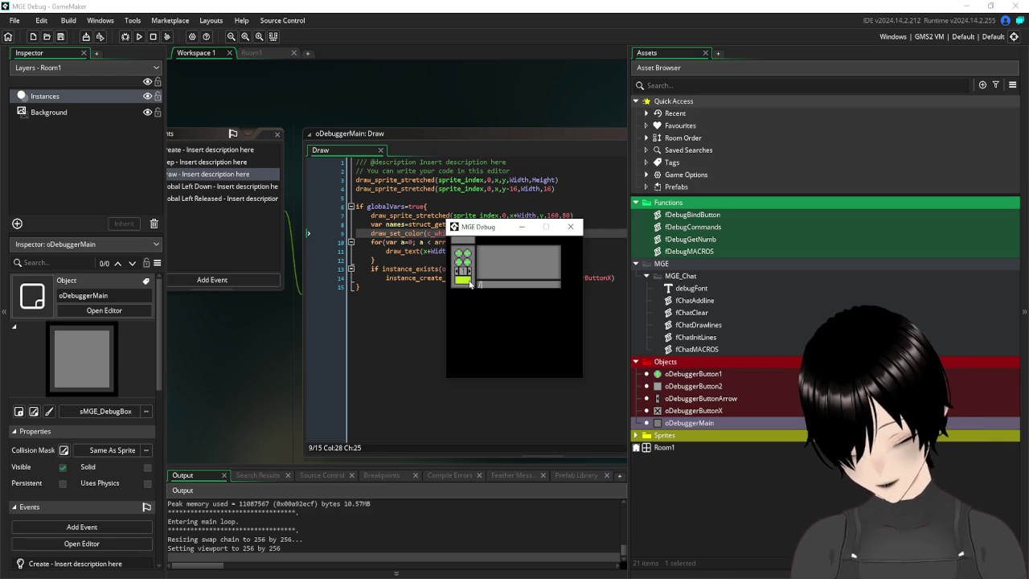
pyautogui.click(470, 283)
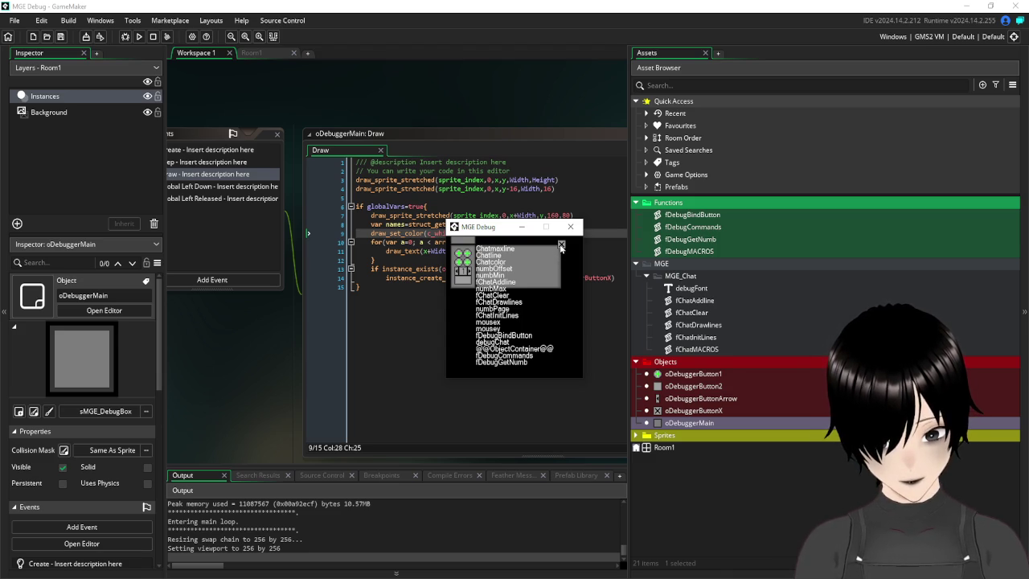
pyautogui.click(561, 244)
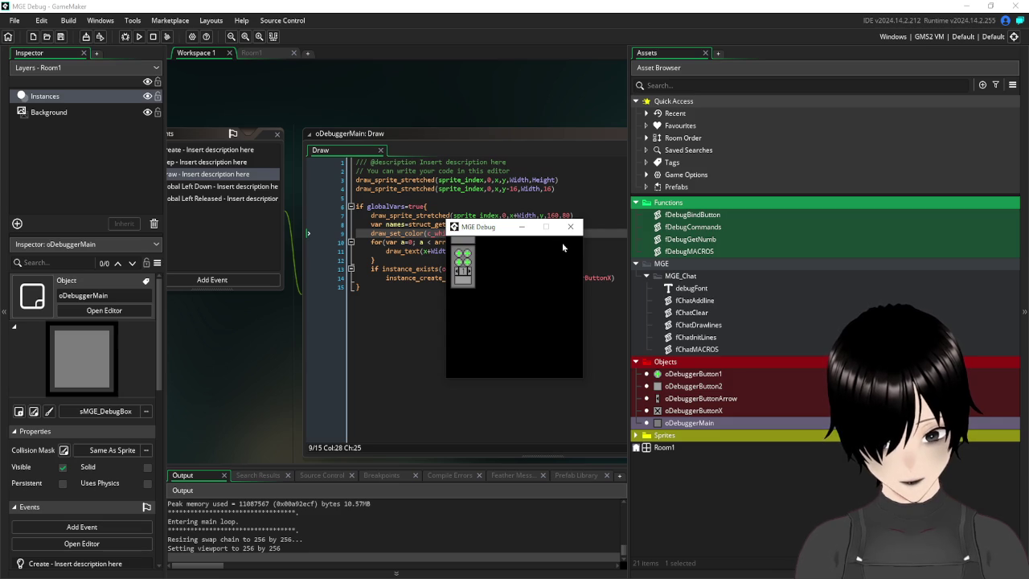
pyautogui.moveTo(227, 103)
pyautogui.mouseDown()
pyautogui.moveTo(370, 109)
pyautogui.moveTo(465, 141)
pyautogui.moveTo(406, 148)
pyautogui.moveTo(354, 141)
pyautogui.moveTo(354, 131)
pyautogui.mouseUp()
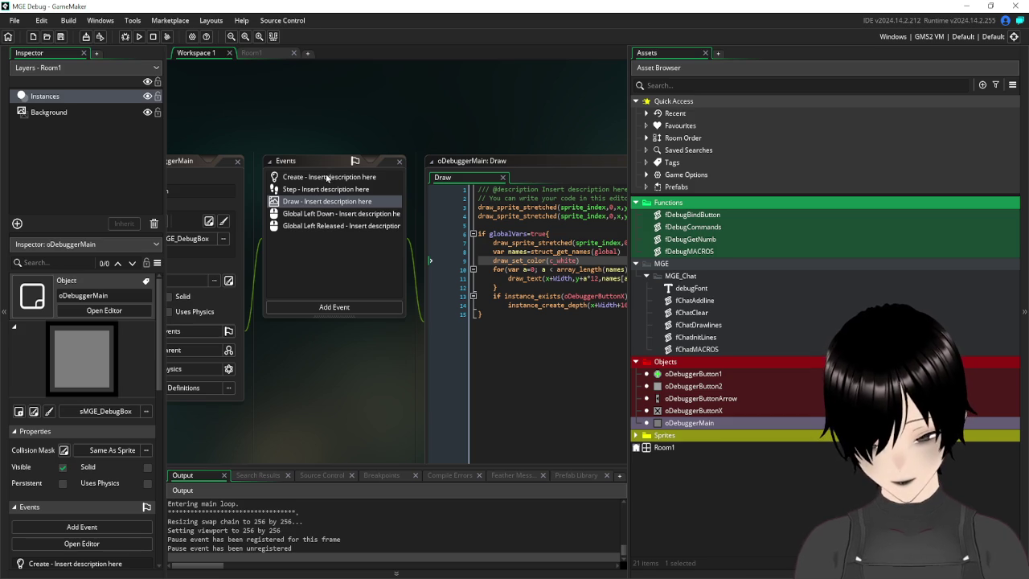
# - Add scroll=0 on a new line after globalVars=false in the Create event
pyautogui.click(325, 178)
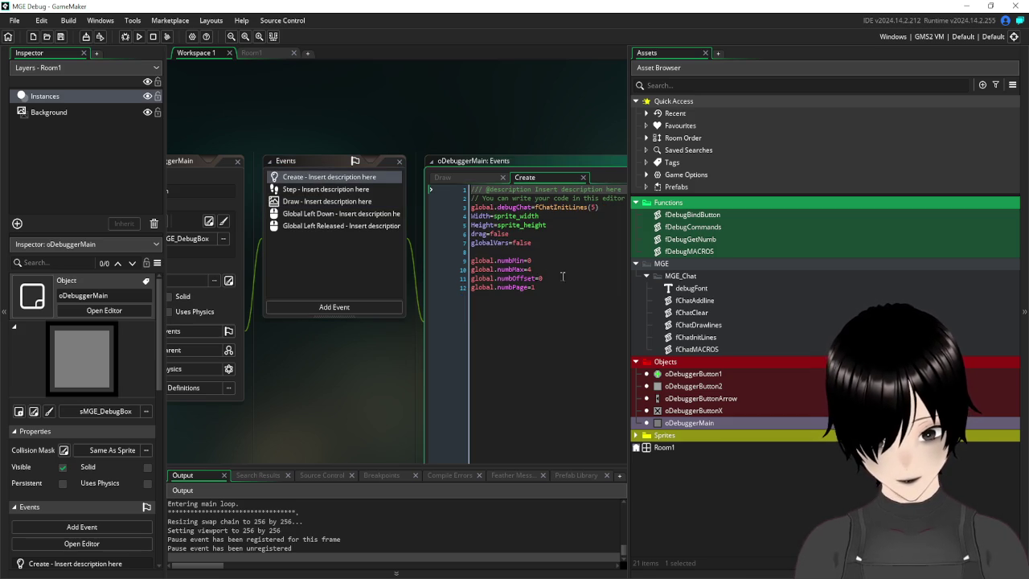
pyautogui.click(548, 243)
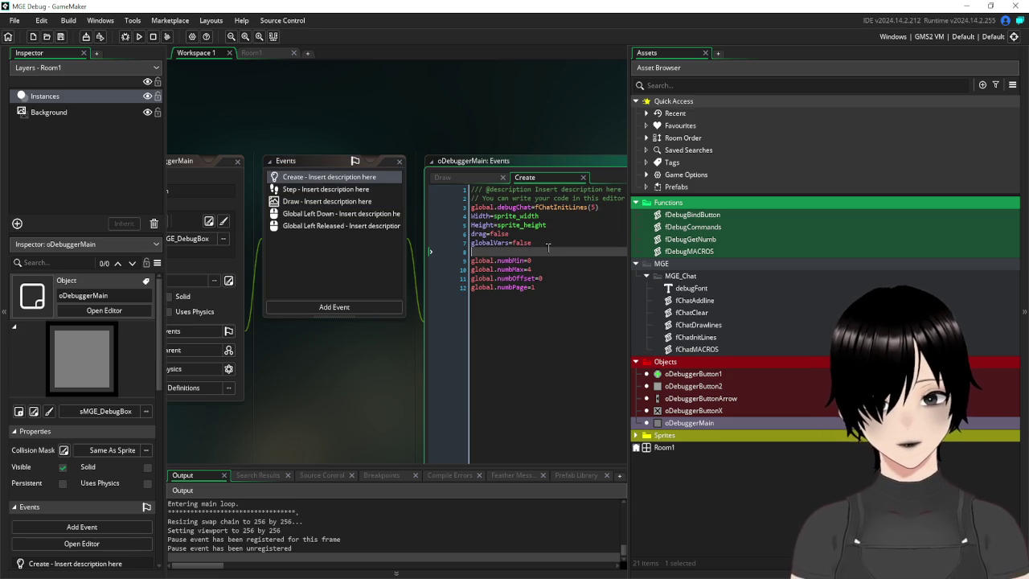
pyautogui.press('End')
pyautogui.press('Return')
pyautogui.press('Return')
pyautogui.press('Up')
pyautogui.write('scrol')
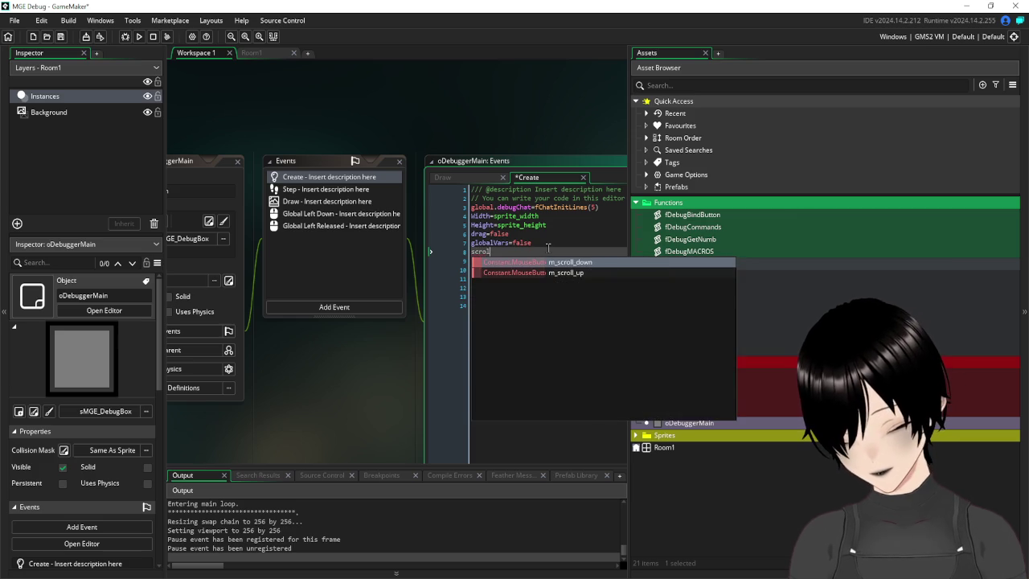
pyautogui.write('l=0')
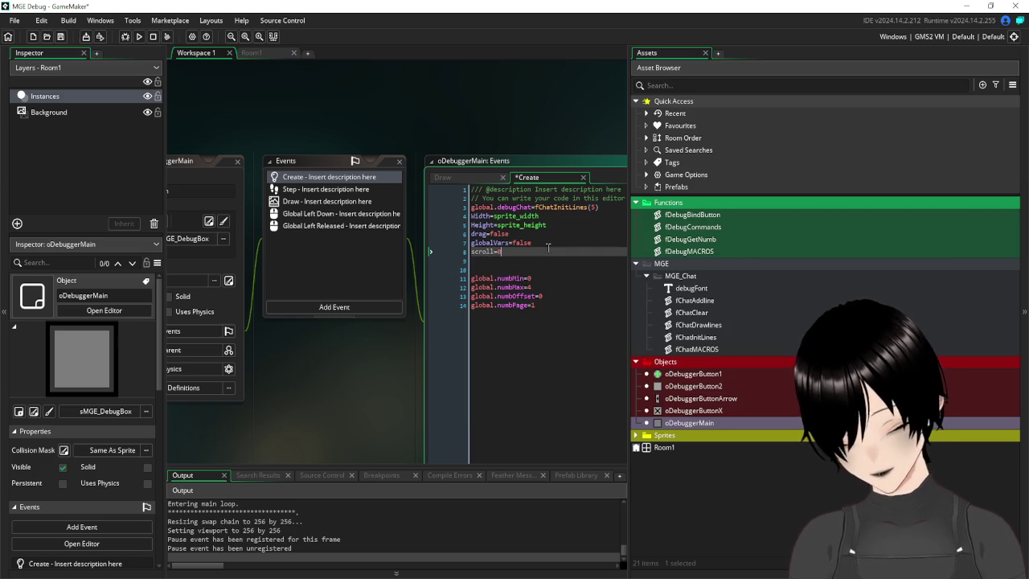
pyautogui.doubleClick(481, 252)
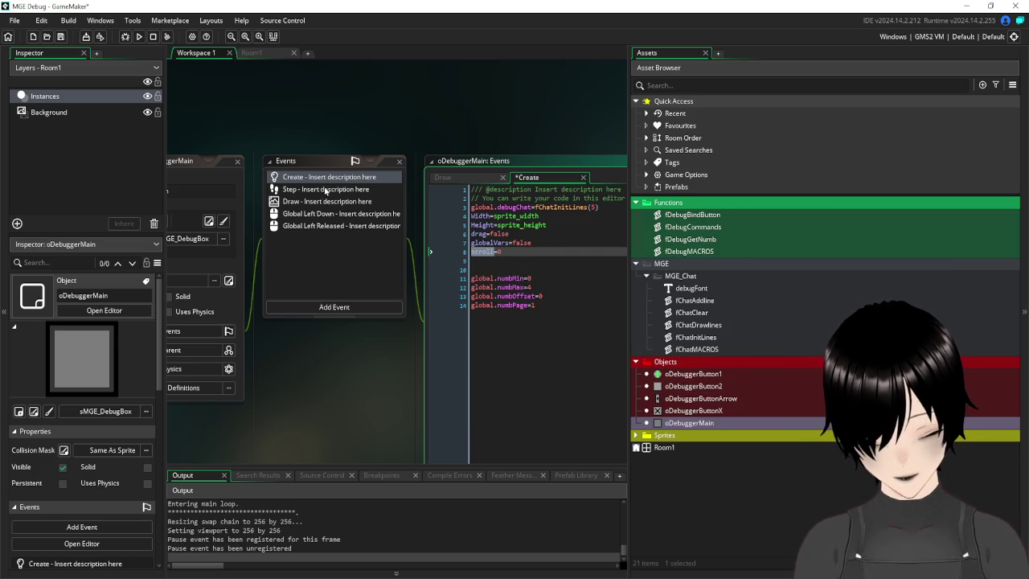
# - Add a Mouse > Mouse Wheel Up event to oDebuggerMain
pyautogui.click(324, 306)
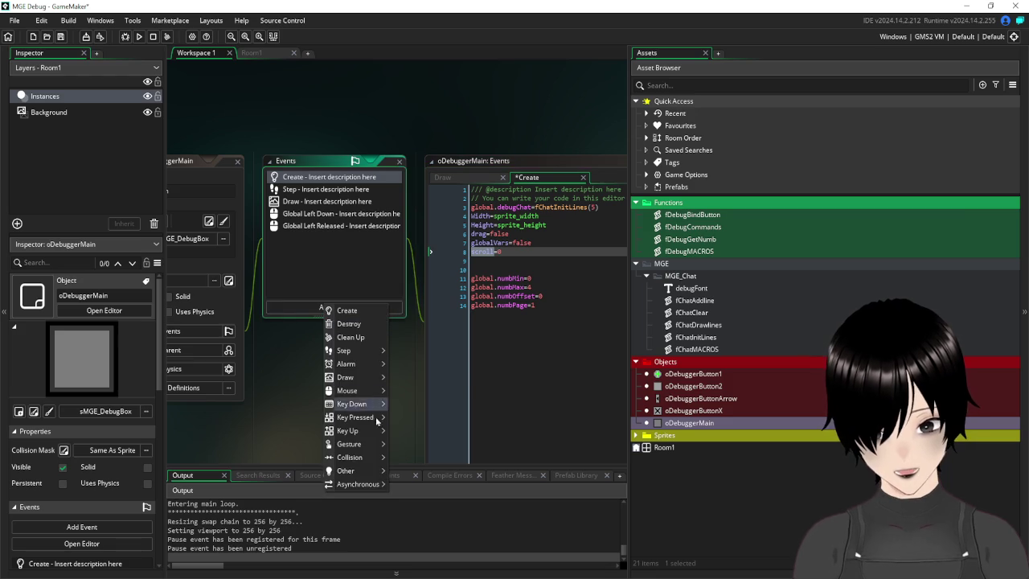
pyautogui.moveTo(357, 390)
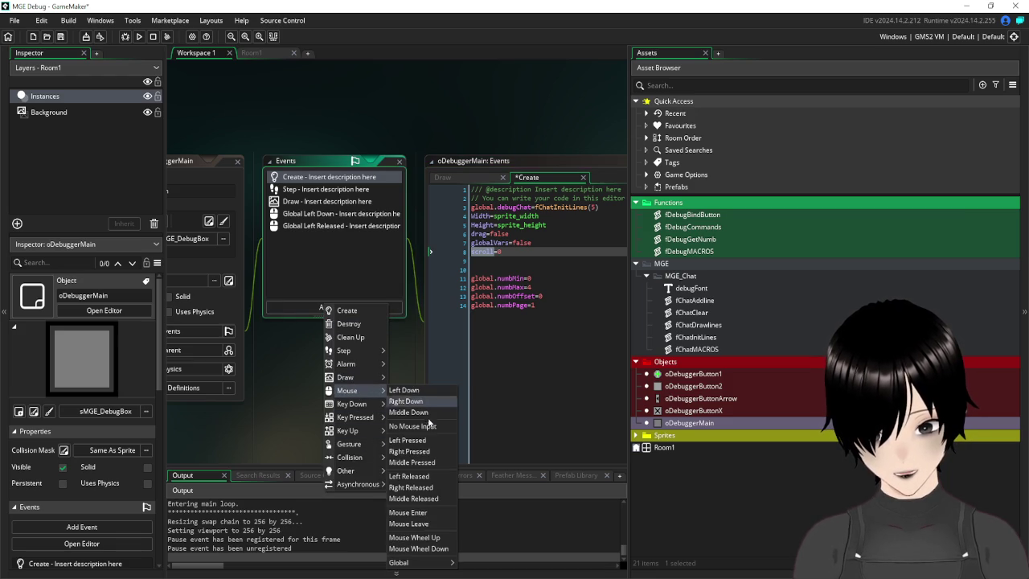
pyautogui.moveTo(431, 569)
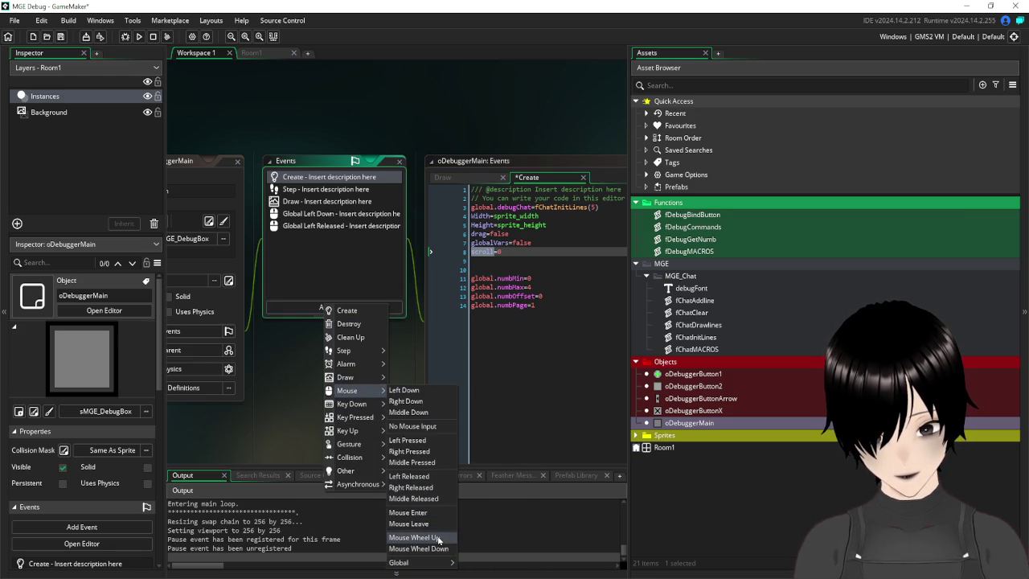
pyautogui.click(438, 537)
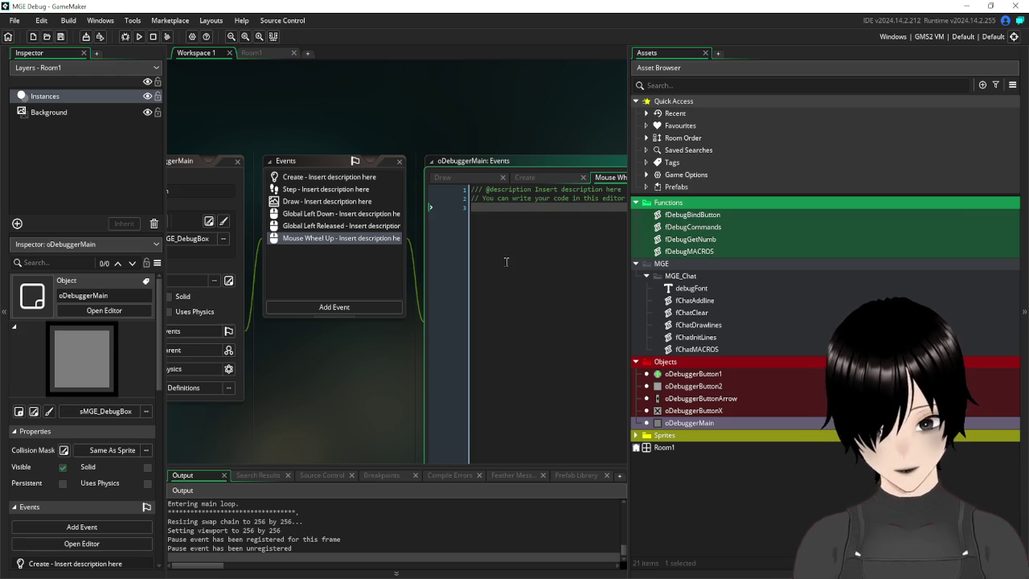
# - Write if scroll>0 { scroll-=5 } in Mouse Wheel Up and remove the extra blank line
pyautogui.write('if scroll>')
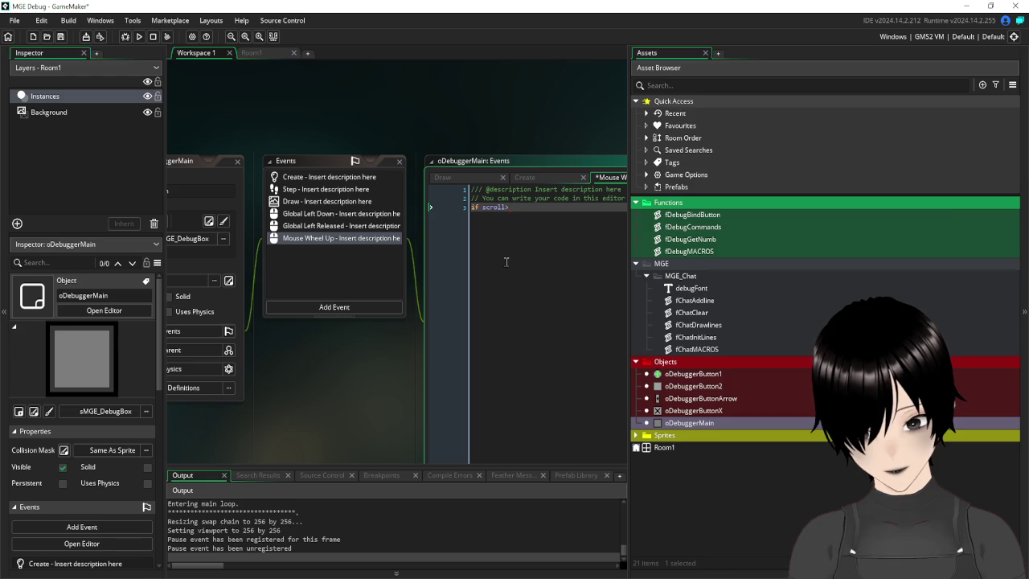
pyautogui.write('0')
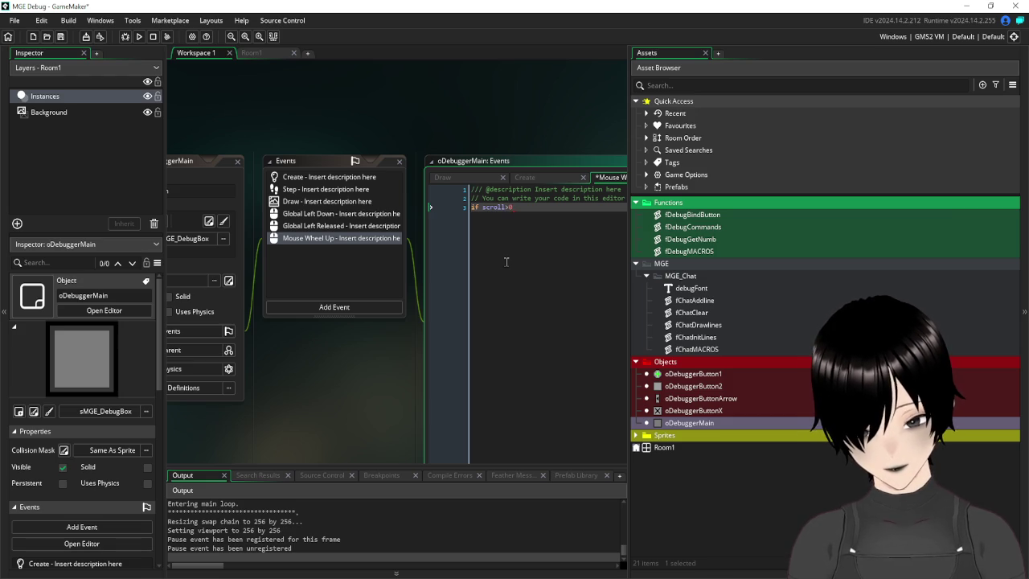
pyautogui.press('Return')
pyautogui.press('Return')
pyautogui.press('Return')
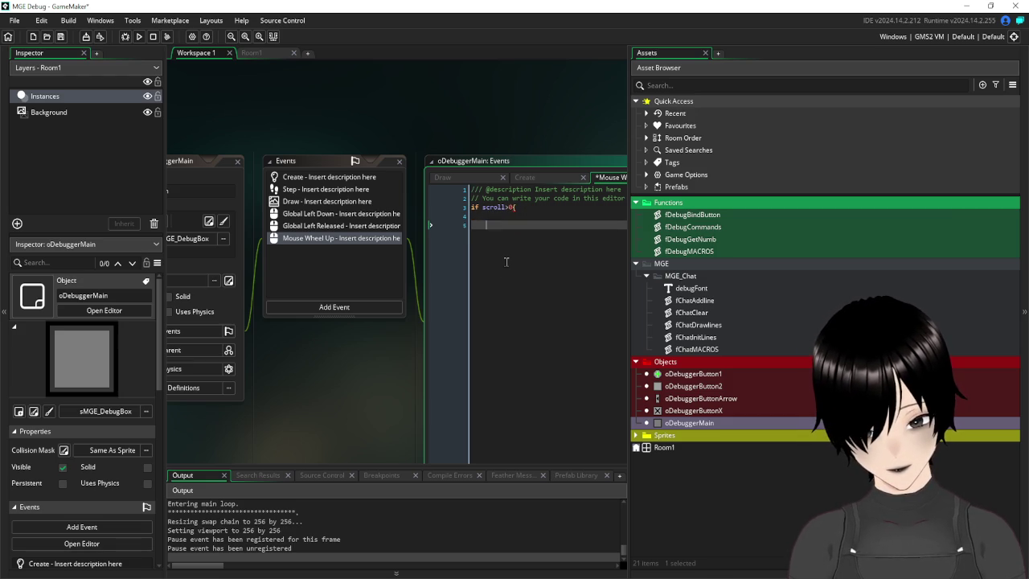
pyautogui.write('}')
pyautogui.press('Up')
pyautogui.press('Up')
pyautogui.write('scroll')
pyautogui.write('-=')
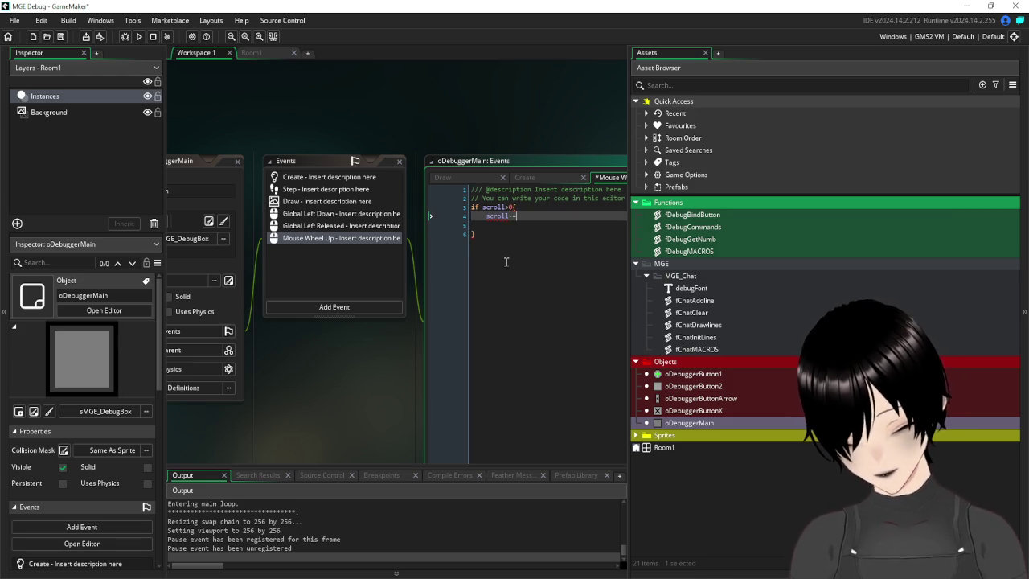
pyautogui.write('1')
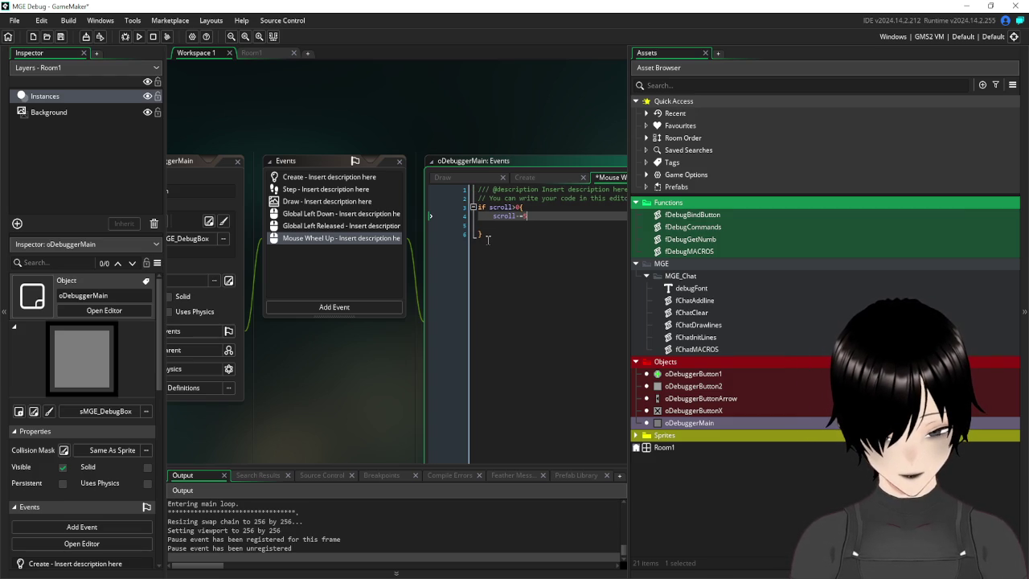
pyautogui.moveTo(485, 234); pyautogui.dragTo(477, 207)
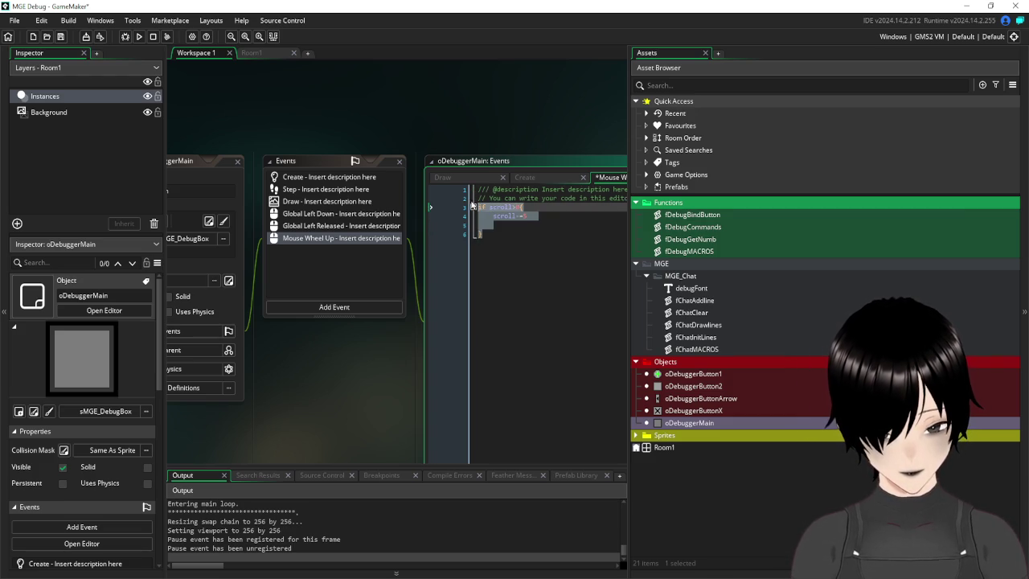
pyautogui.hotkey('ctrl', 'z')
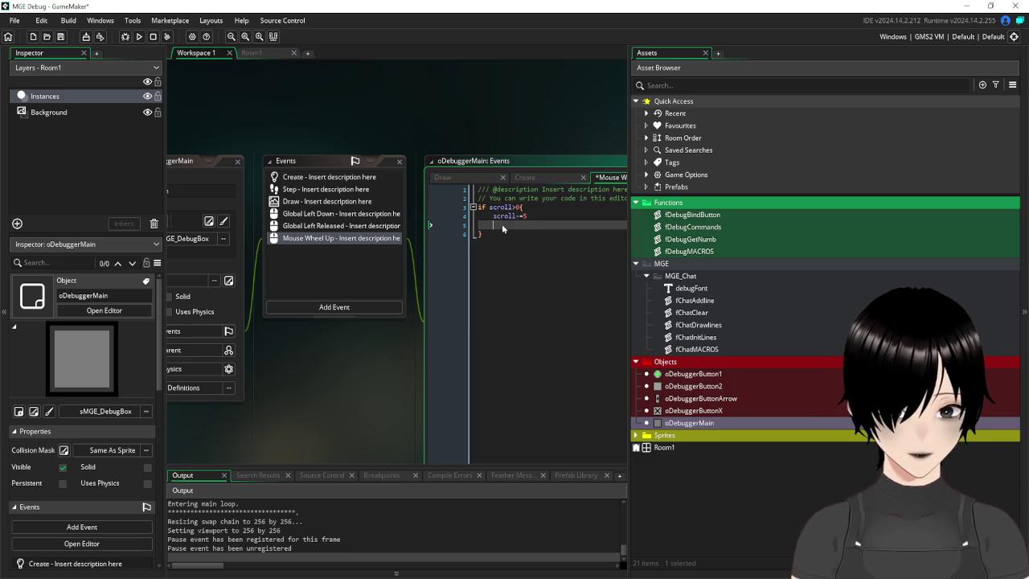
pyautogui.moveTo(502, 224); pyautogui.dragTo(464, 207)
pyautogui.hotkey('ctrl', 'c')
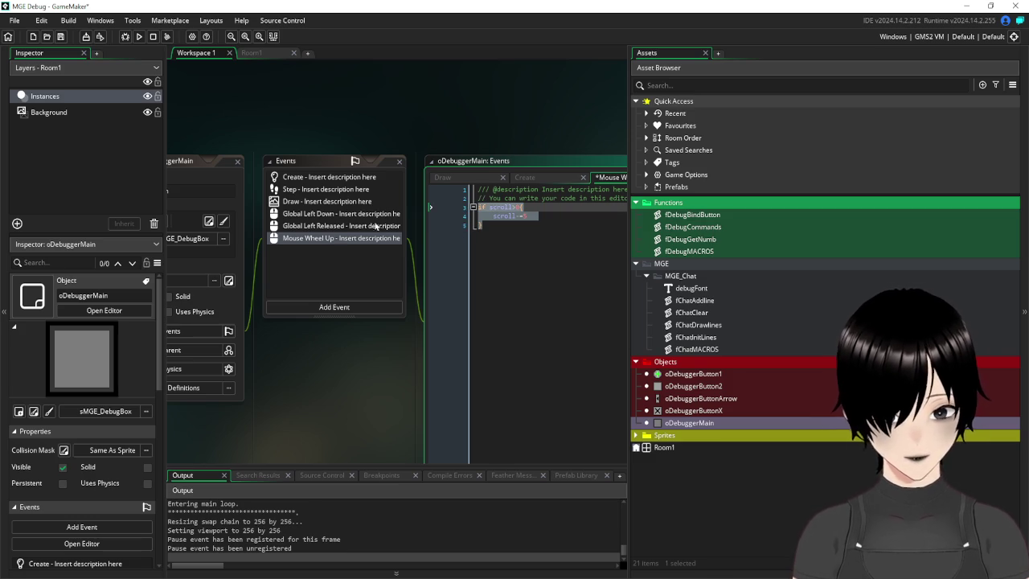
# - Add a Mouse Wheel Down event and paste the copied scroll code into it
pyautogui.click(336, 307)
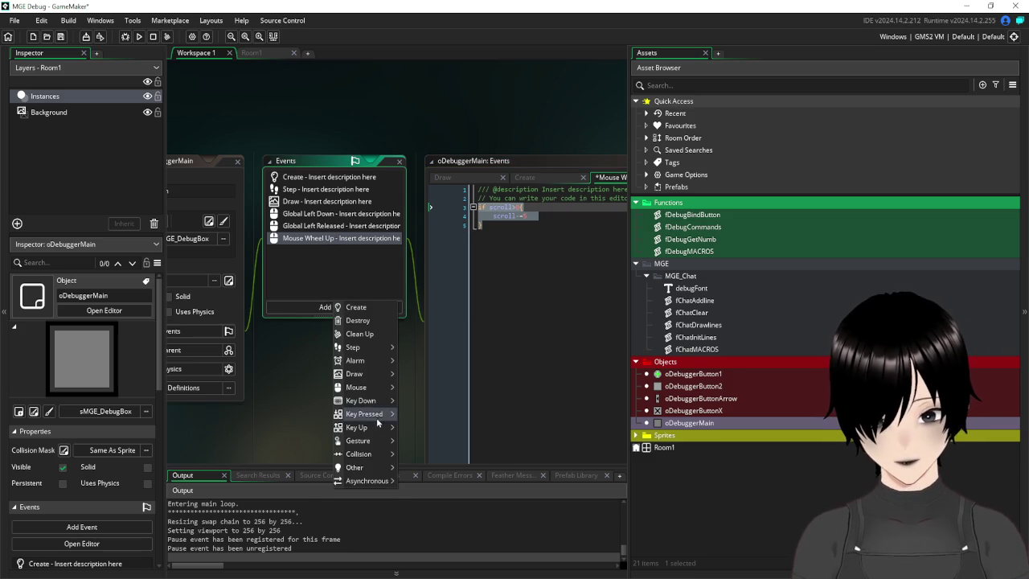
pyautogui.moveTo(358, 387)
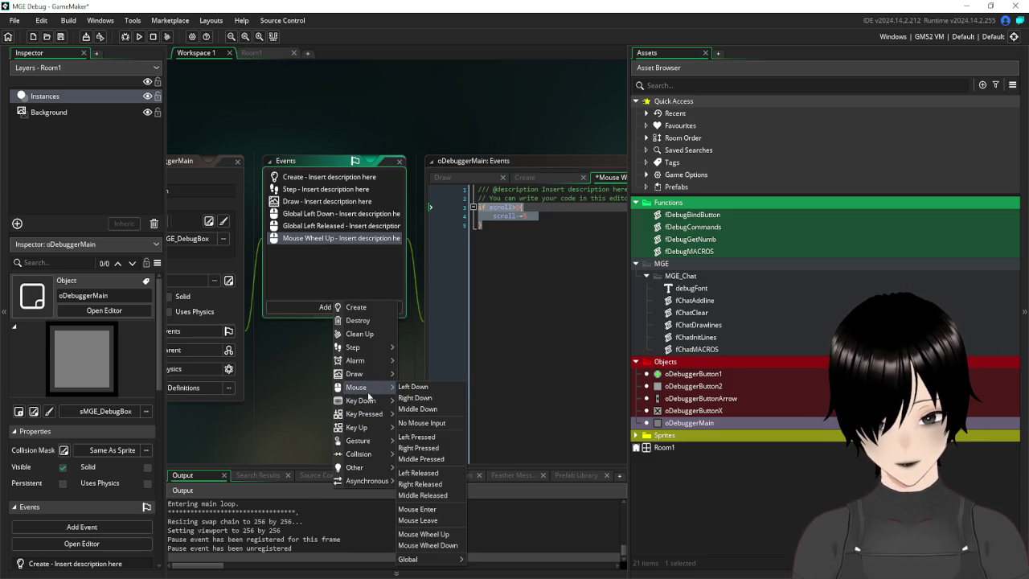
pyautogui.click(455, 551)
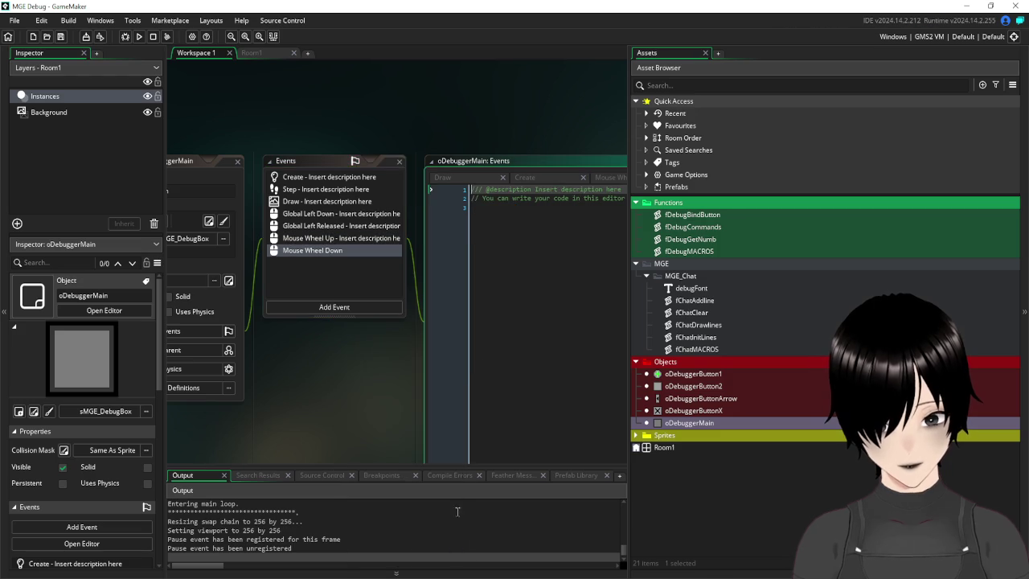
pyautogui.hotkey('ctrl', 'v')
# - Change the pasted code to if scroll<100 { scroll+=5 }
pyautogui.click(560, 206)
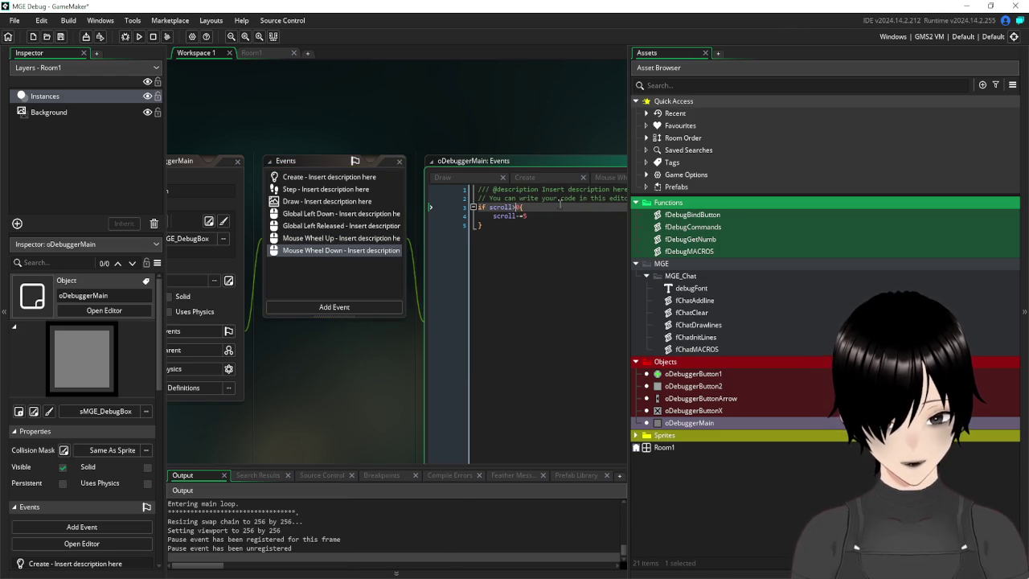
pyautogui.press('BackSpace')
pyautogui.write('<')
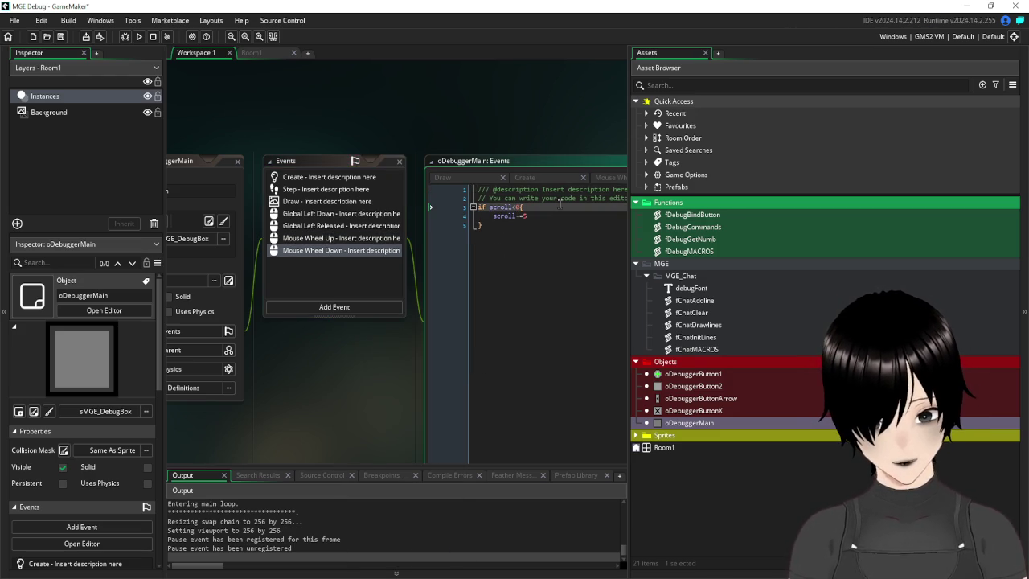
pyautogui.write('10')
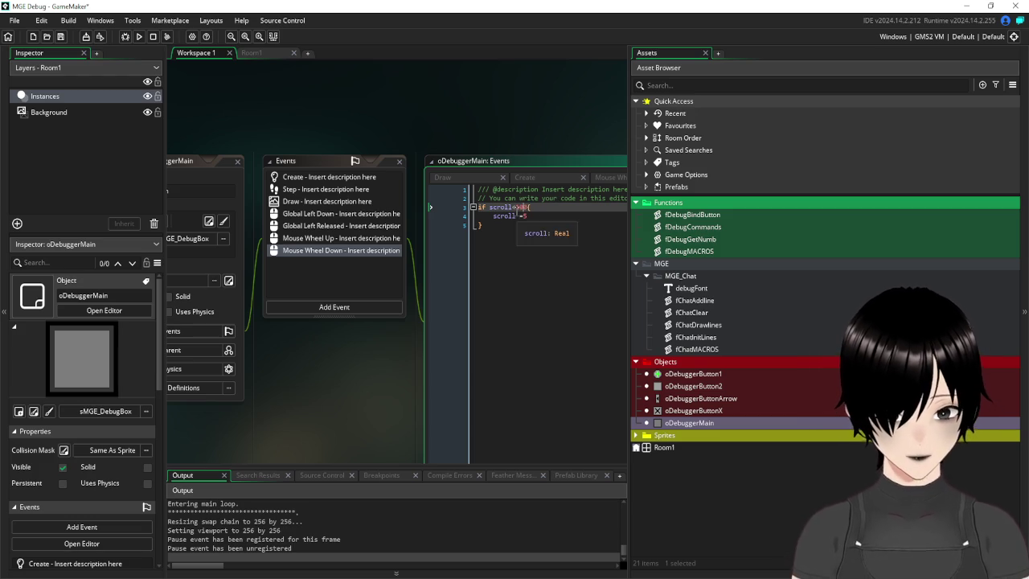
pyautogui.press('Down')
pyautogui.press('BackSpace')
pyautogui.write('+')
pyautogui.press('Down')
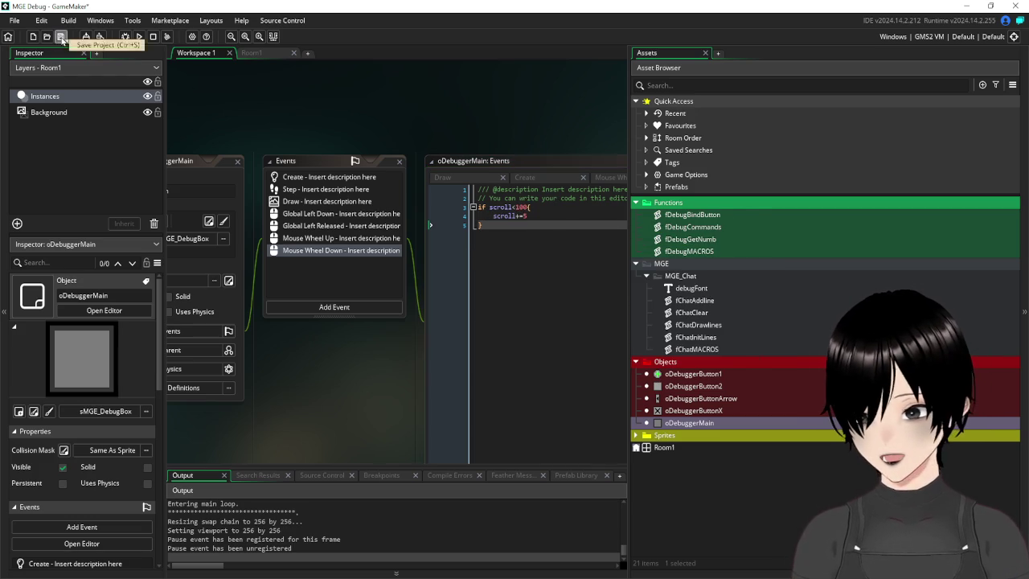
# - Start a debug run of the game, then close the MGE Debug window
pyautogui.click(126, 43)
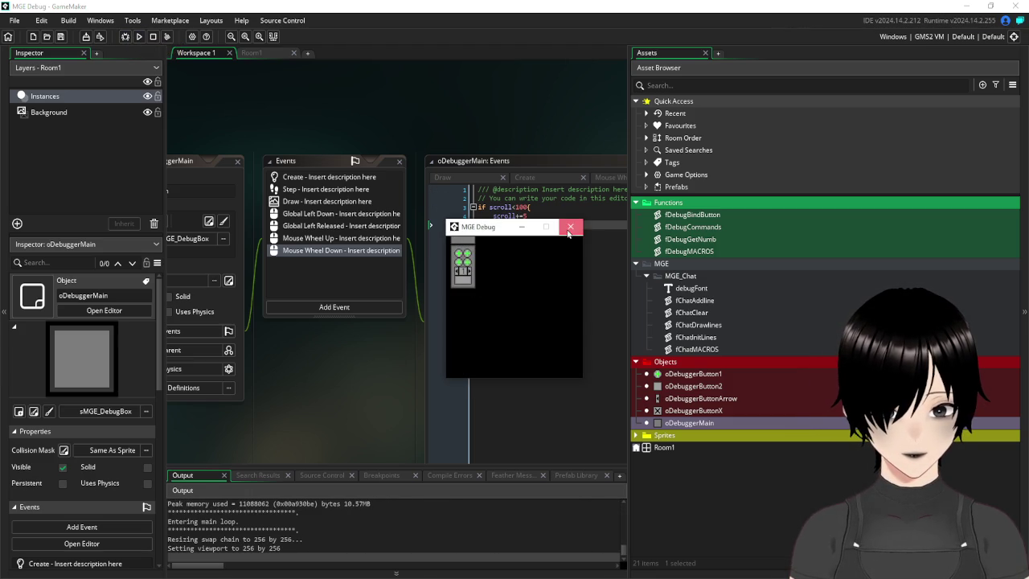
pyautogui.click(570, 226)
pyautogui.moveTo(186, 173)
pyautogui.mouseDown()
pyautogui.moveTo(305, 165)
pyautogui.moveTo(247, 161)
pyautogui.moveTo(256, 157)
pyautogui.mouseUp()
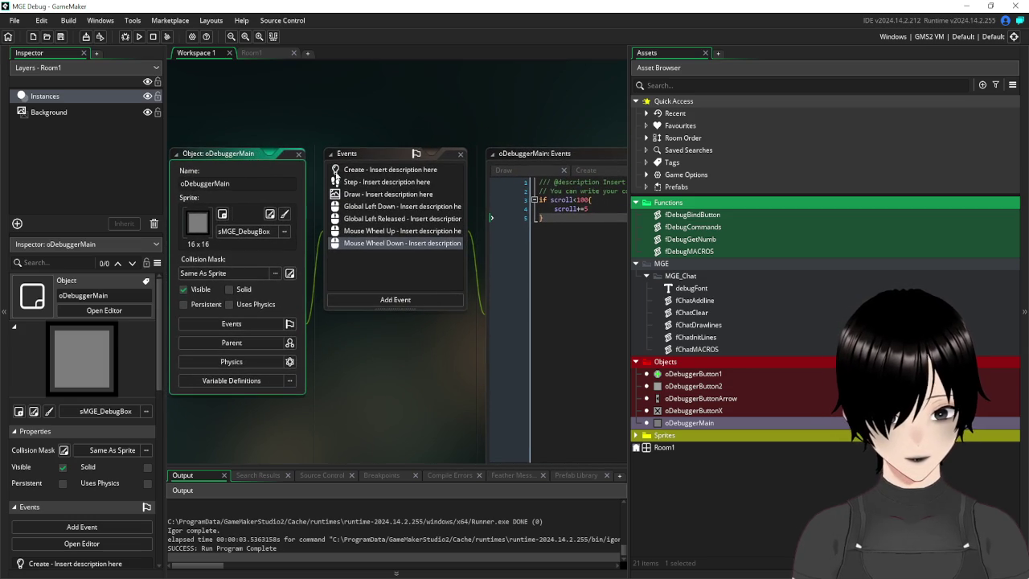
# - Change names[a] to names[a+scroll] in the Draw event's draw_text call and save
pyautogui.click(382, 194)
pyautogui.moveTo(428, 386); pyautogui.dragTo(205, 347)
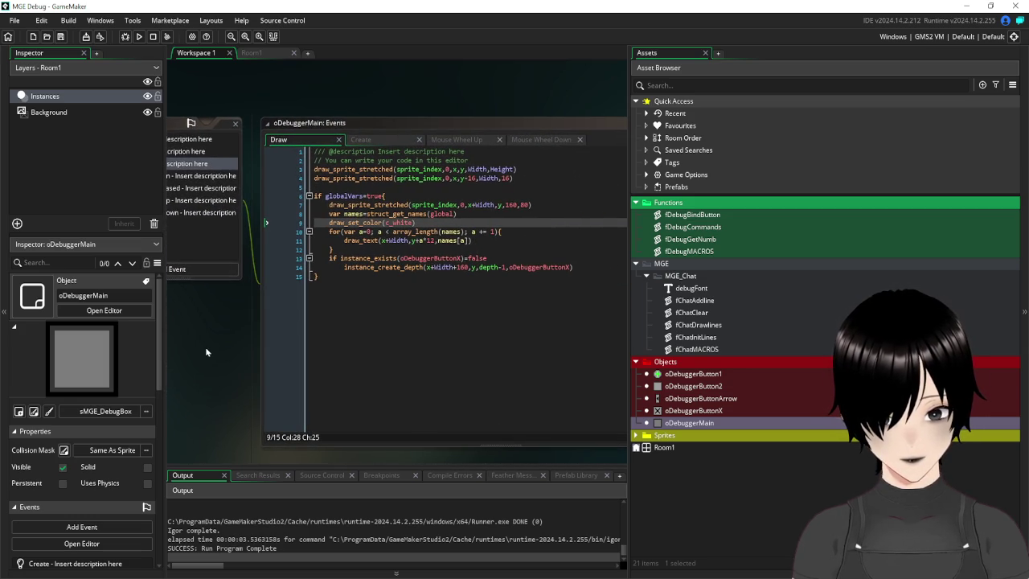
pyautogui.click(464, 239)
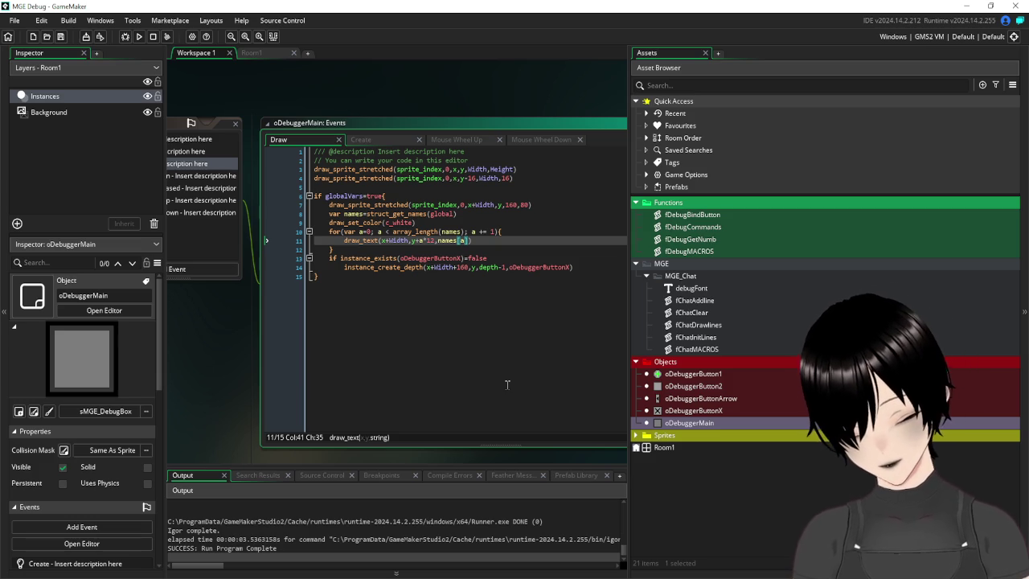
pyautogui.write('+scroll')
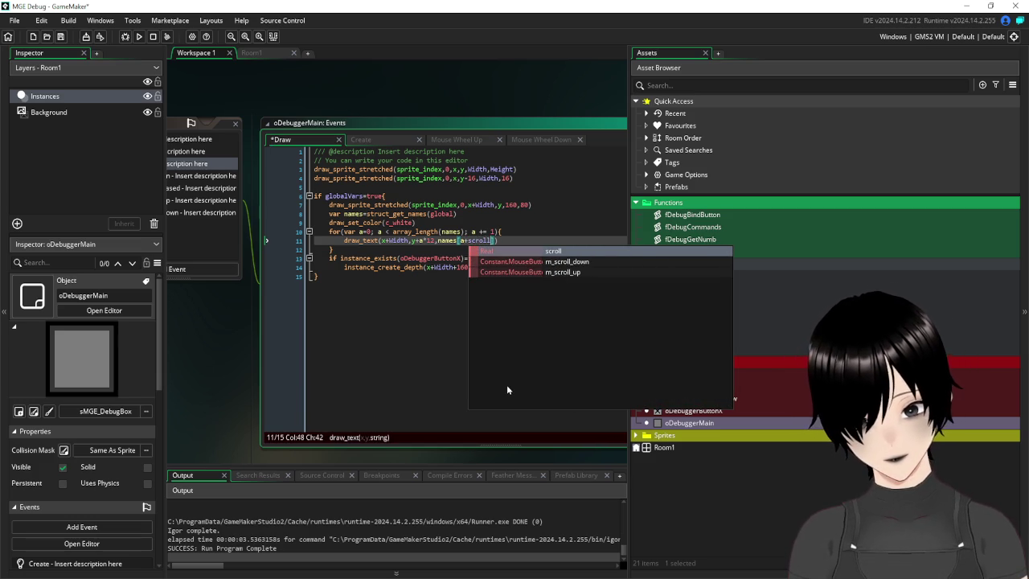
pyautogui.click(558, 250)
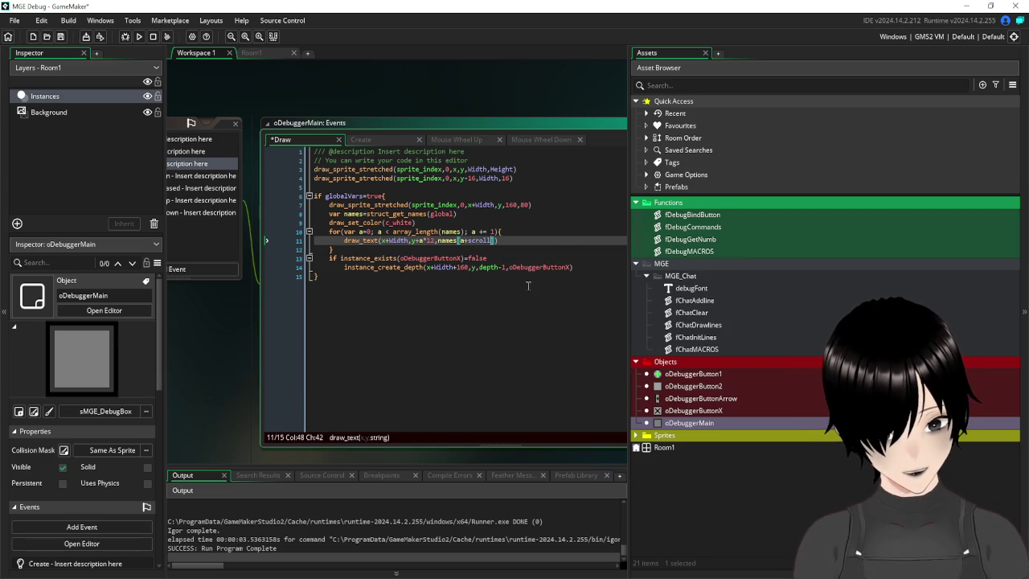
pyautogui.click(484, 364)
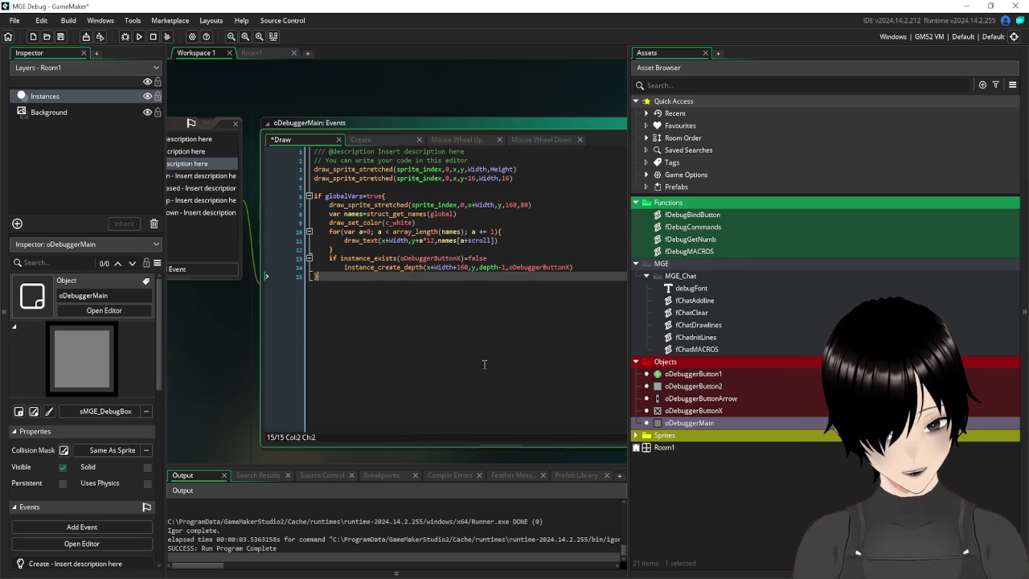
pyautogui.click(61, 37)
# - Run the game and open the global variable list, which triggers an index out-of-range error
pyautogui.click(139, 37)
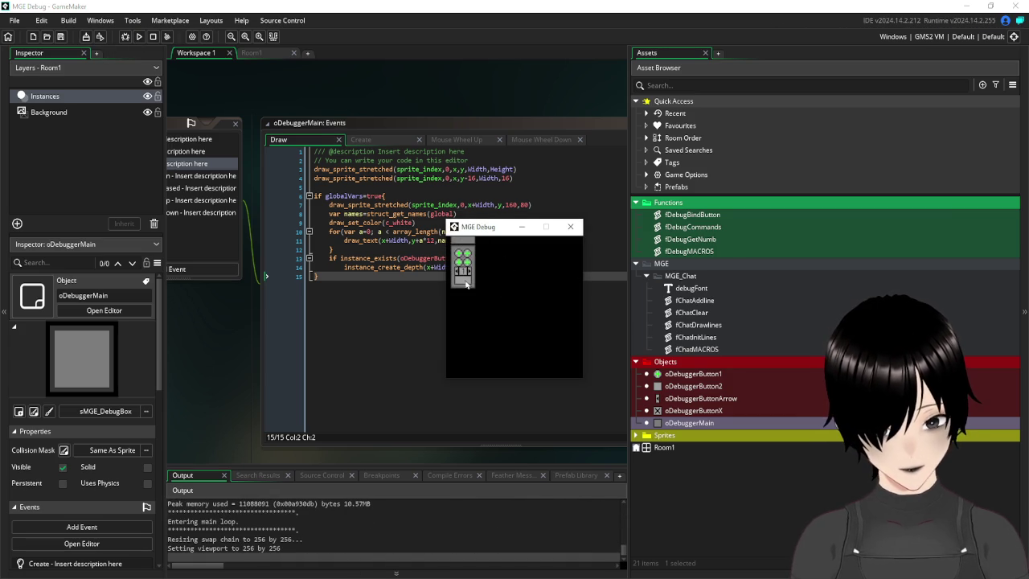
pyautogui.click(465, 281)
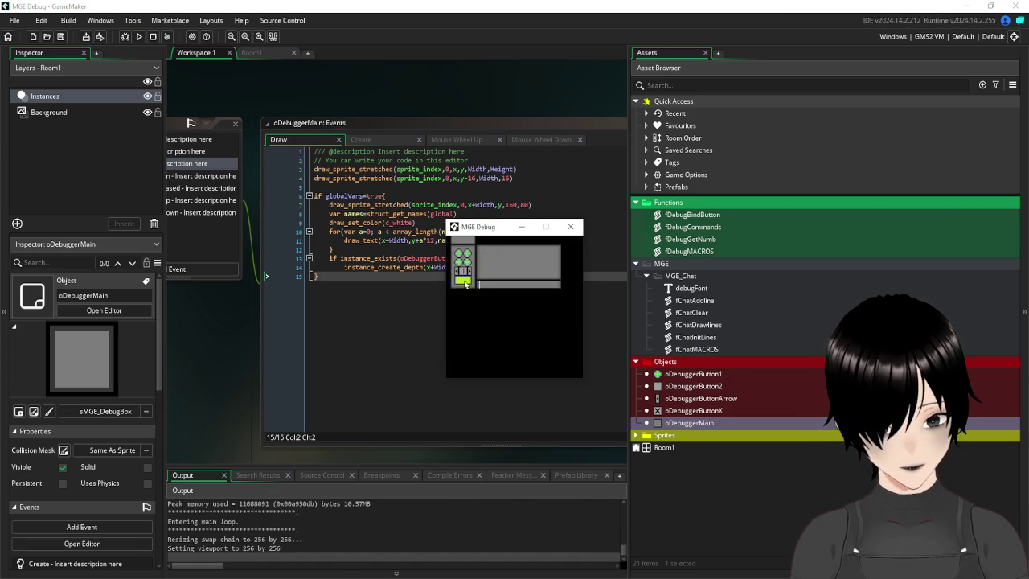
pyautogui.click(521, 282)
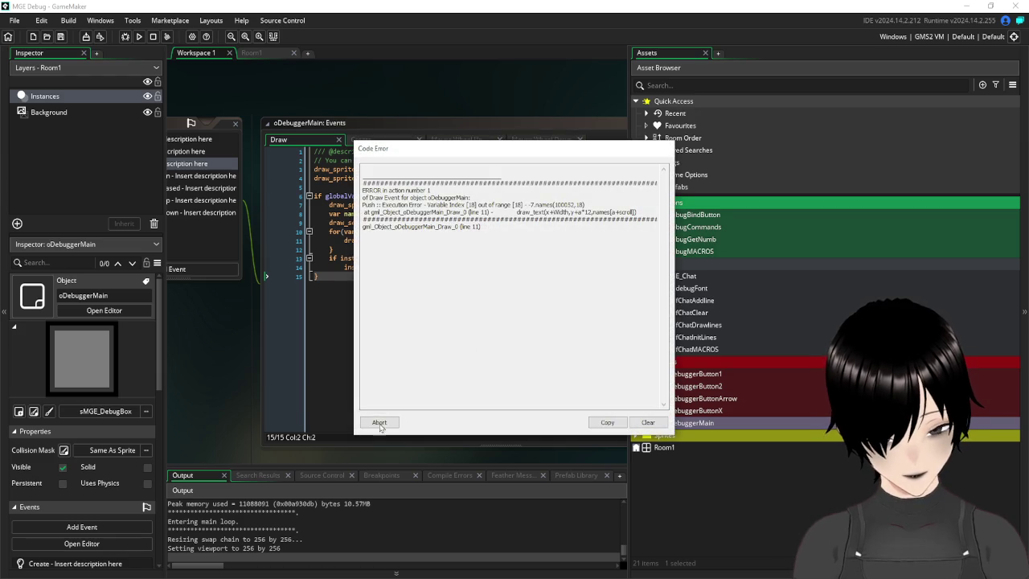
# - Abort the error, close the game, and insert a blank line at the start of the for loop
pyautogui.click(378, 422)
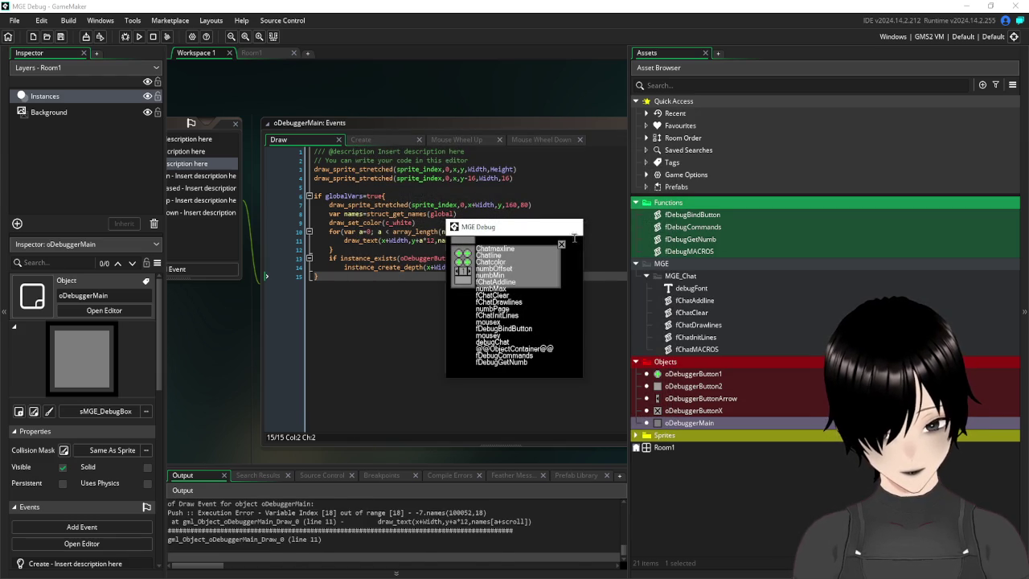
pyautogui.click(568, 227)
pyautogui.click(512, 230)
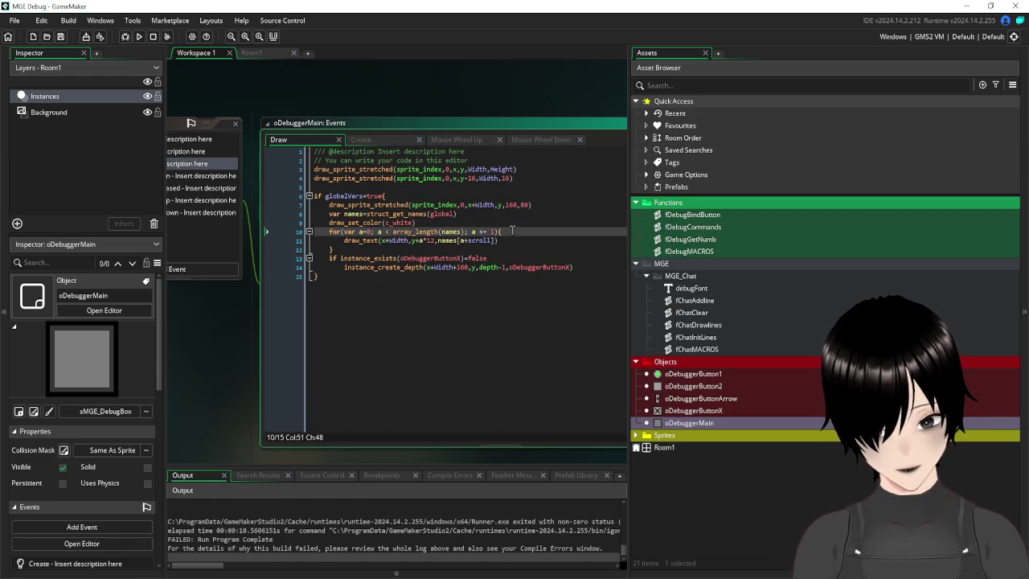
pyautogui.press('Return')
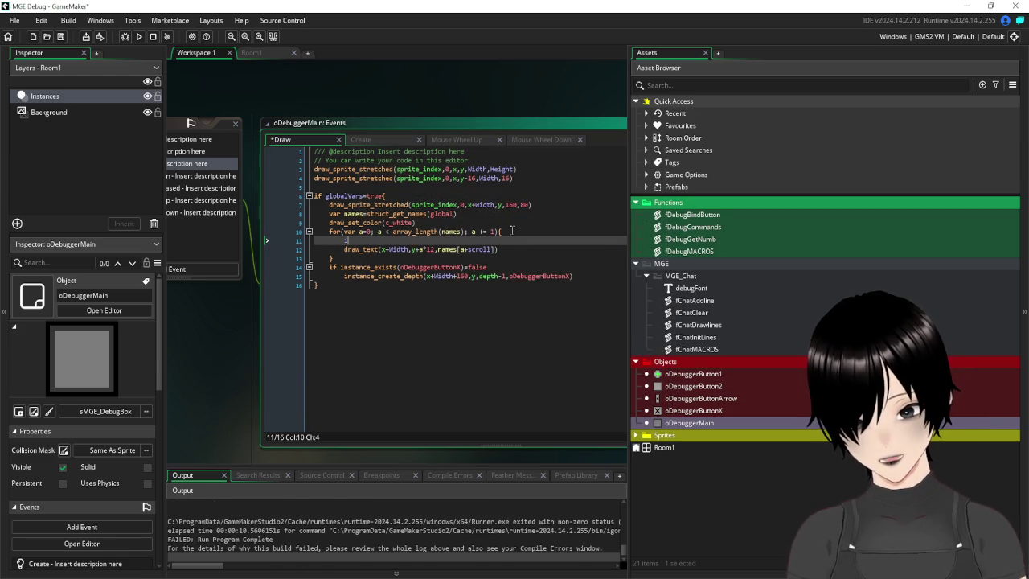
# - Begin a condition reading 'if array_' on the new loop-body line
pyautogui.write('if v')
pyautogui.press('BackSpace')
pyautogui.write('array)')
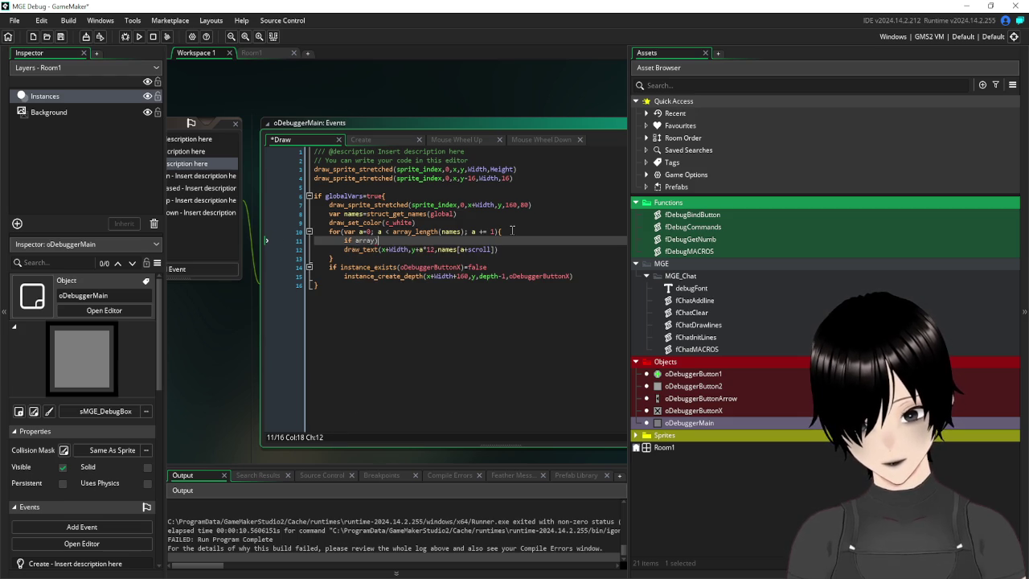
pyautogui.press('BackSpace')
pyautogui.write('_e')
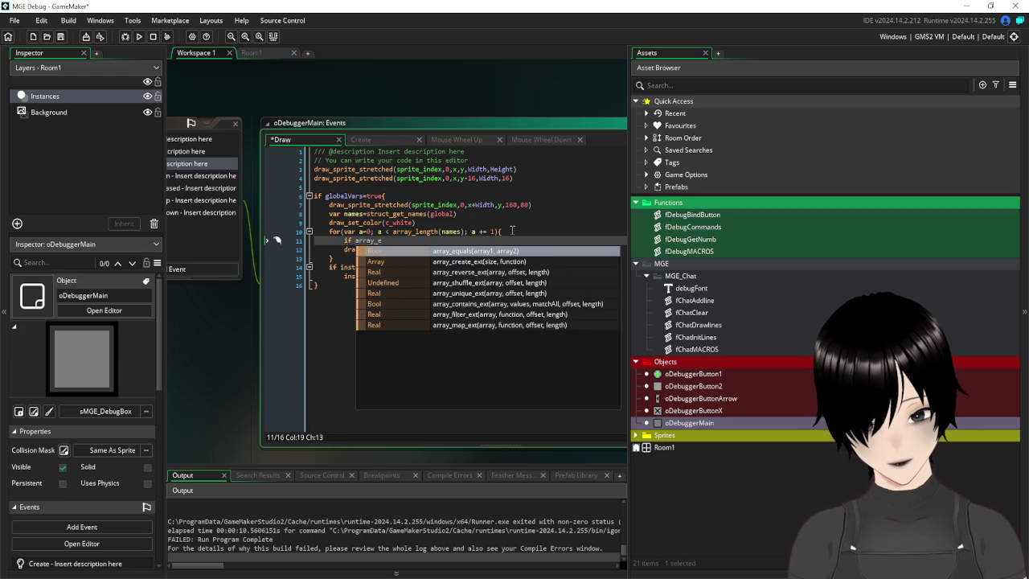
pyautogui.write('x')
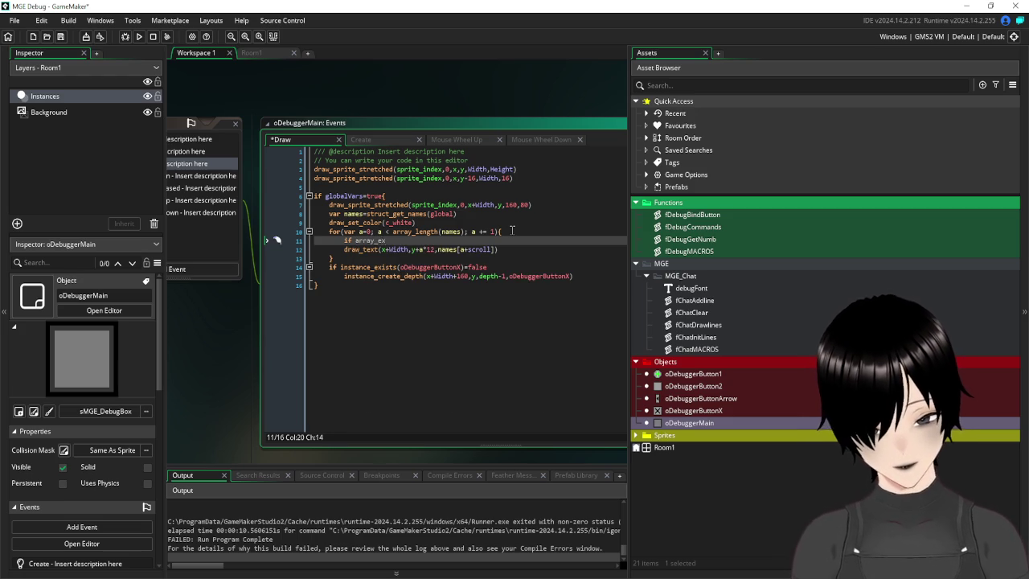
pyautogui.press('BackSpace')
pyautogui.press('BackSpace')
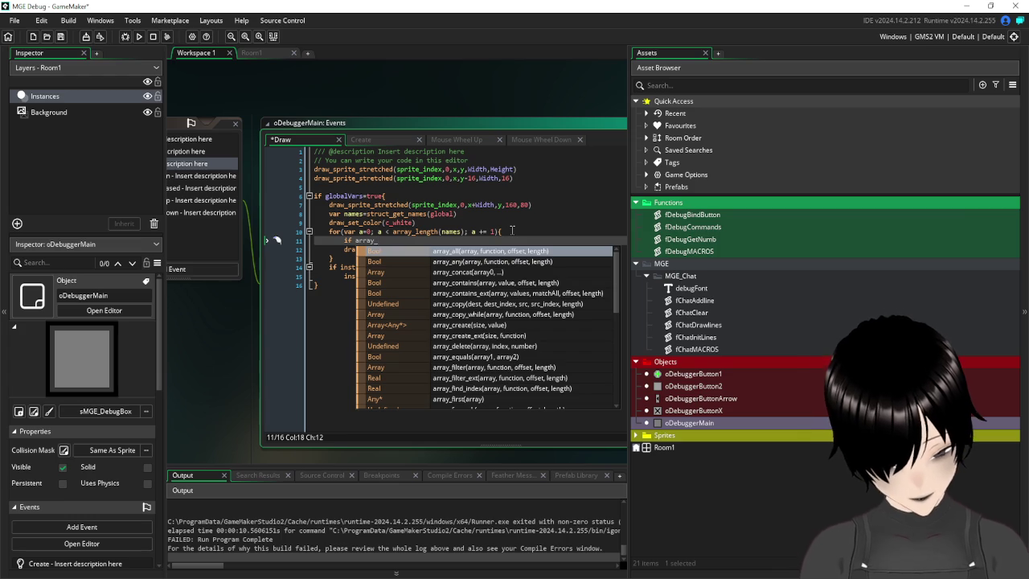
# - Browse the array_ autocomplete suggestions for a suitable array function
pyautogui.scroll(-1, 526, 277)
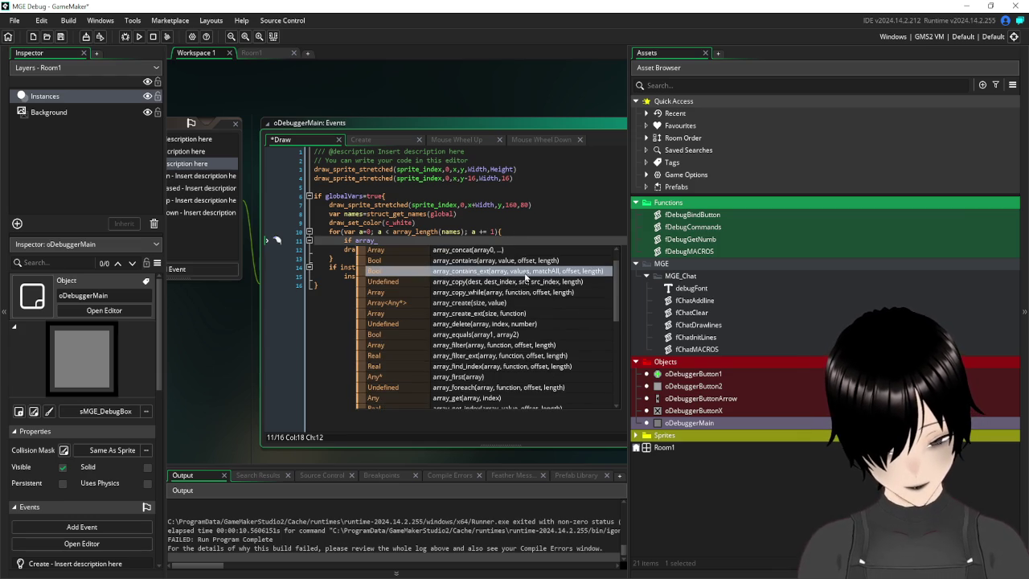
pyautogui.scroll(-1, 527, 277)
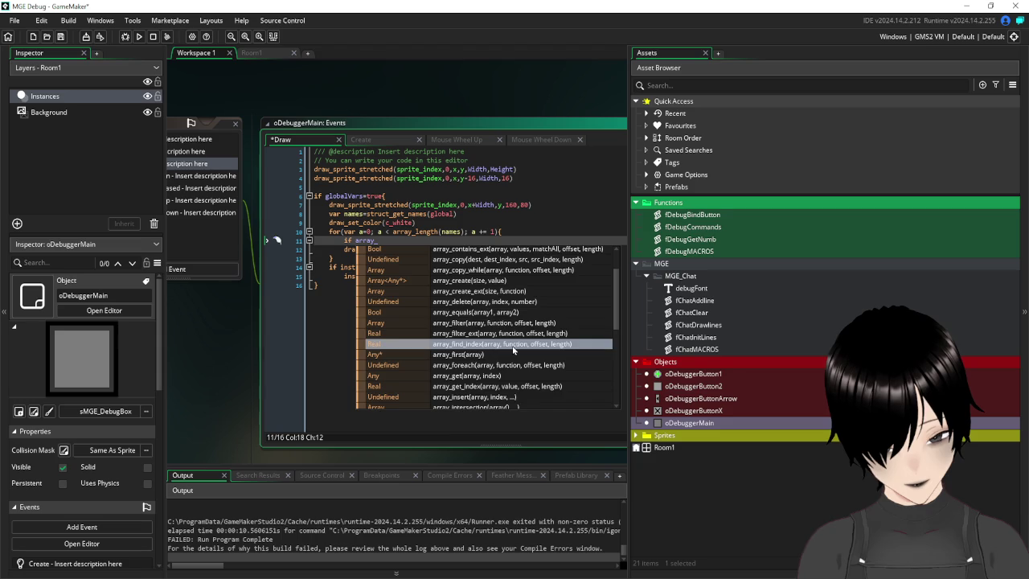
pyautogui.scroll(-1, 523, 298)
pyautogui.scroll(-1, 523, 297)
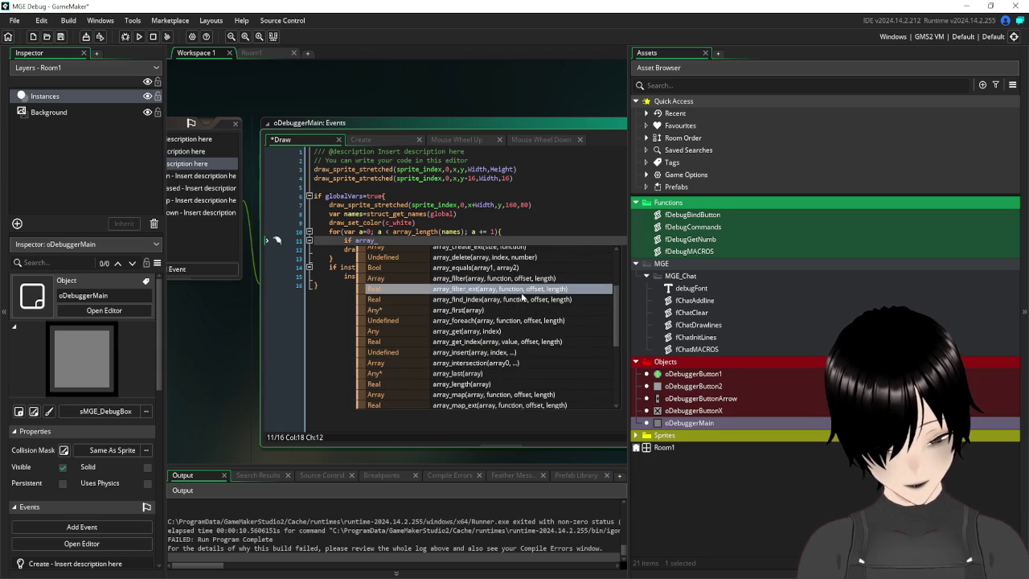
pyautogui.scroll(-1, 522, 298)
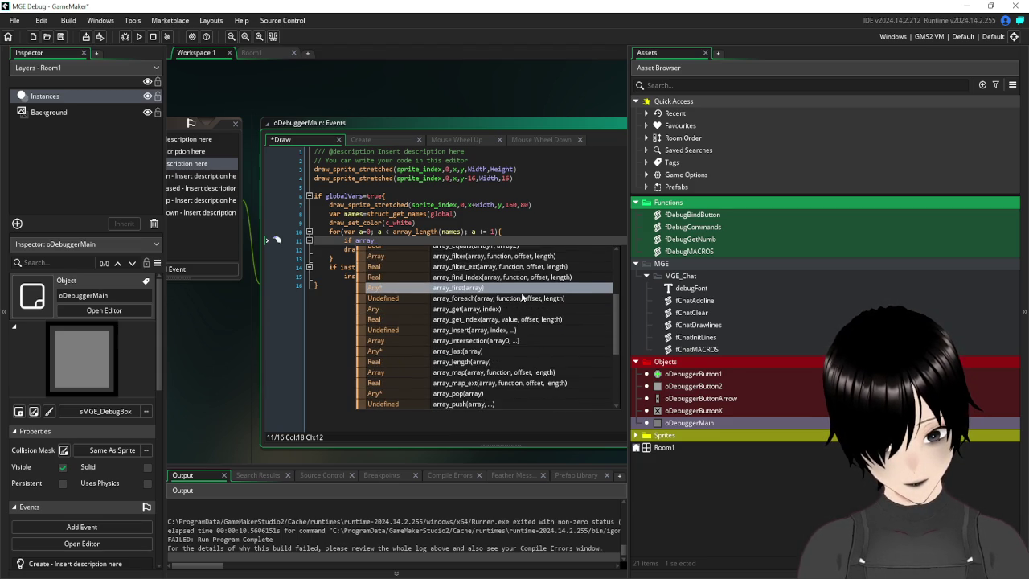
pyautogui.scroll(-1, 522, 298)
pyautogui.scroll(-1, 522, 298)
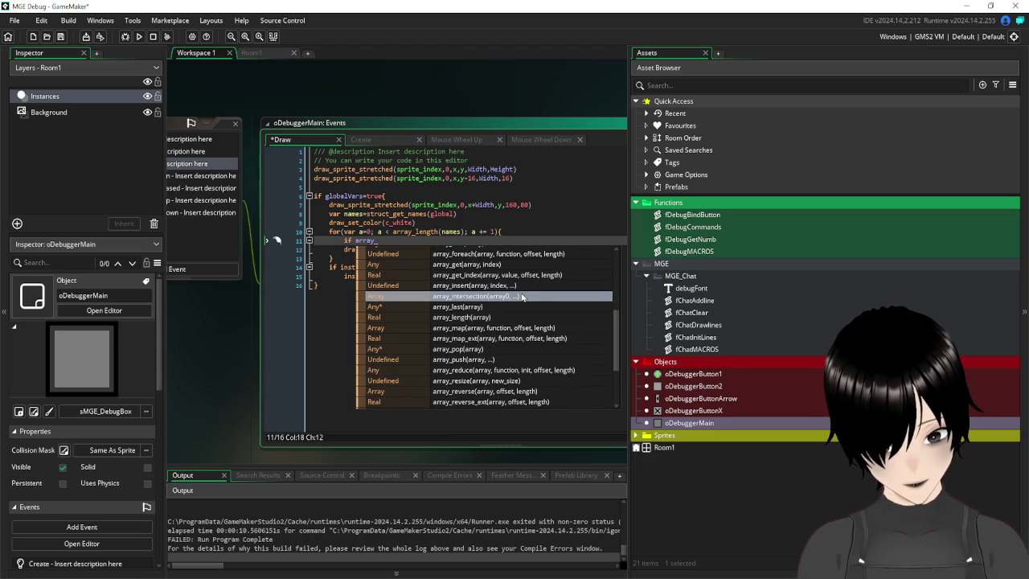
pyautogui.scroll(-1, 522, 297)
pyautogui.scroll(-1, 522, 298)
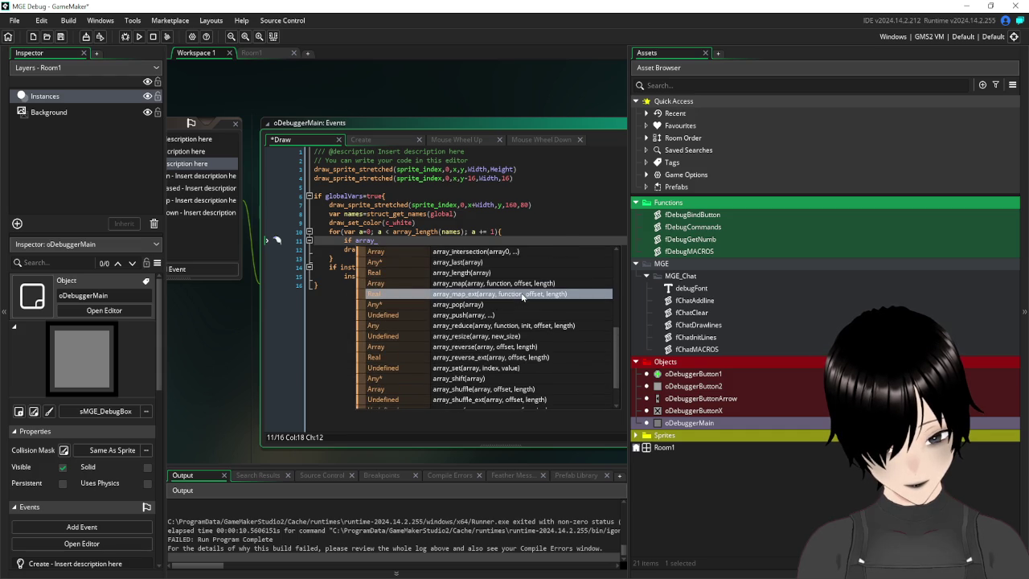
pyautogui.scroll(-1, 521, 297)
pyautogui.scroll(-1, 521, 297)
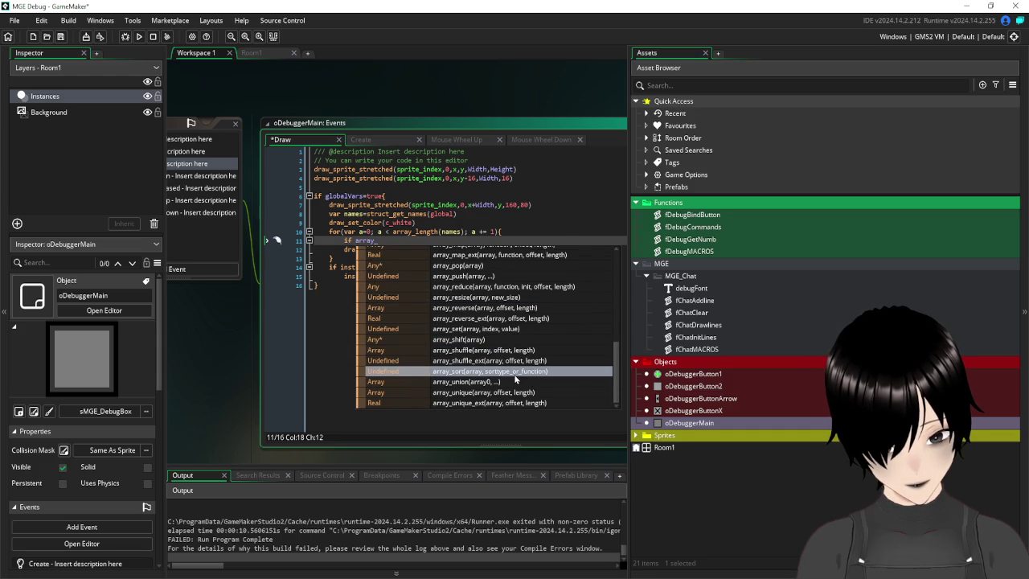
pyautogui.scroll(10, 515, 380)
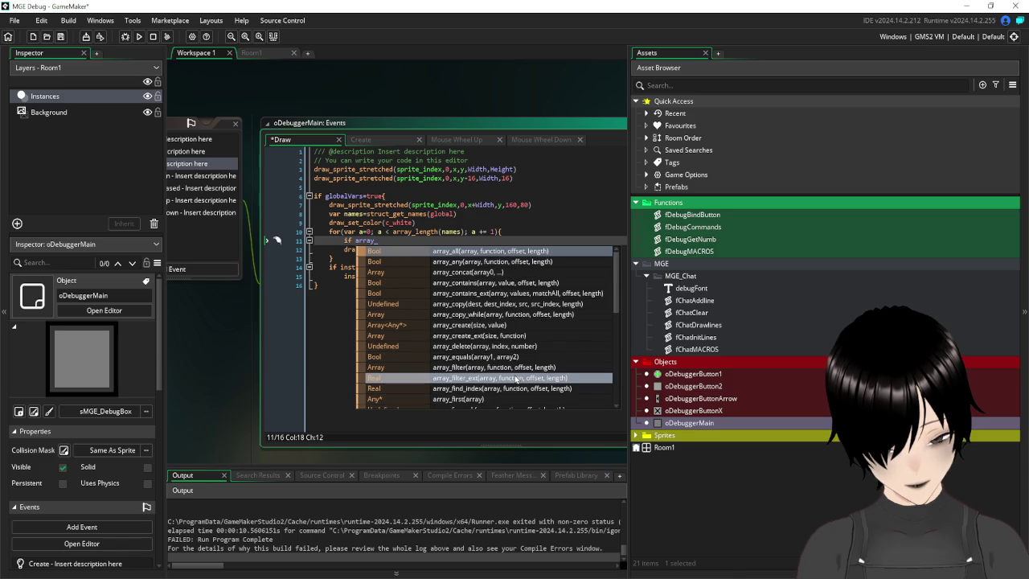
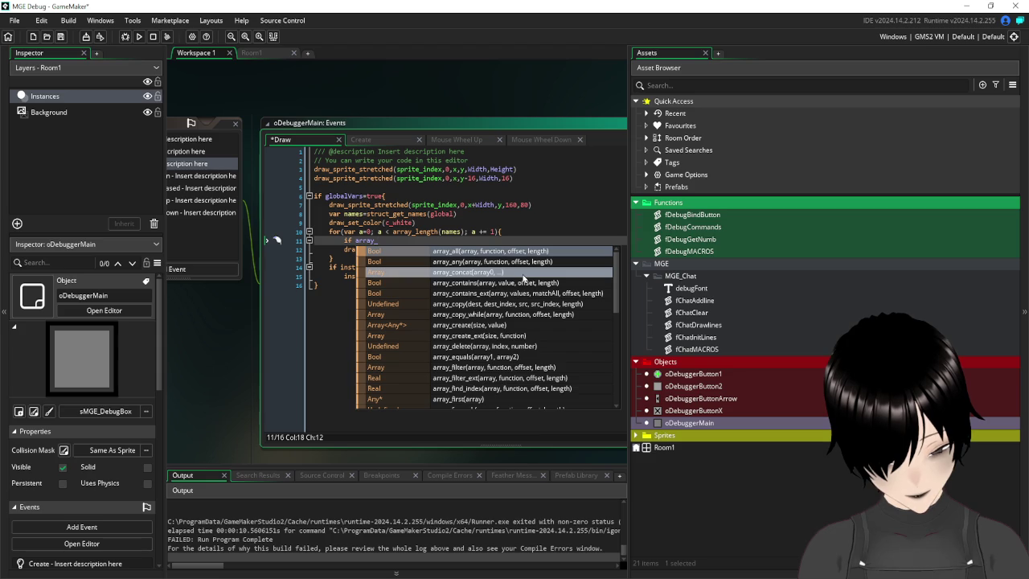
# - Delete the unfinished 'if array_' line from the Draw event's loop
pyautogui.scroll(-1, 522, 277)
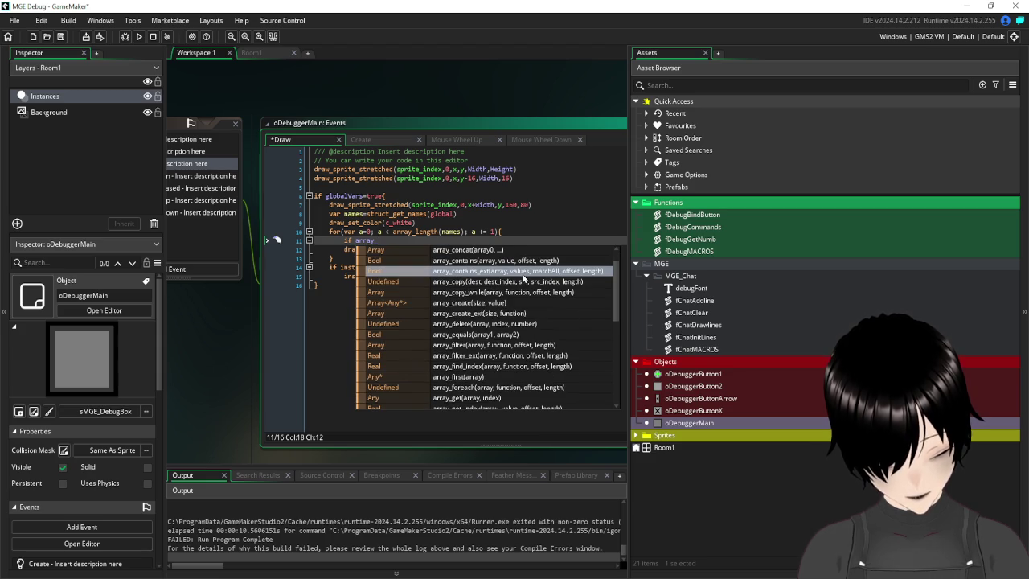
pyautogui.click(478, 226)
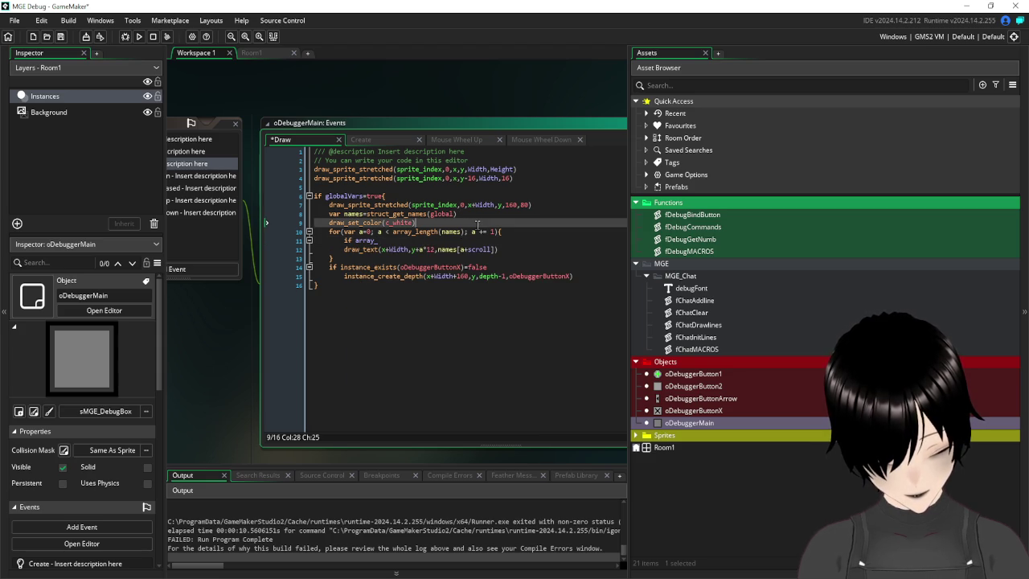
pyautogui.moveTo(392, 240); pyautogui.dragTo(308, 250)
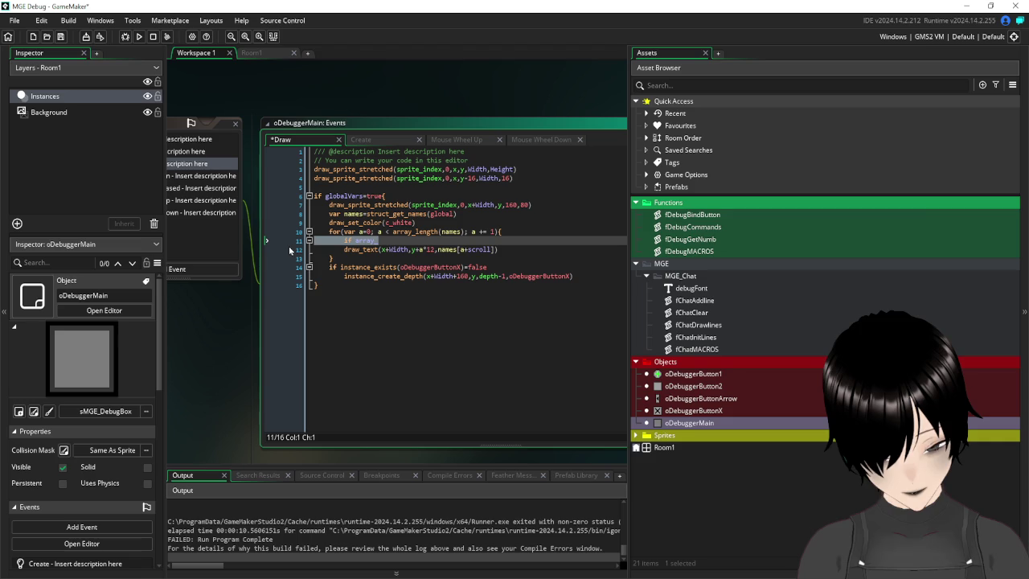
pyautogui.press('BackSpace')
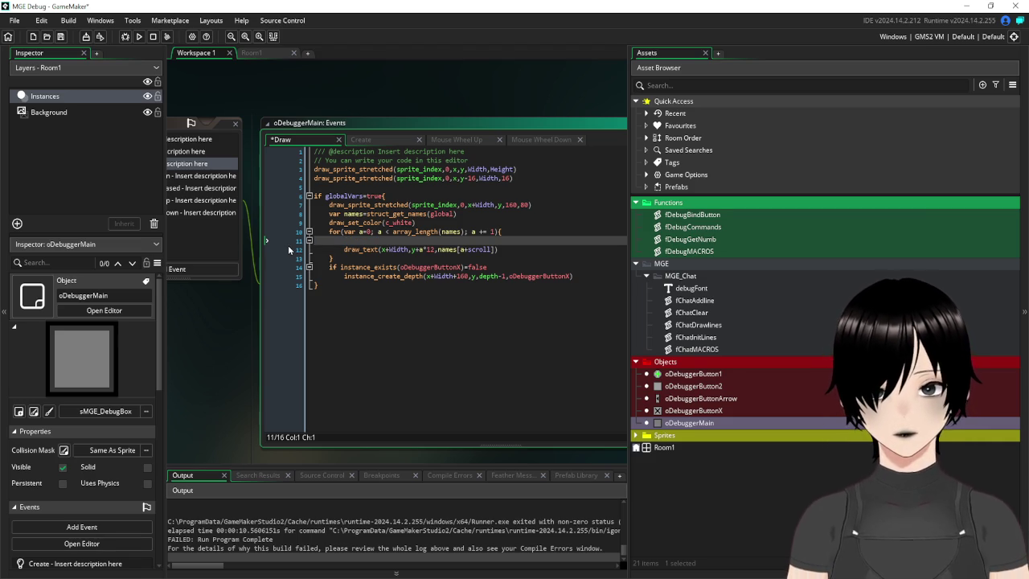
pyautogui.press('BackSpace')
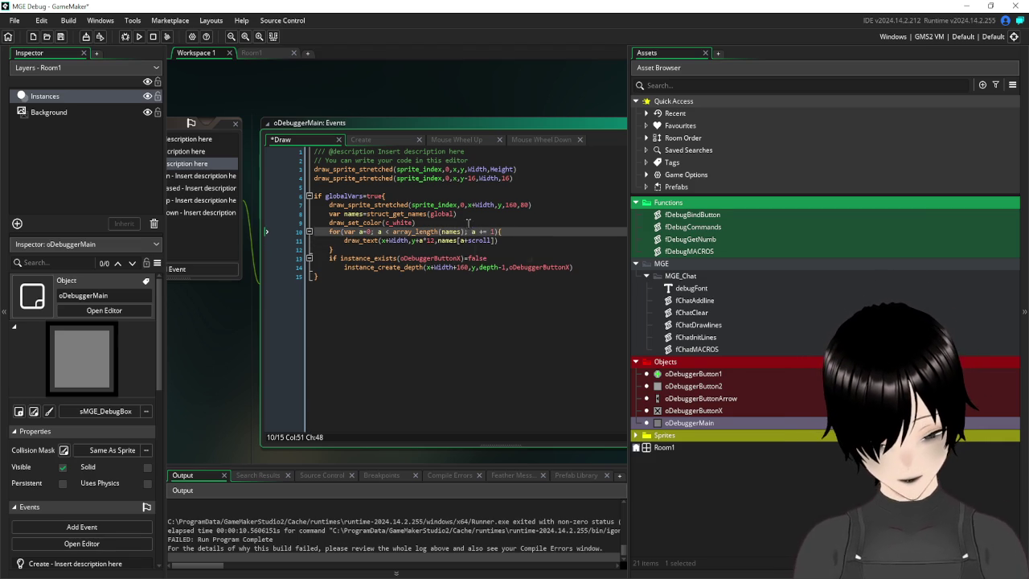
# - Replace array_length(names) with 5 in the for loop condition and save
pyautogui.moveTo(465, 230); pyautogui.dragTo(397, 232)
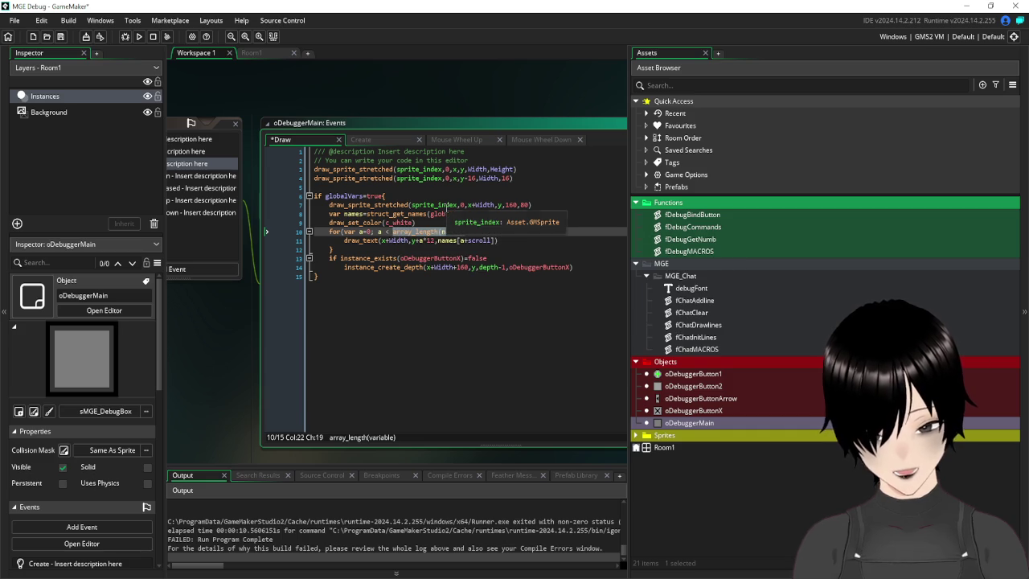
pyautogui.write('5; a += 1){')
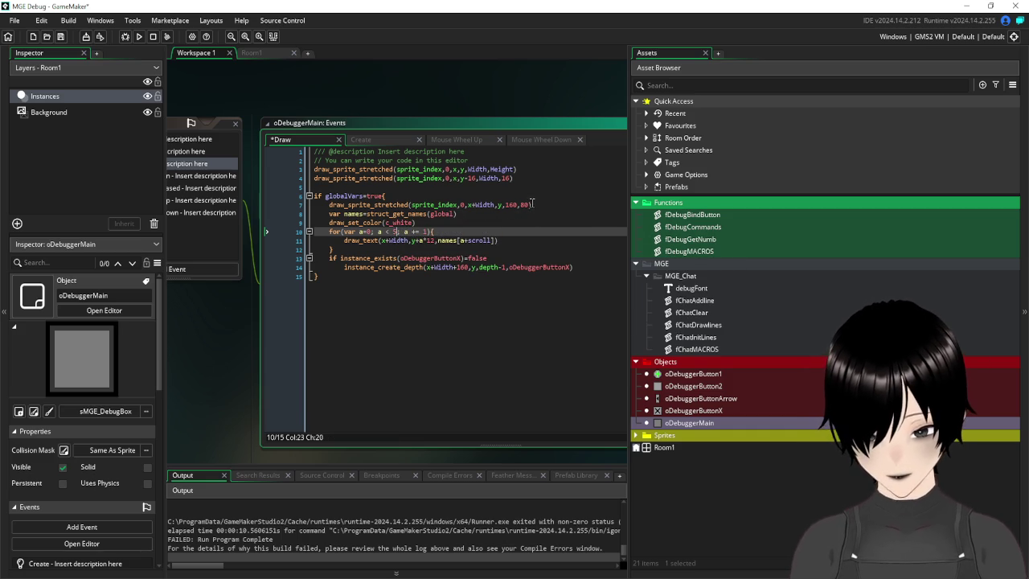
pyautogui.click(62, 37)
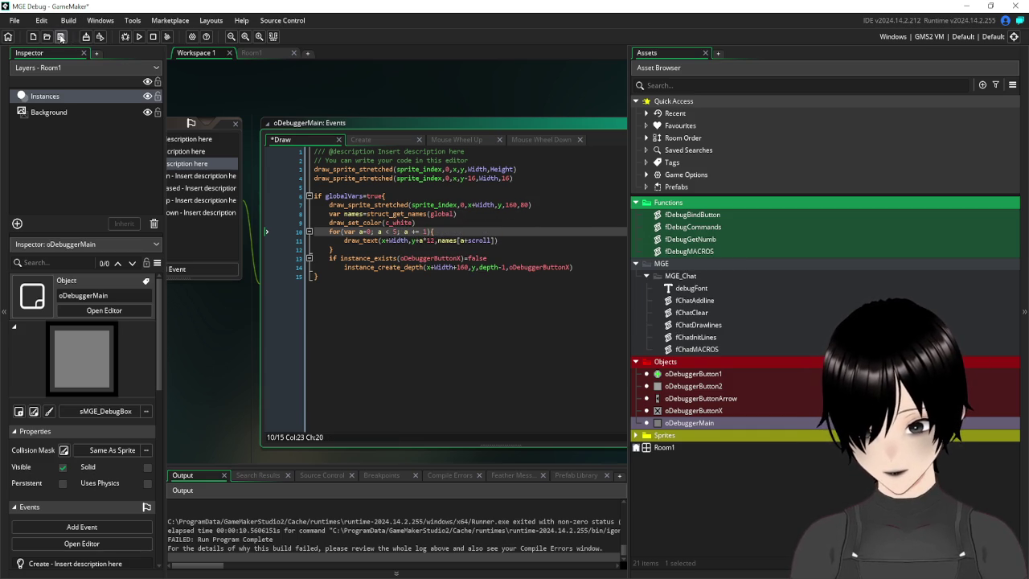
pyautogui.click(138, 36)
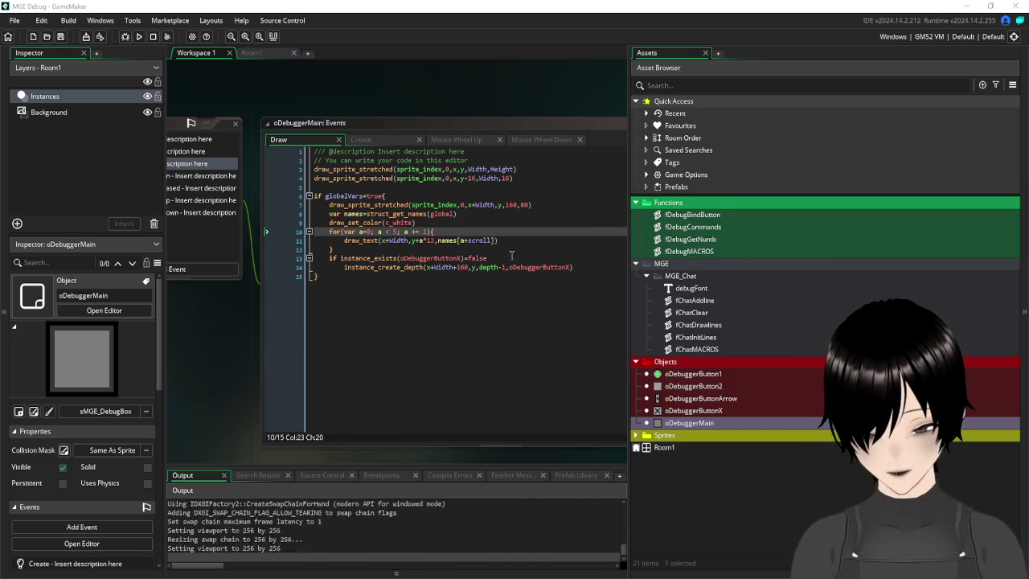
pyautogui.click(463, 277)
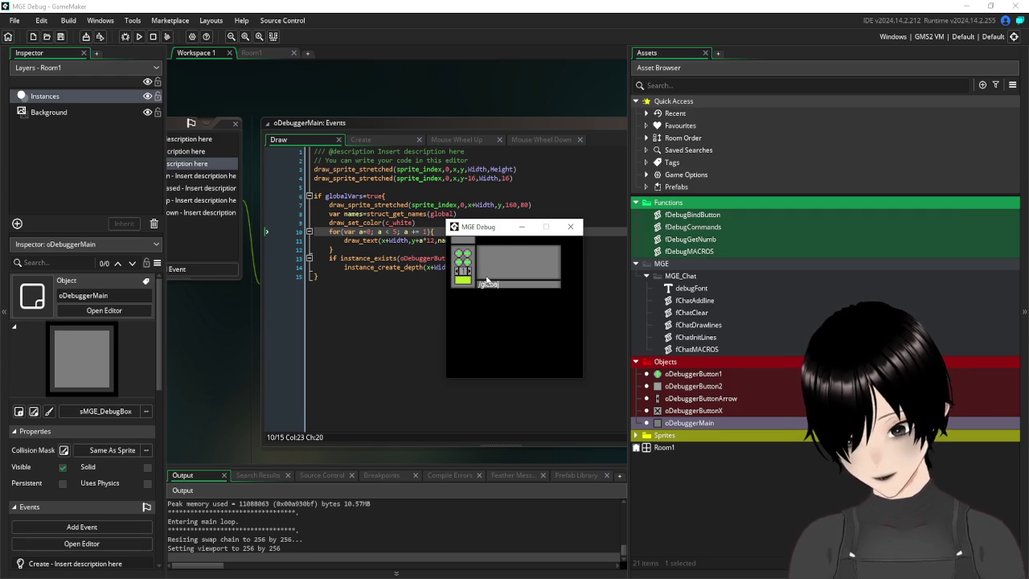
pyautogui.click(486, 280)
pyautogui.scroll(-2, 544, 277)
pyautogui.scroll(-1, 544, 277)
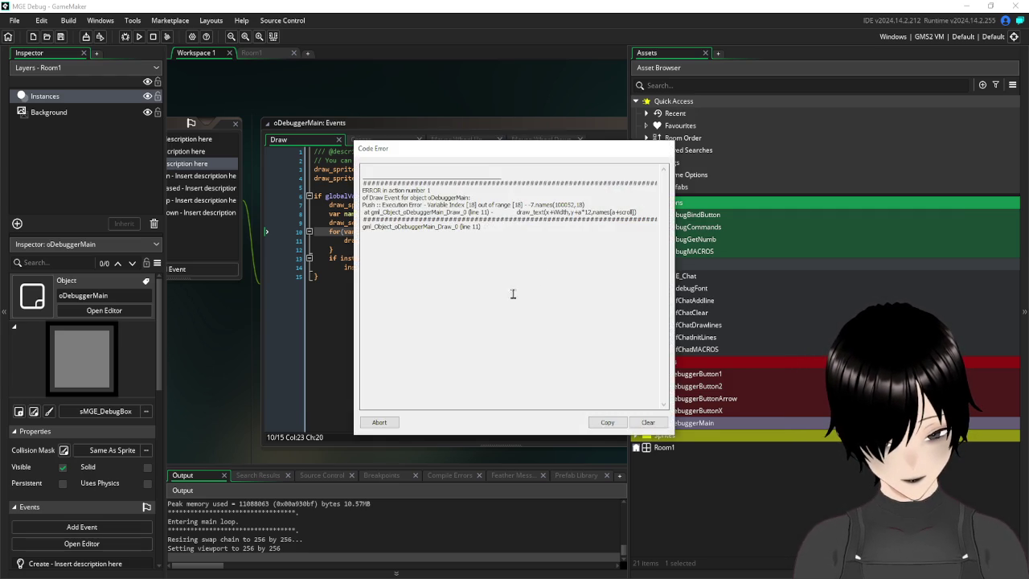
pyautogui.click(379, 422)
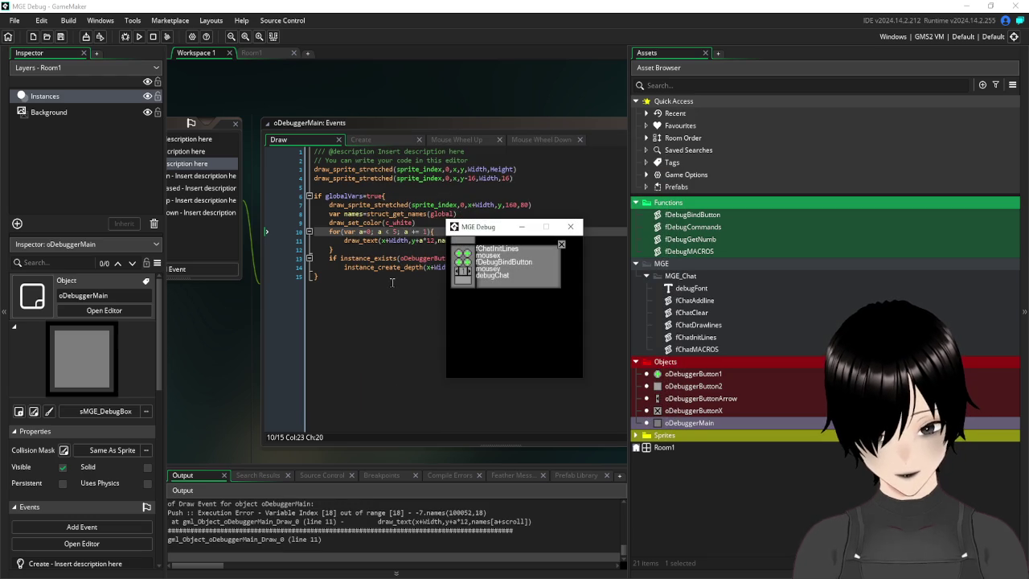
pyautogui.click(567, 357)
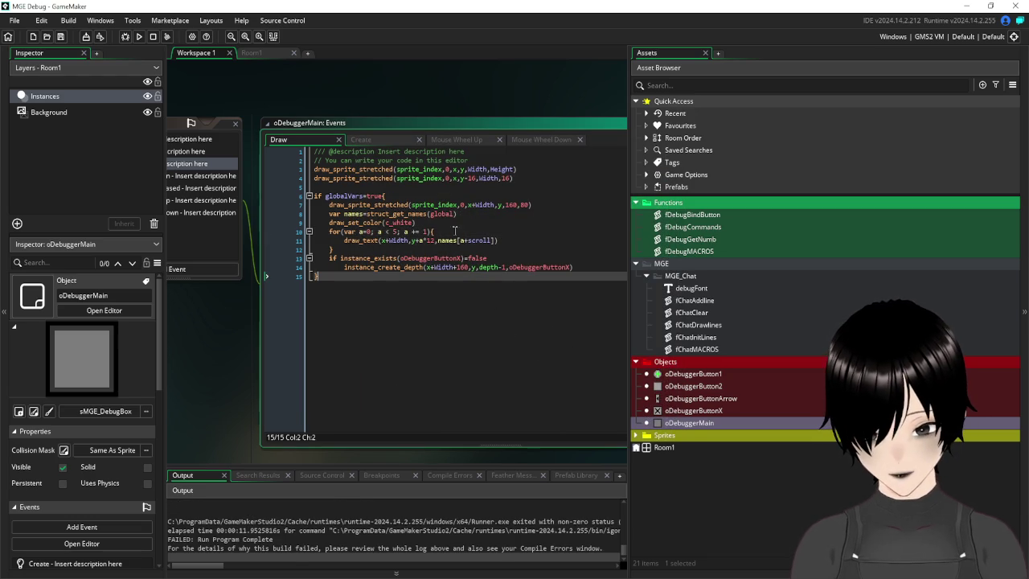
# - Insert an 'if array' line after the for statement and browse its autocomplete suggestions
pyautogui.click(454, 230)
pyautogui.press('Return')
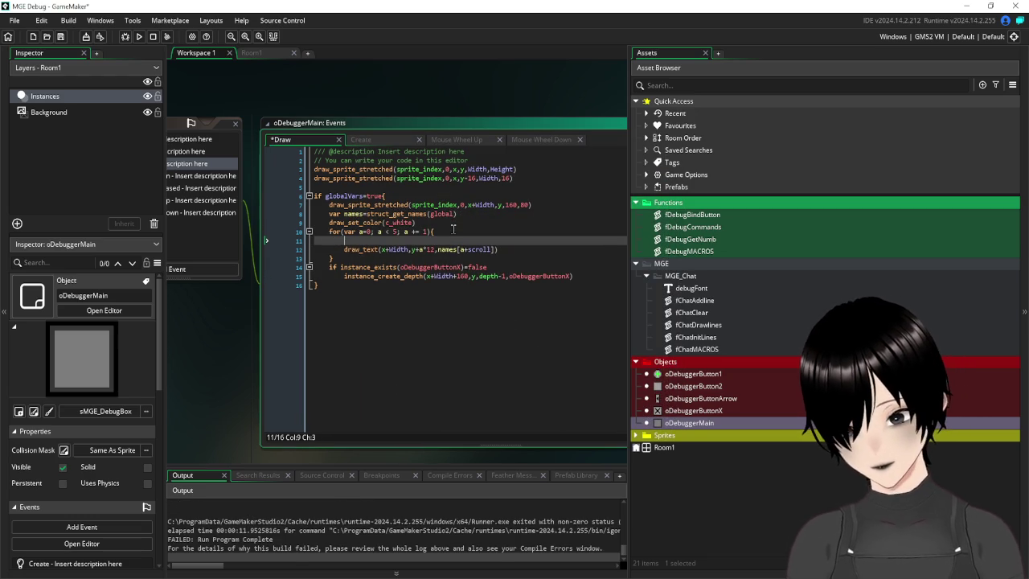
pyautogui.write('if ar')
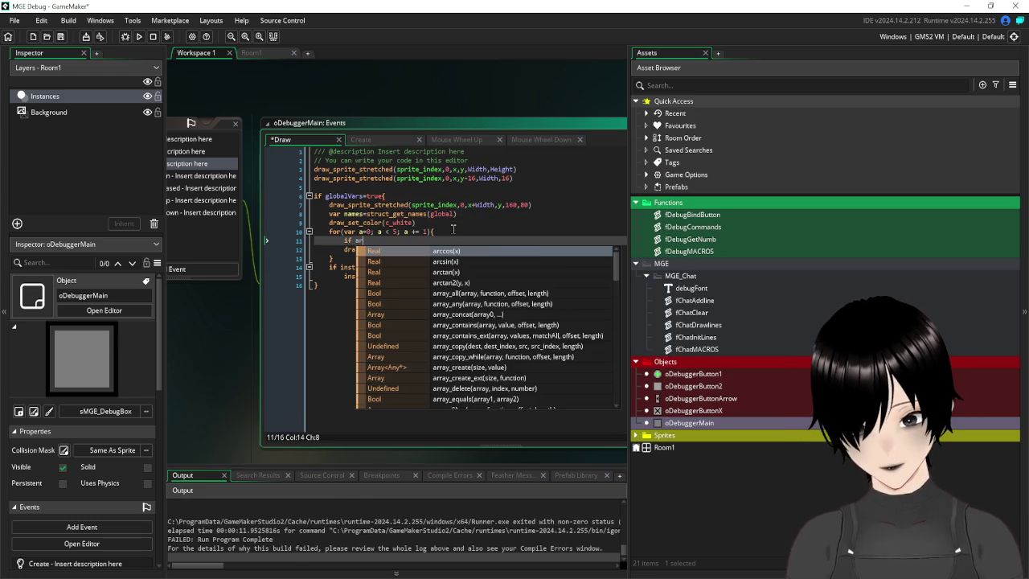
pyautogui.write('ray')
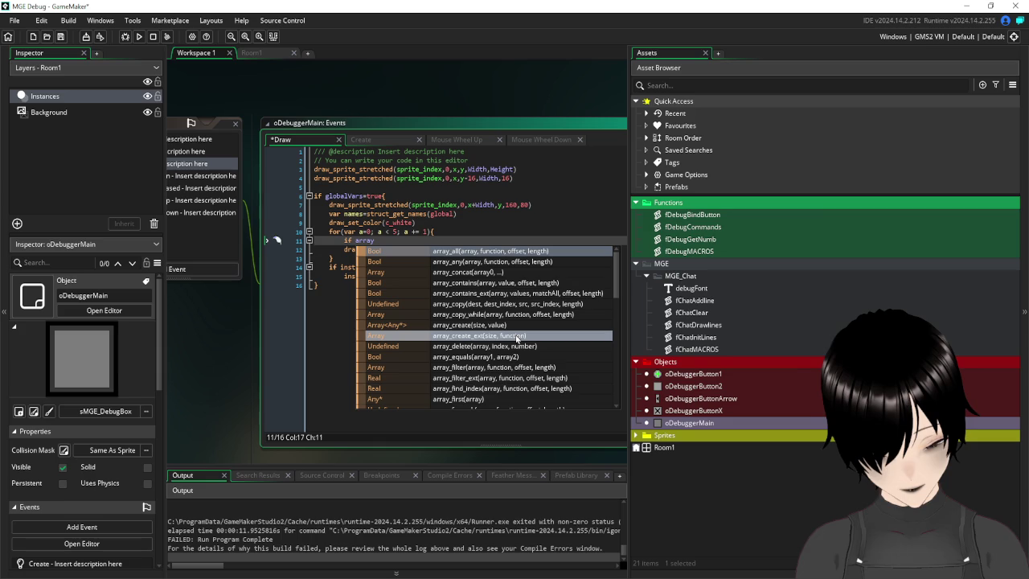
pyautogui.scroll(-1, 517, 338)
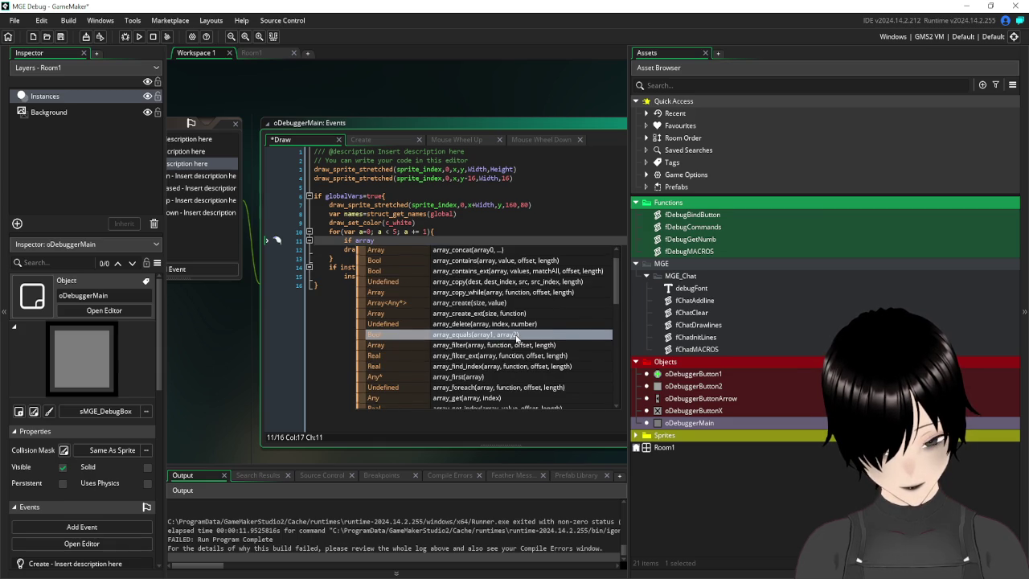
pyautogui.scroll(-1, 517, 338)
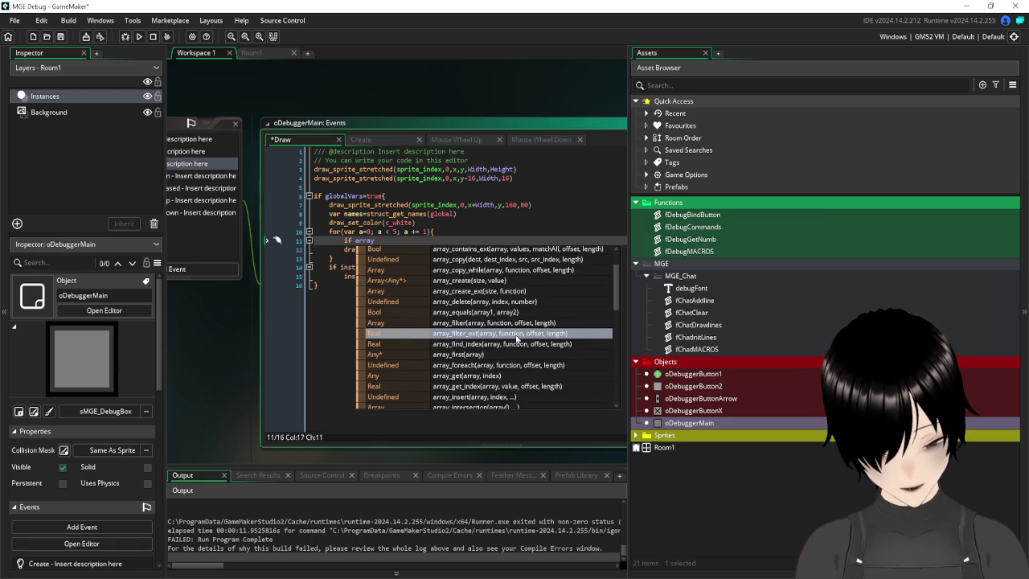
pyautogui.scroll(-1, 517, 338)
pyautogui.scroll(-2, 517, 340)
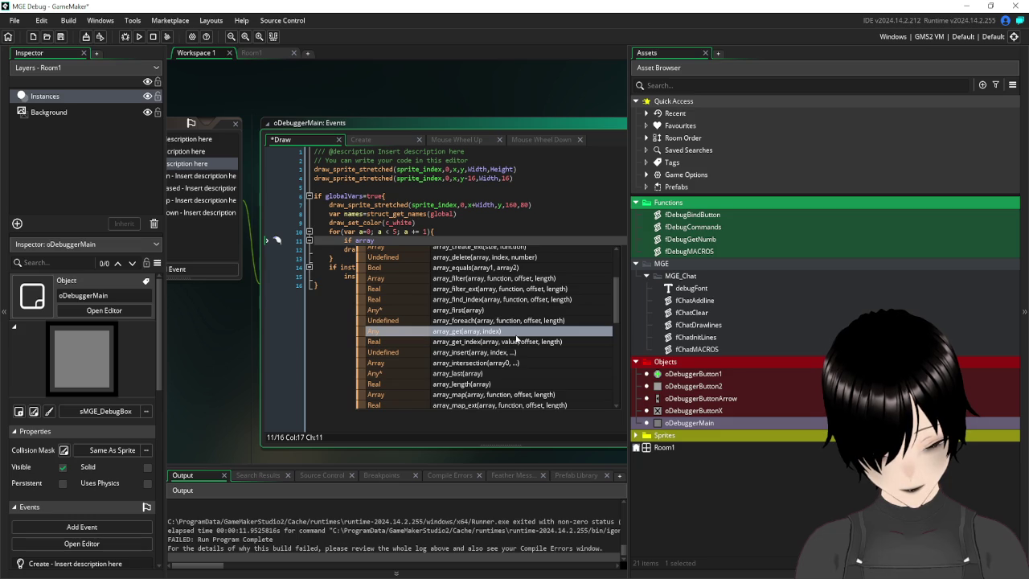
pyautogui.scroll(-2, 517, 340)
pyautogui.scroll(-2, 517, 340)
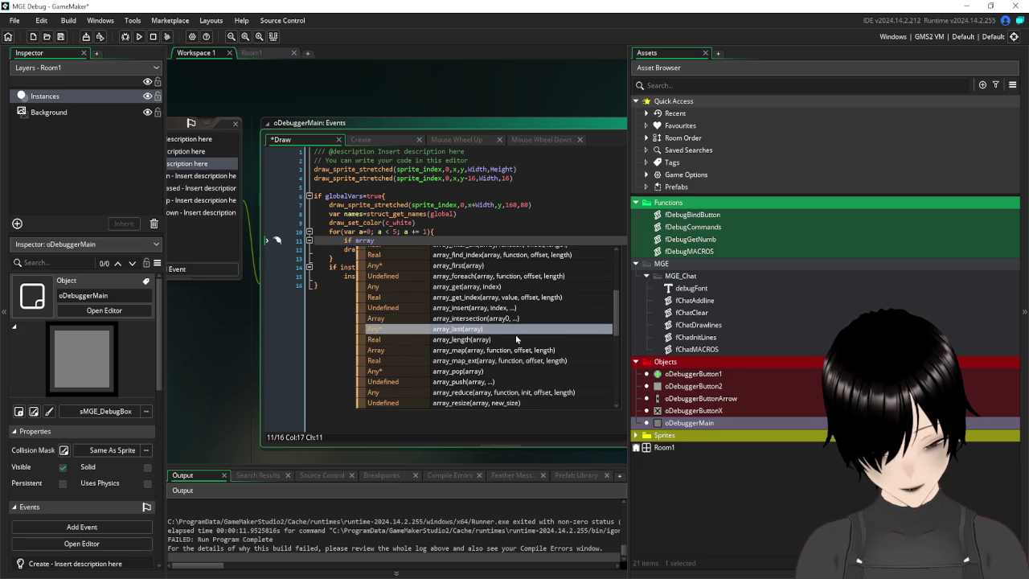
pyautogui.scroll(-2, 517, 340)
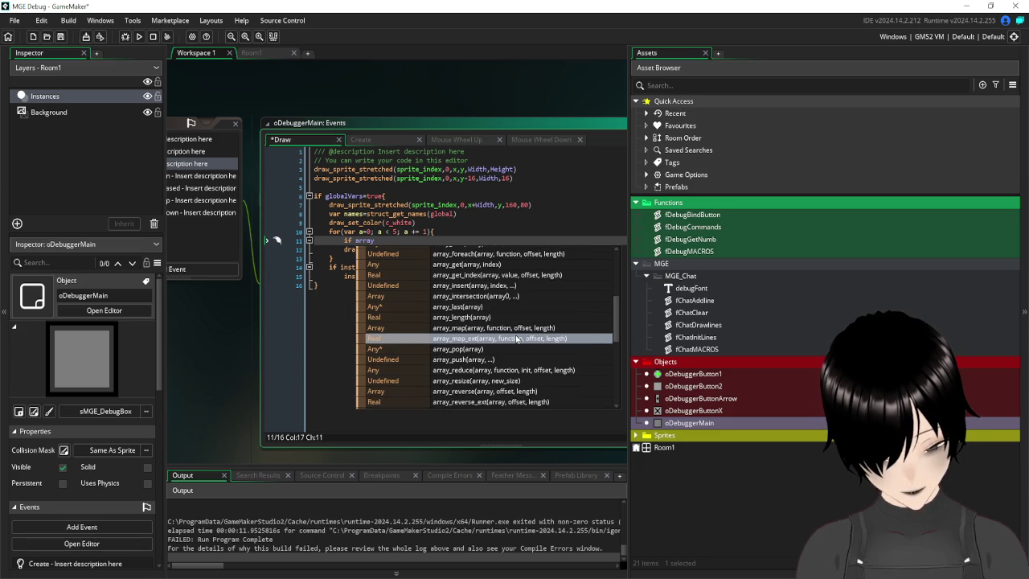
pyautogui.scroll(-2, 517, 340)
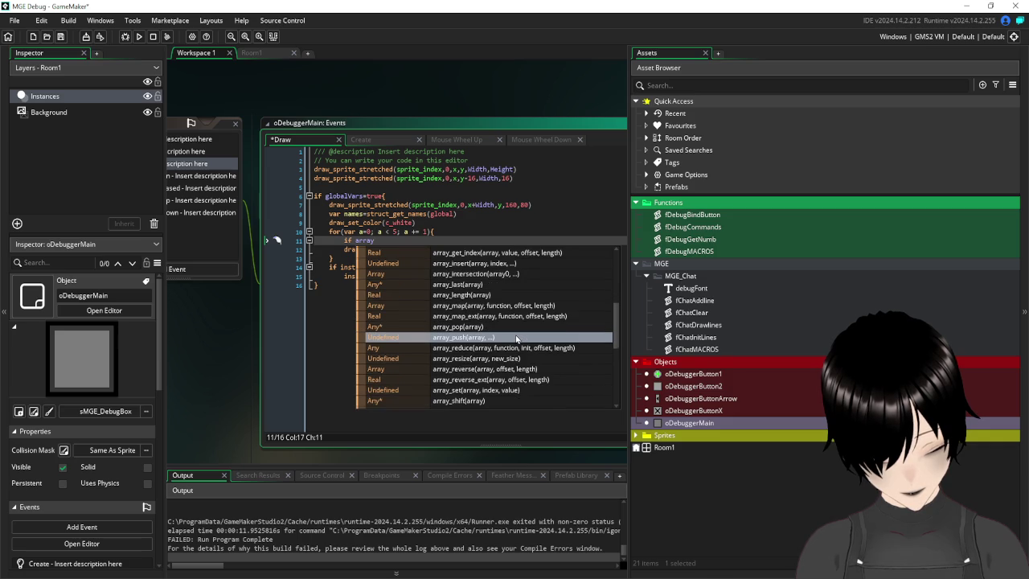
pyautogui.scroll(-2, 517, 340)
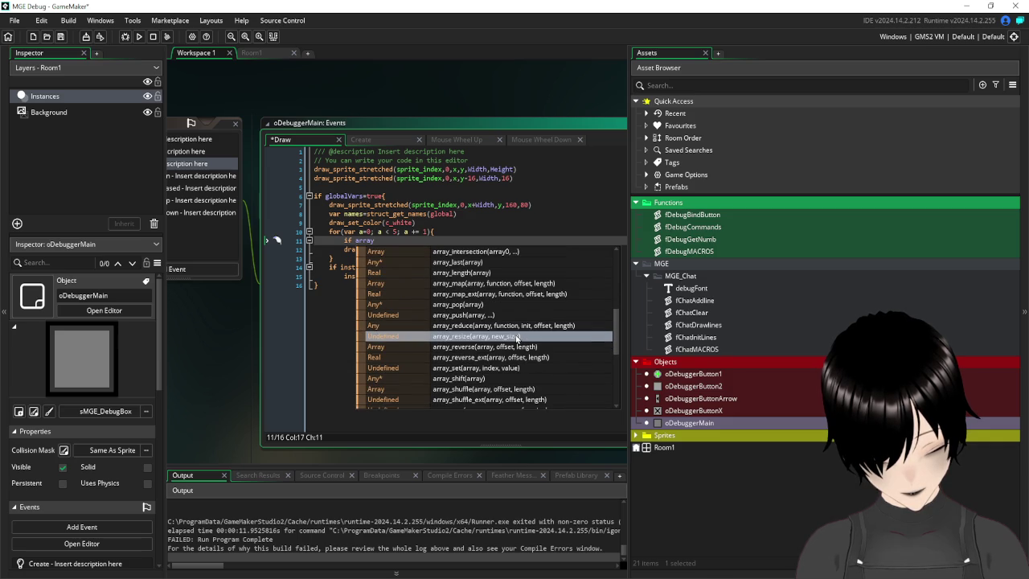
pyautogui.scroll(-2, 517, 340)
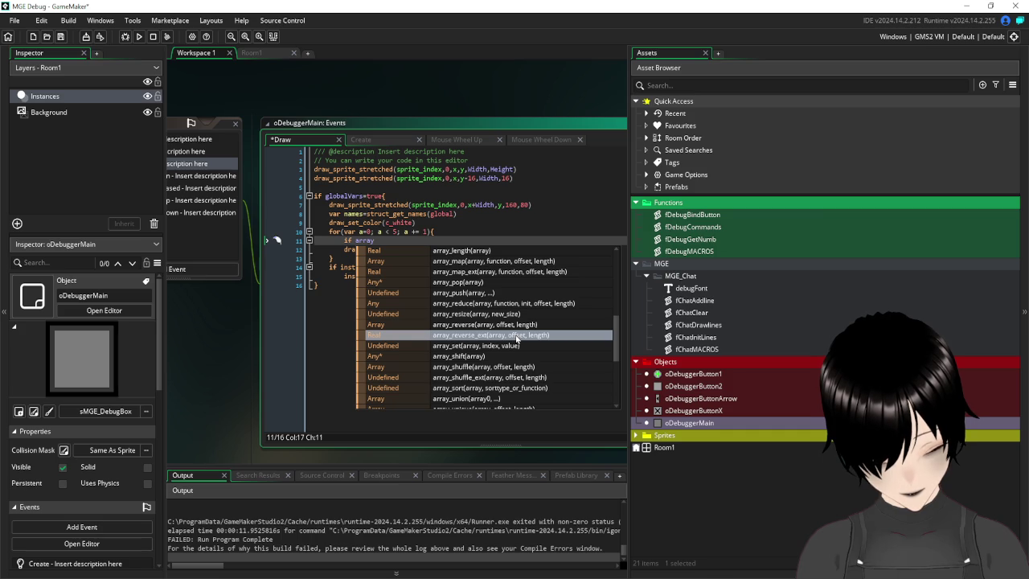
pyautogui.scroll(-2, 517, 341)
pyautogui.scroll(-2, 517, 340)
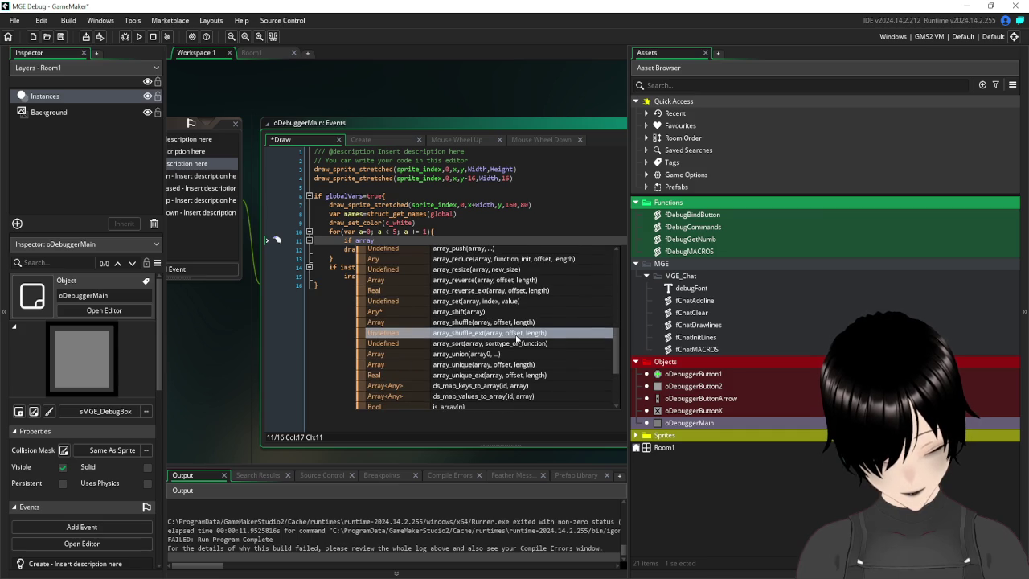
pyautogui.scroll(-2, 517, 340)
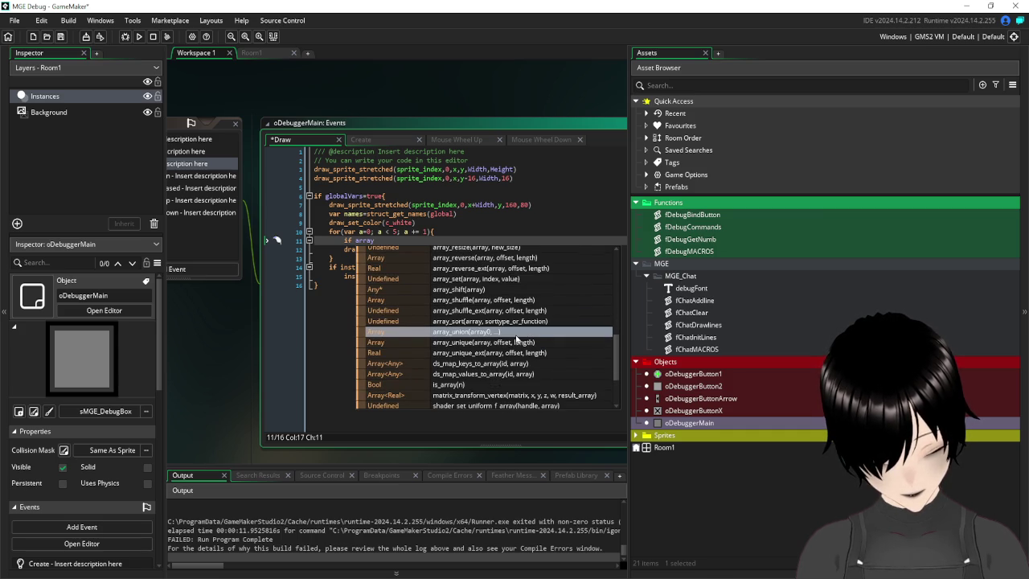
pyautogui.scroll(-2, 517, 340)
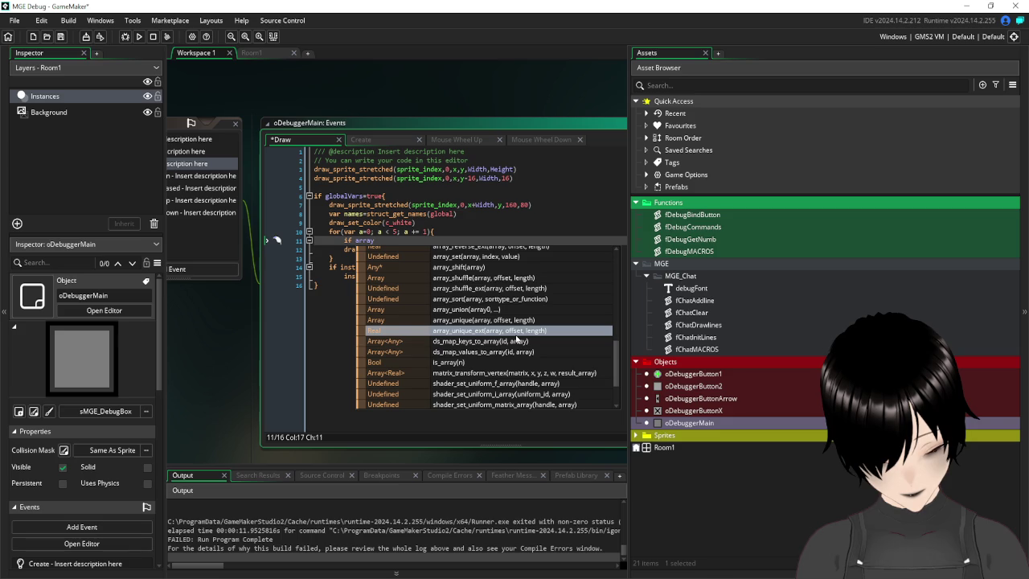
pyautogui.scroll(-2, 517, 340)
pyautogui.scroll(-2, 517, 341)
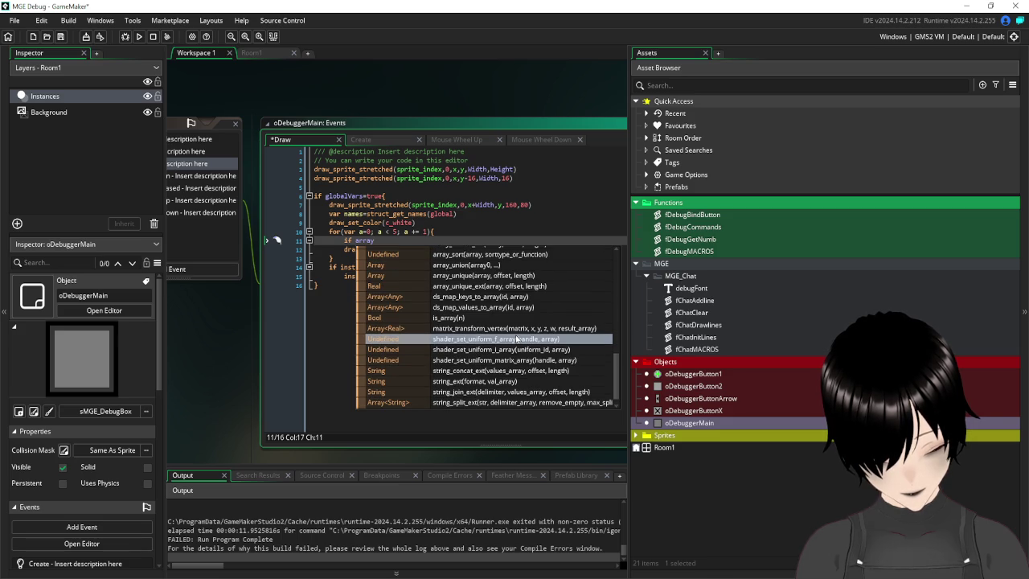
pyautogui.scroll(-1, 517, 340)
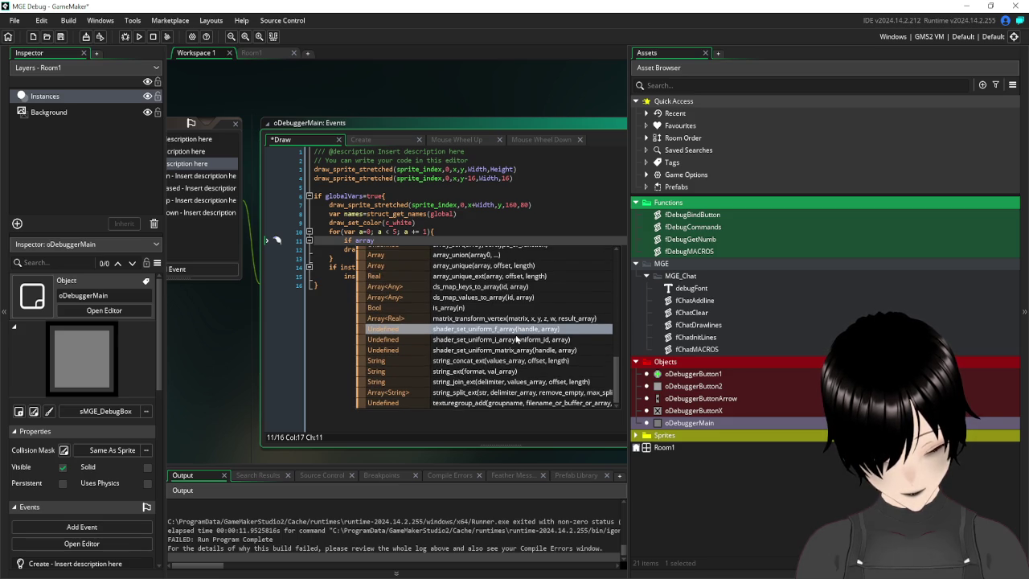
pyautogui.click(483, 221)
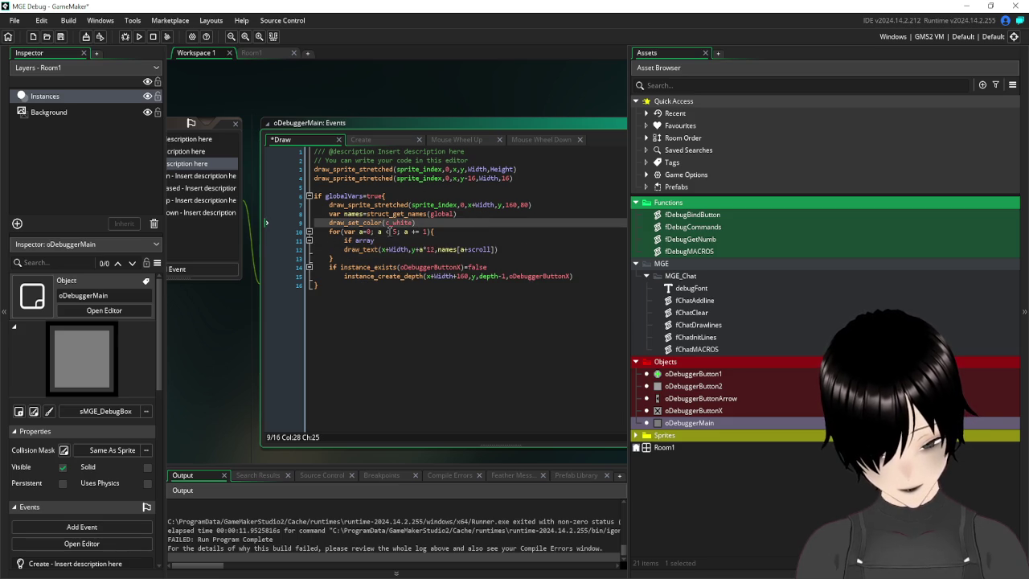
# - Replace 'if array' on line 11 with trial variable_ function names from autocomplete
pyautogui.moveTo(375, 241); pyautogui.dragTo(344, 241)
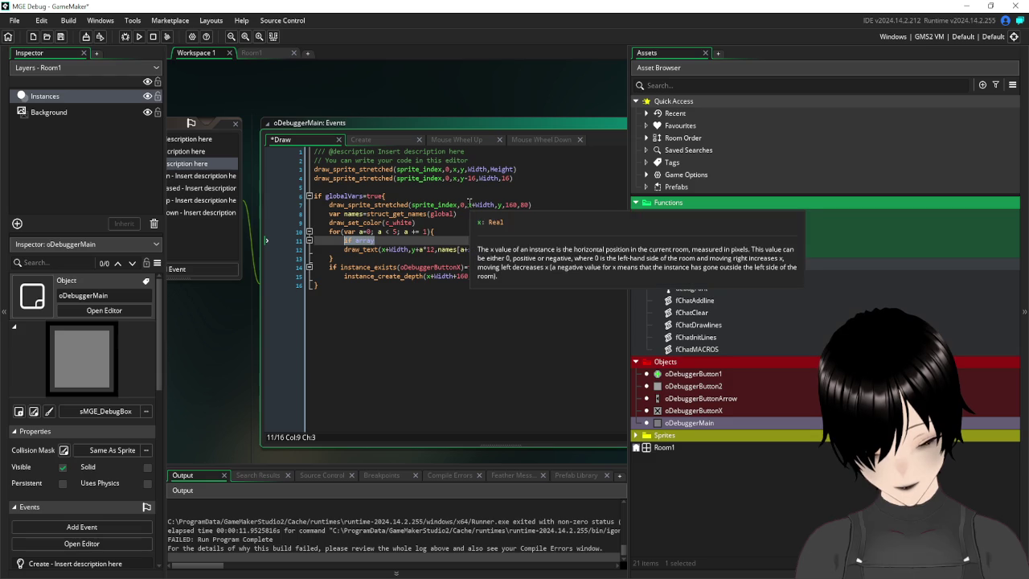
pyautogui.write('if')
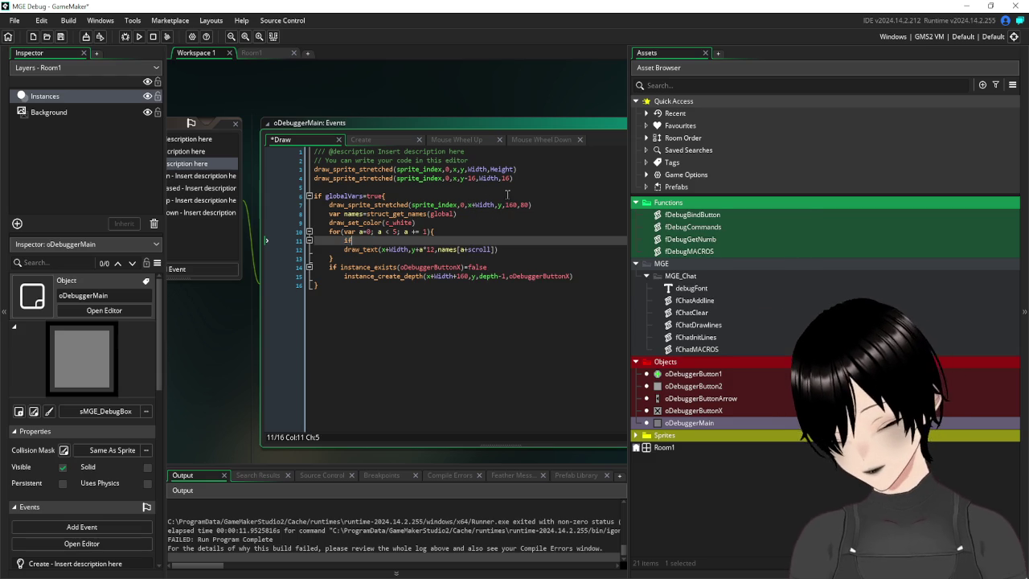
pyautogui.write(' variable_')
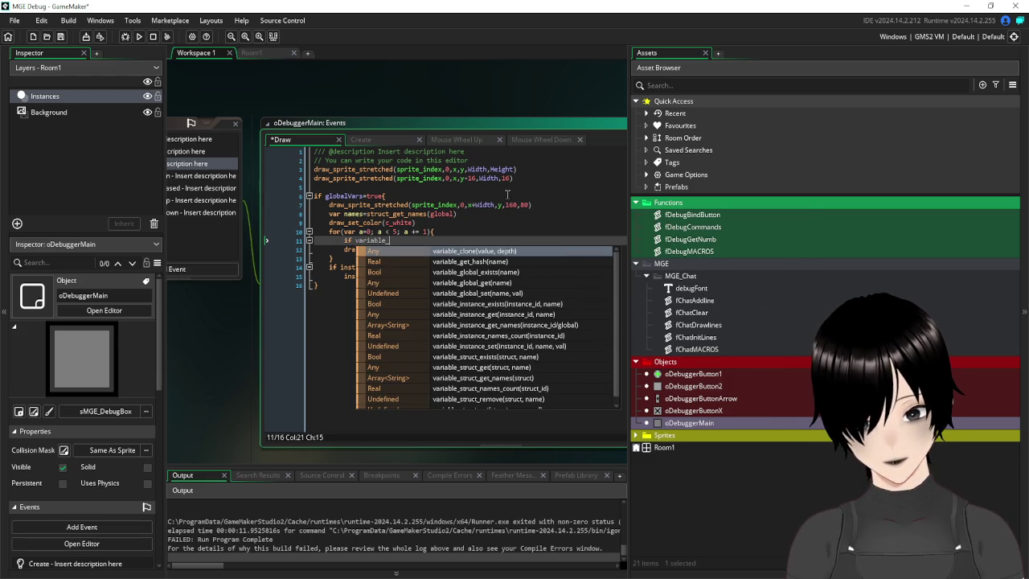
pyautogui.write('a')
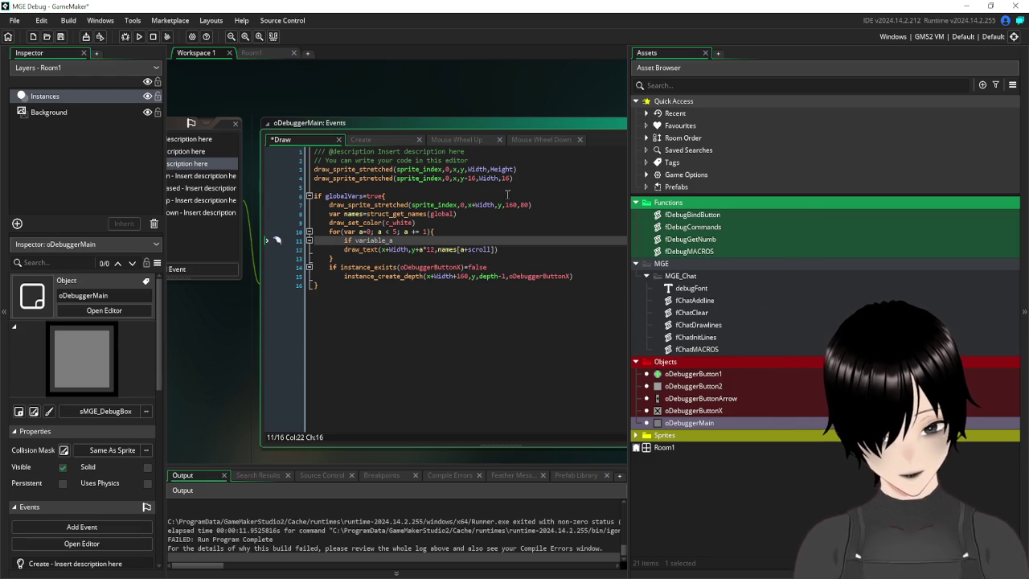
pyautogui.press('BackSpace')
pyautogui.write('e')
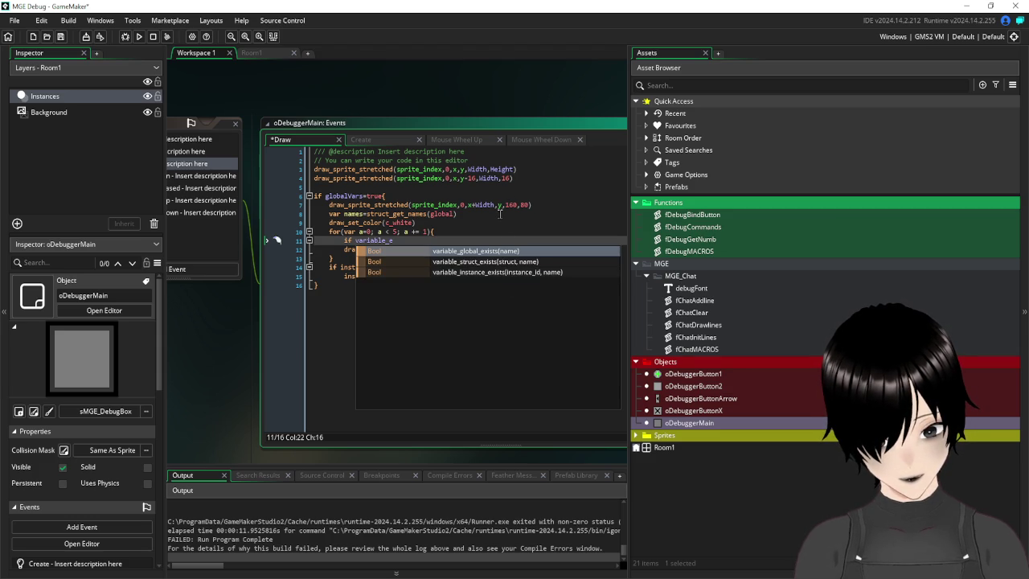
pyautogui.press('BackSpace')
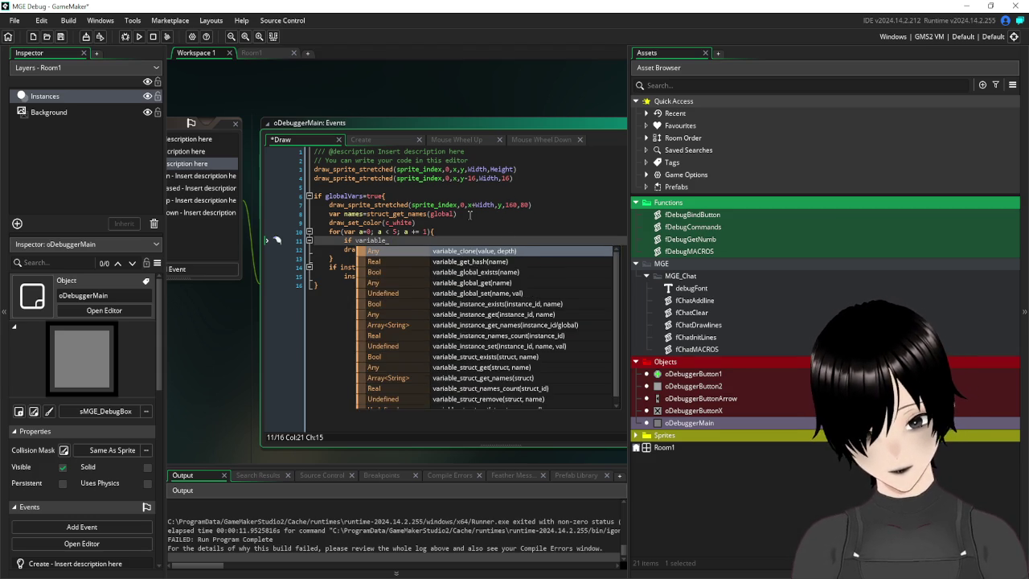
pyautogui.write('st')
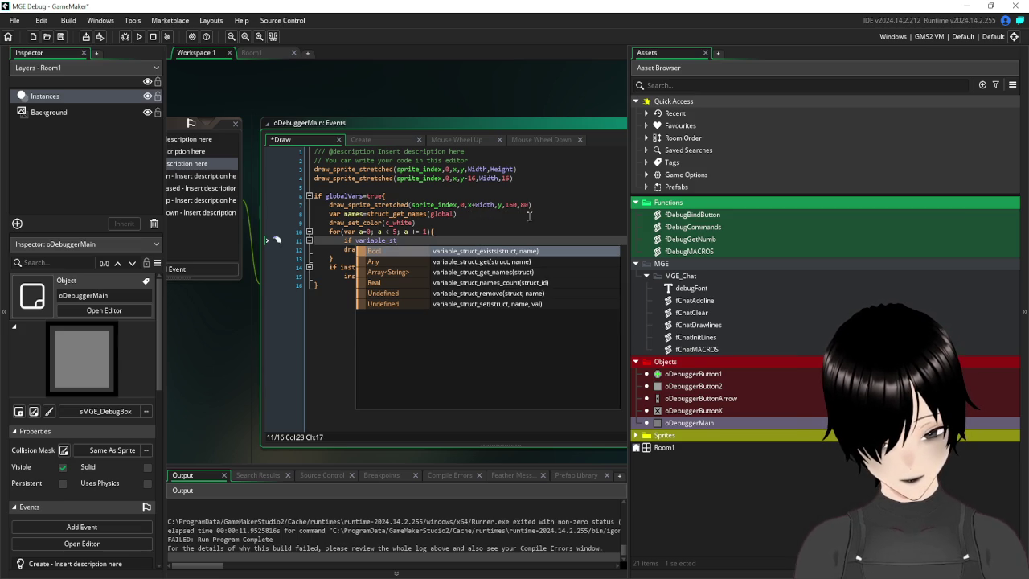
# - Erase the abandoned if line, leaving a fresh indented line inside the loop
pyautogui.press('BackSpace')
pyautogui.press('BackSpace')
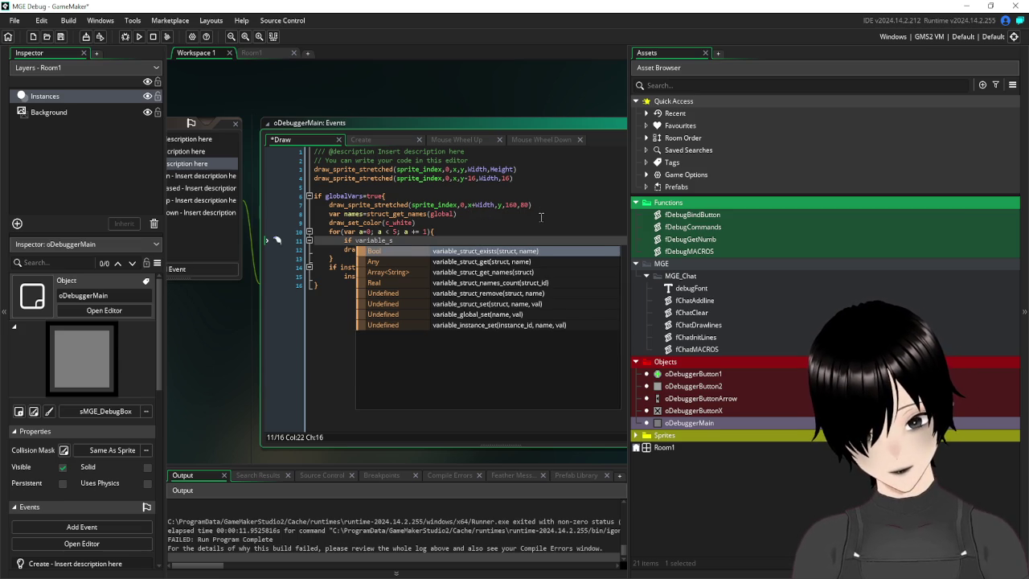
pyautogui.press('BackSpace')
pyautogui.press('BackSpace')
pyautogui.press('BackSpace')
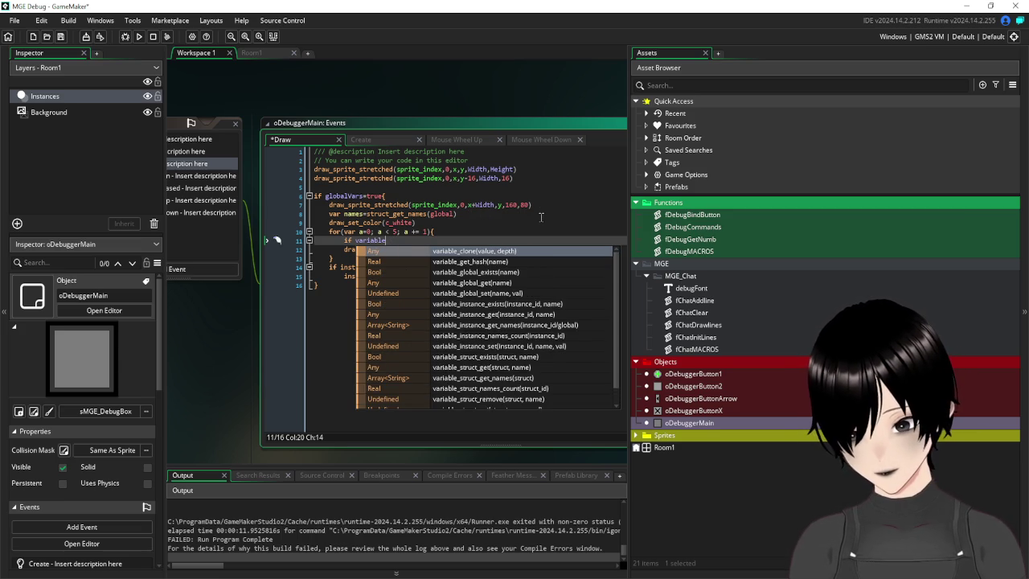
pyautogui.press('BackSpace')
pyautogui.press('BackSpace')
pyautogui.press('BackSpace')
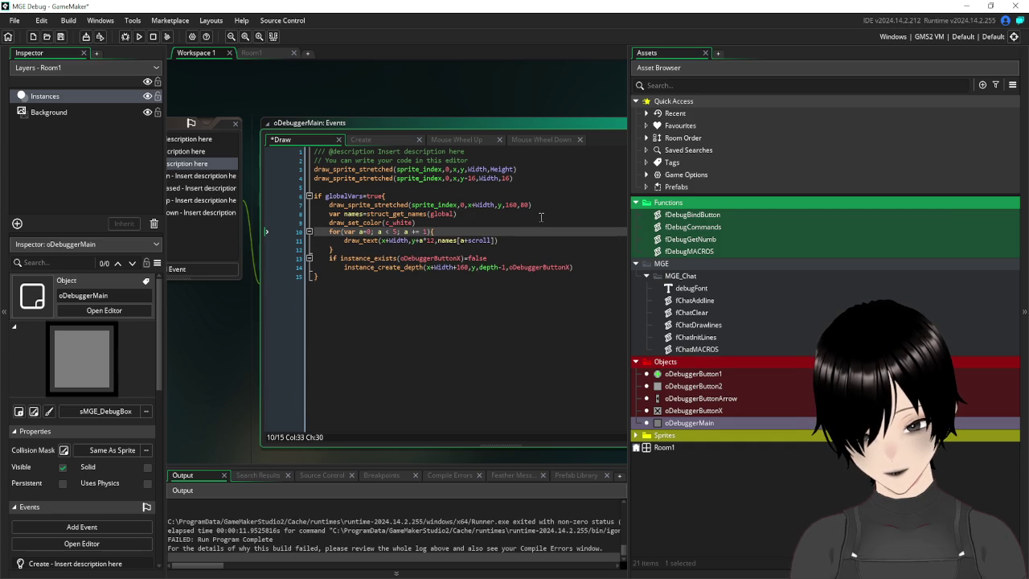
pyautogui.press('Return')
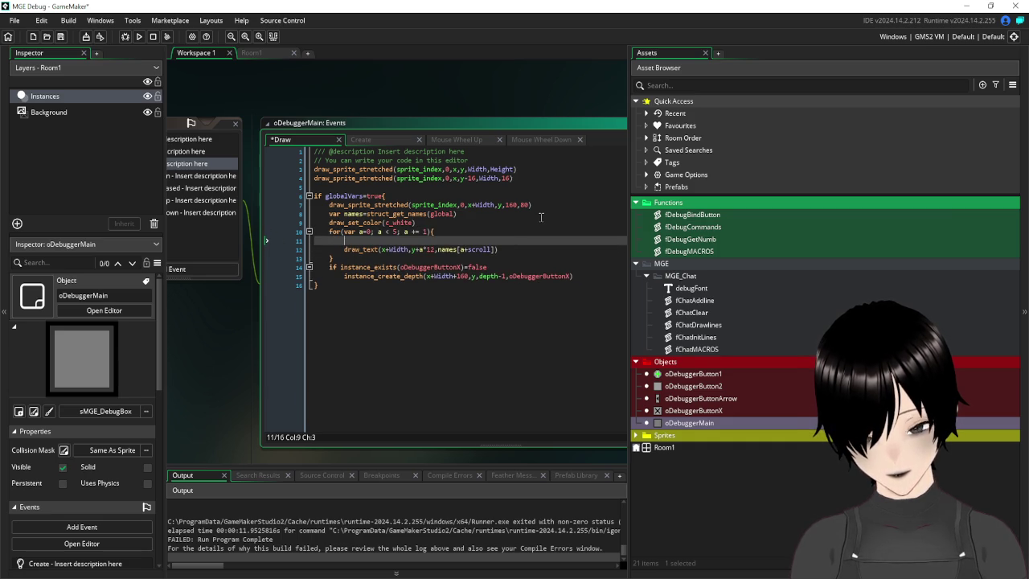
# - Write the condition 'if a+scroll<struct_names_count(global)' on line 11
pyautogui.write('if')
pyautogui.write(' a=')
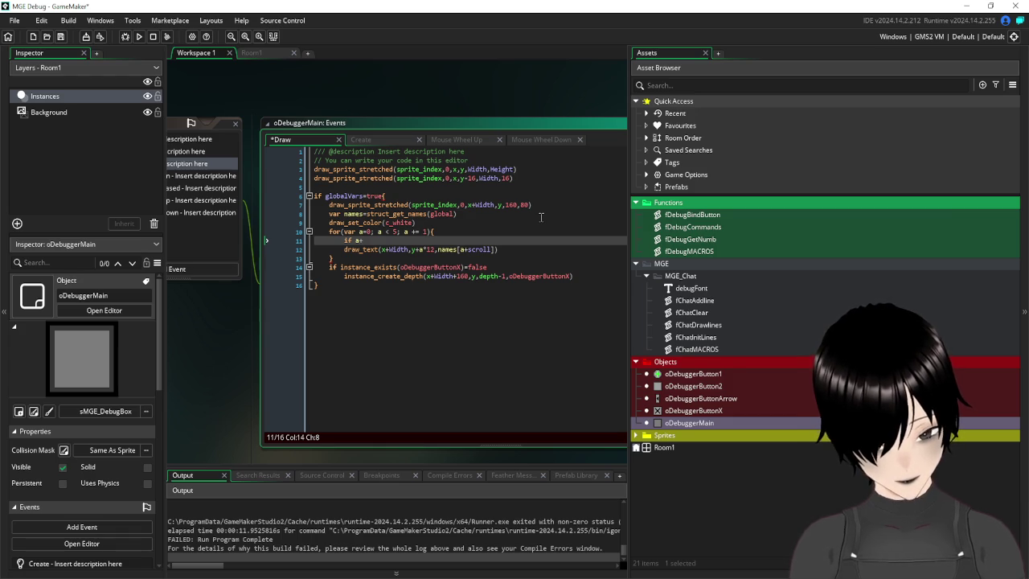
pyautogui.write('scroll')
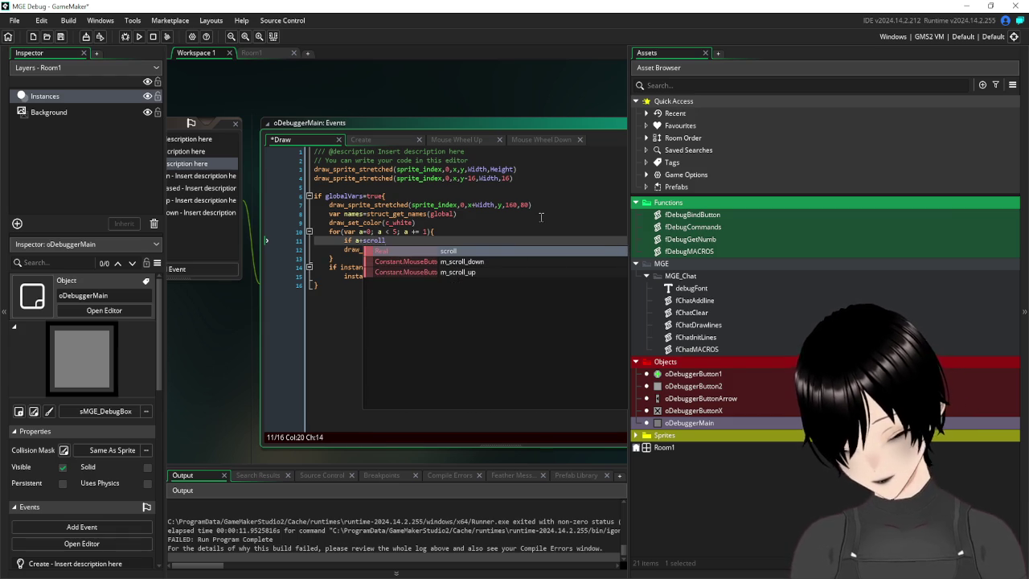
pyautogui.write('<')
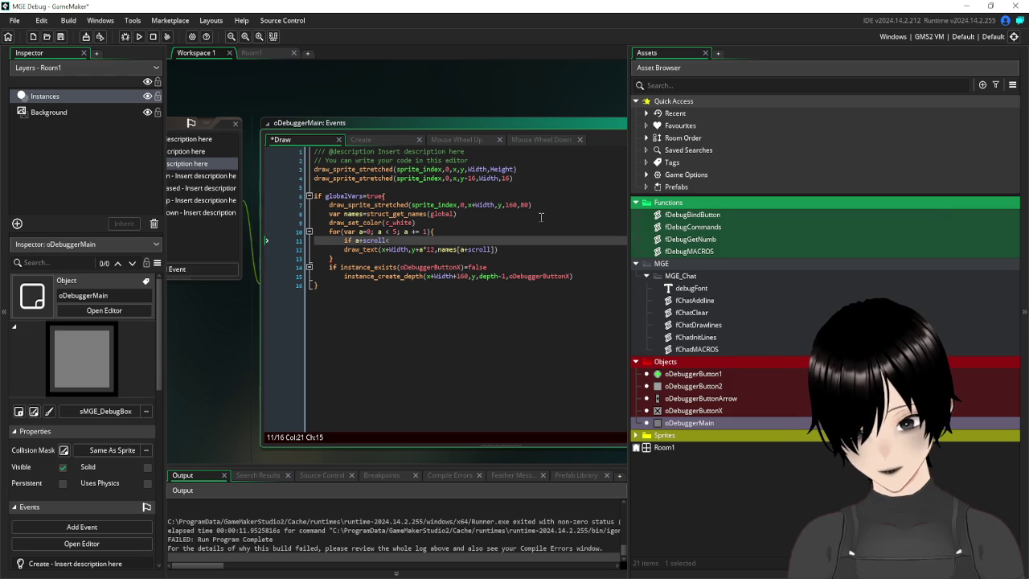
pyautogui.write('st')
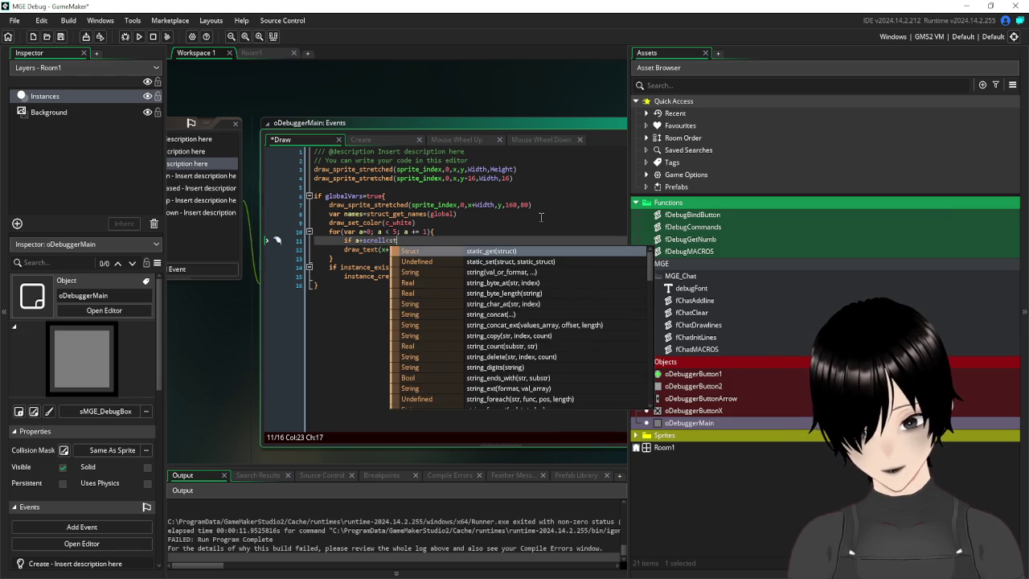
pyautogui.write('ruct_ge')
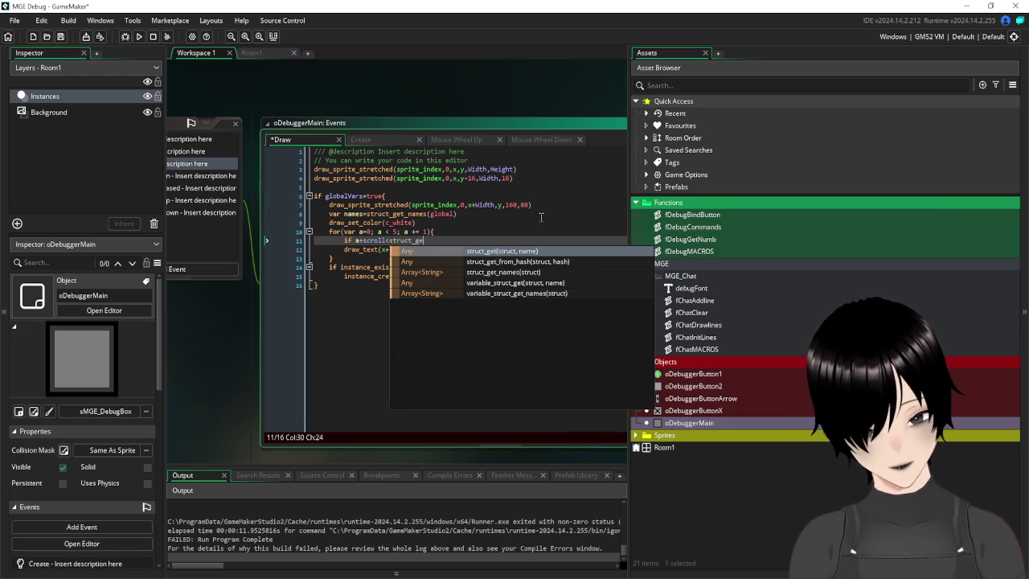
pyautogui.write('t_s')
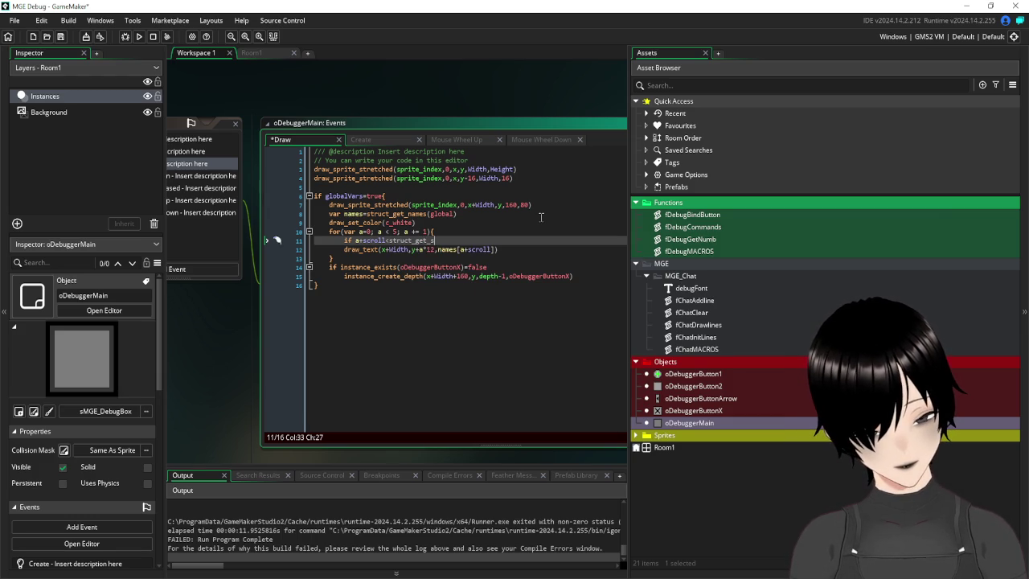
pyautogui.press('BackSpace')
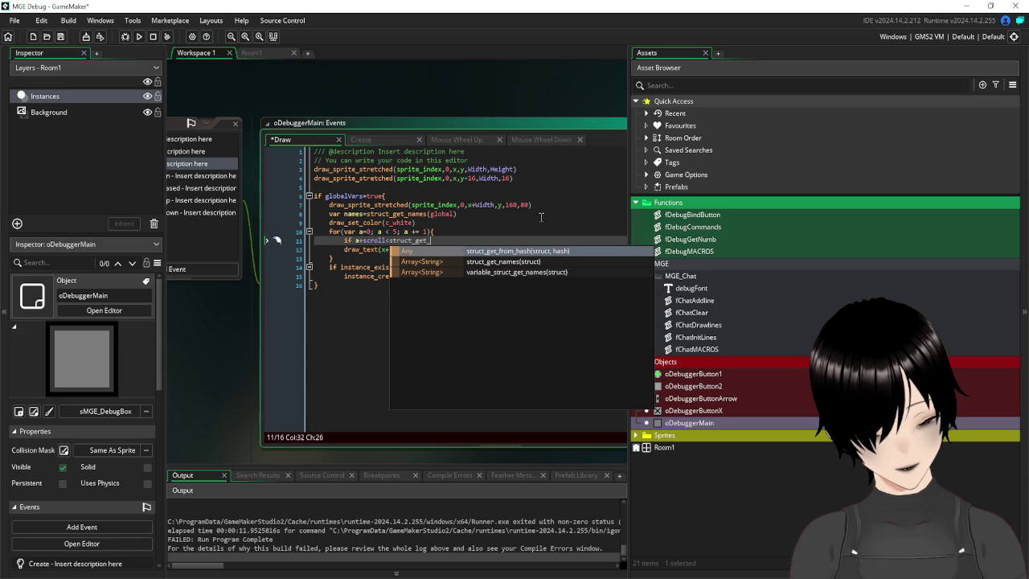
pyautogui.press('BackSpace')
pyautogui.press('BackSpace')
pyautogui.press('BackSpace')
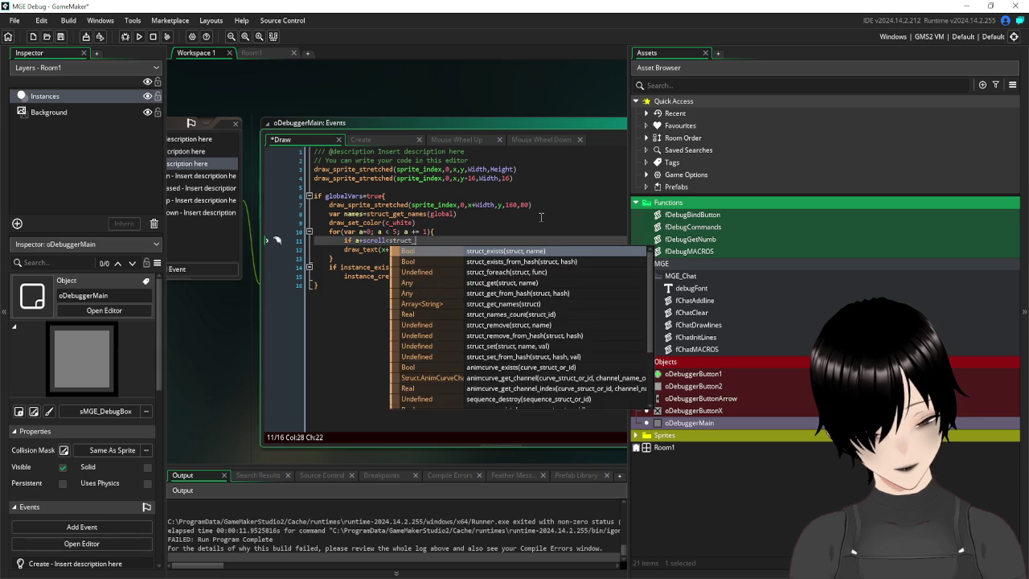
pyautogui.write('n')
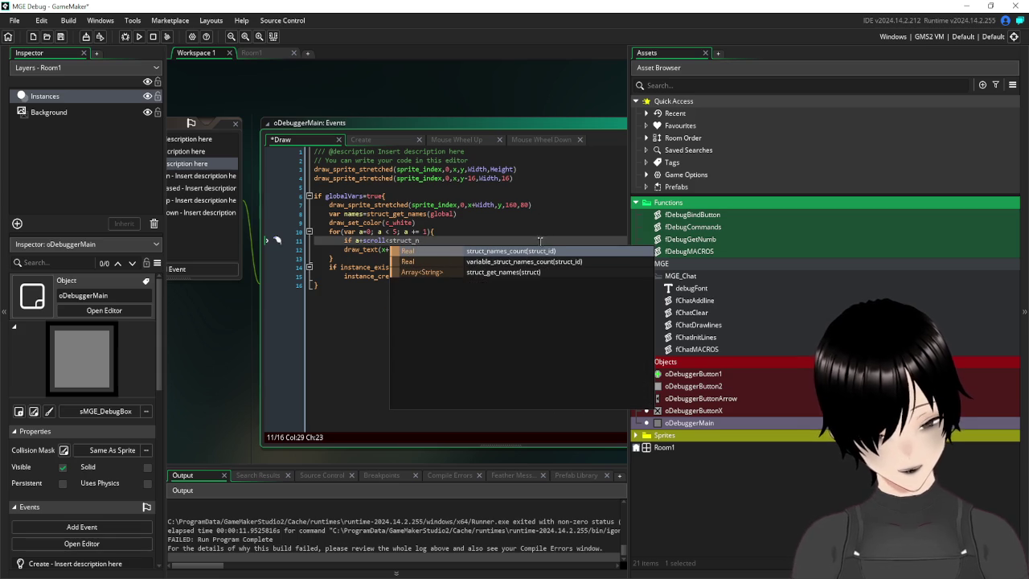
pyautogui.press('Return')
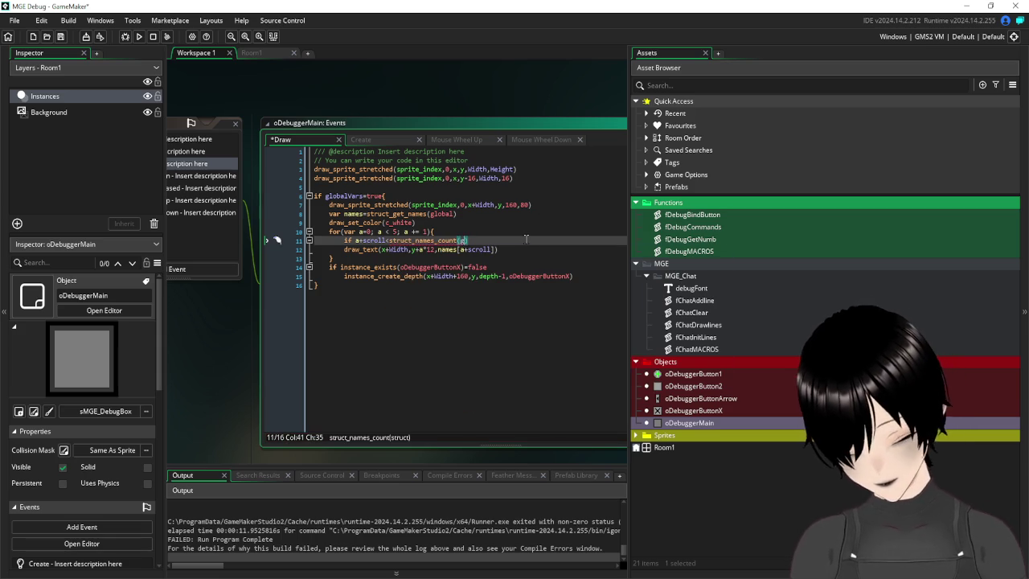
pyautogui.write('global')
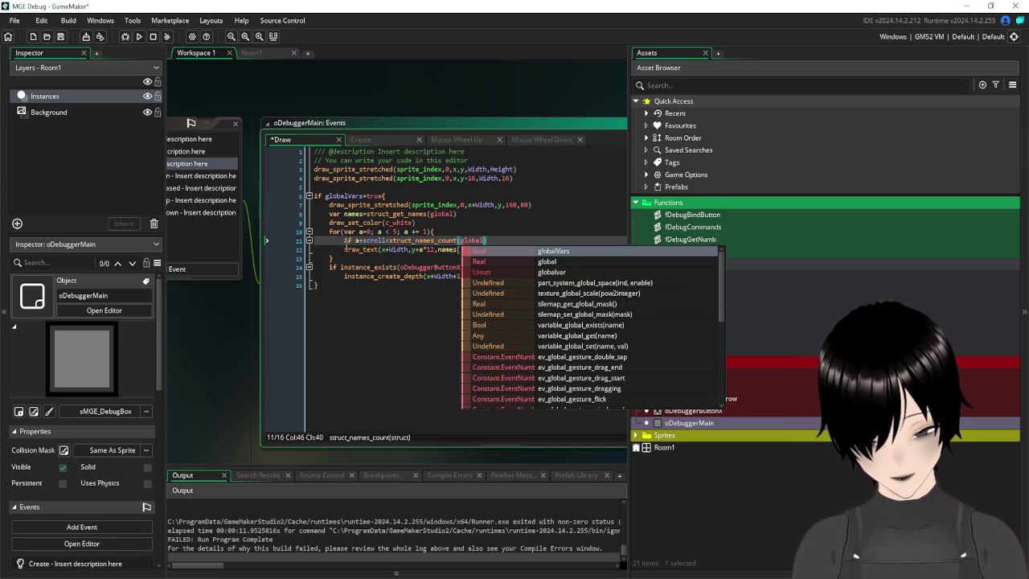
# - Indent draw_text under the new condition and save the Draw event
pyautogui.click(345, 249)
pyautogui.press('Tab')
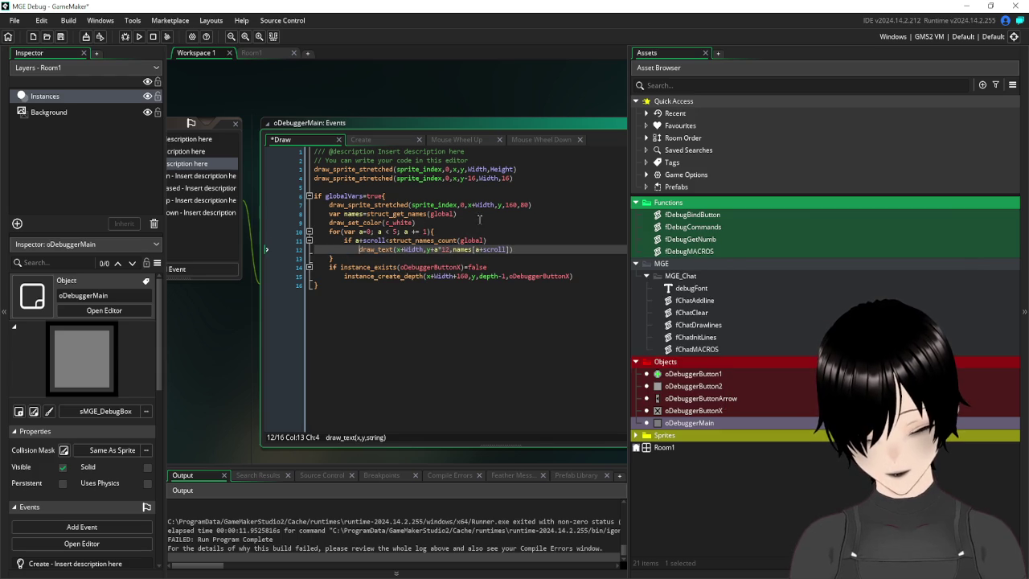
pyautogui.click(530, 222)
pyautogui.click(60, 36)
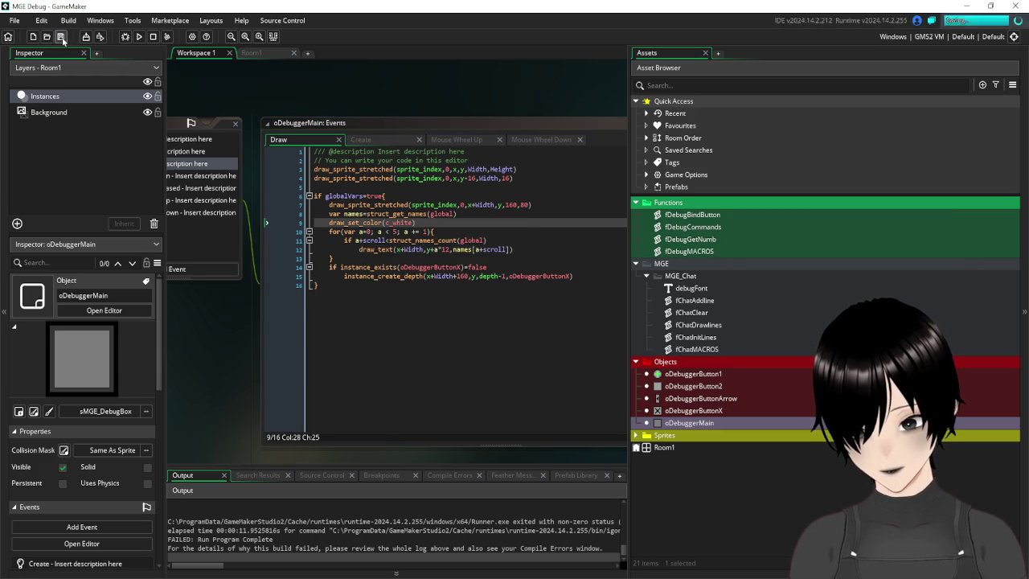
# - Run the game and enter 'global' then 'gl' in the debug console to list global names
pyautogui.click(138, 36)
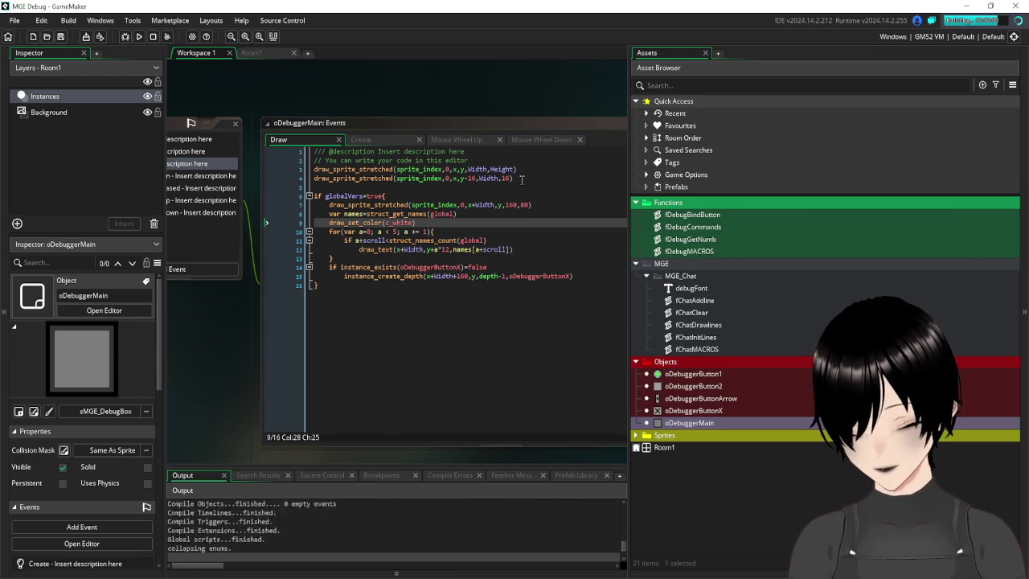
pyautogui.click(463, 278)
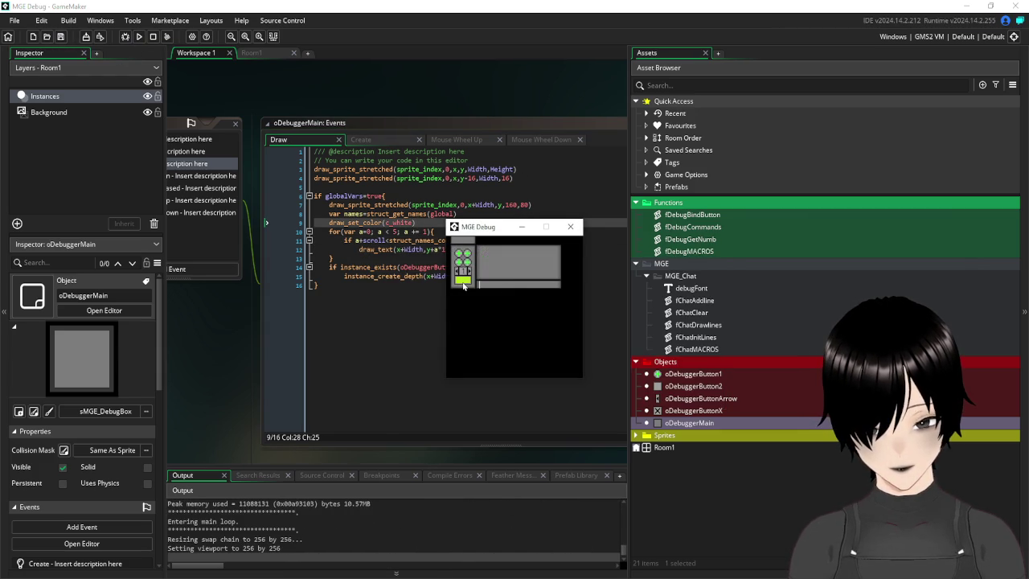
pyautogui.write('global')
pyautogui.press('Return')
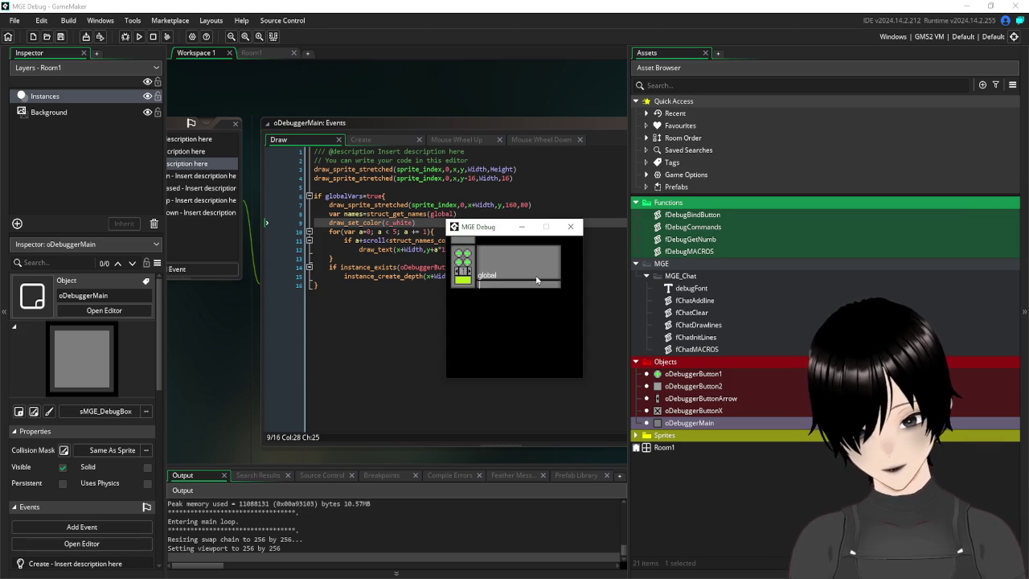
pyautogui.write('global')
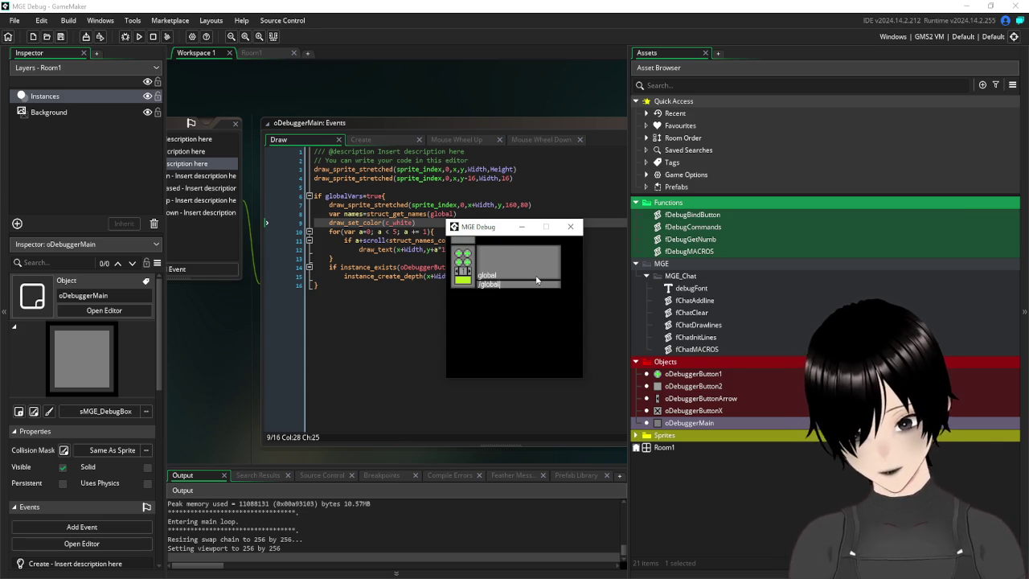
pyautogui.press('Return')
# - Scroll through the global names list, then close it and the MGE Debug game window
pyautogui.scroll(-3, 537, 279)
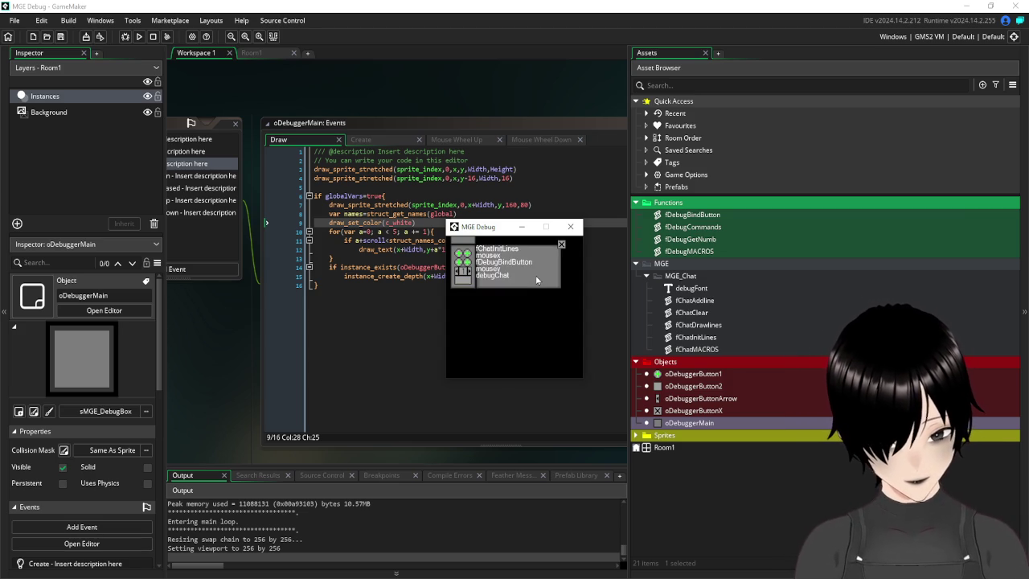
pyautogui.scroll(3, 537, 280)
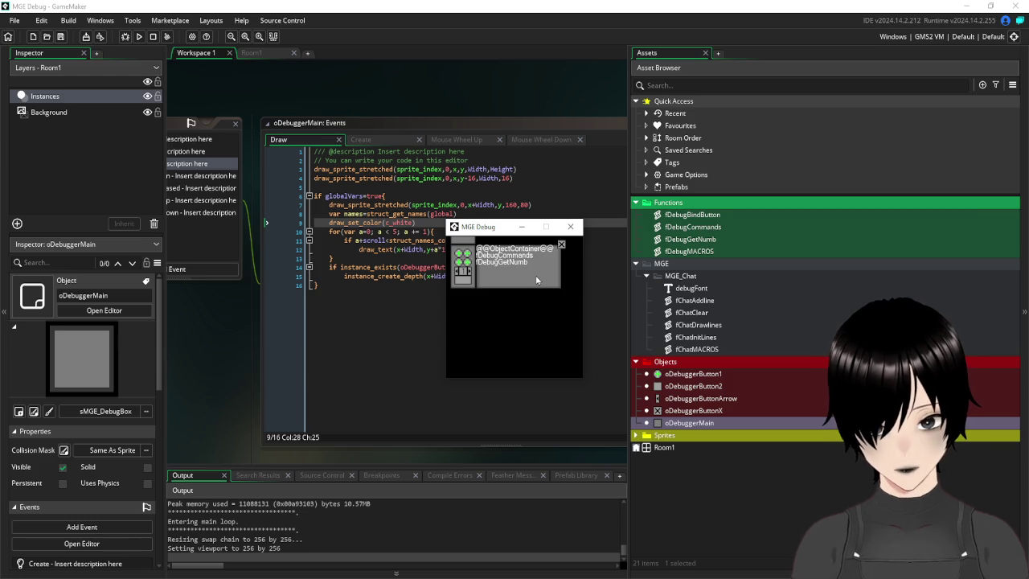
pyautogui.scroll(-3, 537, 279)
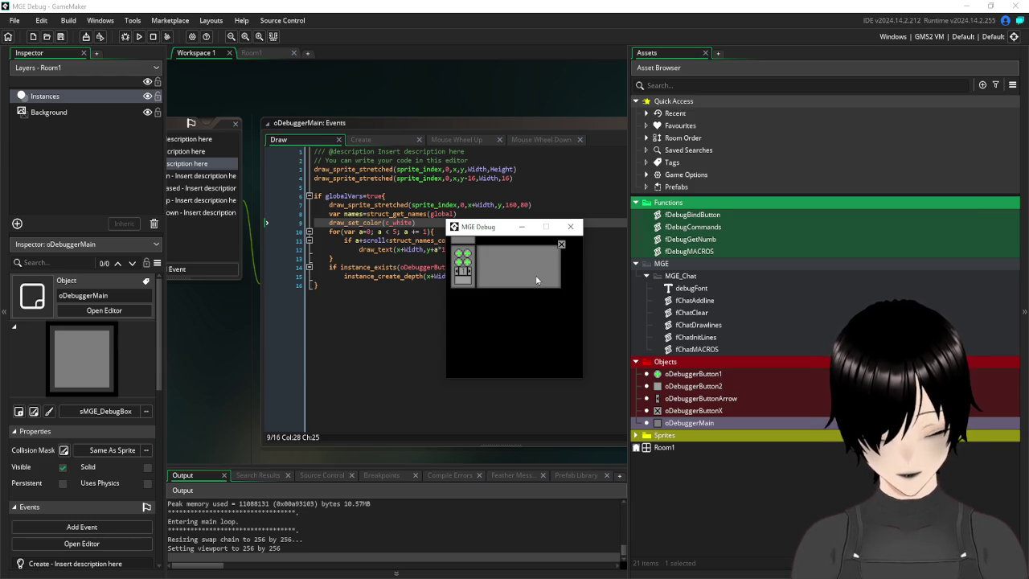
pyautogui.scroll(3, 537, 280)
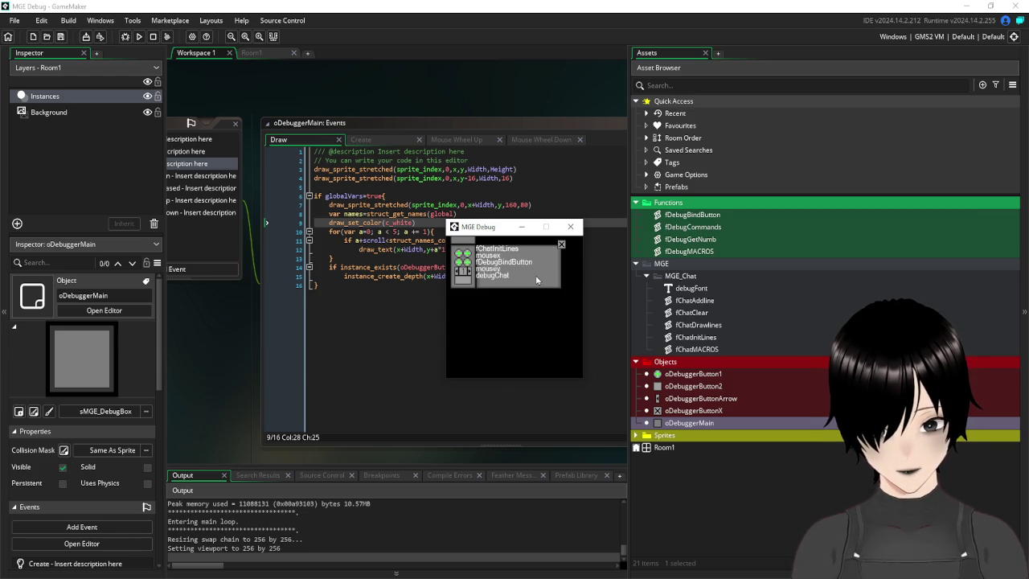
pyautogui.scroll(-2, 537, 280)
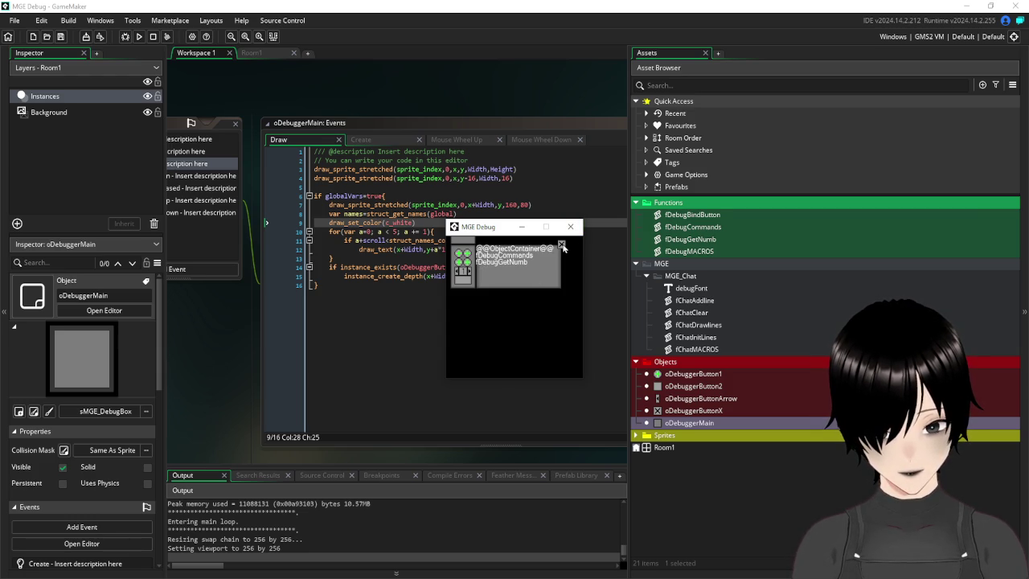
pyautogui.click(562, 247)
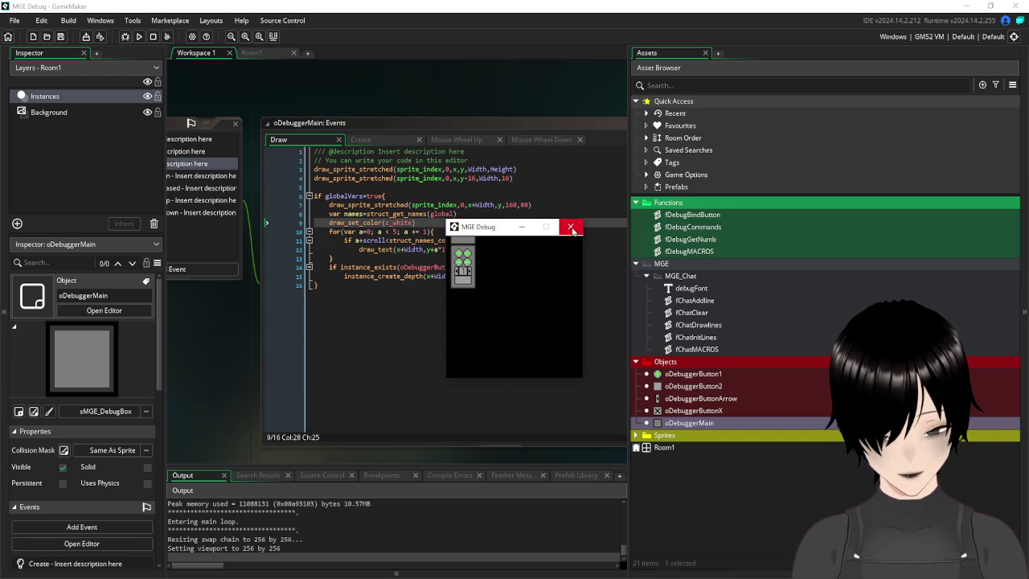
pyautogui.click(571, 227)
pyautogui.click(427, 332)
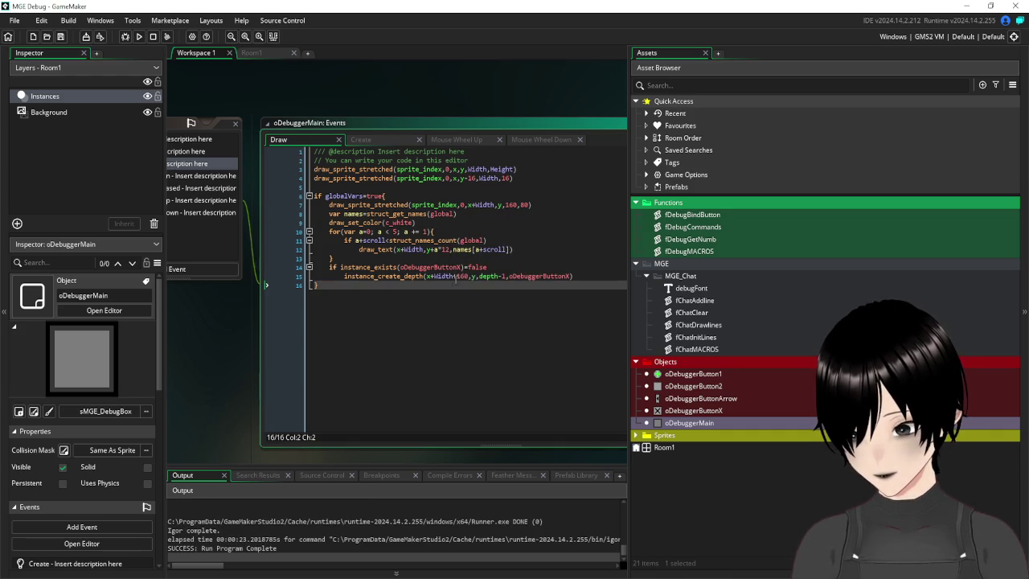
# - Prefix the x and y arguments of draw_text on line 12 with 5+ and save
pyautogui.click(61, 37)
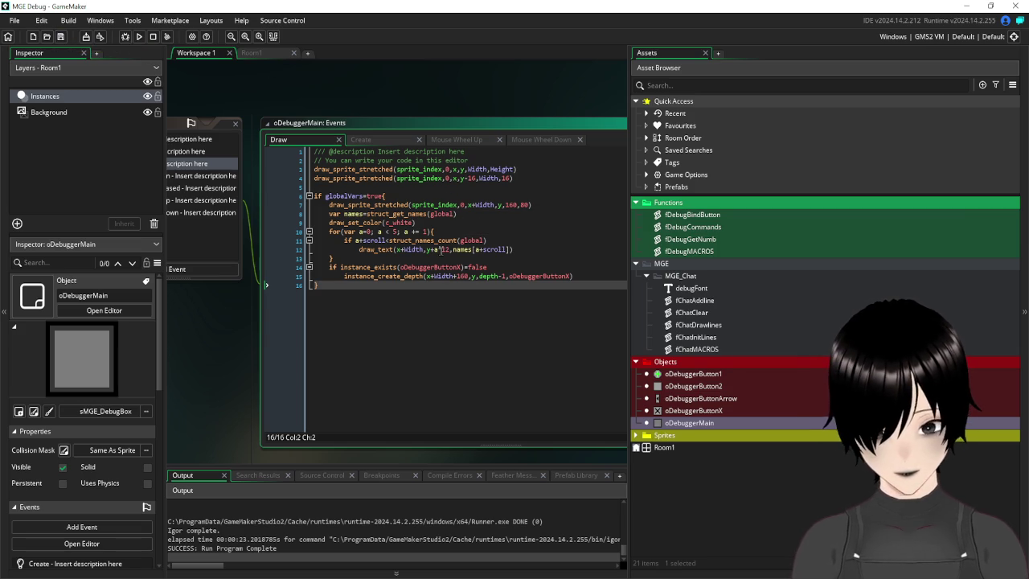
pyautogui.click(538, 239)
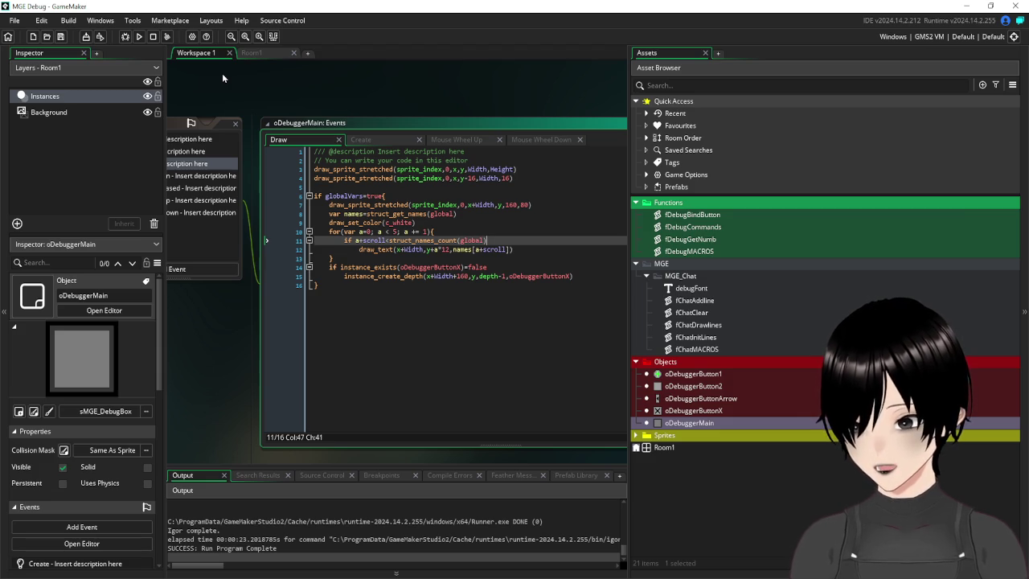
pyautogui.moveTo(222, 73); pyautogui.dragTo(474, 118)
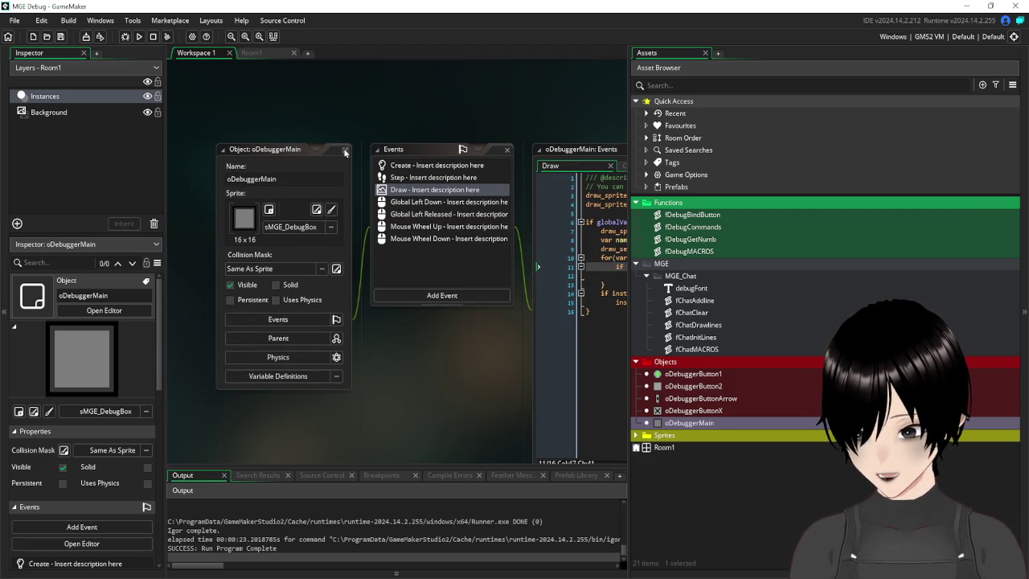
pyautogui.moveTo(543, 101); pyautogui.dragTo(344, 80)
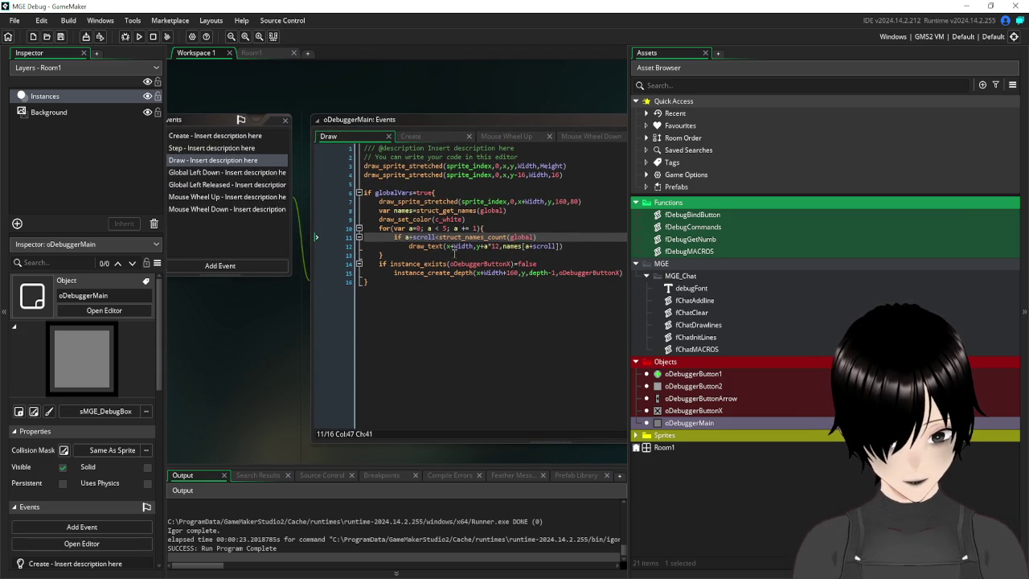
pyautogui.click(449, 246)
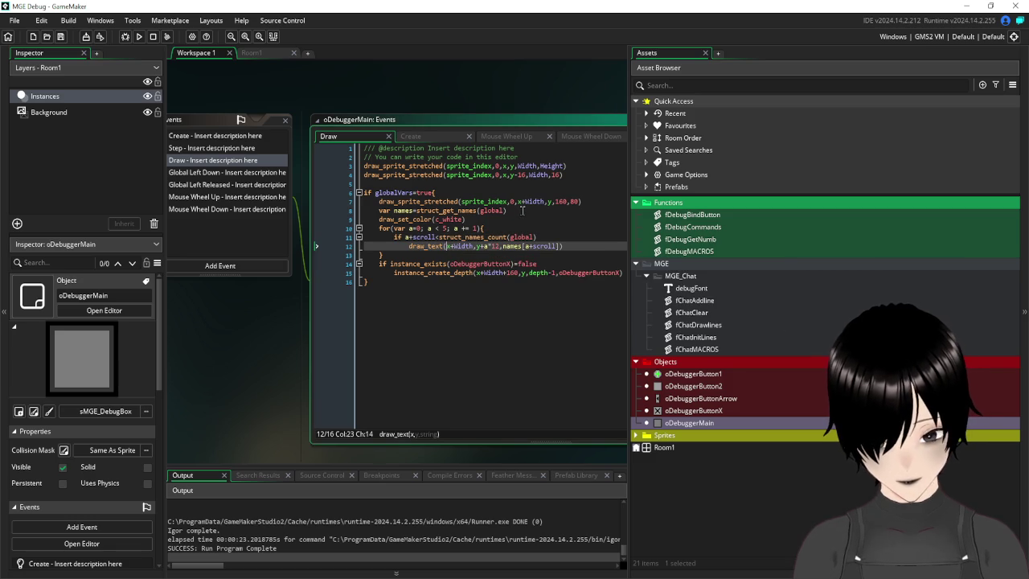
pyautogui.write('5+')
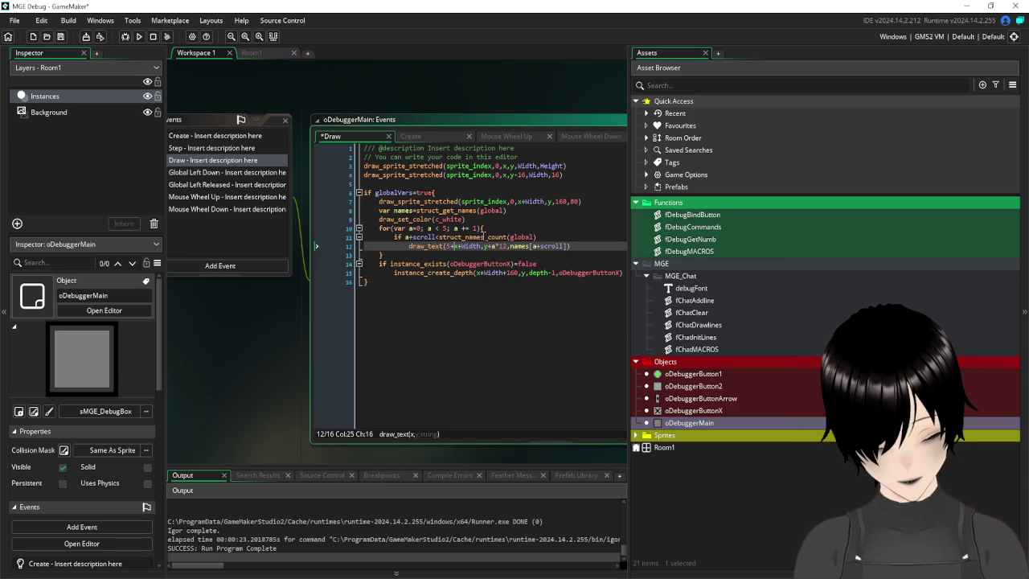
pyautogui.click(484, 246)
pyautogui.write('5+')
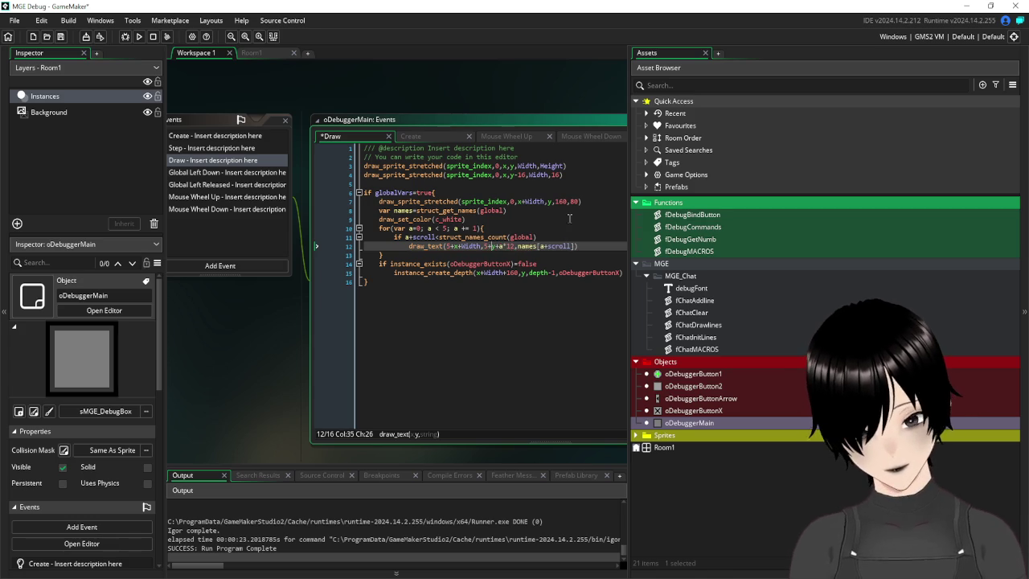
pyautogui.click(60, 37)
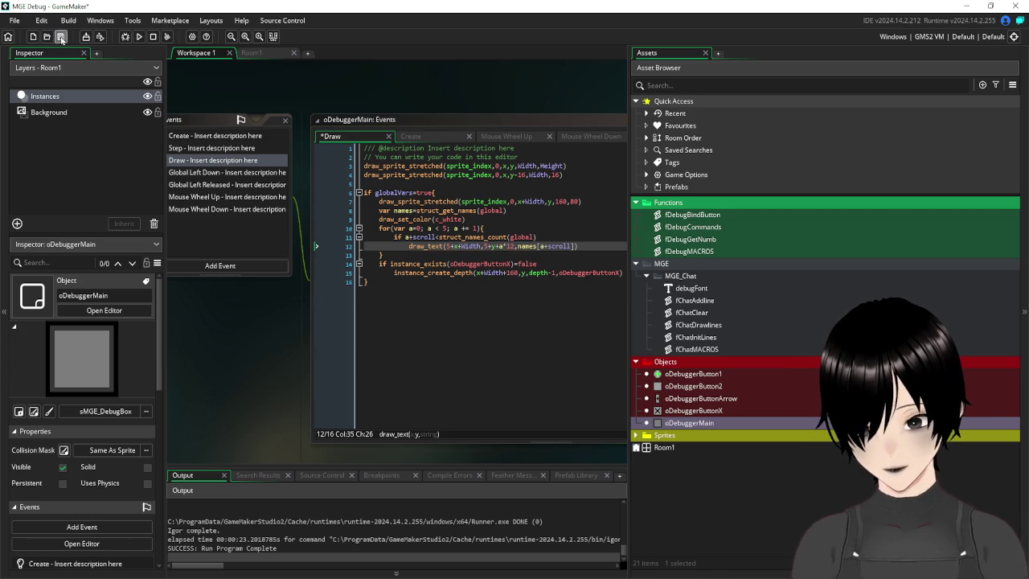
pyautogui.click(137, 37)
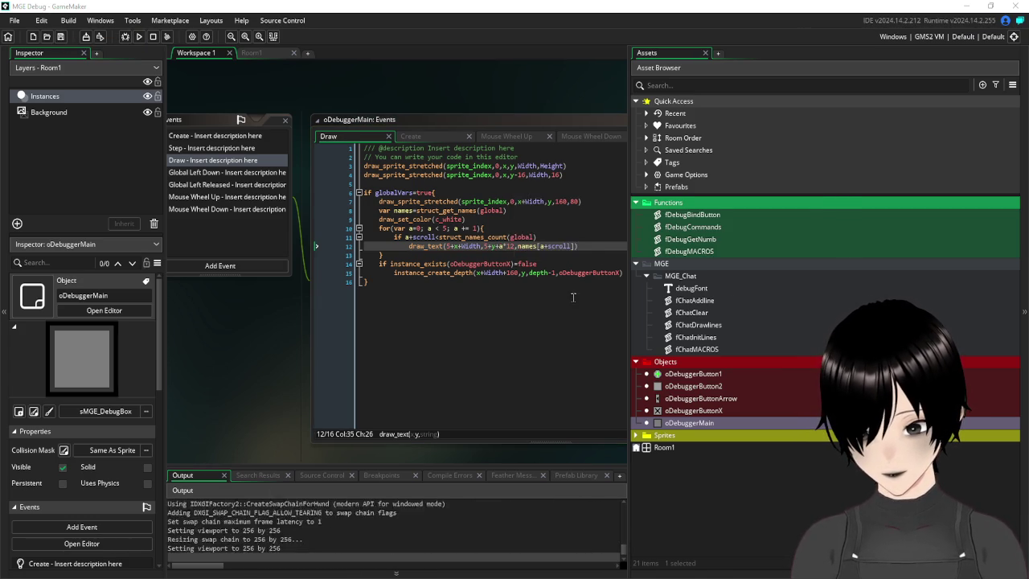
pyautogui.click(469, 281)
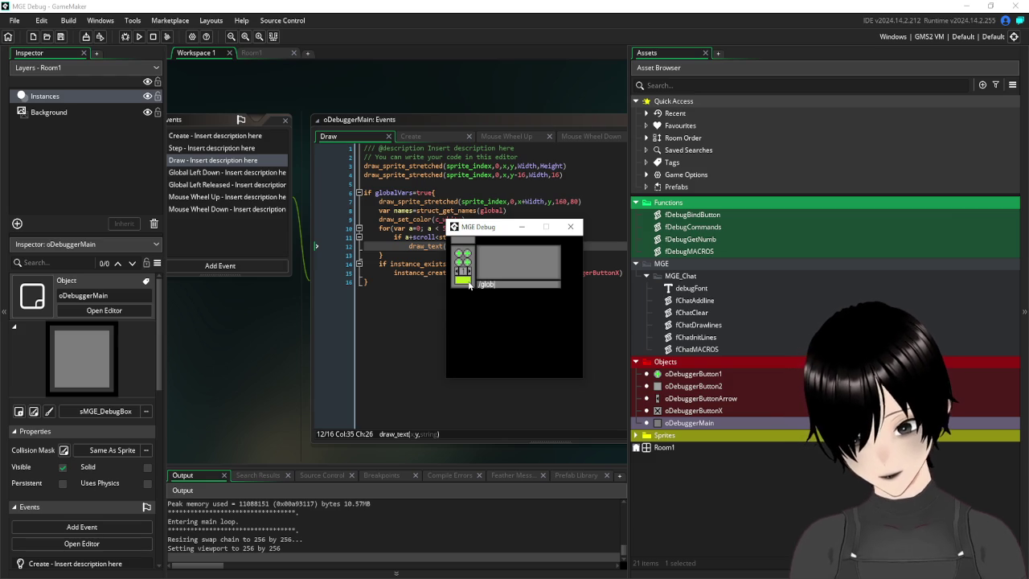
pyautogui.click(469, 283)
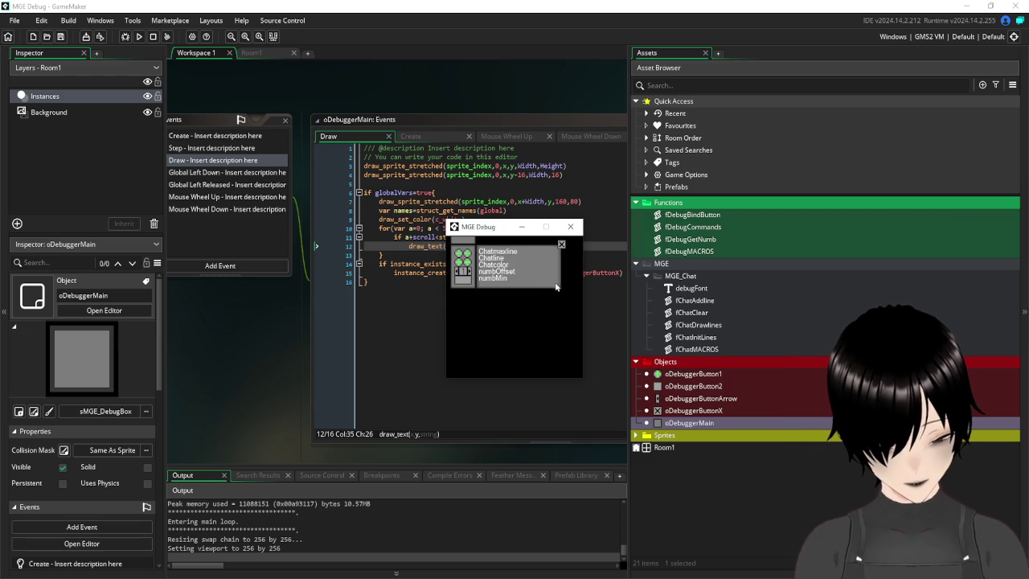
pyautogui.scroll(-2, 541, 277)
pyautogui.scroll(-4, 541, 277)
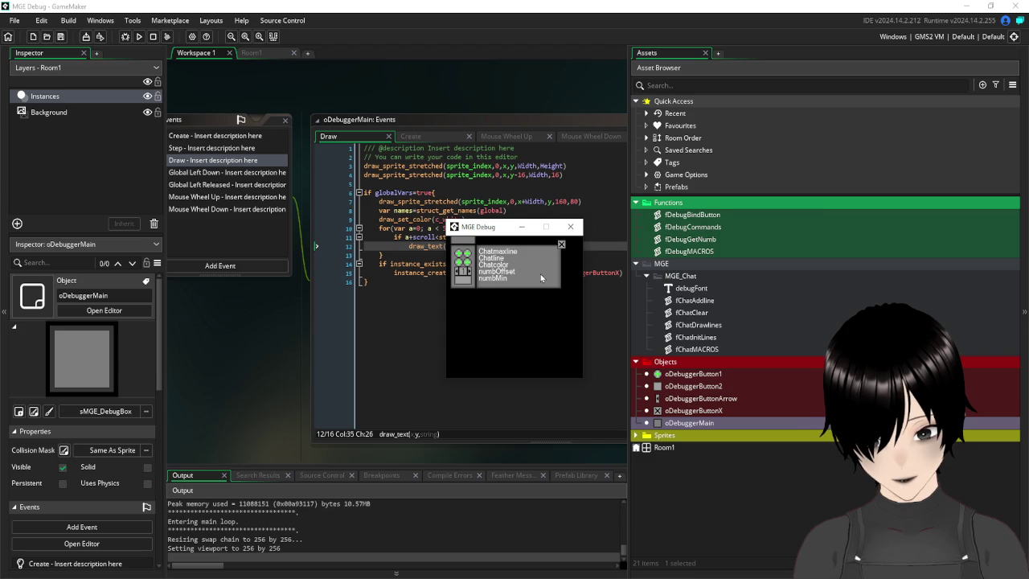
pyautogui.scroll(-5, 530, 268)
pyautogui.scroll(-3, 530, 268)
pyautogui.scroll(-1, 530, 269)
pyautogui.scroll(3, 529, 269)
pyautogui.scroll(2, 530, 268)
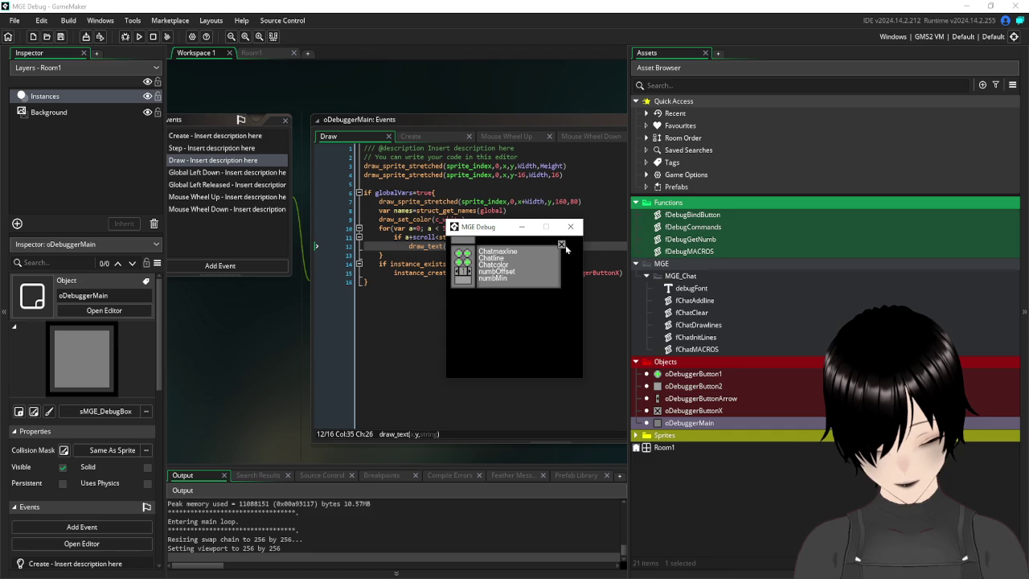
pyautogui.click(562, 245)
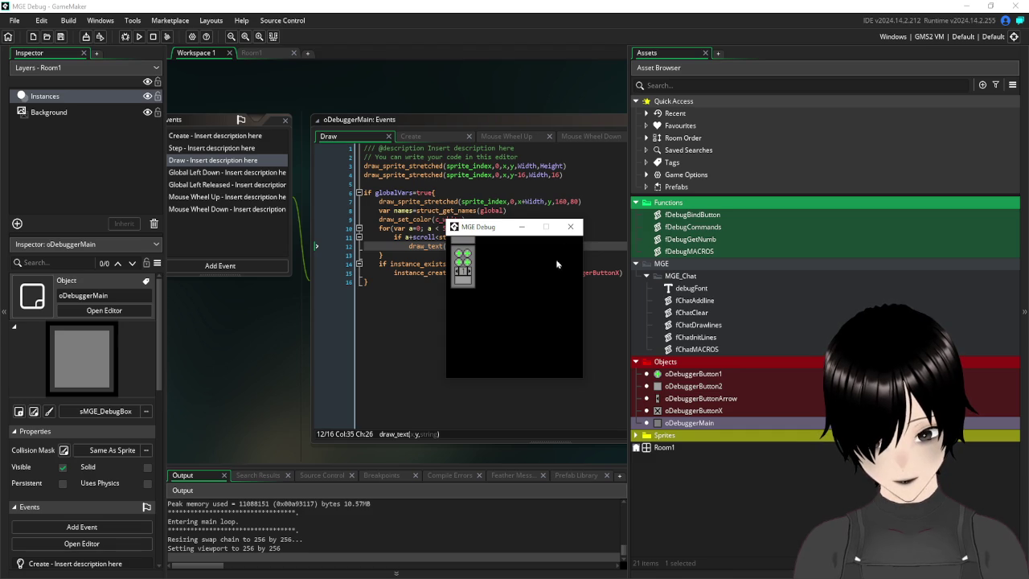
pyautogui.click(571, 229)
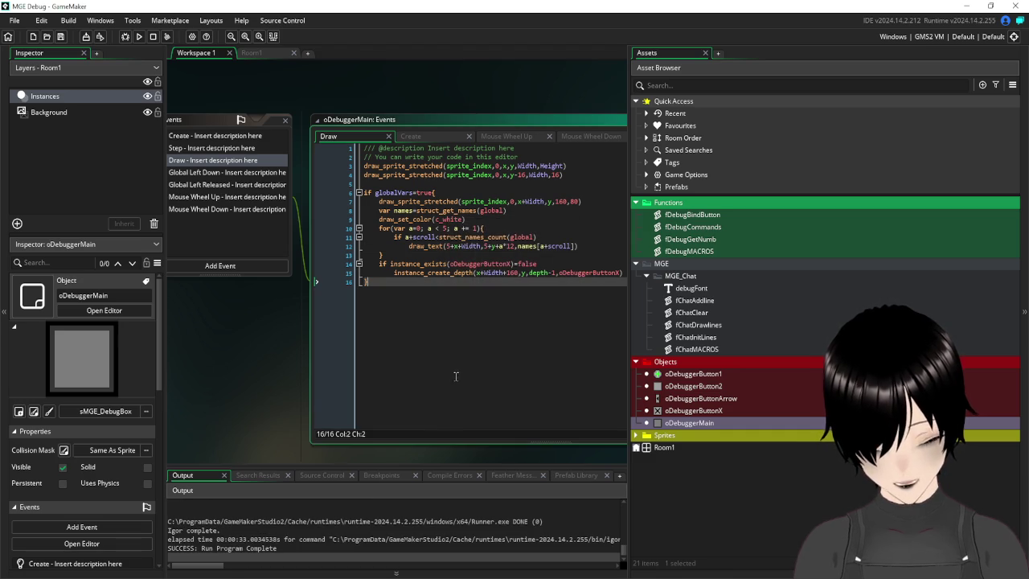
pyautogui.click(139, 37)
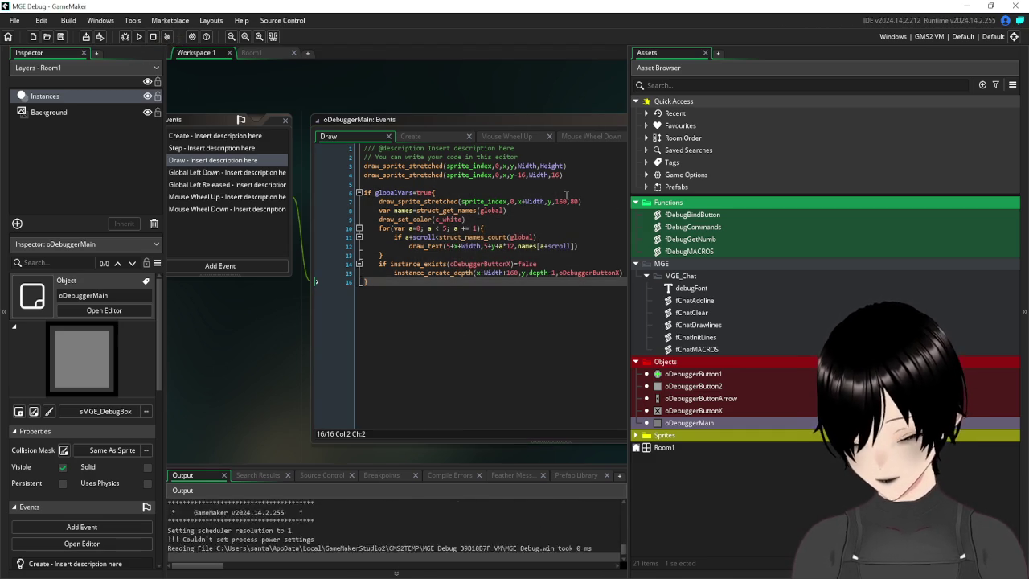
pyautogui.click(464, 280)
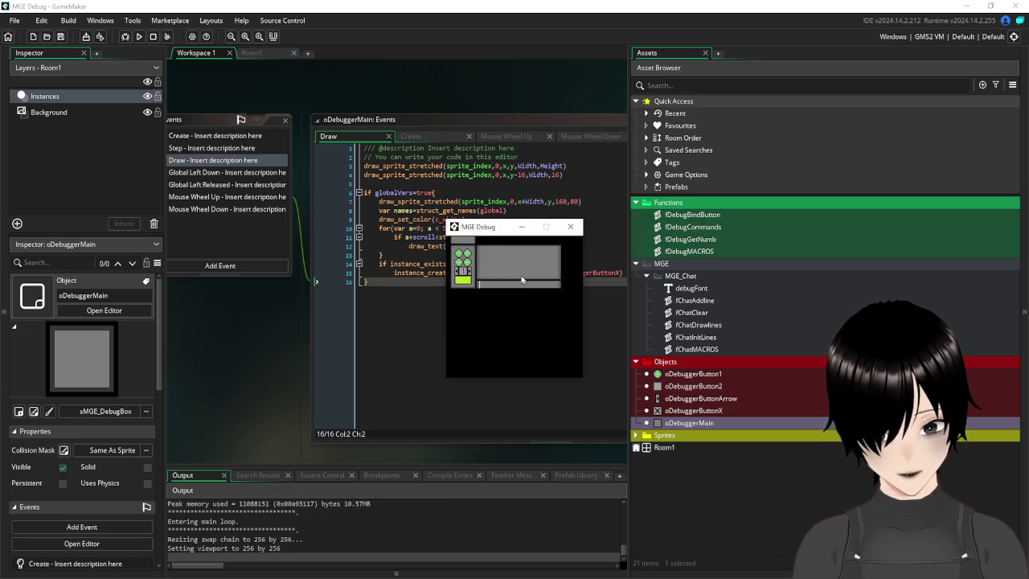
pyautogui.scroll(1, 521, 279)
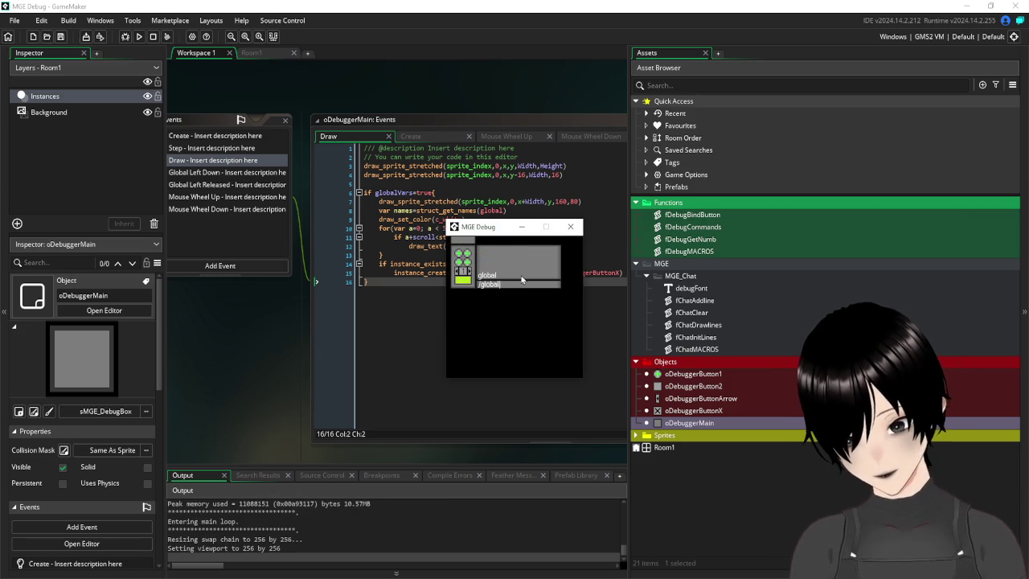
pyautogui.click(521, 279)
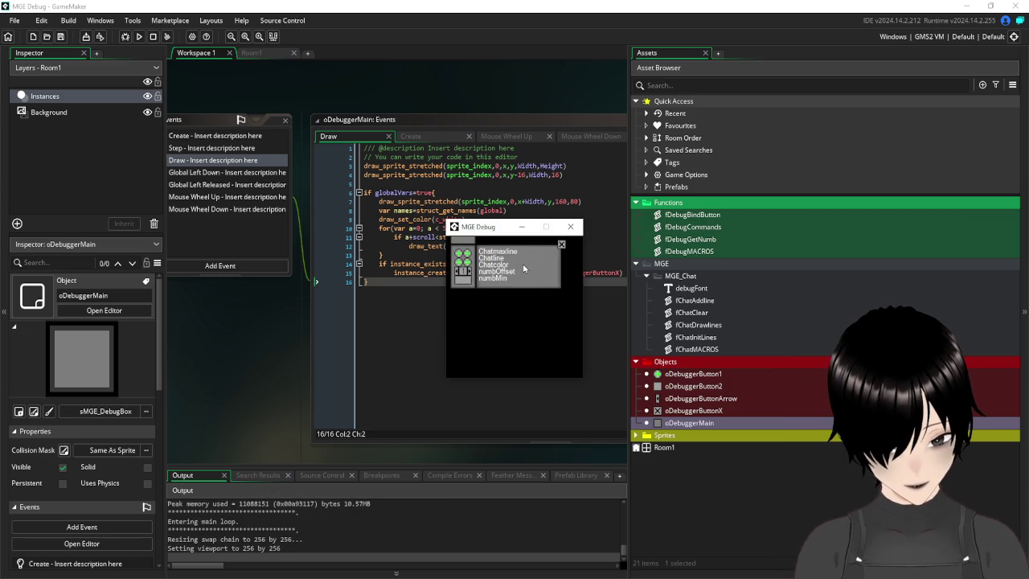
pyautogui.scroll(-1, 536, 254)
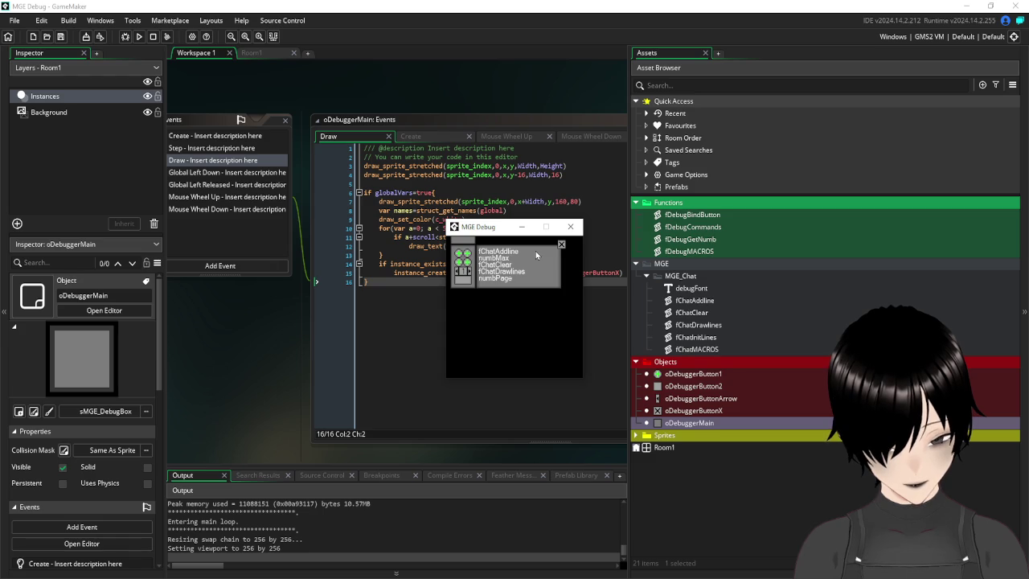
pyautogui.scroll(-1, 535, 250)
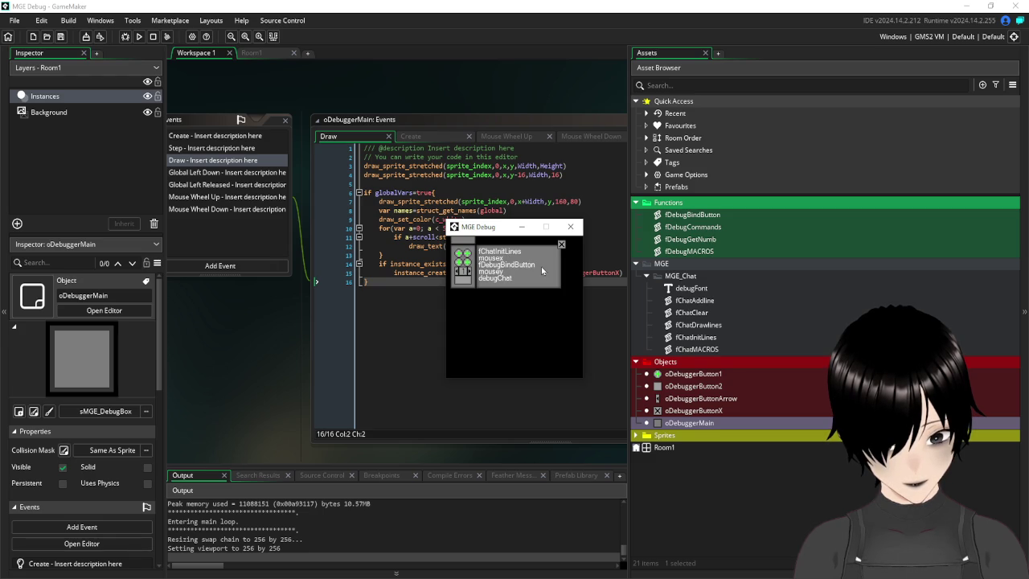
pyautogui.scroll(-1, 542, 270)
pyautogui.scroll(3, 542, 271)
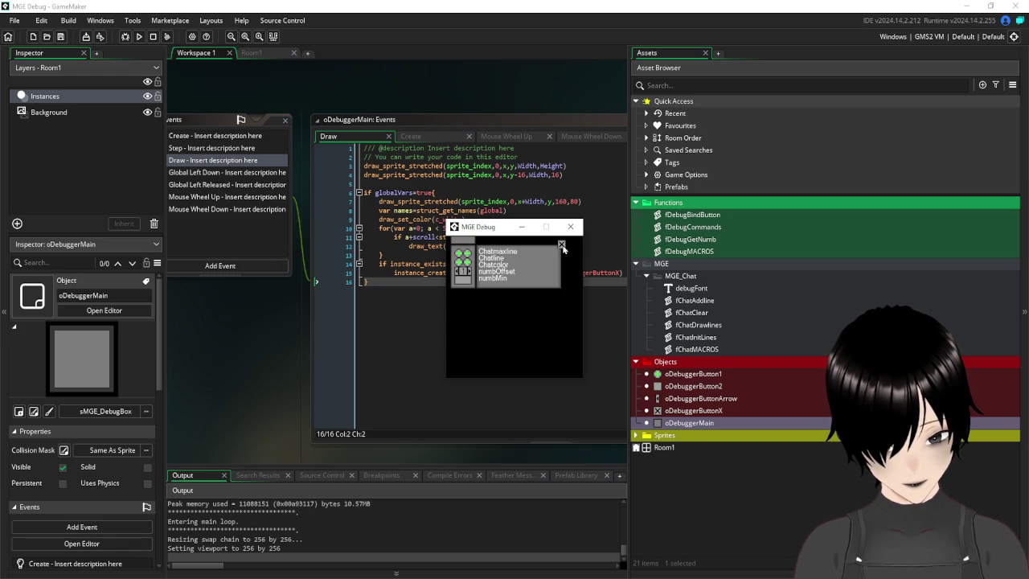
pyautogui.click(561, 245)
pyautogui.click(570, 227)
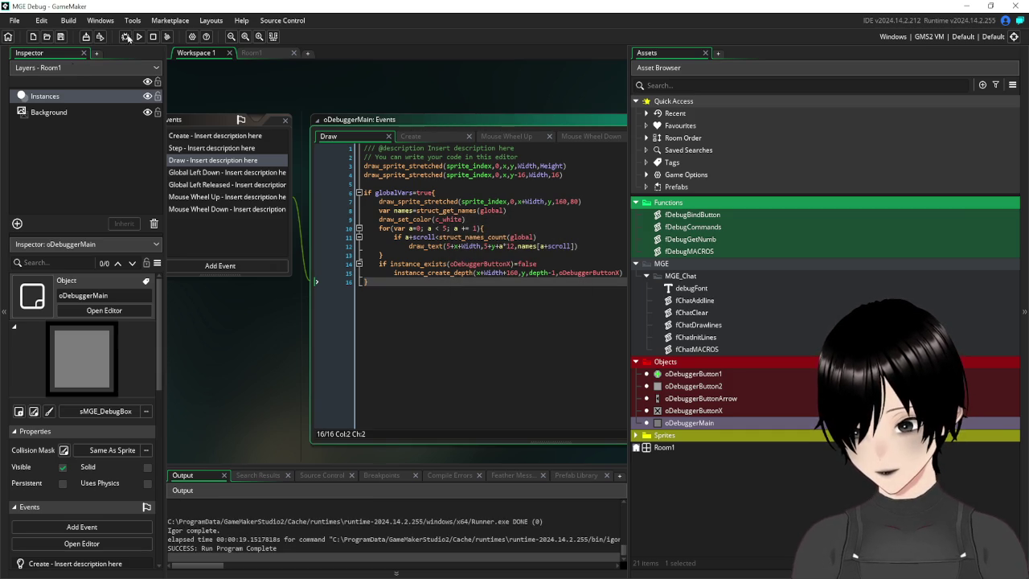
# - Close oDebuggerMain and create a new script named fDebugGlobals in the Functions folder
pyautogui.moveTo(237, 75); pyautogui.dragTo(380, 143)
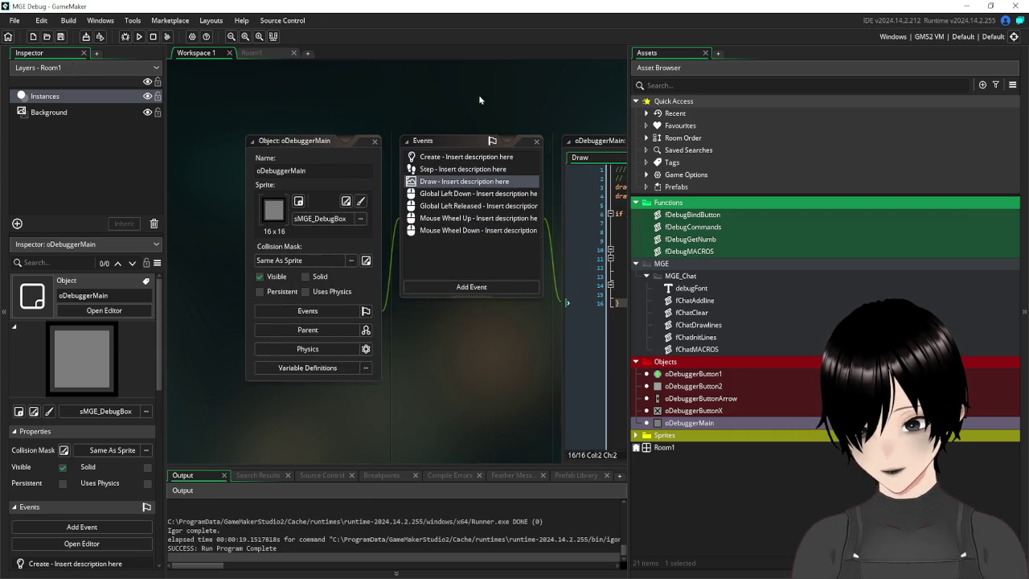
pyautogui.click(372, 140)
pyautogui.moveTo(627, 170); pyautogui.dragTo(756, 158)
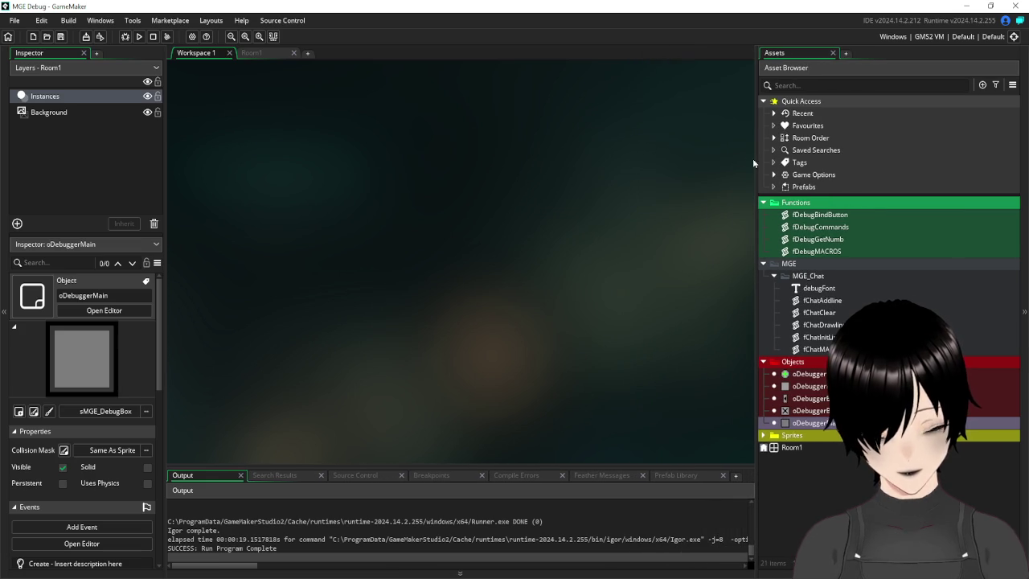
pyautogui.rightClick(812, 208)
pyautogui.moveTo(836, 211)
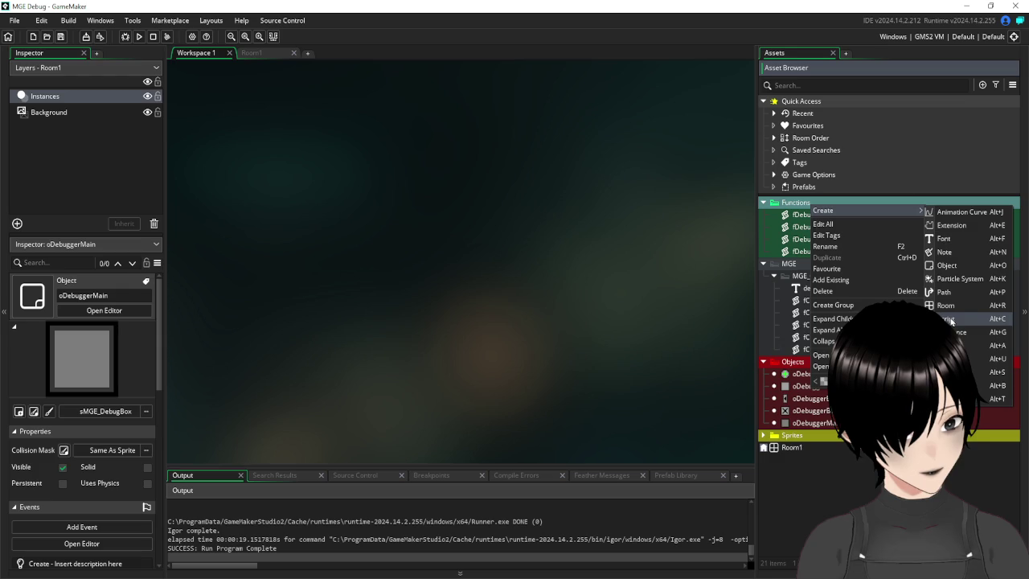
pyautogui.click(950, 320)
pyautogui.write('fDebu')
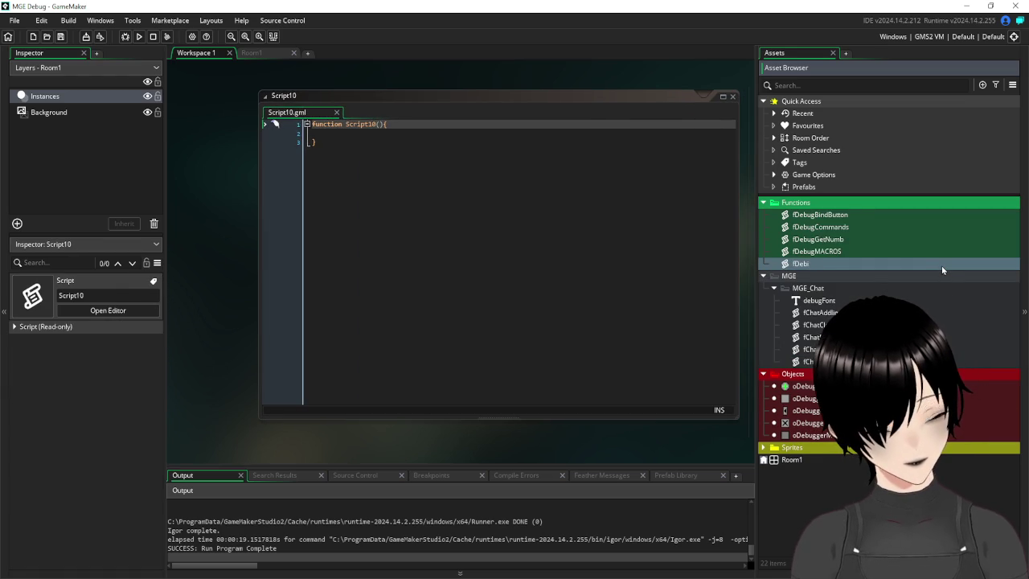
pyautogui.write('g')
pyautogui.press('BackSpace')
pyautogui.press('BackSpace')
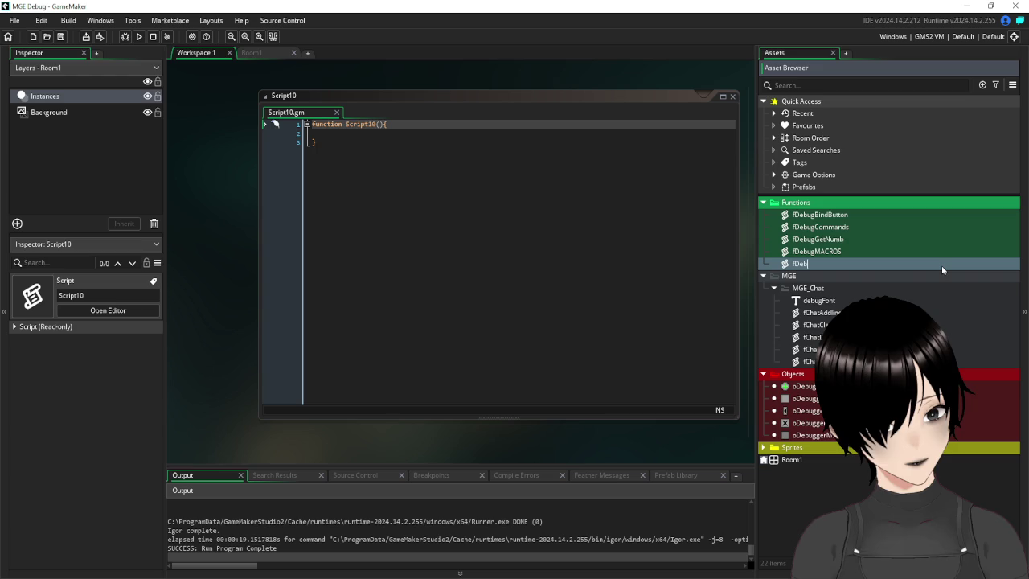
pyautogui.write('ug')
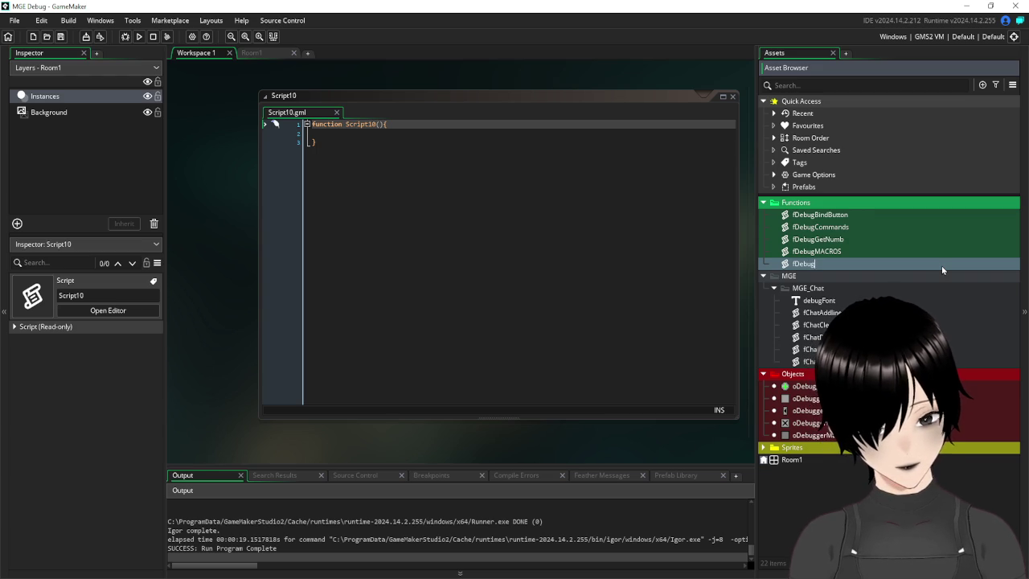
pyautogui.write('Globals')
pyautogui.press('Return')
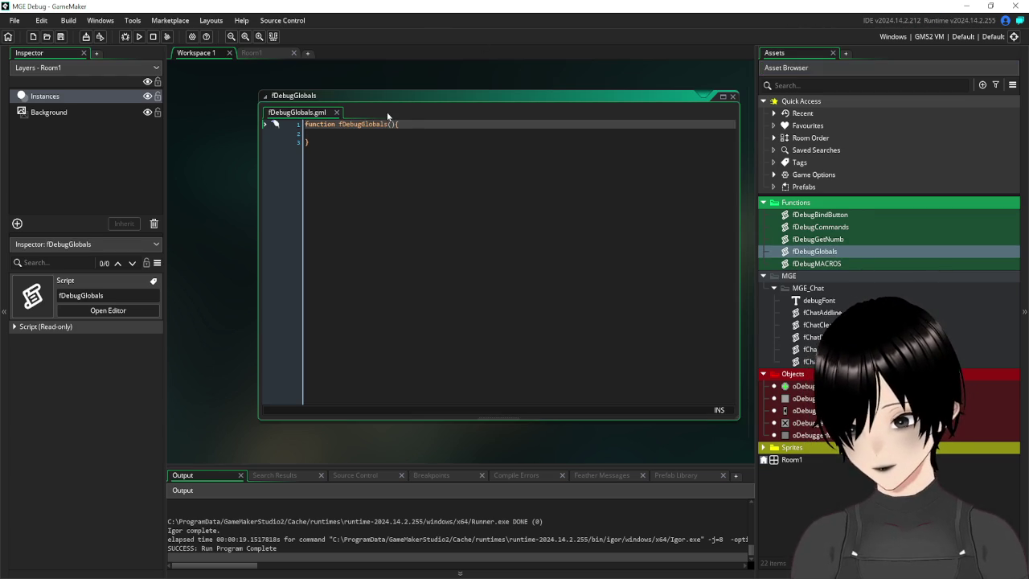
# - Begin line 2 of the function with global.globals="[ and tidy the surrounding blank lines
pyautogui.click(369, 132)
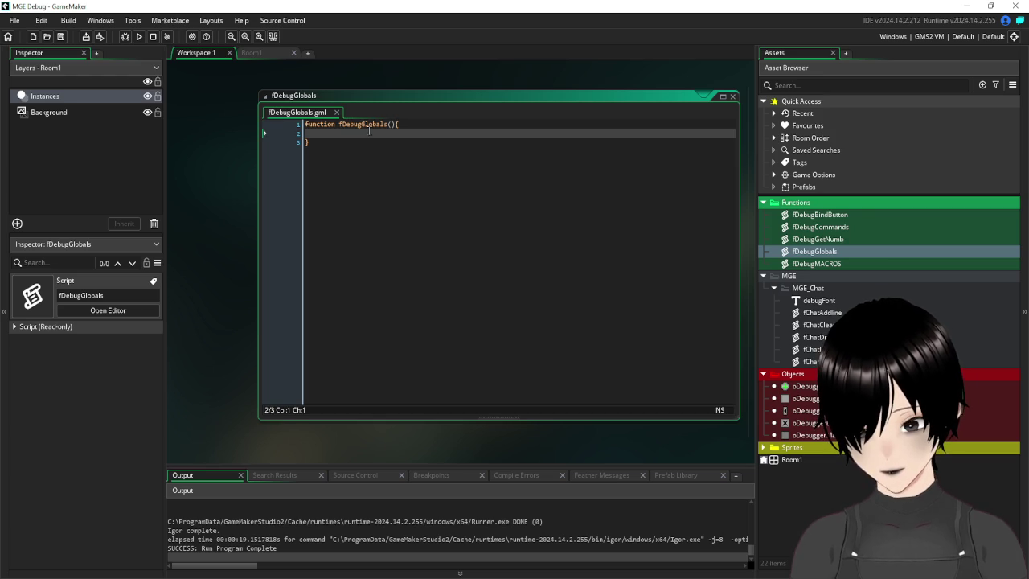
pyautogui.press('Tab')
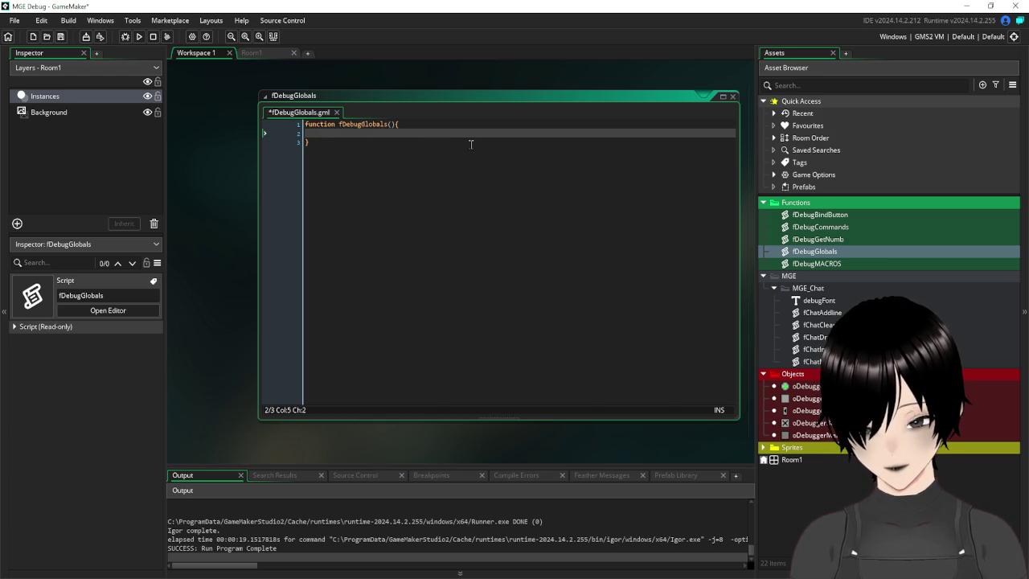
pyautogui.press('Return')
pyautogui.press('Return')
pyautogui.press('Return')
pyautogui.press('Up')
pyautogui.press('Up')
pyautogui.press('Up')
pyautogui.press('Up')
pyautogui.press('Up')
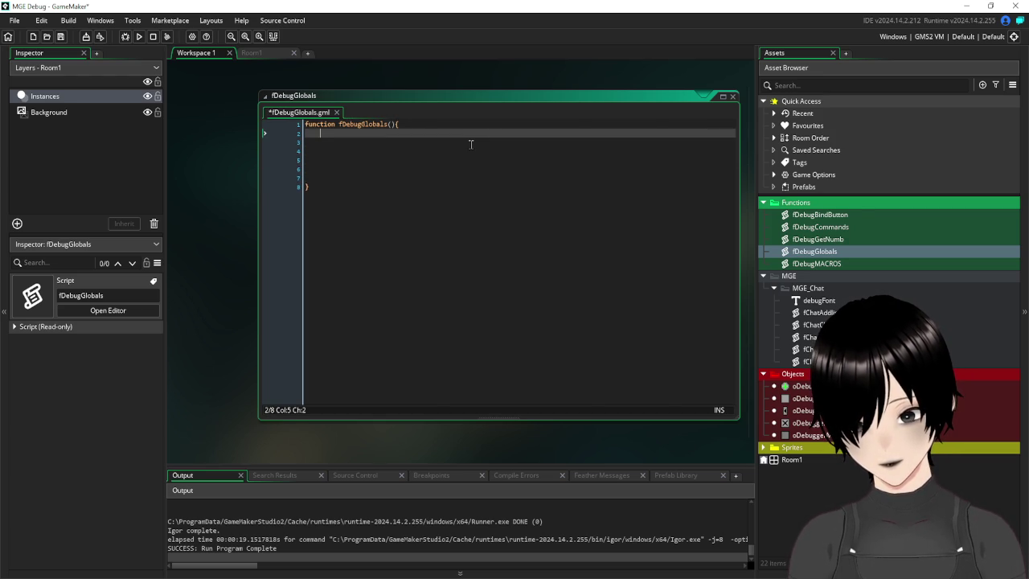
pyautogui.click(471, 144)
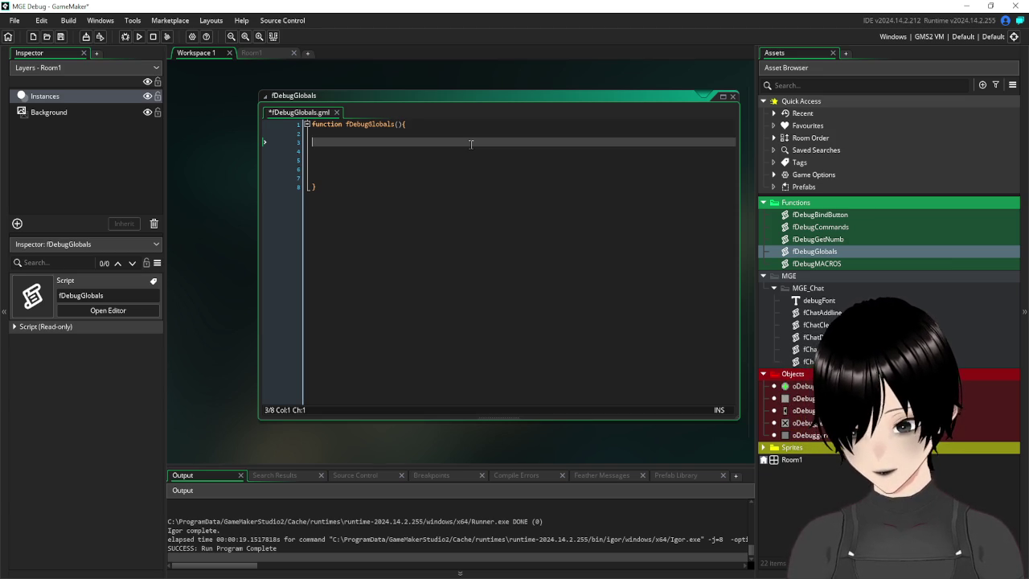
pyautogui.press('BackSpace')
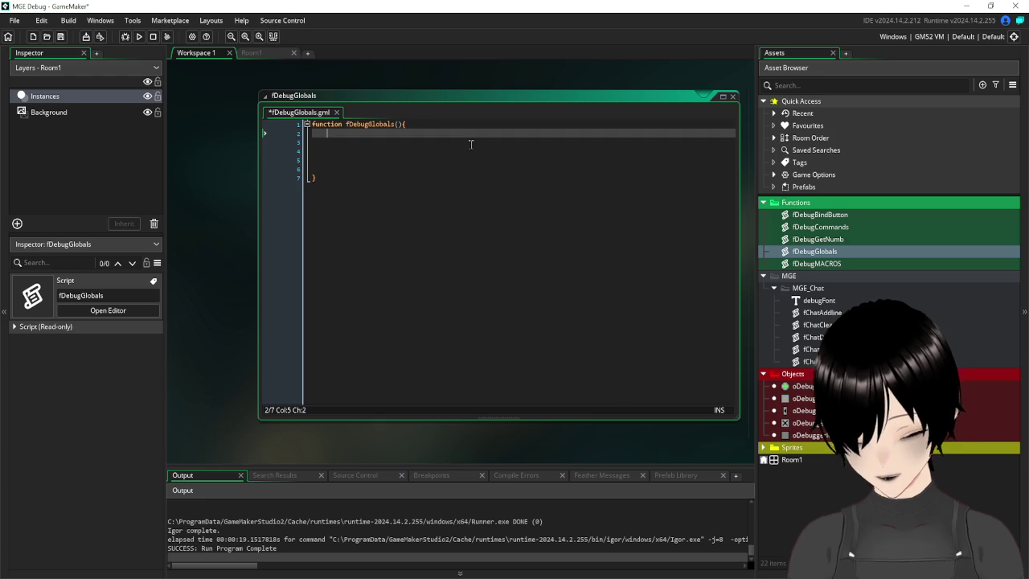
pyautogui.write('global.')
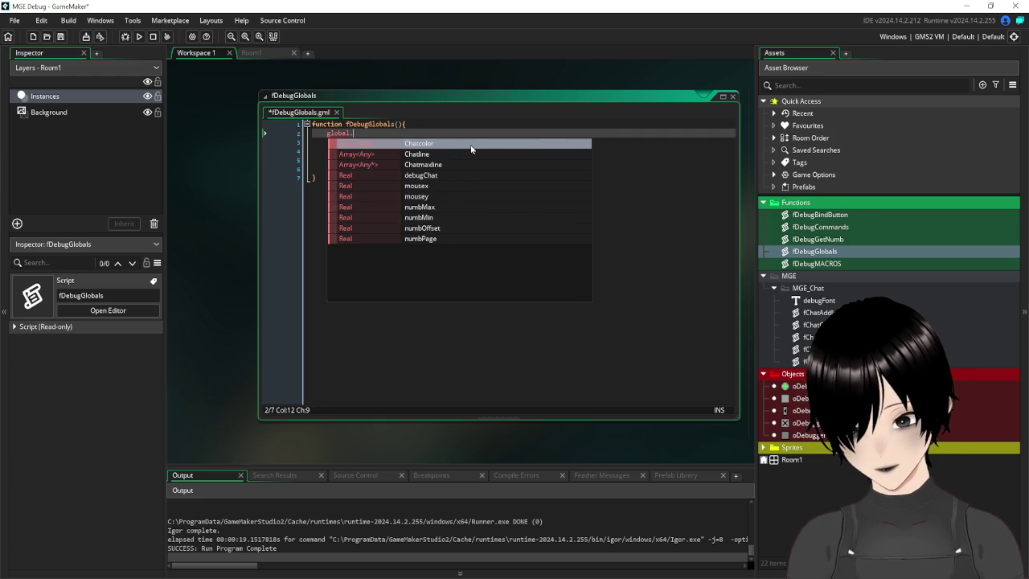
pyautogui.write('globals=')
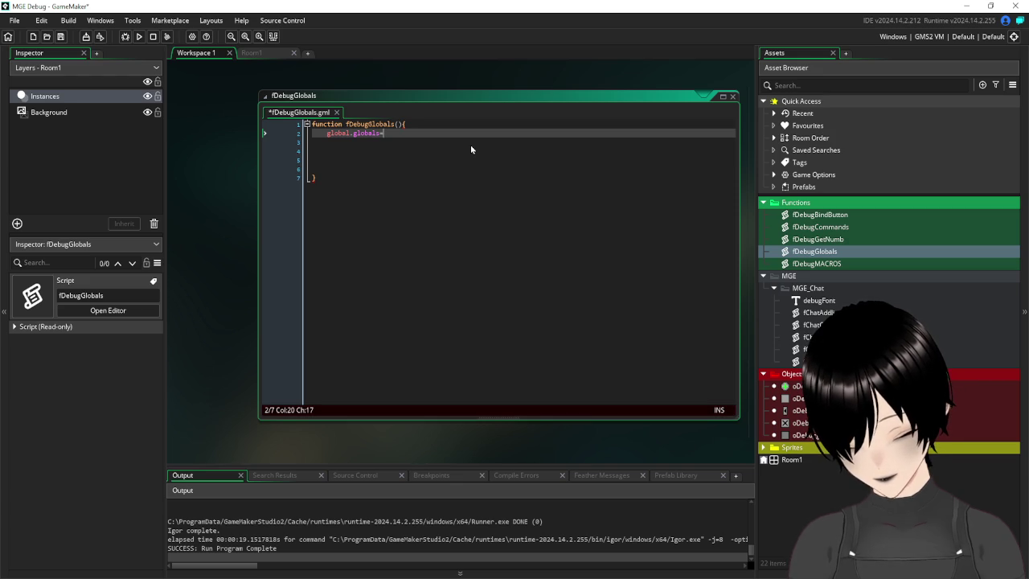
pyautogui.write('"')
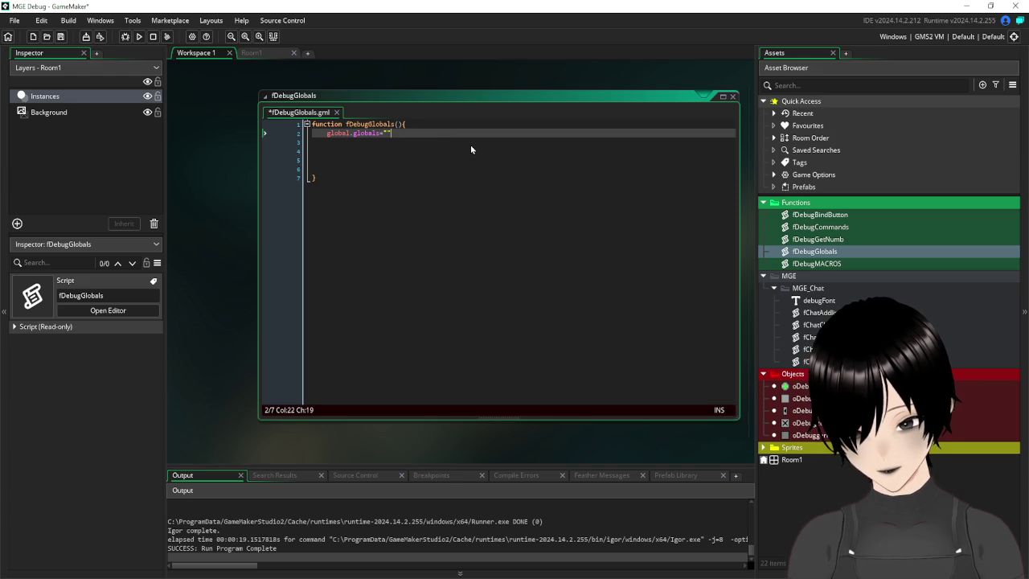
pyautogui.write('[')
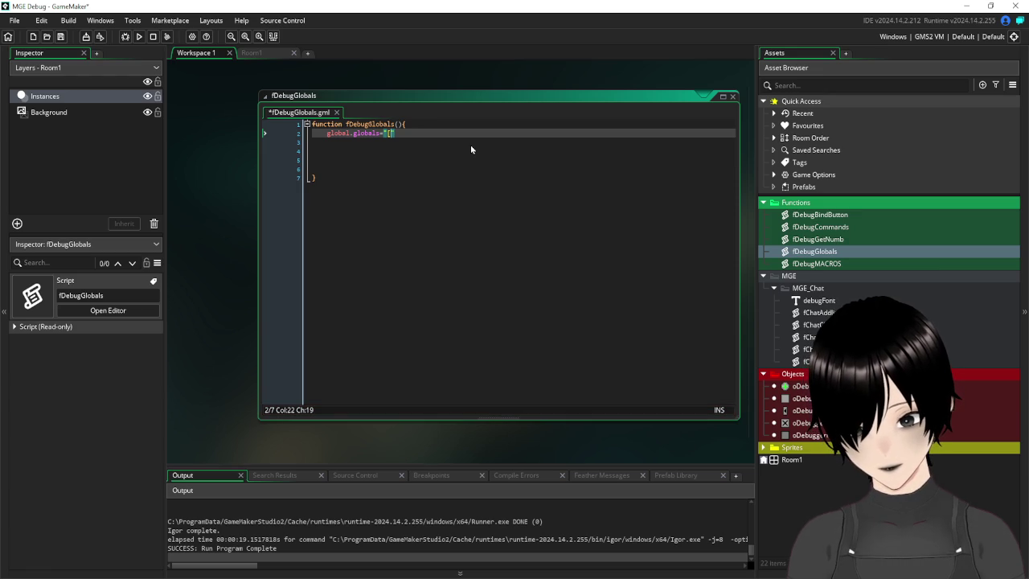
pyautogui.press('Return')
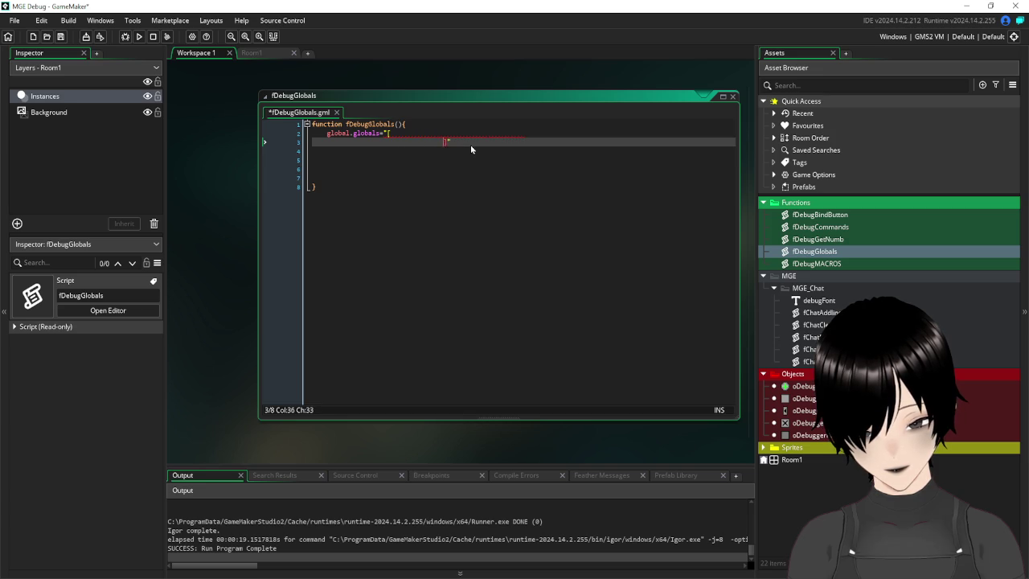
pyautogui.press('Up')
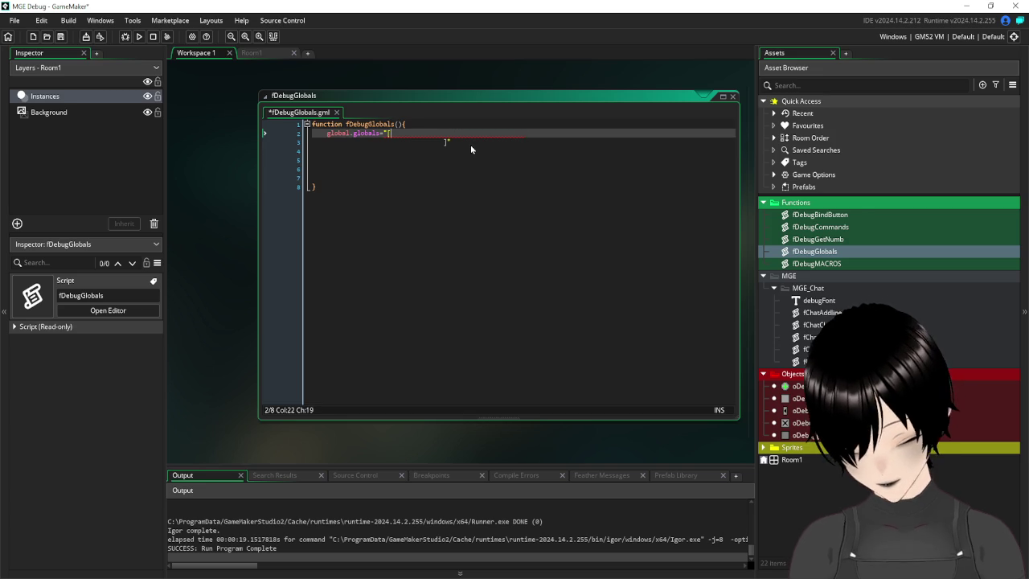
pyautogui.write(',')
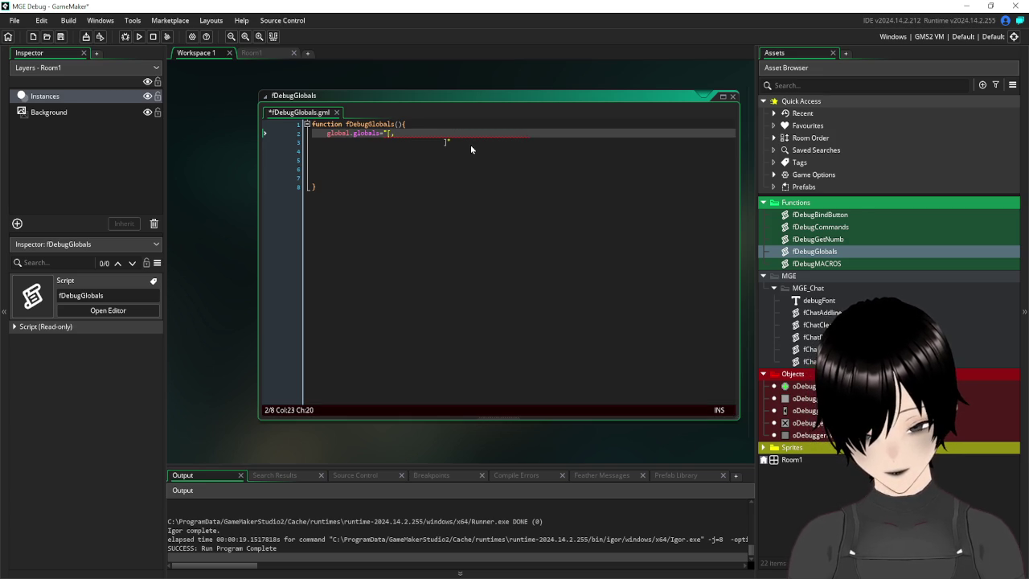
pyautogui.moveTo(448, 142); pyautogui.dragTo(309, 147)
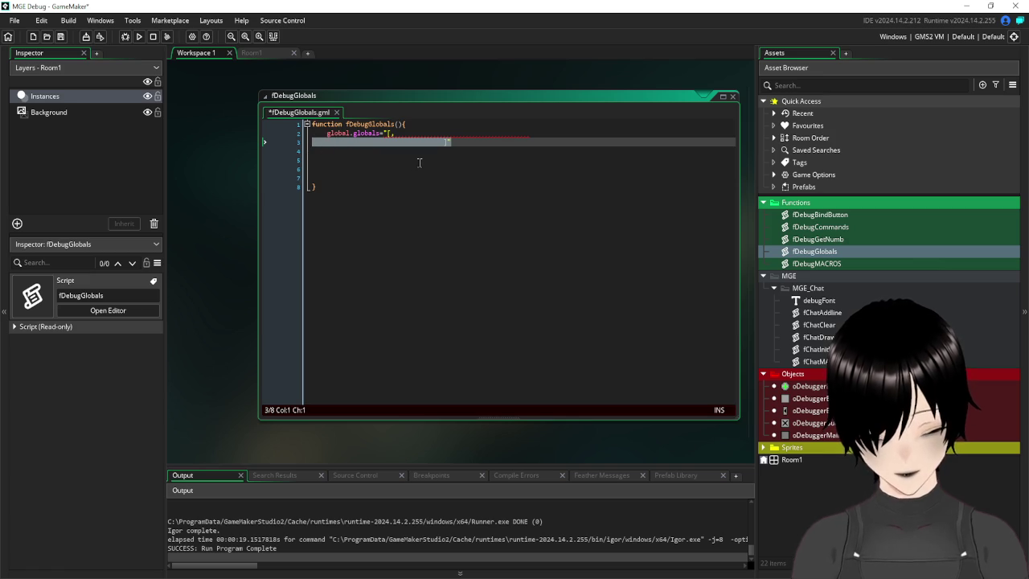
pyautogui.press('Delete')
pyautogui.press('BackSpace')
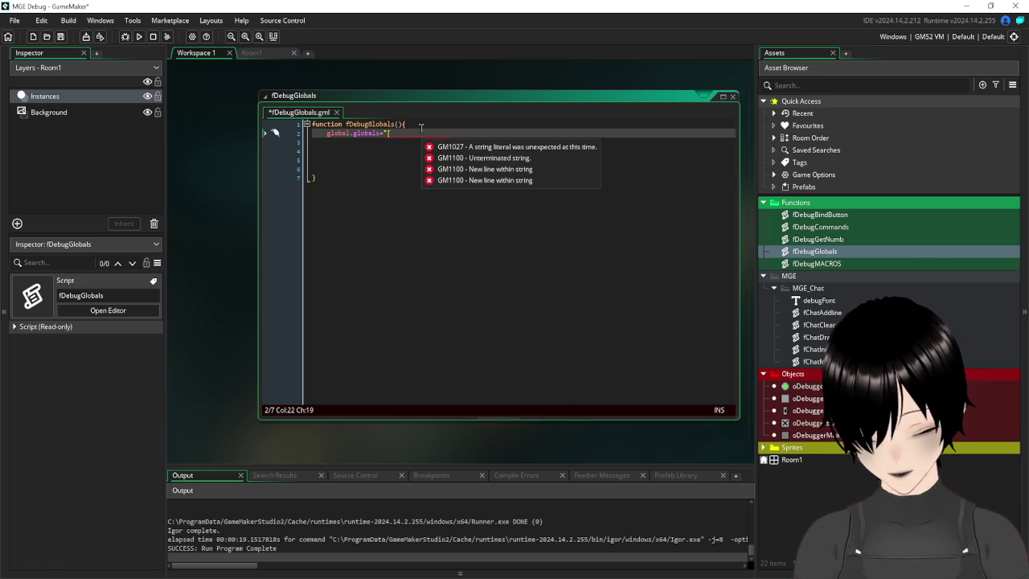
# - Complete line 2 as global.globals="[mousex,mousey]"
pyautogui.write('mousex,mo')
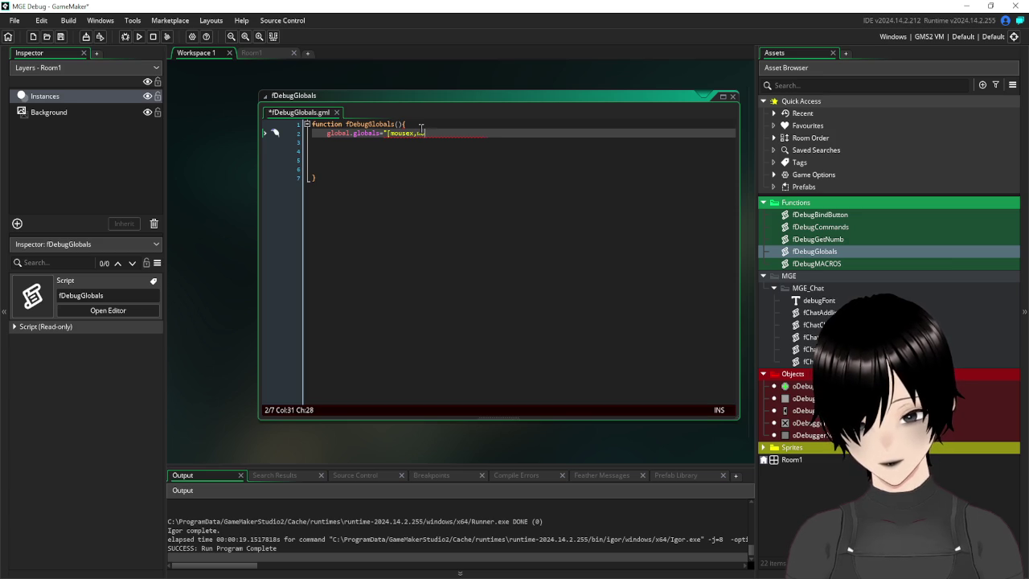
pyautogui.write('usey,')
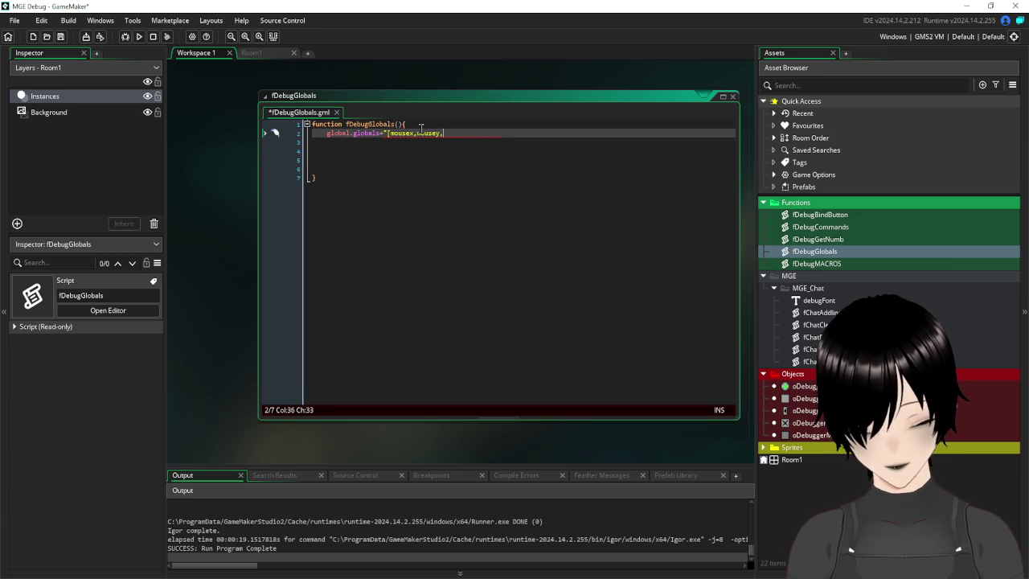
pyautogui.press('BackSpace')
pyautogui.write(']"')
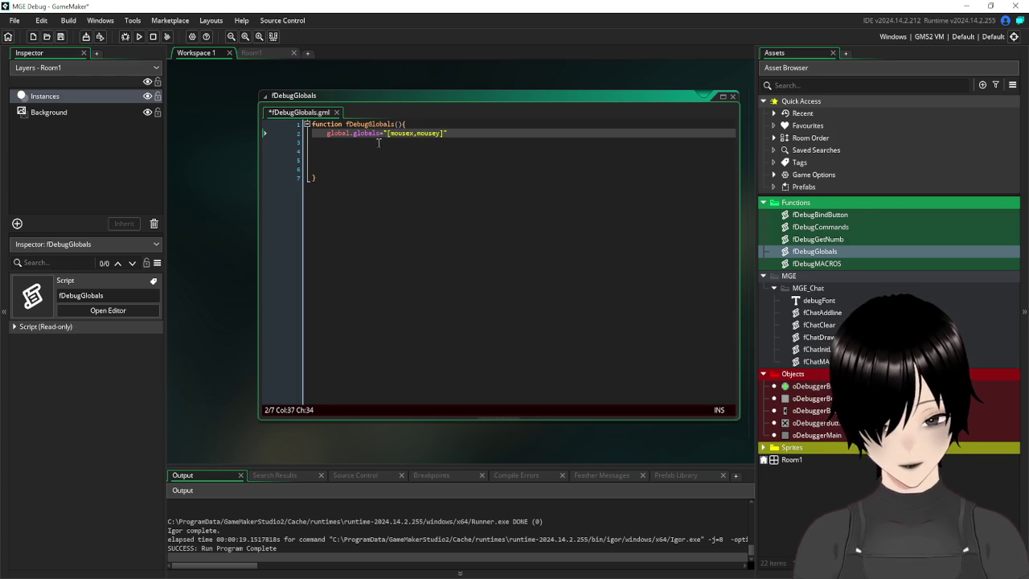
pyautogui.moveTo(381, 133); pyautogui.dragTo(325, 134)
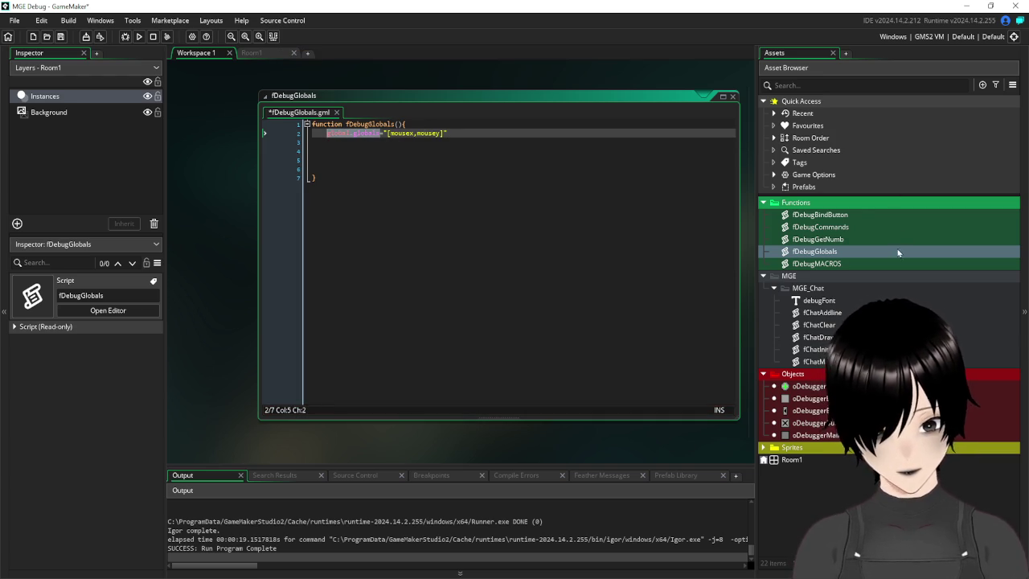
pyautogui.click(411, 158)
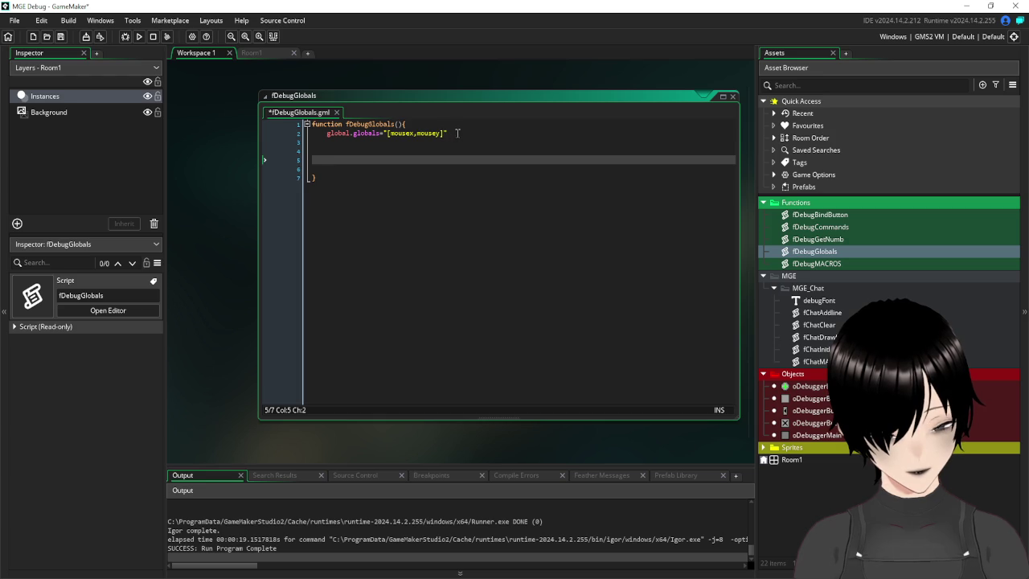
# - Select the fDebugGlobals name and open the oDebuggerMain object from the Asset Browser
pyautogui.click(347, 123)
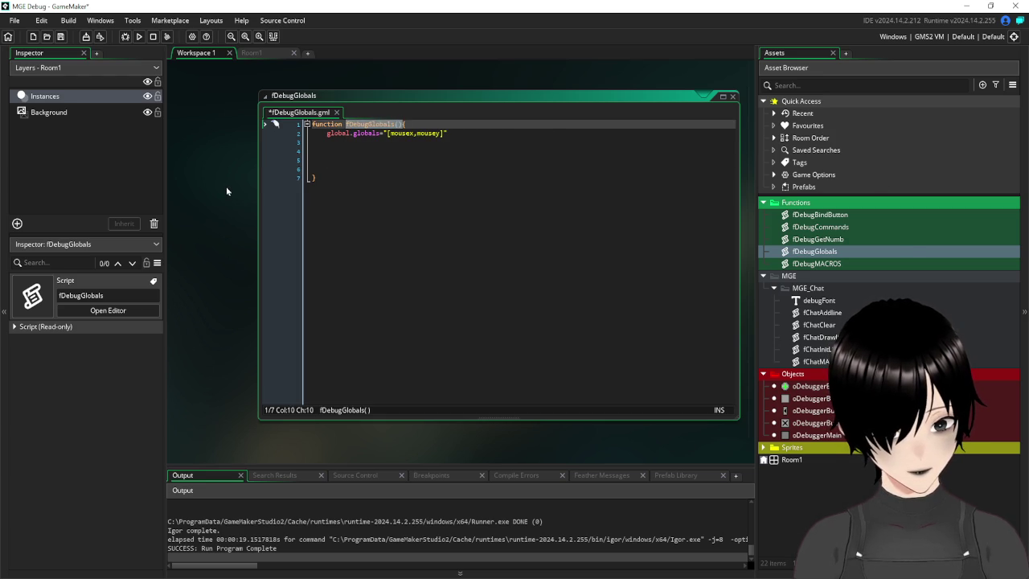
pyautogui.scroll(1, 226, 191)
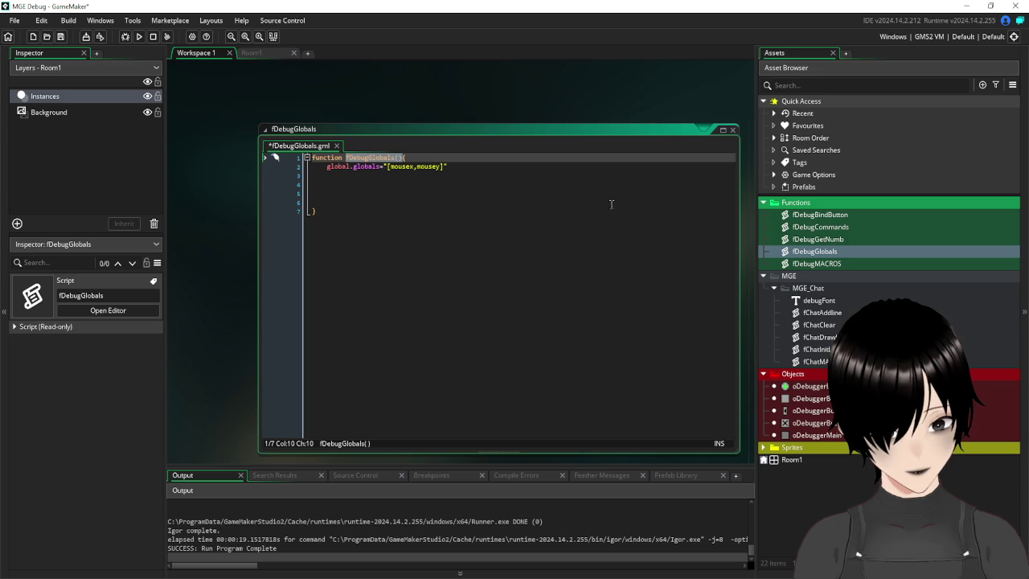
pyautogui.scroll(-1, 222, 154)
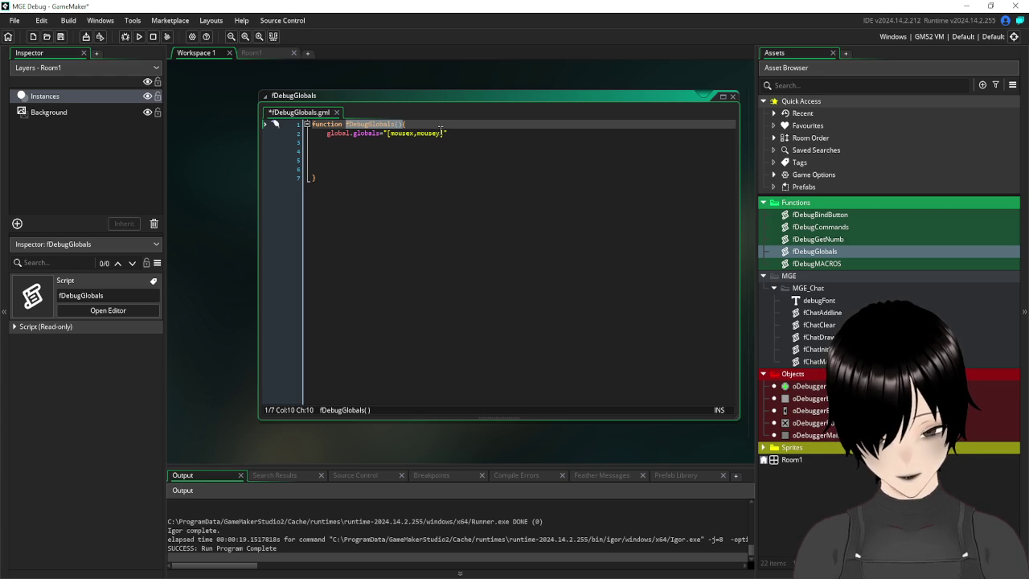
pyautogui.click(440, 127)
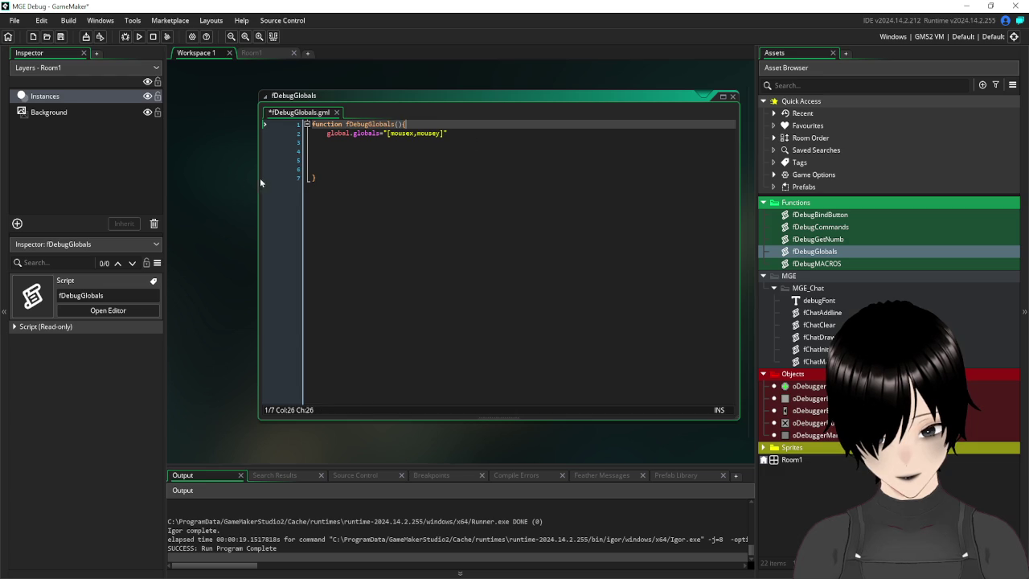
pyautogui.doubleClick(997, 251)
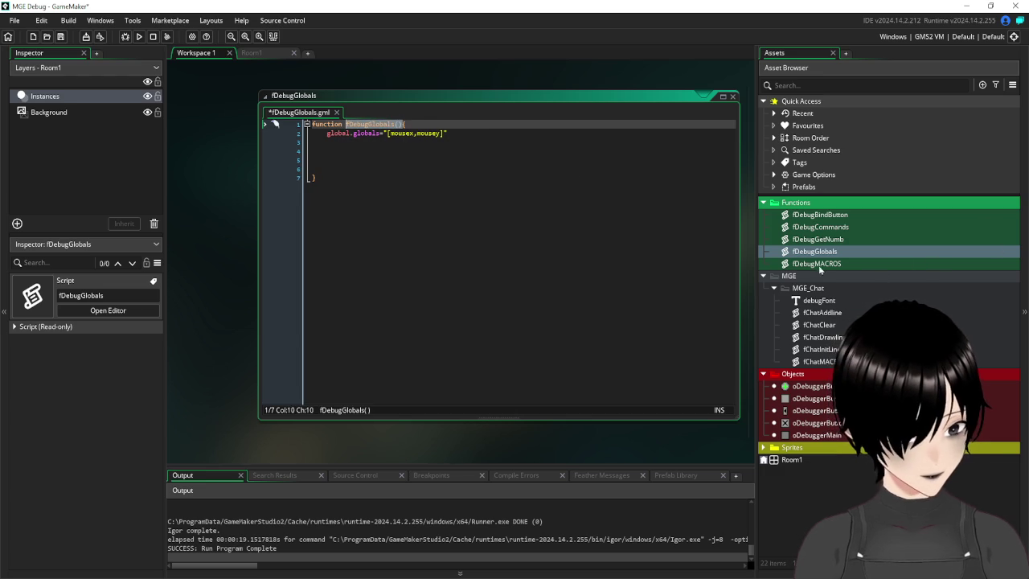
pyautogui.doubleClick(813, 437)
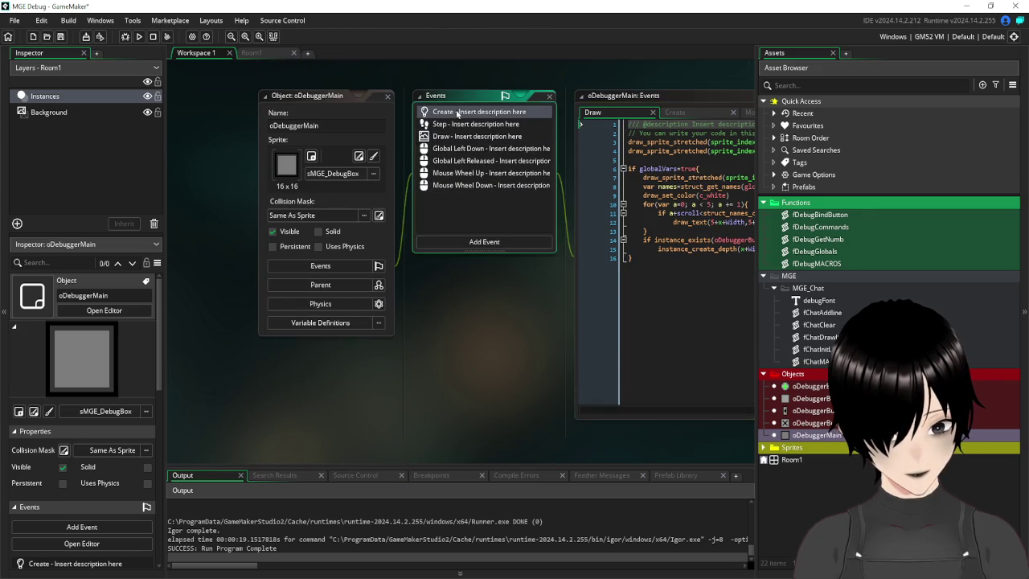
# - Paste a fDebugGlobals() call onto line 10 of oDebuggerMain's Create event
pyautogui.click(456, 112)
pyautogui.click(679, 203)
pyautogui.write('fDebugGlobals()')
pyautogui.moveTo(518, 295); pyautogui.dragTo(402, 328)
# - Append numbMin and numbMax to the global.globals string in fDebugGlobals and save
pyautogui.doubleClick(548, 237)
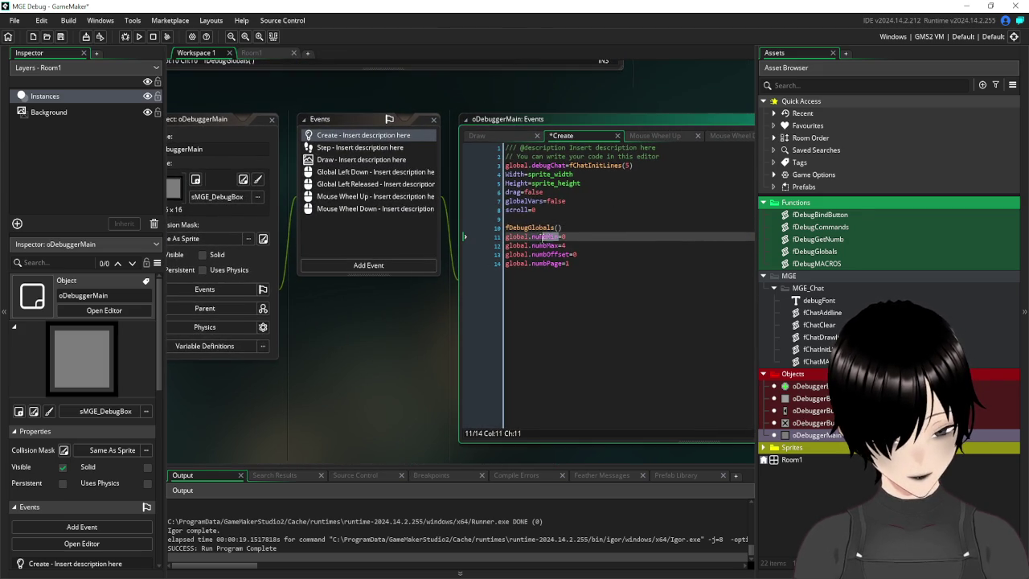
pyautogui.middleClick(535, 228)
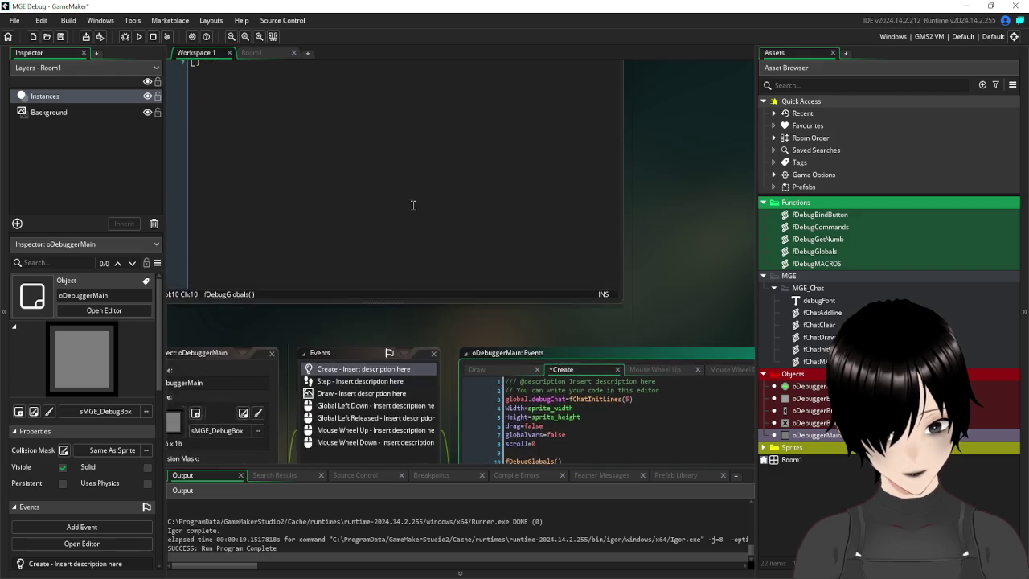
pyautogui.click(387, 148)
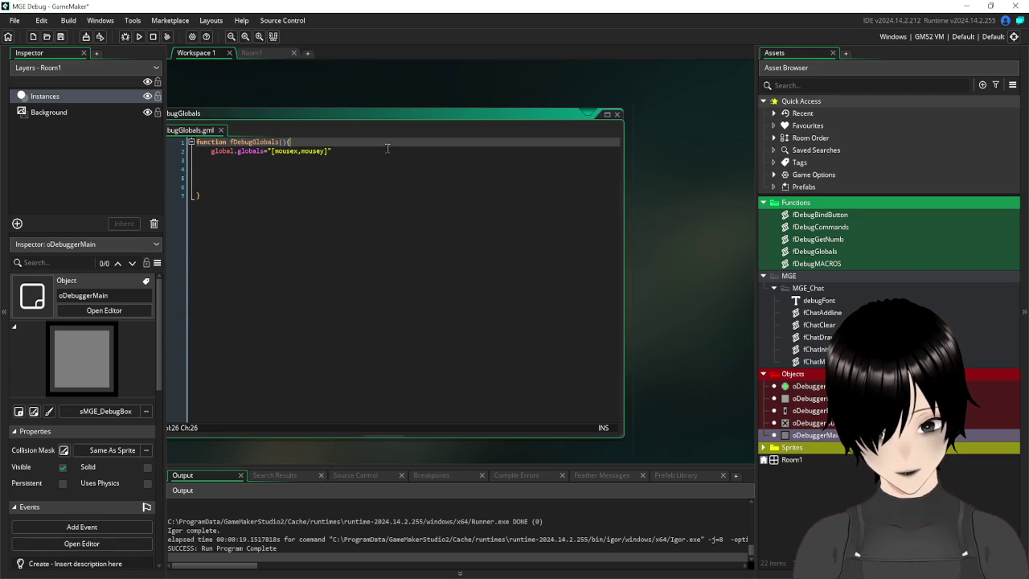
pyautogui.click(325, 151)
pyautogui.write(',numbMin,')
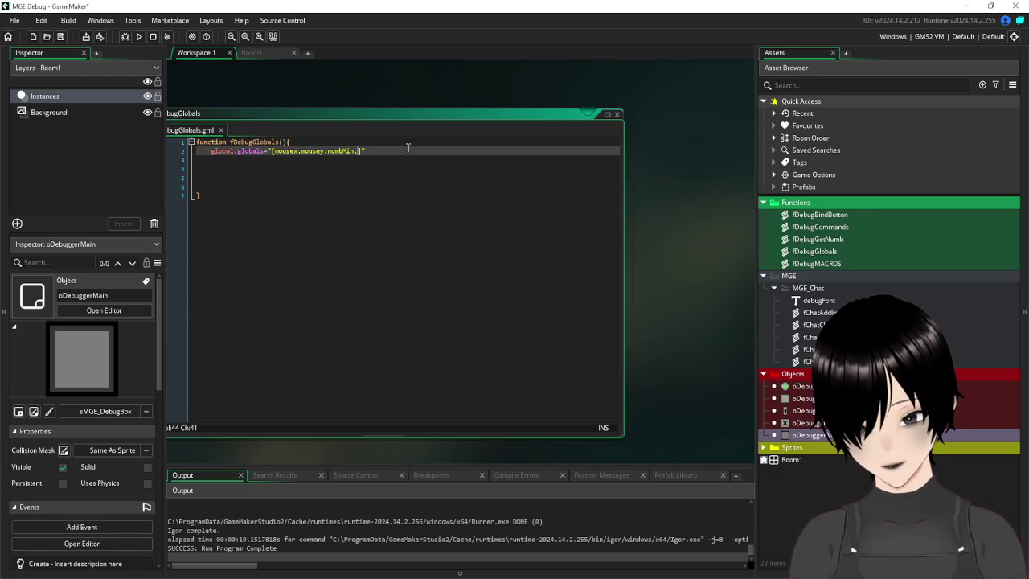
pyautogui.write('b')
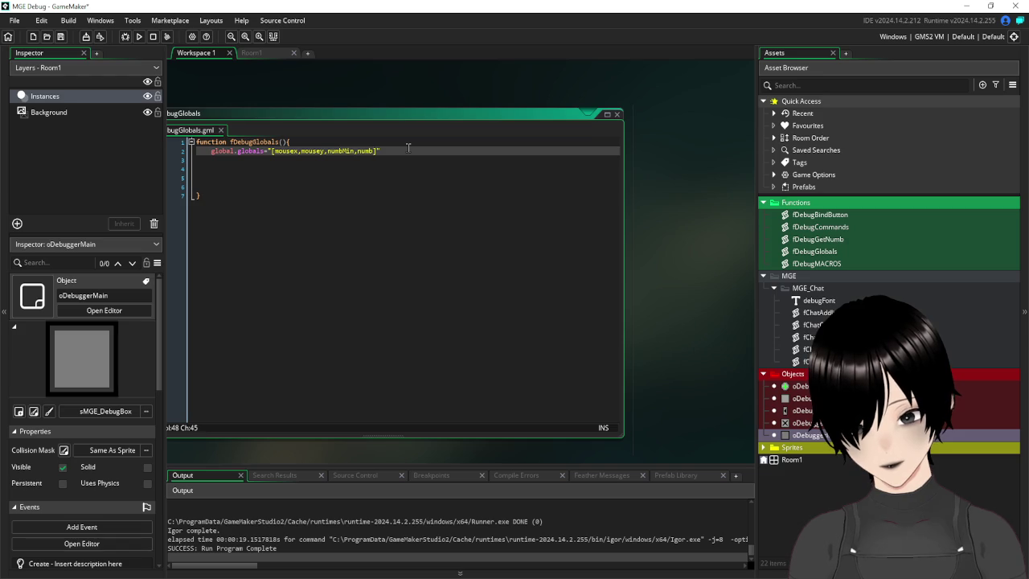
pyautogui.write('ax')
pyautogui.scroll(-3, 649, 280)
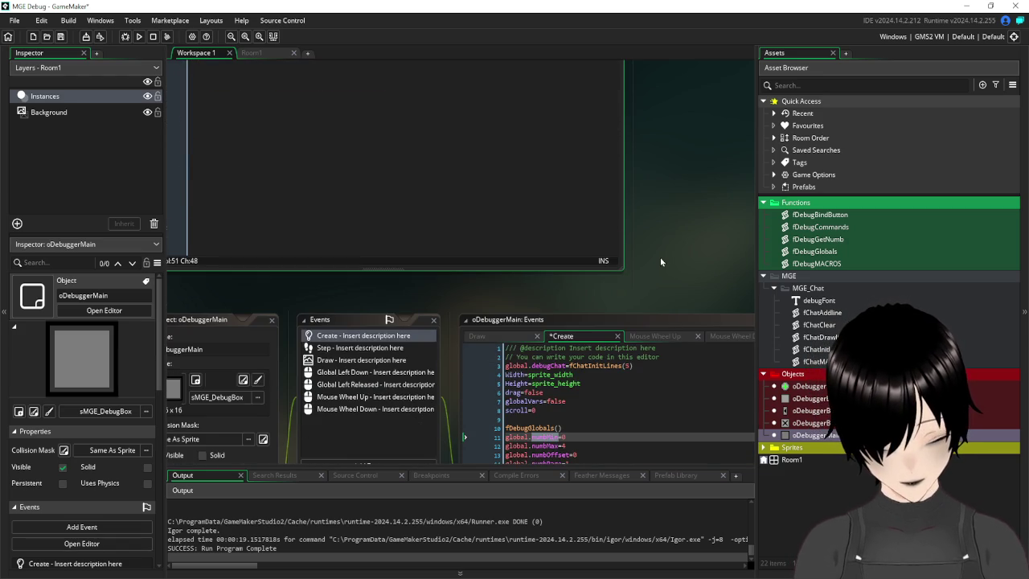
pyautogui.scroll(-2, 661, 262)
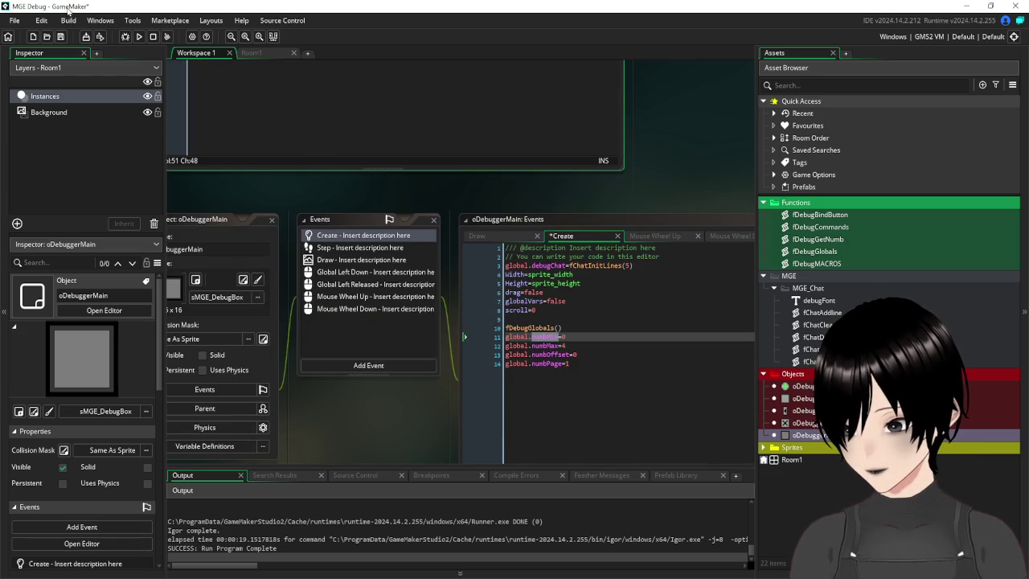
pyautogui.hotkey('ctrl', 's')
# - Reopen oDebuggerMain and bring up its Draw event code
pyautogui.scroll(-1, 295, 173)
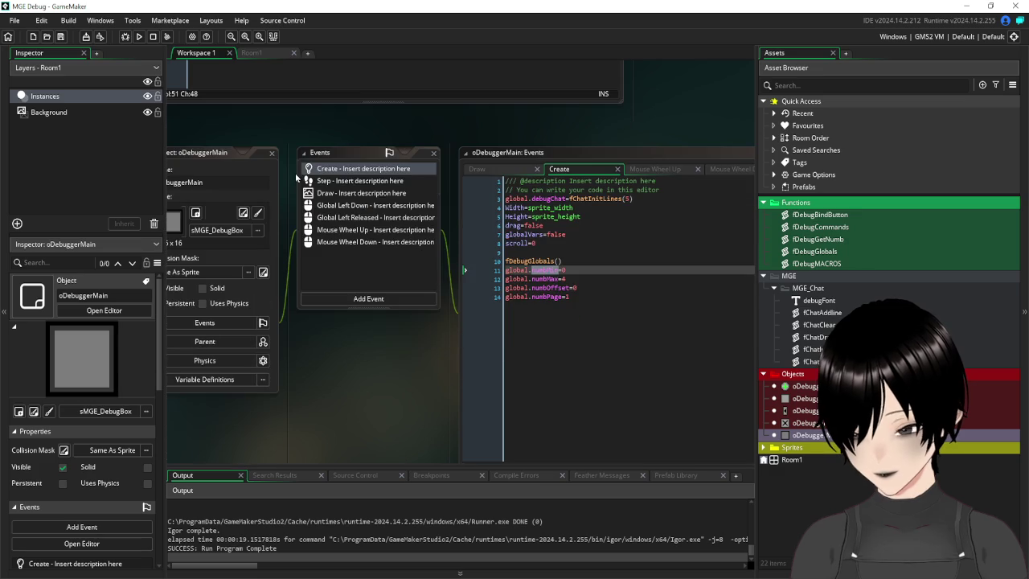
pyautogui.scroll(5, 185, 116)
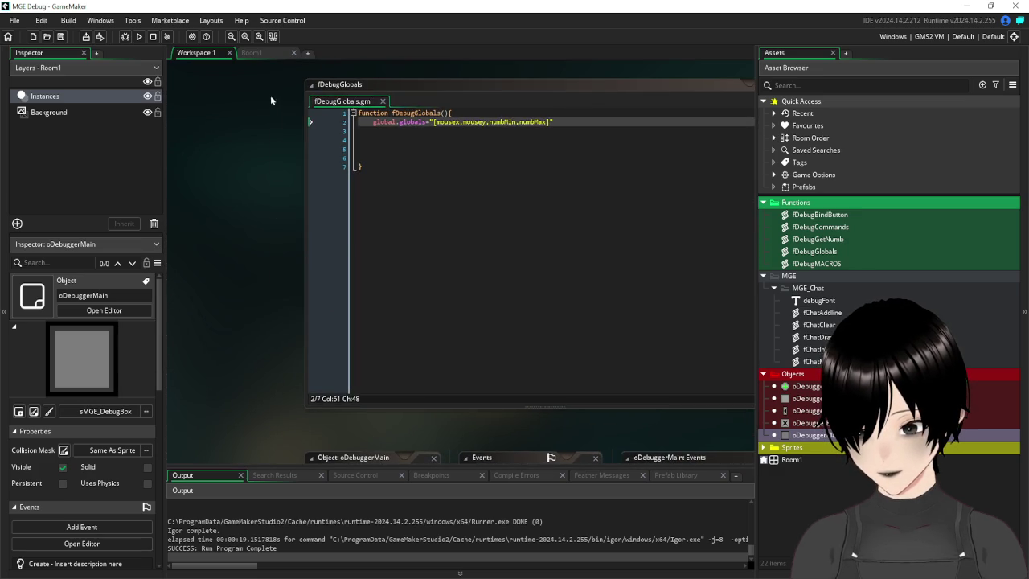
pyautogui.click(314, 130)
pyautogui.moveTo(394, 172); pyautogui.dragTo(337, 171)
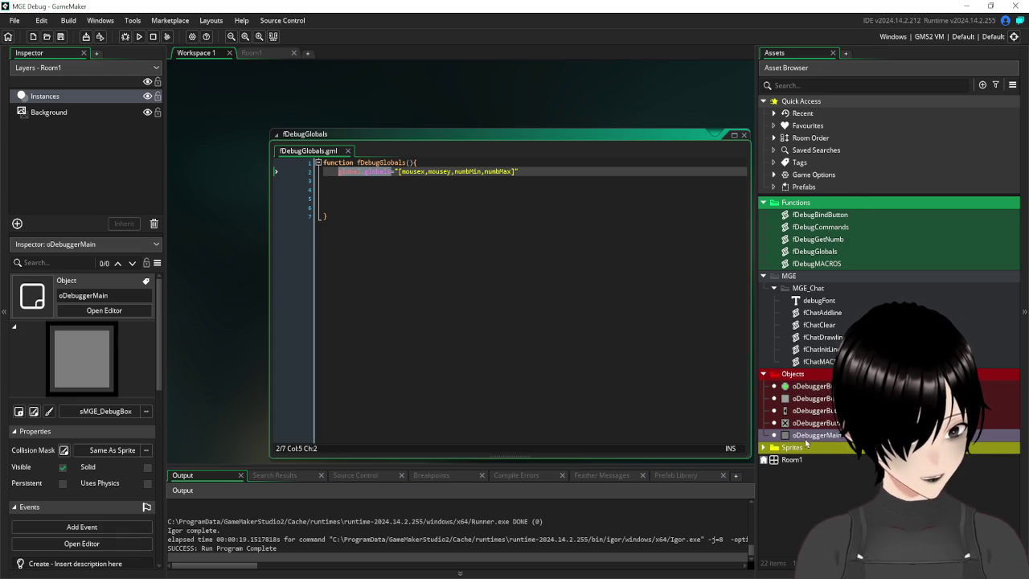
pyautogui.doubleClick(816, 435)
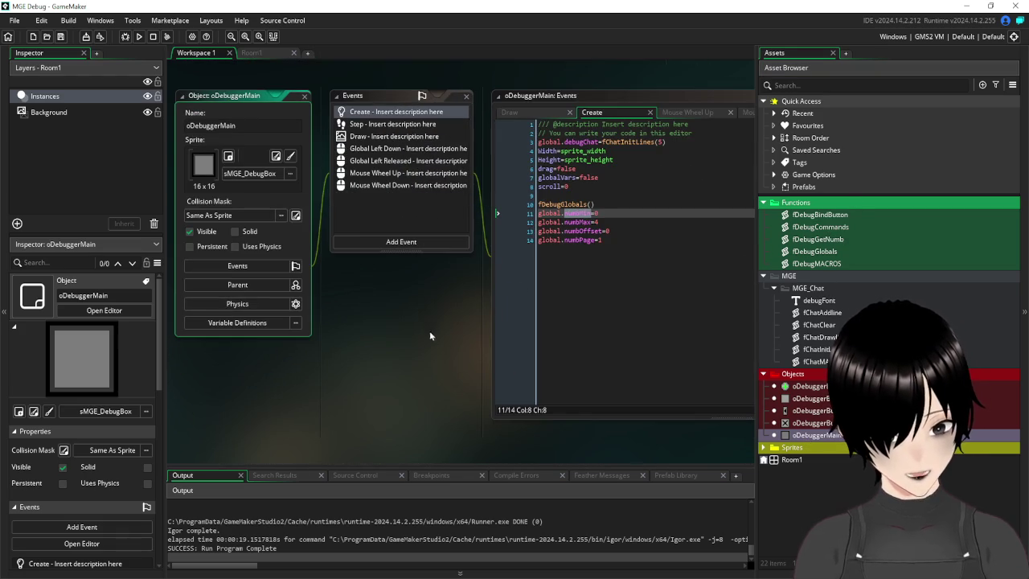
pyautogui.click(353, 181)
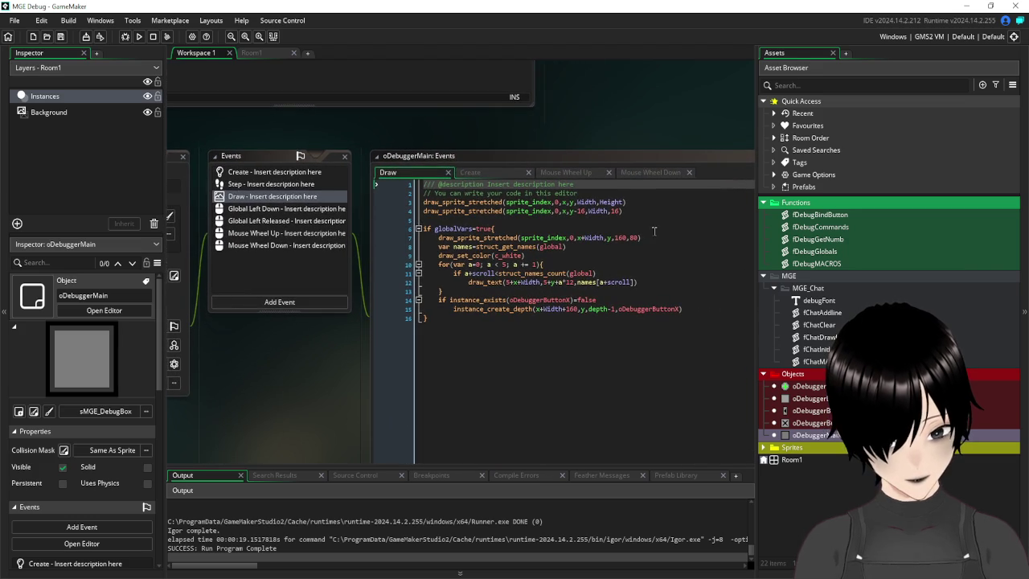
# - Change global to global.globals in both struct_get_names and struct_names_count, then save
pyautogui.doubleClick(547, 247)
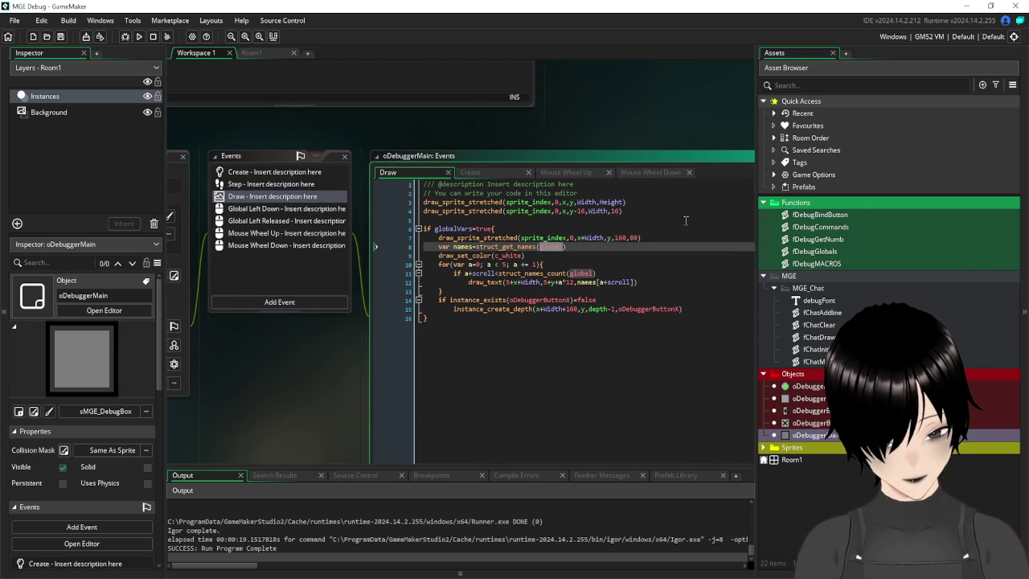
pyautogui.write('global.globals')
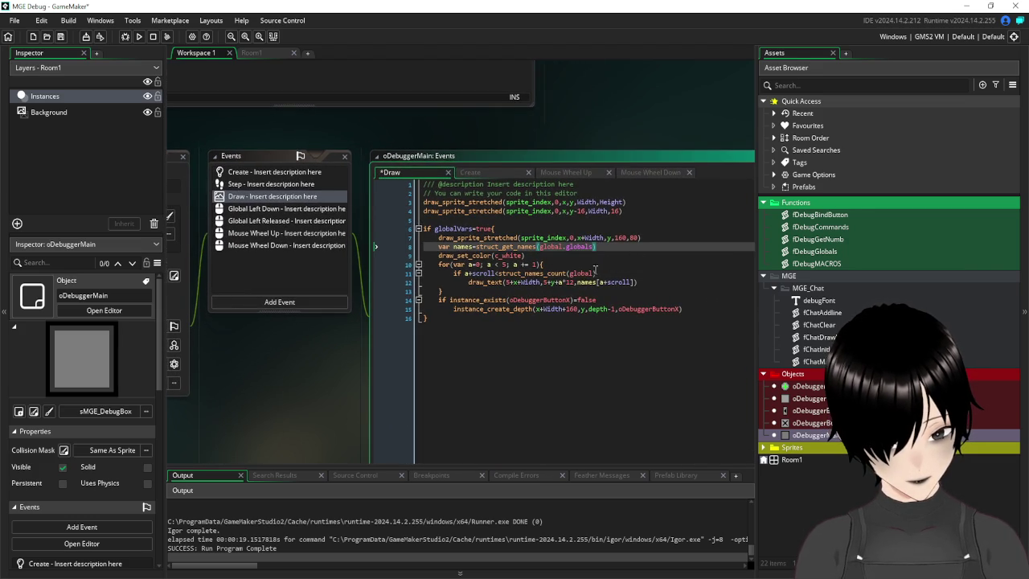
pyautogui.click(594, 273)
pyautogui.write('.globals')
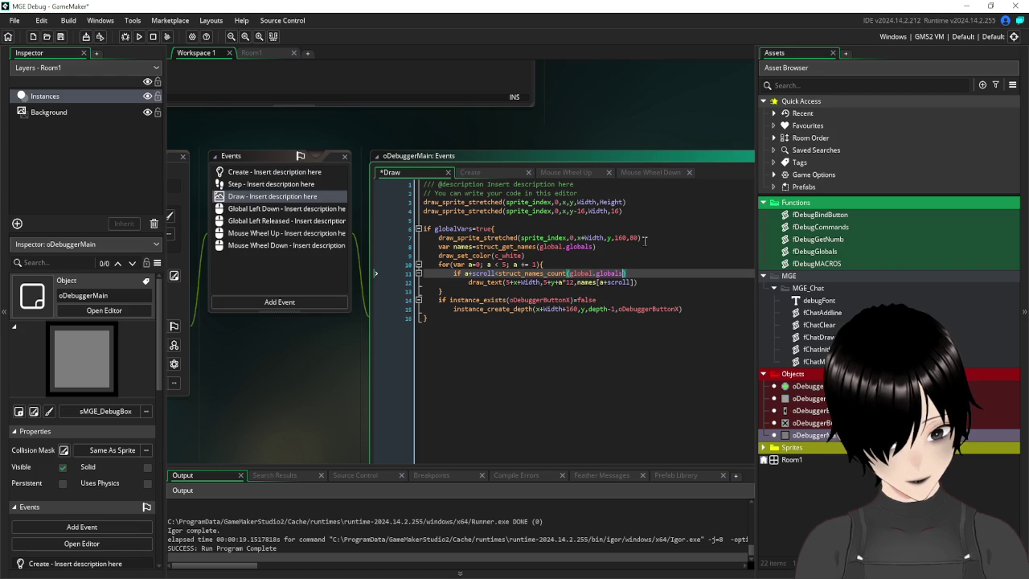
pyautogui.click(664, 242)
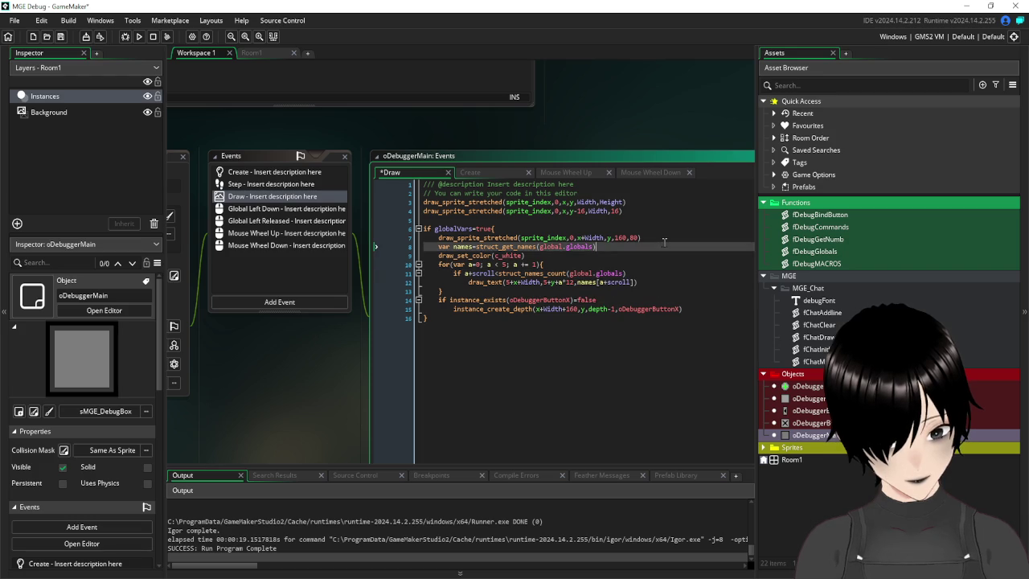
pyautogui.click(62, 38)
# - Run the game, enter /global in the debug input, and abort after the struct_get_names crash
pyautogui.click(140, 37)
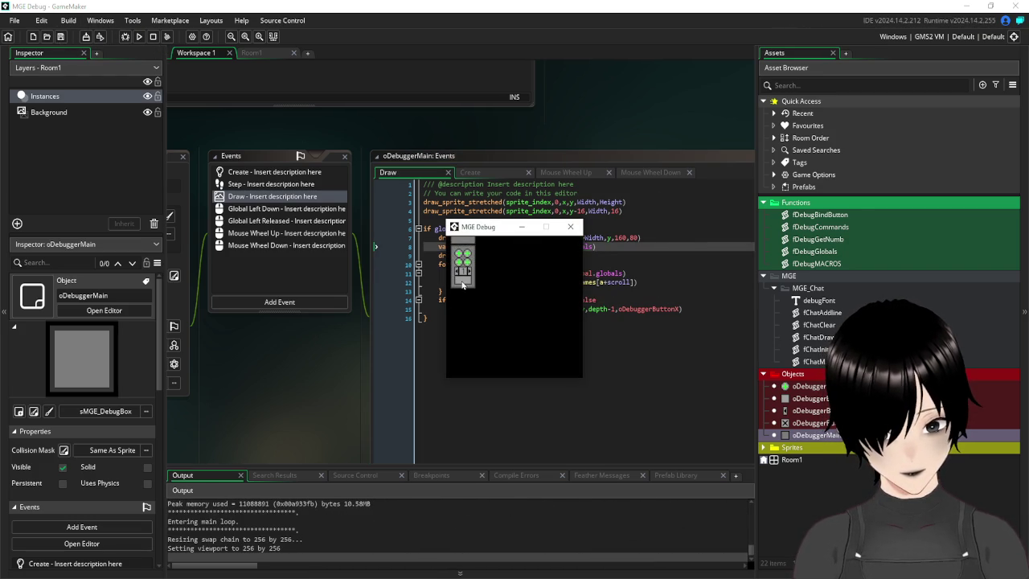
pyautogui.click(463, 280)
pyautogui.write('/global')
pyautogui.press('Return')
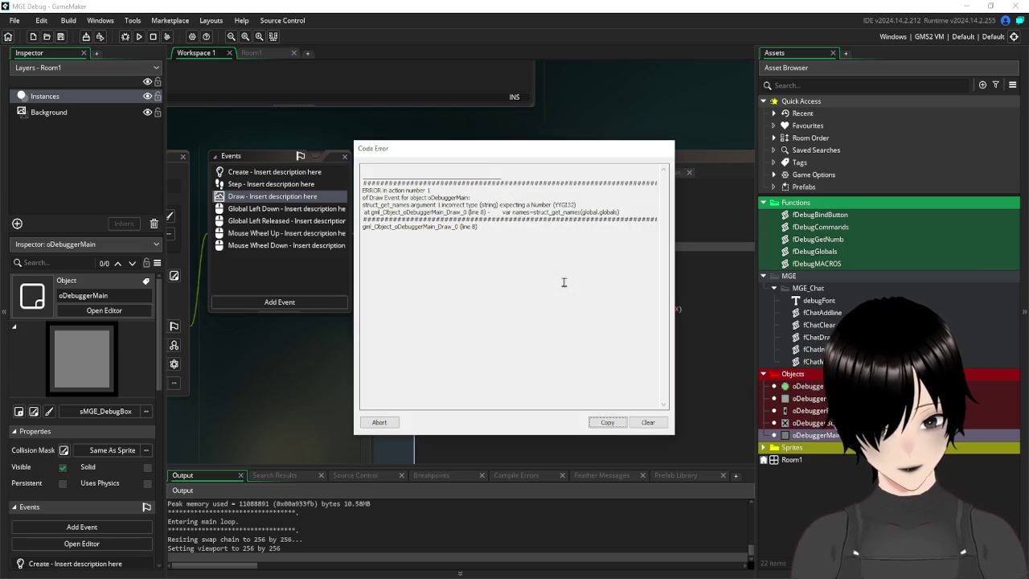
pyautogui.click(380, 423)
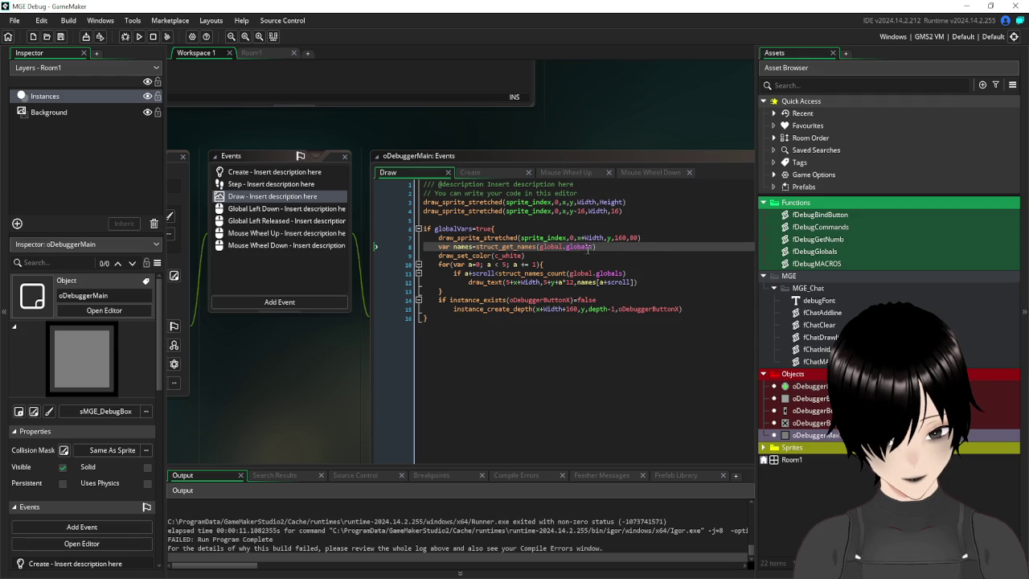
pyautogui.click(270, 173)
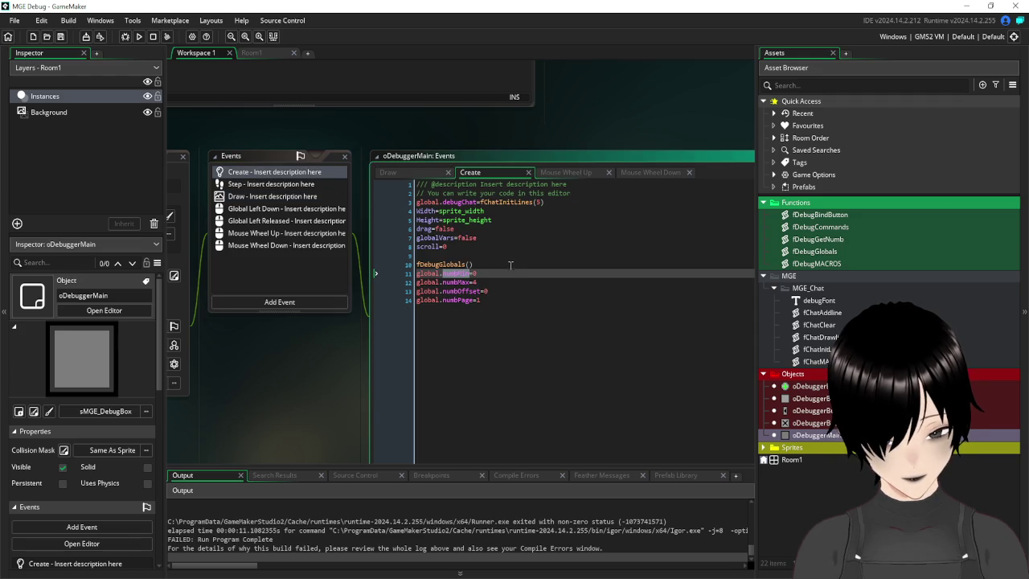
# - Jump from the Create event to the fDebugGlobals definition and check global.globals' type
pyautogui.click(503, 264)
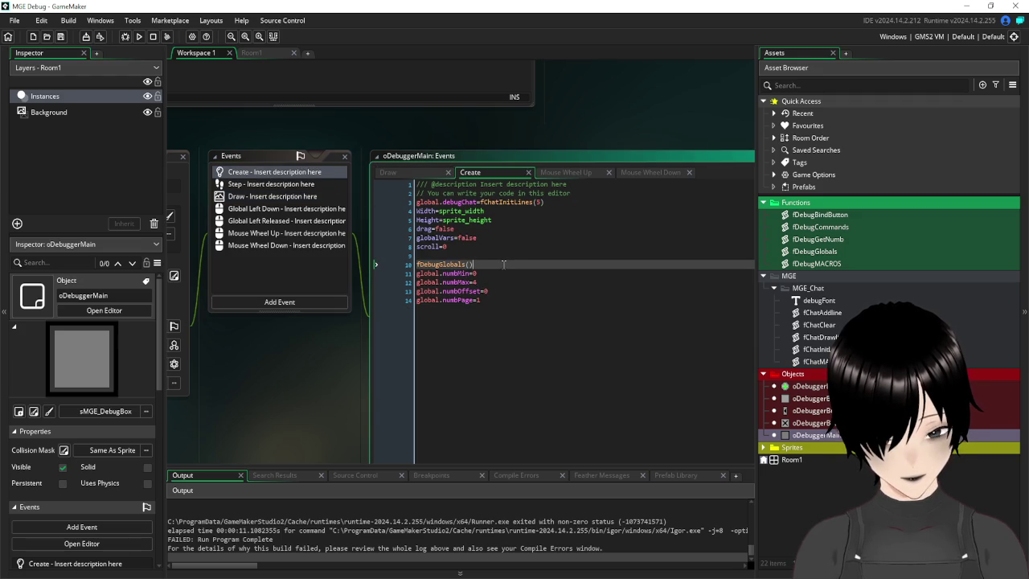
pyautogui.press('F12')
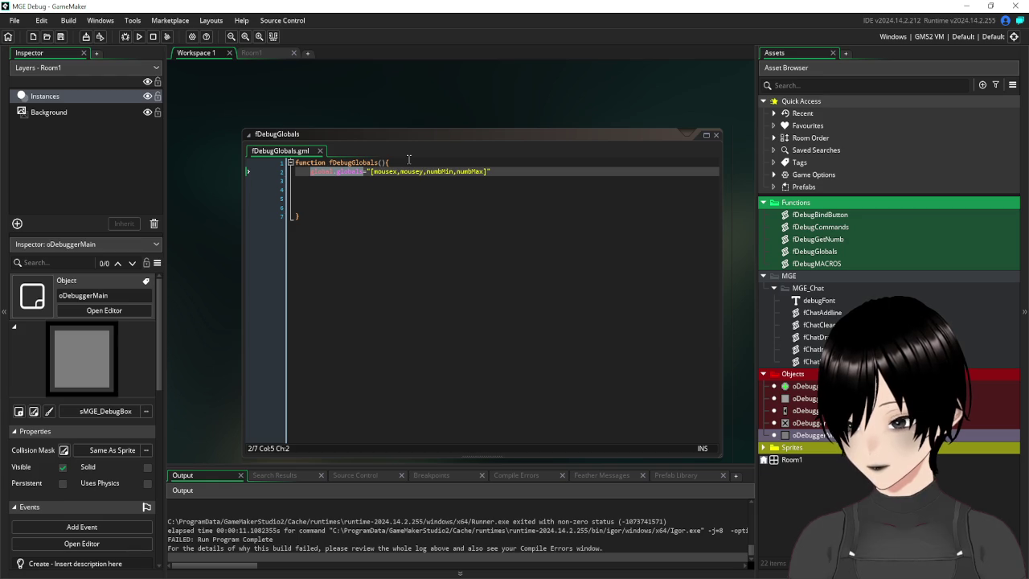
pyautogui.click(337, 173)
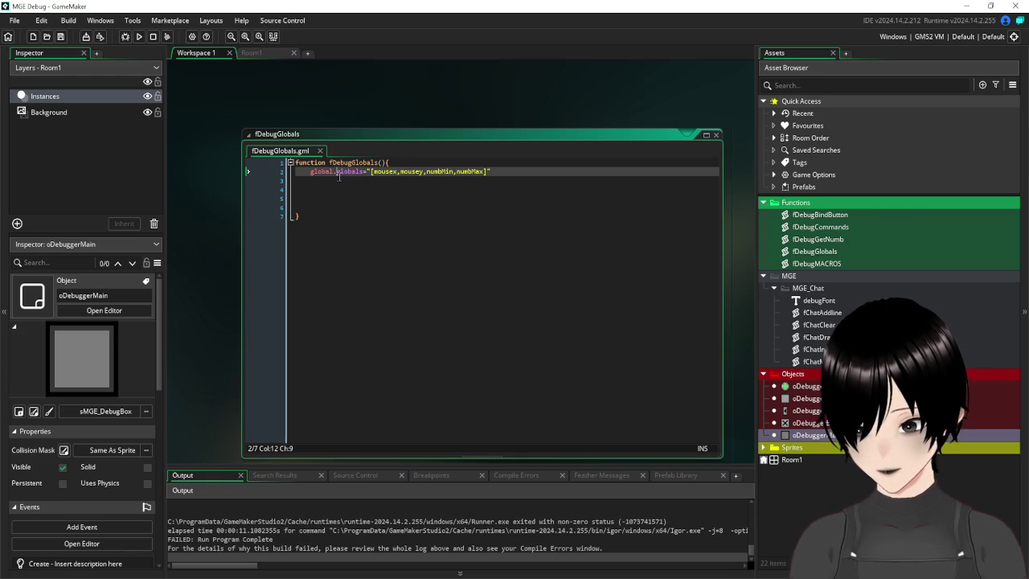
pyautogui.moveTo(334, 172); pyautogui.dragTo(313, 174)
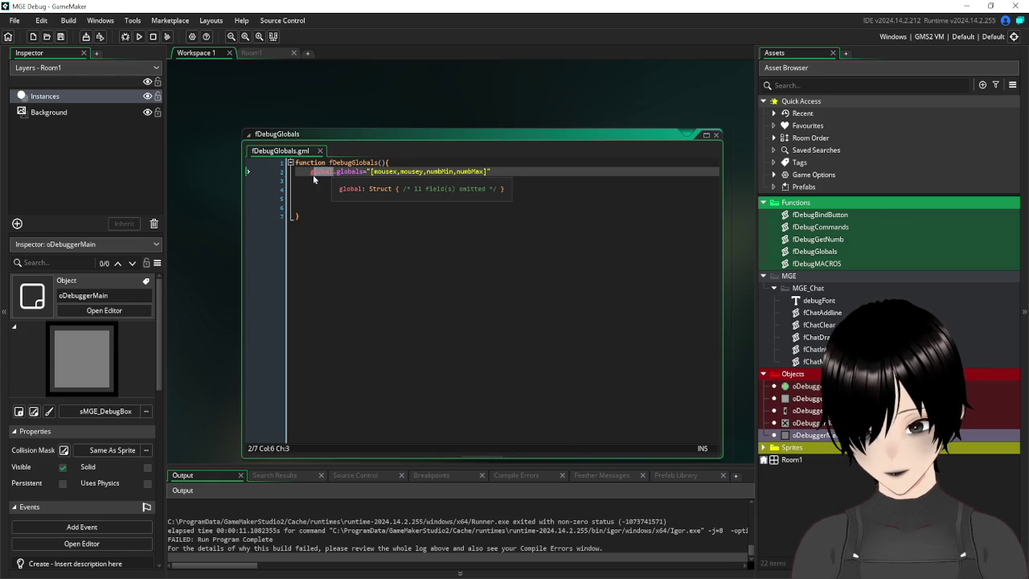
# - Check the Draw event code, then select the "[mousex,mousey,numbMin,numbMax]" list in fDebugGlobals
pyautogui.scroll(-5, 238, 253)
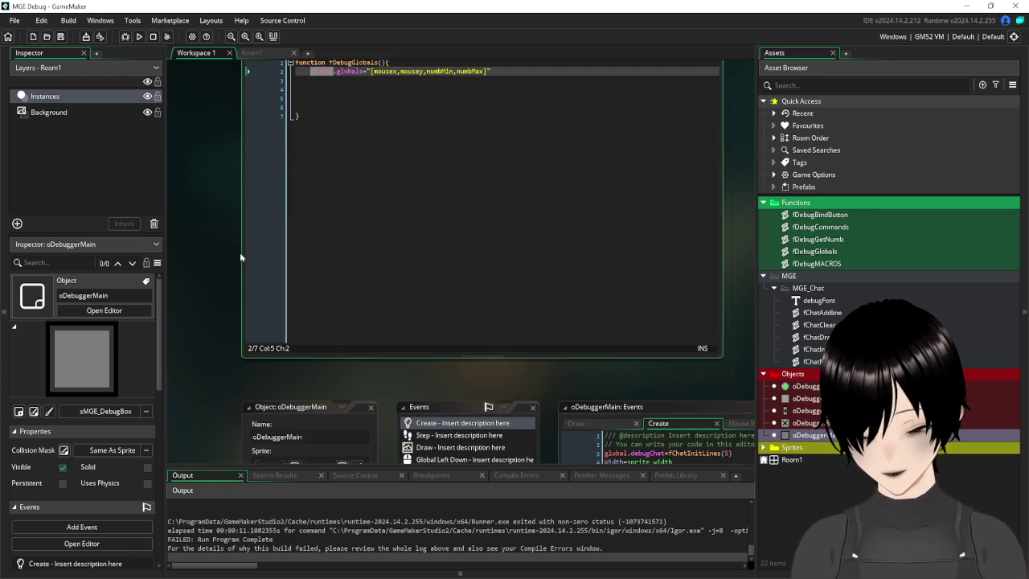
pyautogui.moveTo(508, 381); pyautogui.dragTo(330, 387)
pyautogui.click(283, 221)
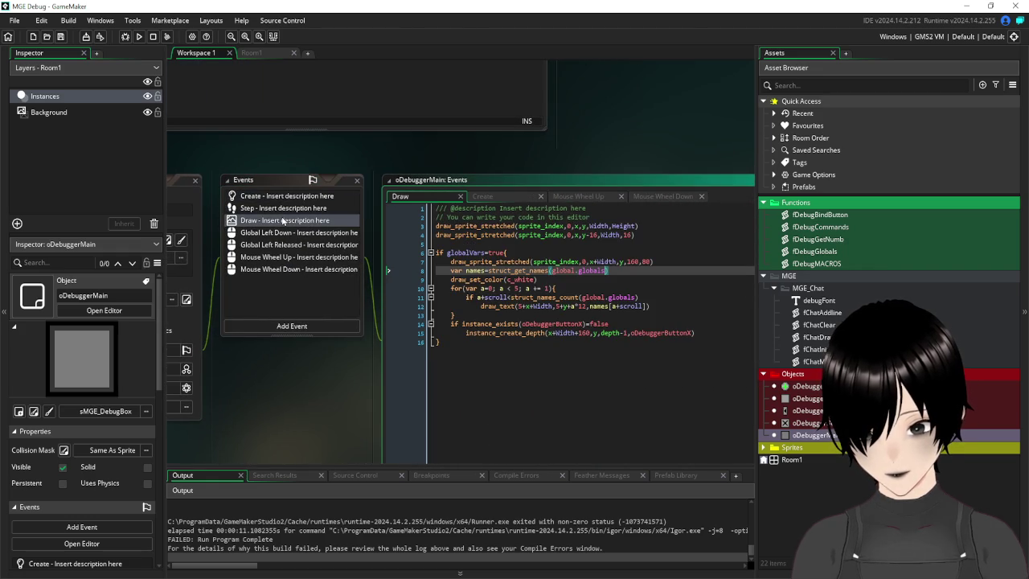
pyautogui.scroll(5, 579, 153)
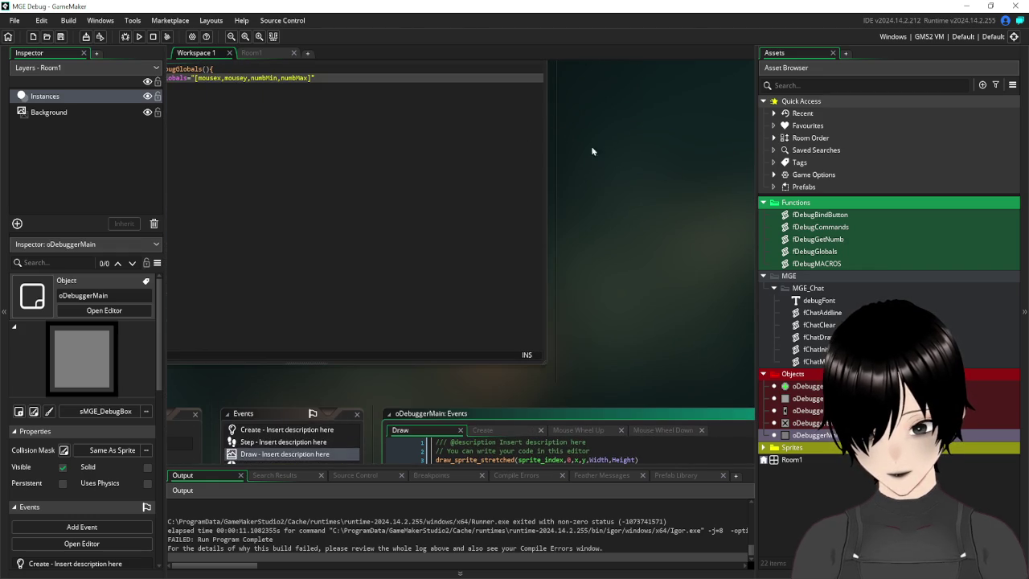
pyautogui.moveTo(567, 121); pyautogui.dragTo(733, 195)
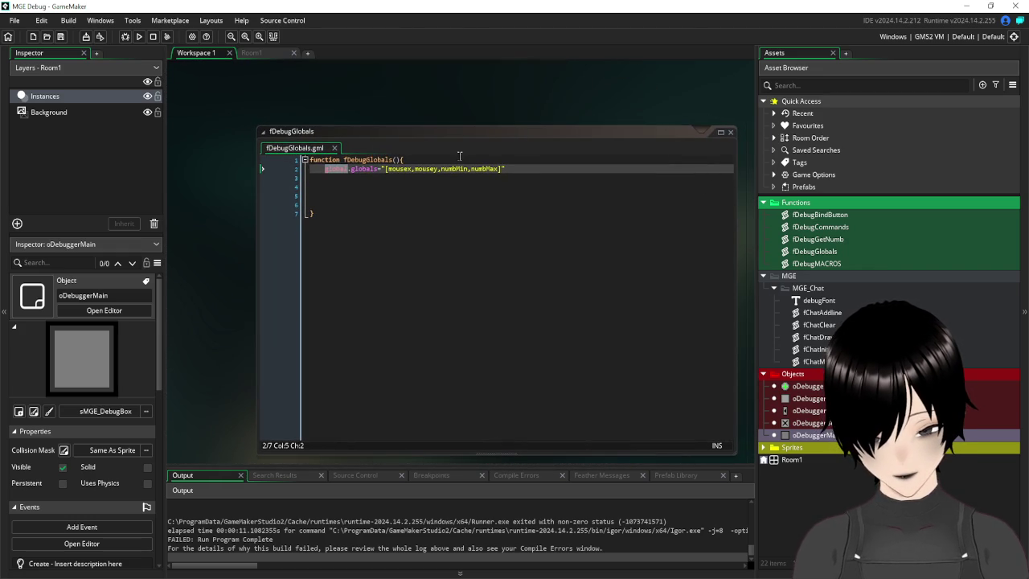
pyautogui.click(480, 170)
pyautogui.moveTo(501, 169); pyautogui.dragTo(386, 170)
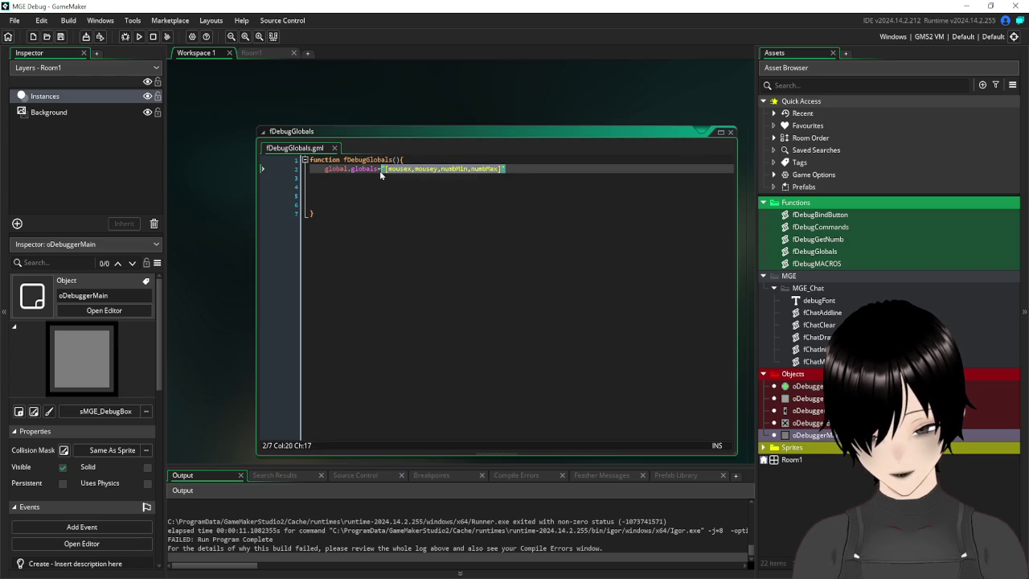
# - Replace the list string with array_create(100) and start a new line below
pyautogui.write('arra')
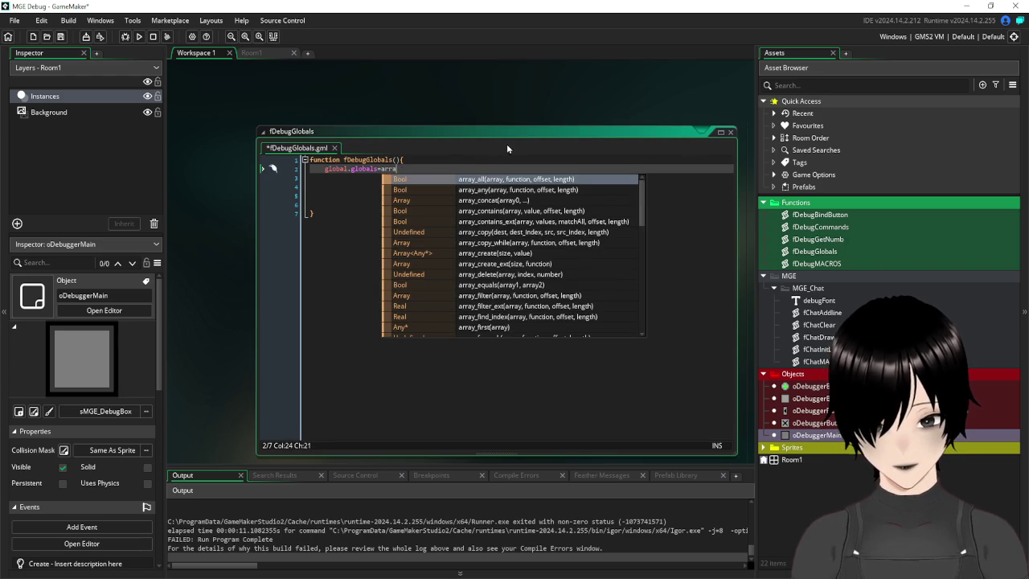
pyautogui.write('y_cr')
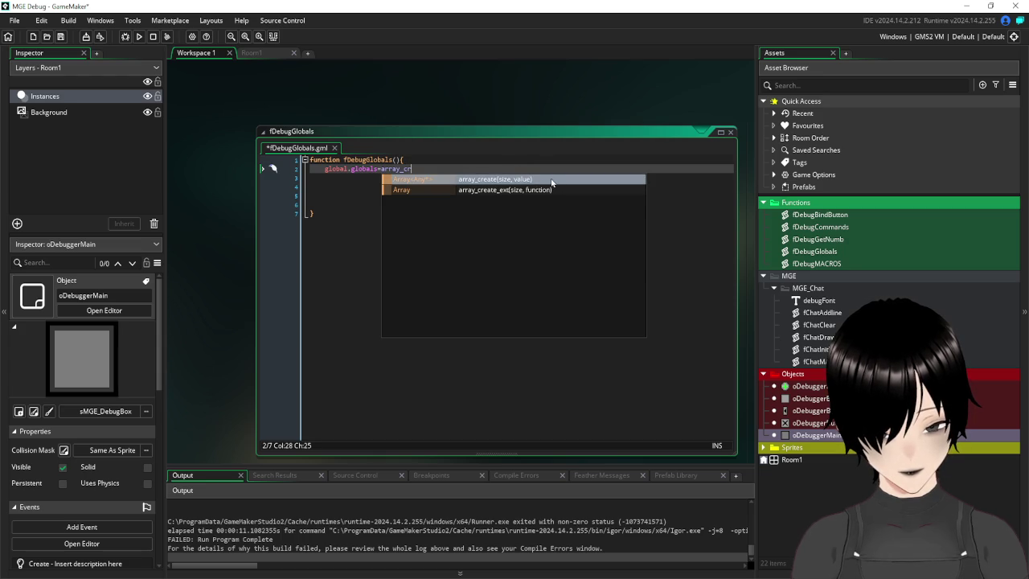
pyautogui.click(539, 182)
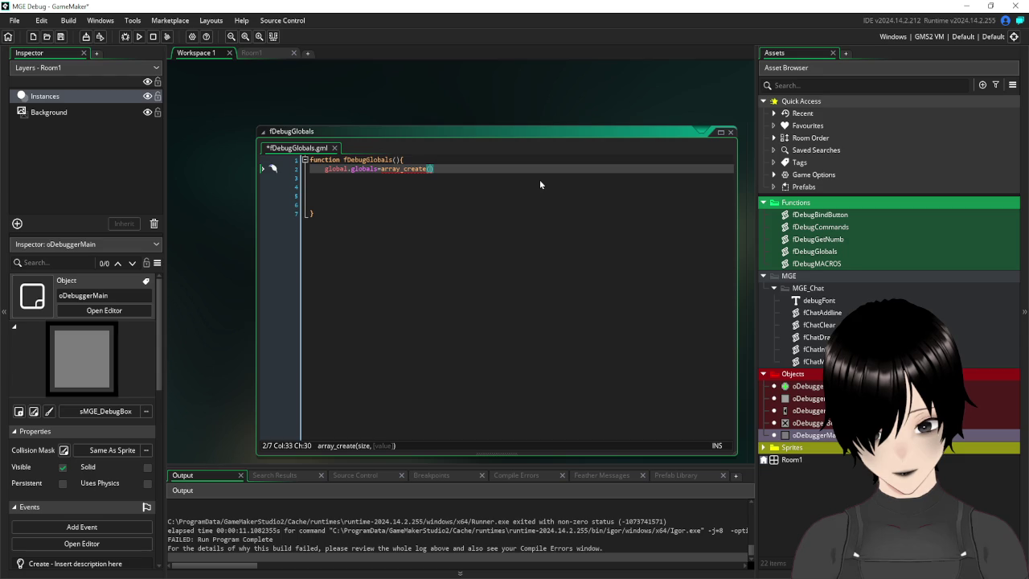
pyautogui.write('100)')
pyautogui.press('Return')
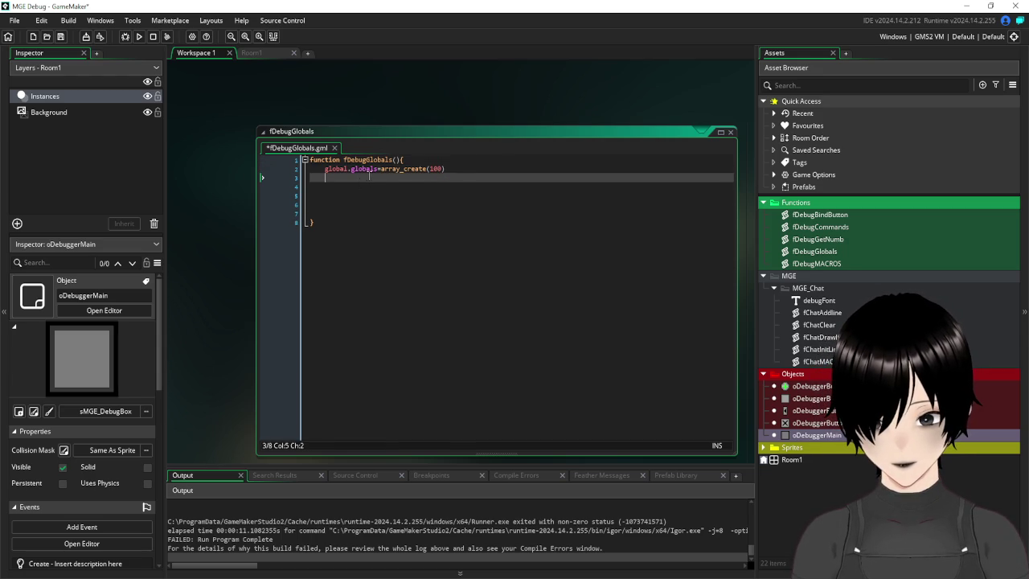
# - Browse the array_ function suggestions and insert array_set on the new line
pyautogui.write('arra')
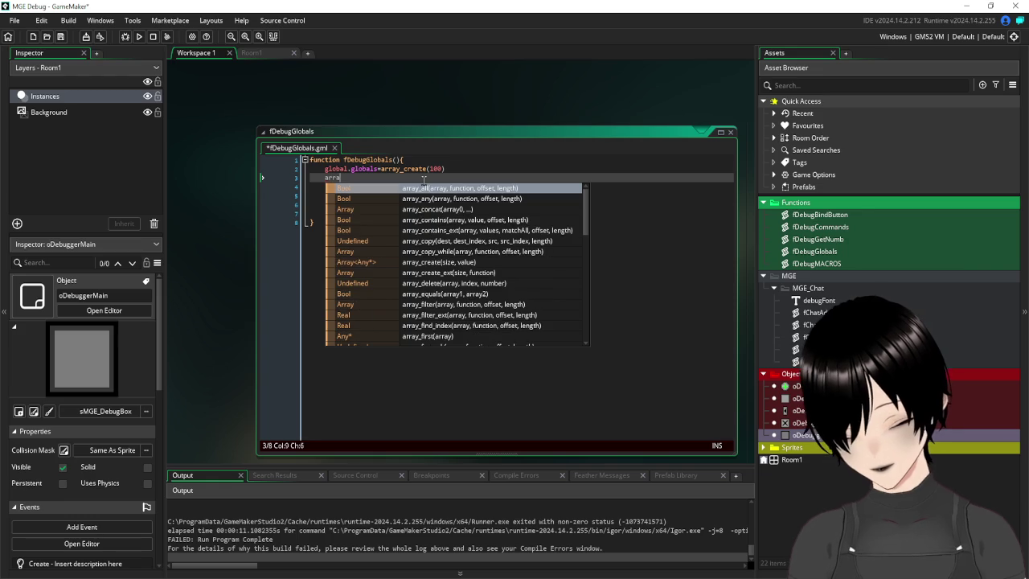
pyautogui.write('y_a')
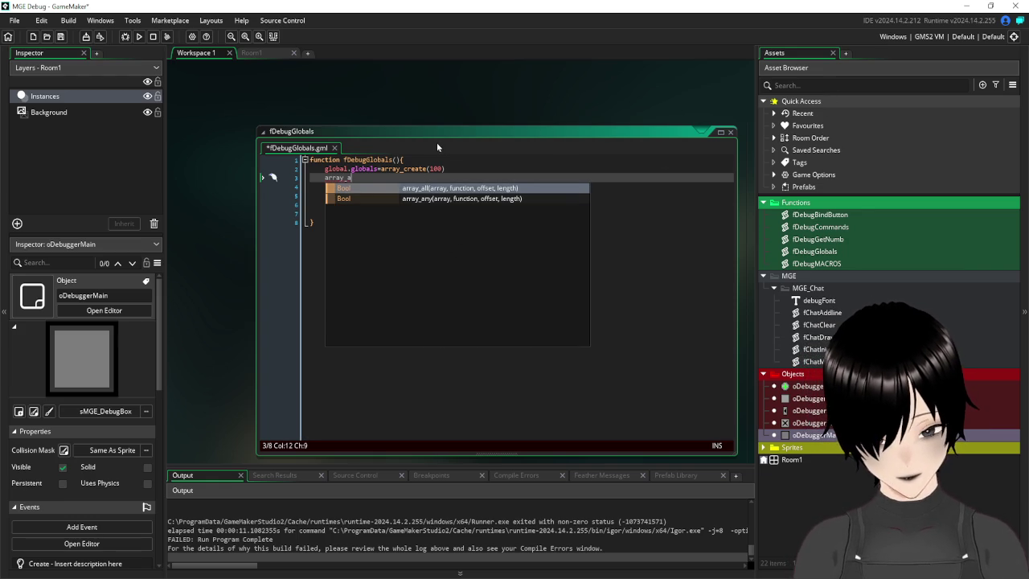
pyautogui.press('BackSpace')
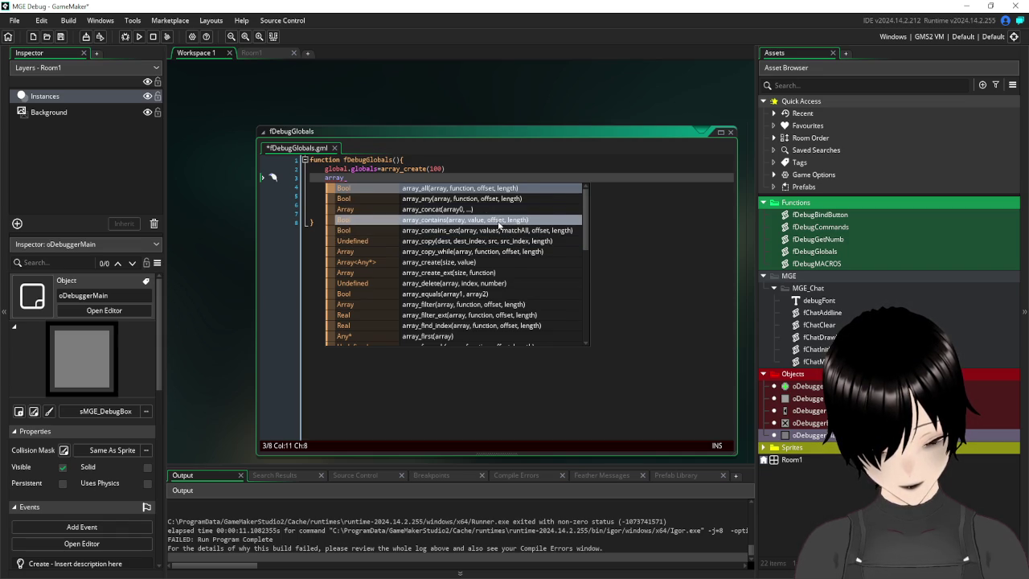
pyautogui.scroll(-1, 499, 225)
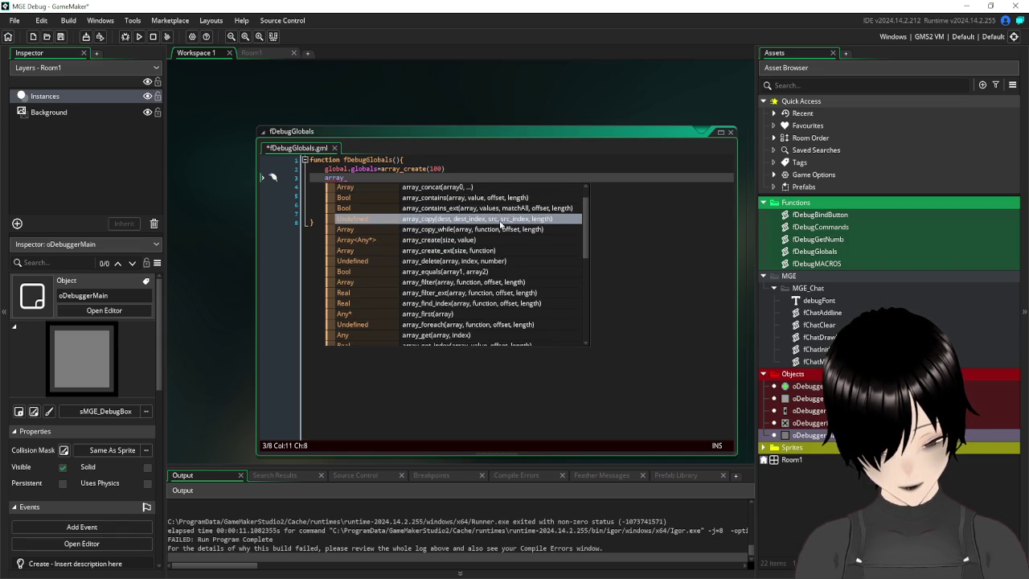
pyautogui.scroll(-1, 500, 227)
pyautogui.scroll(-1, 500, 226)
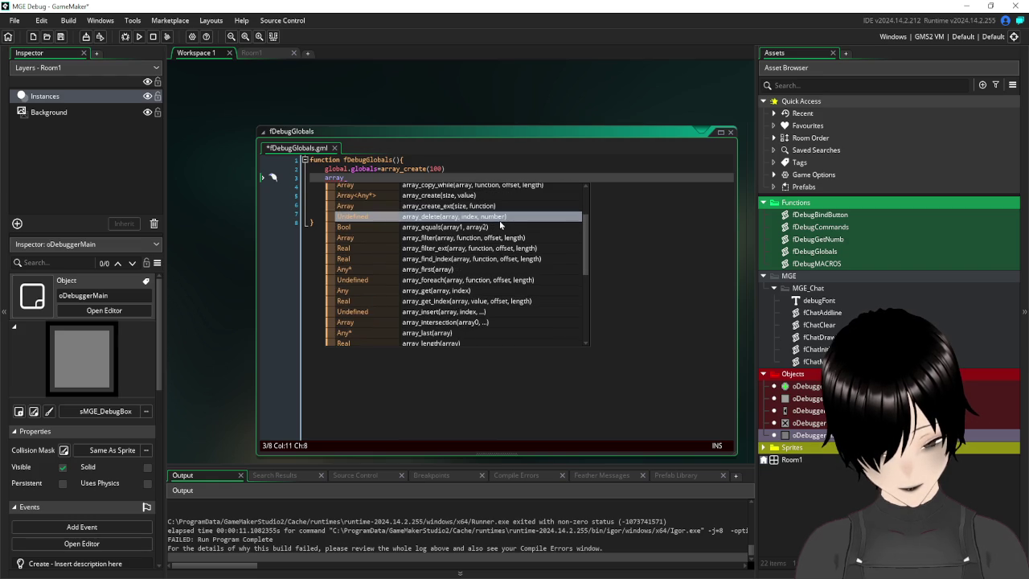
pyautogui.scroll(-2, 499, 258)
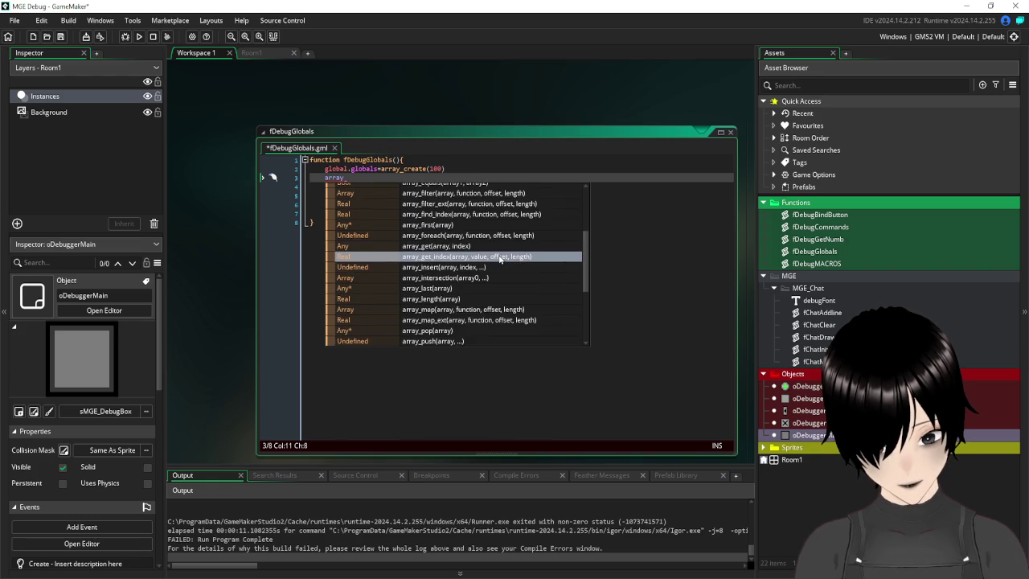
pyautogui.scroll(-1, 499, 258)
pyautogui.scroll(-3, 499, 258)
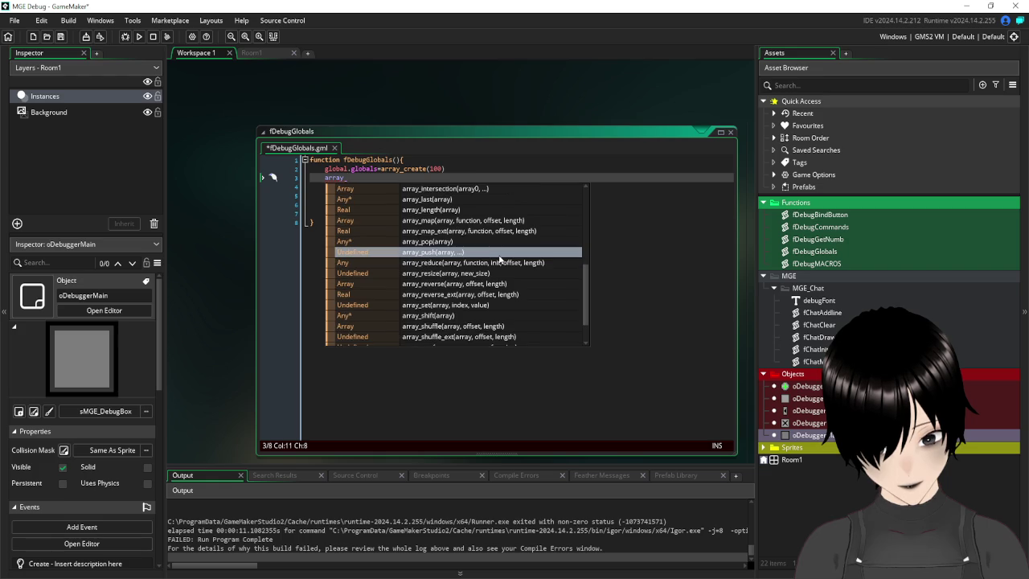
pyautogui.scroll(-1, 499, 258)
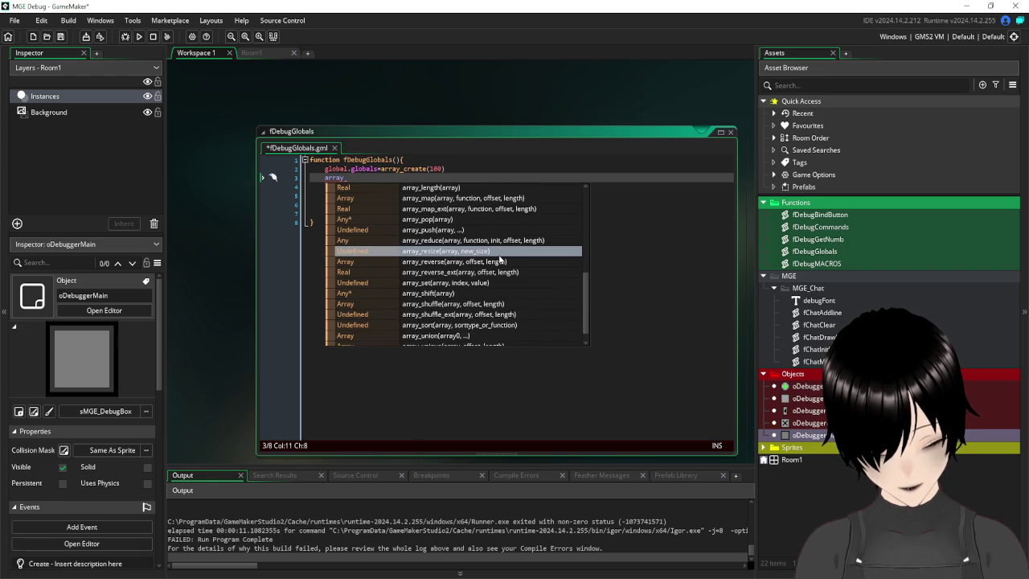
pyautogui.scroll(-1, 499, 258)
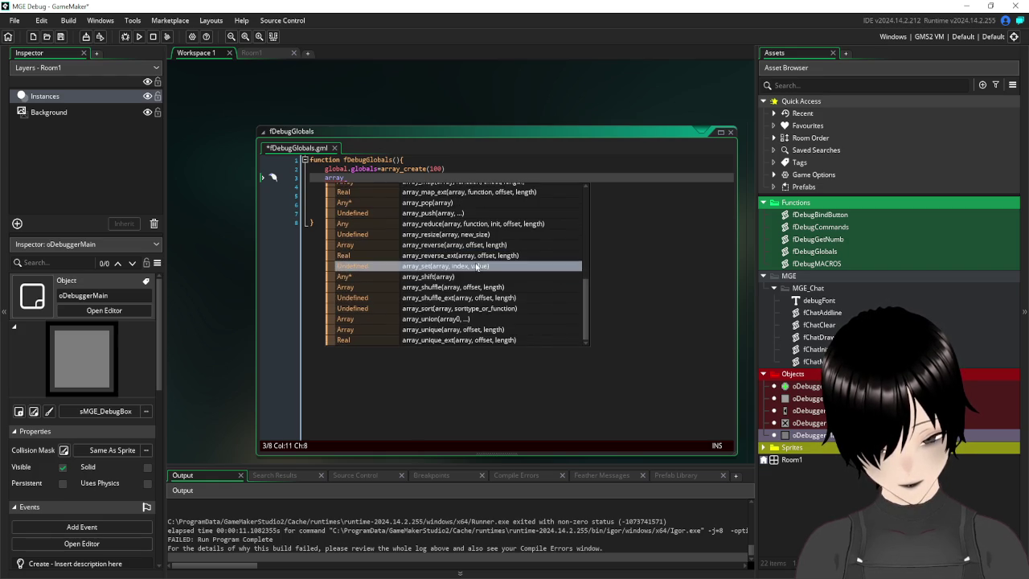
pyautogui.click(476, 268)
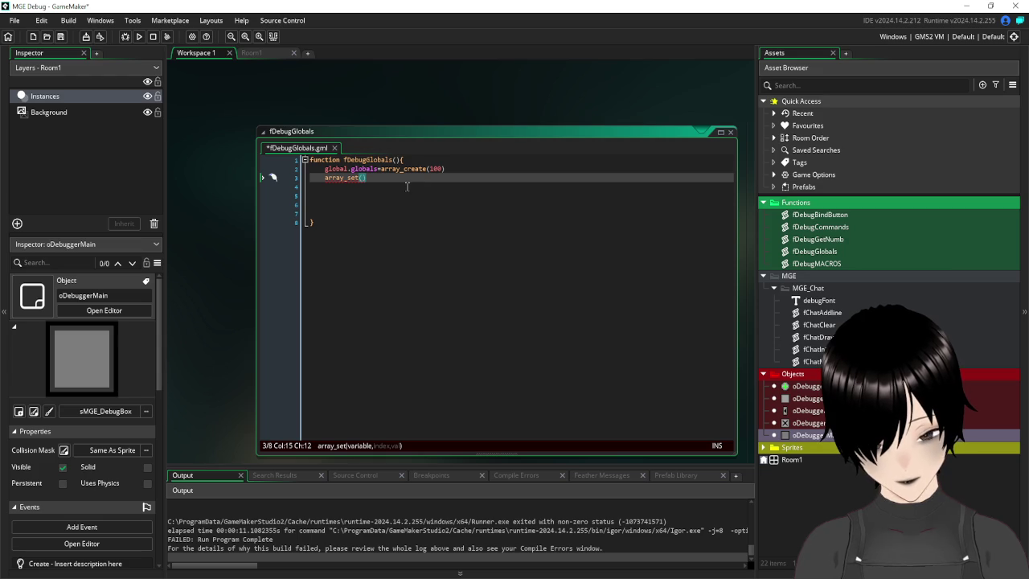
pyautogui.moveTo(378, 167)
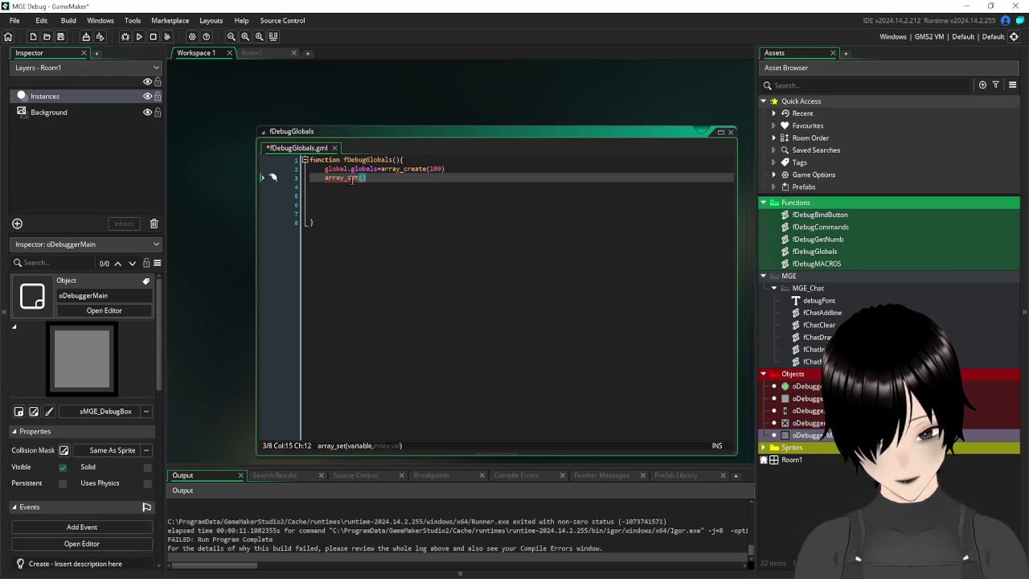
pyautogui.moveTo(356, 179)
pyautogui.hotkey('shift', 'Home')
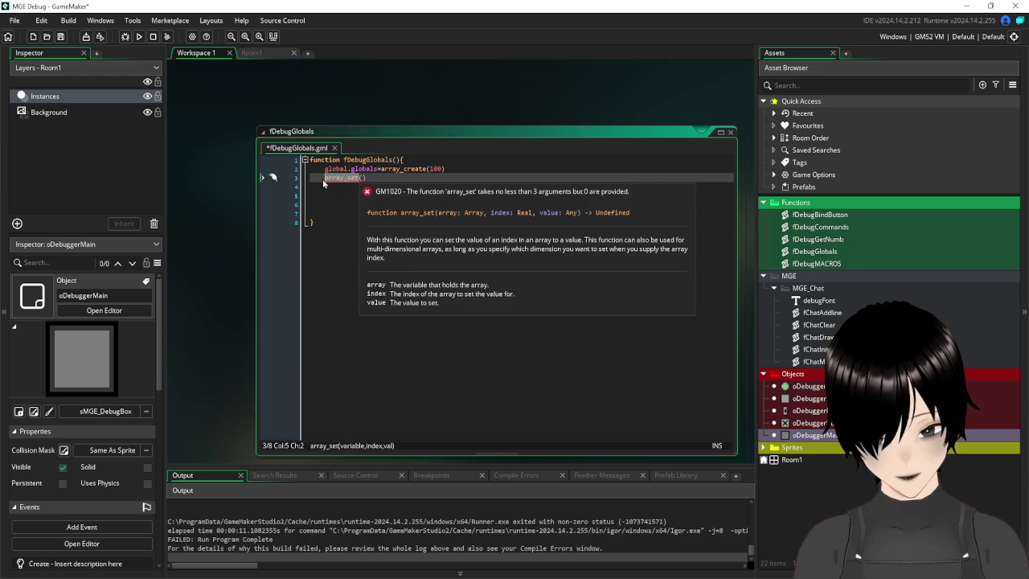
pyautogui.click(442, 168)
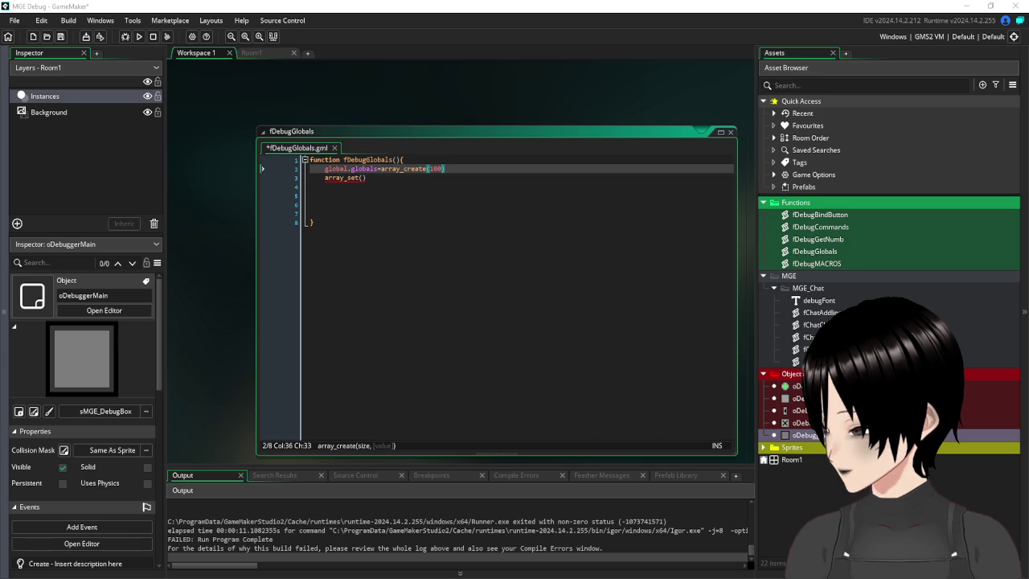
pyautogui.click(364, 178)
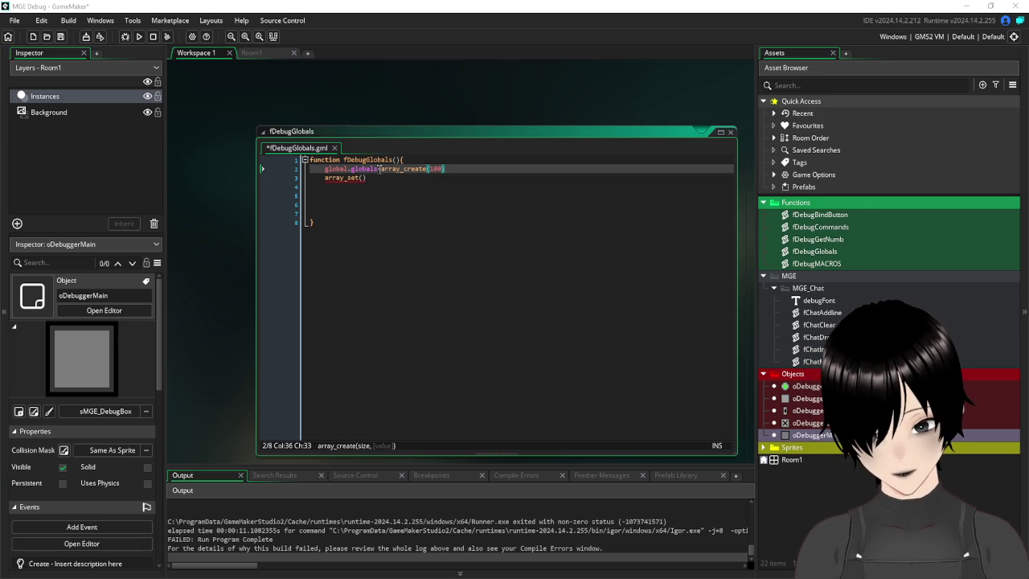
pyautogui.moveTo(378, 169); pyautogui.dragTo(325, 169)
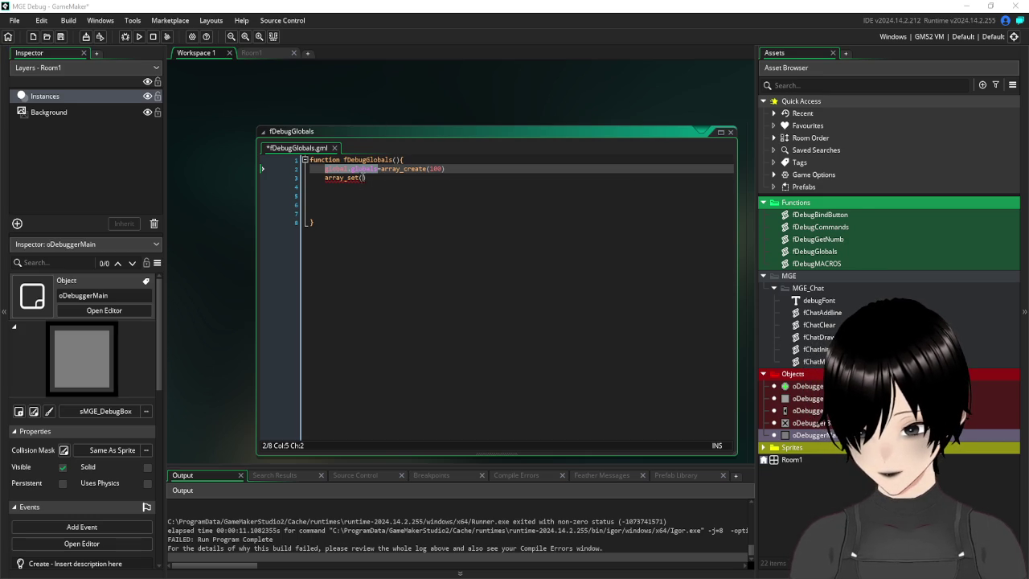
# - Complete the call as array_set(global.globals,0,"mousex")
pyautogui.click(363, 177)
pyautogui.write('global.globals')
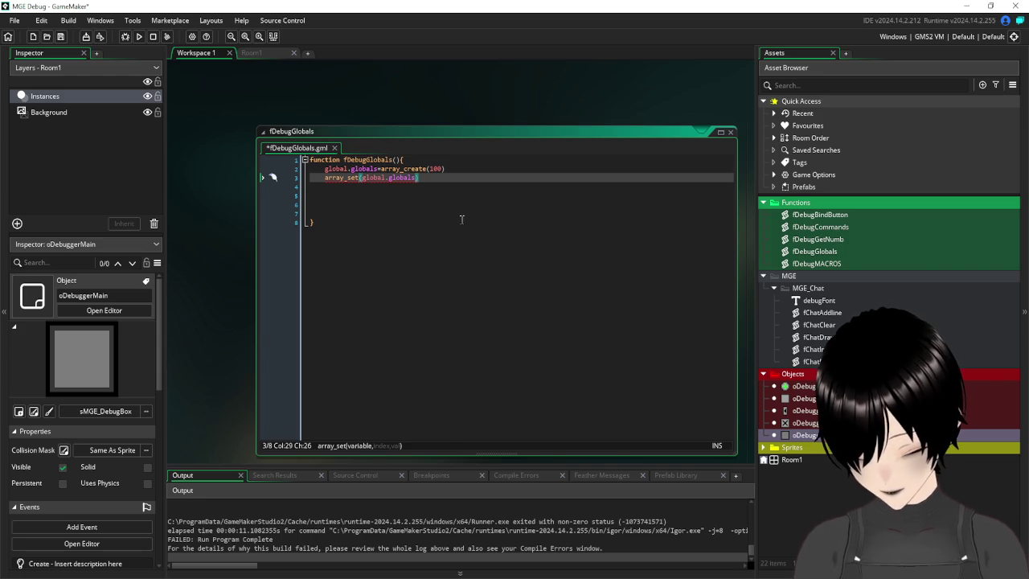
pyautogui.write(',0')
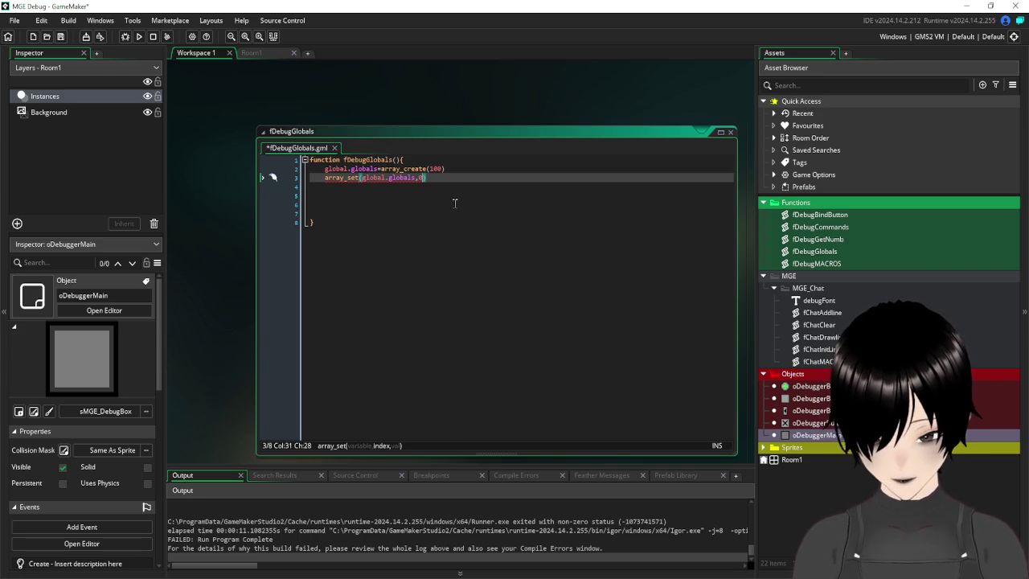
pyautogui.write(',')
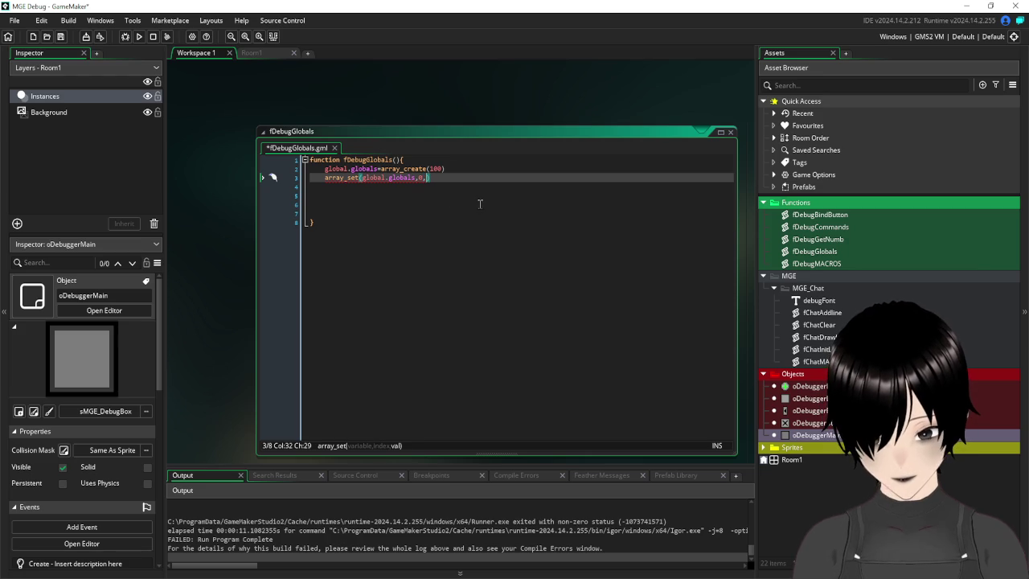
pyautogui.write('[]')
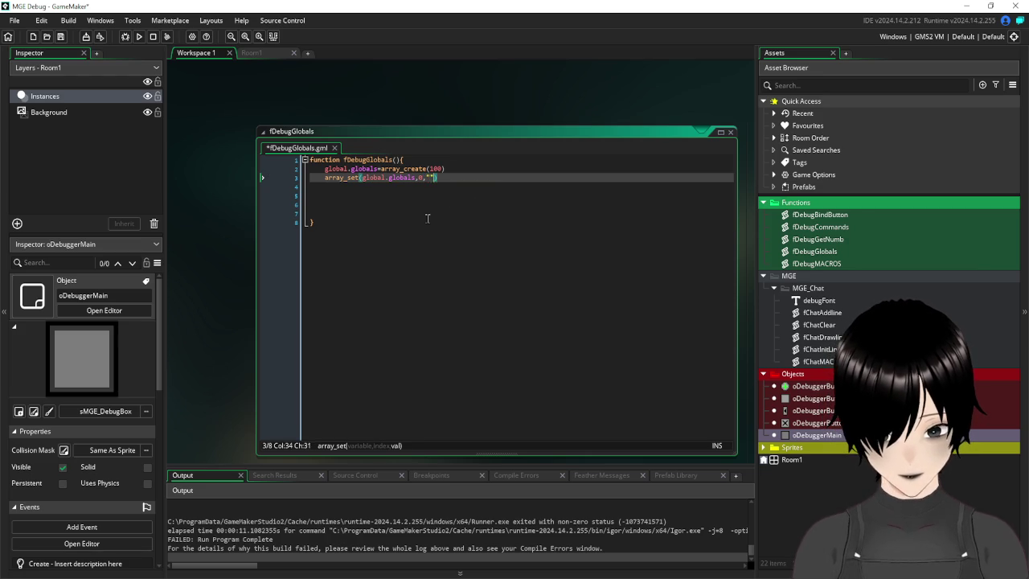
pyautogui.scroll(-3, 428, 219)
pyautogui.scroll(-3, 428, 219)
pyautogui.scroll(6, 427, 217)
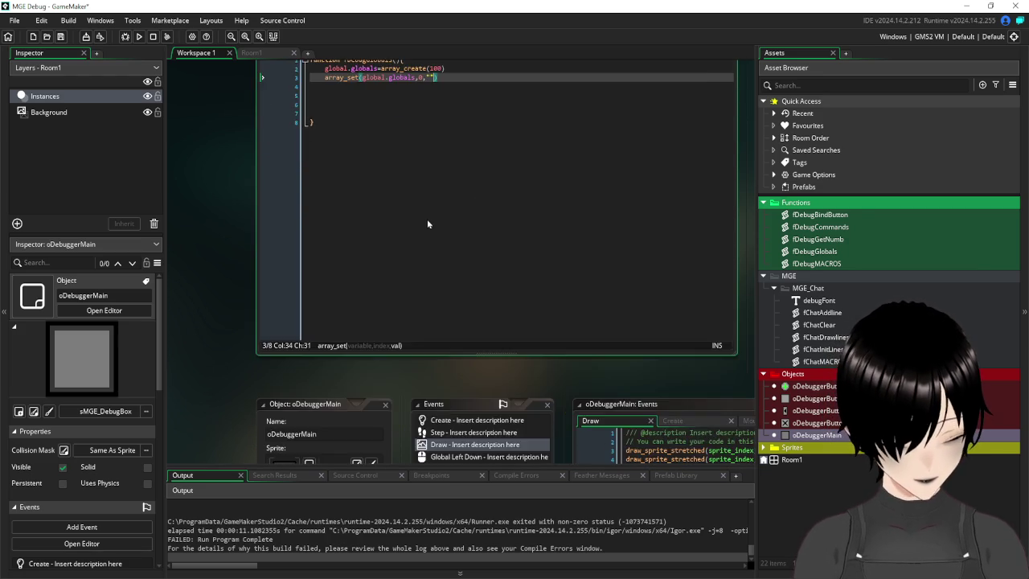
pyautogui.write('mous')
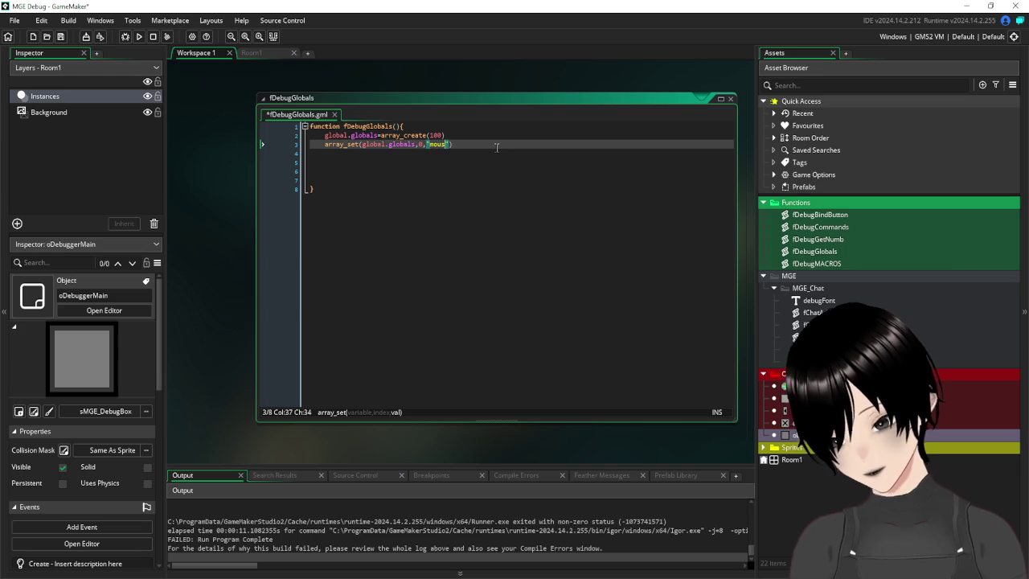
pyautogui.write('ex')
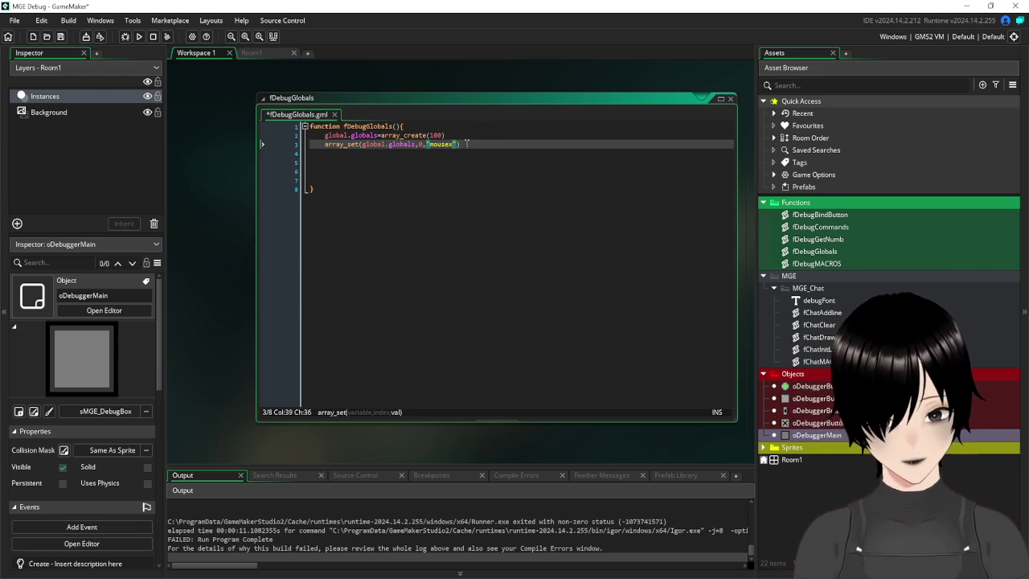
# - Duplicate the array_set line below and change its name to "mousey"
pyautogui.hotkey('shift', 'Home')
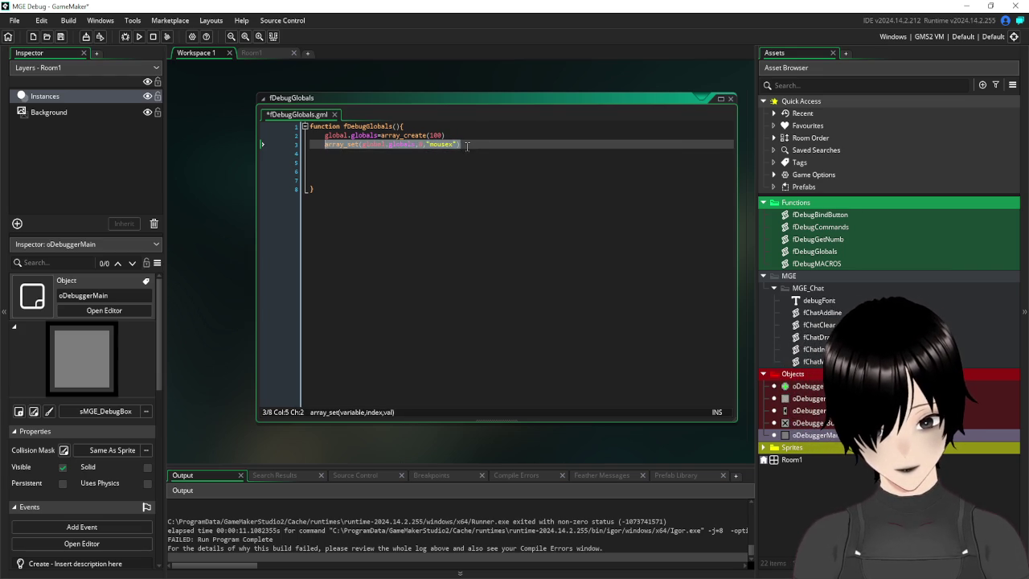
pyautogui.hotkey('ctrl', 'c')
pyautogui.press('End')
pyautogui.press('Return')
pyautogui.hotkey('ctrl', 'v')
pyautogui.press('Left')
pyautogui.press('Left')
pyautogui.press('BackSpace')
pyautogui.write('y')
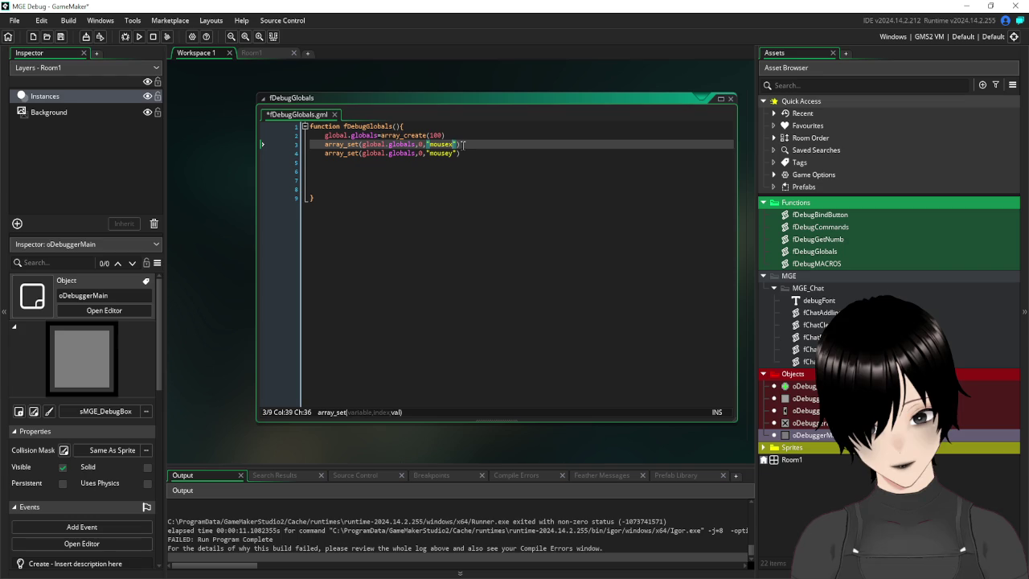
# - Change the initialiser to array_create(100,""), set line 4's index to 1, and save
pyautogui.press('Up')
pyautogui.press('Up')
pyautogui.write(',""')
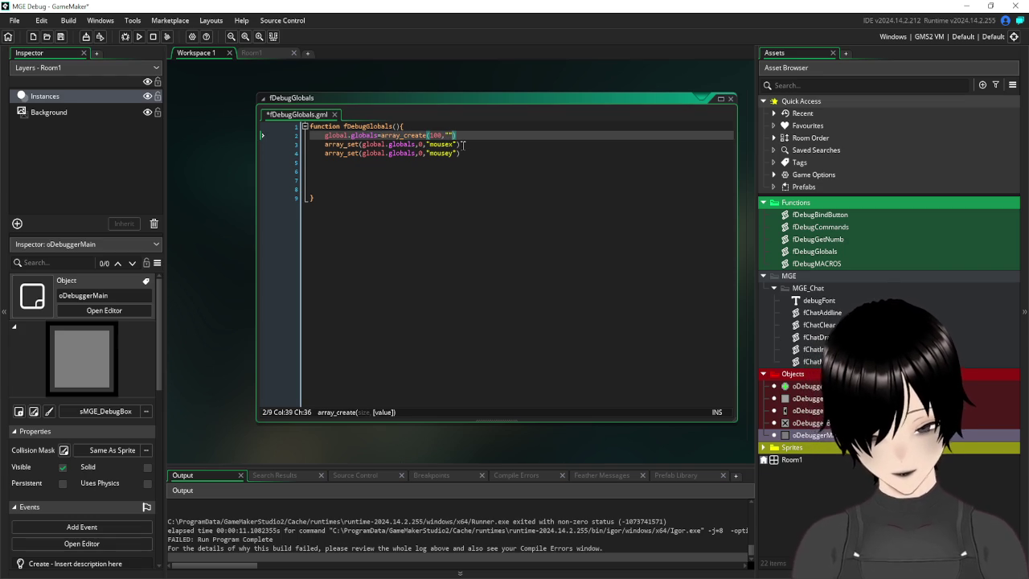
pyautogui.click(432, 169)
pyautogui.click(422, 152)
pyautogui.write('1')
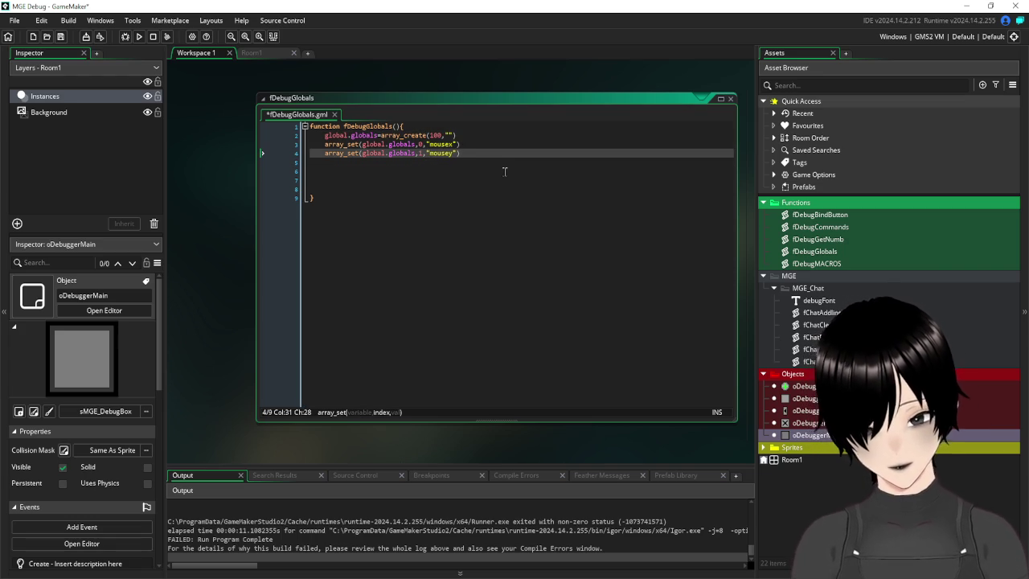
pyautogui.hotkey('ctrl', 'End')
pyautogui.click(61, 36)
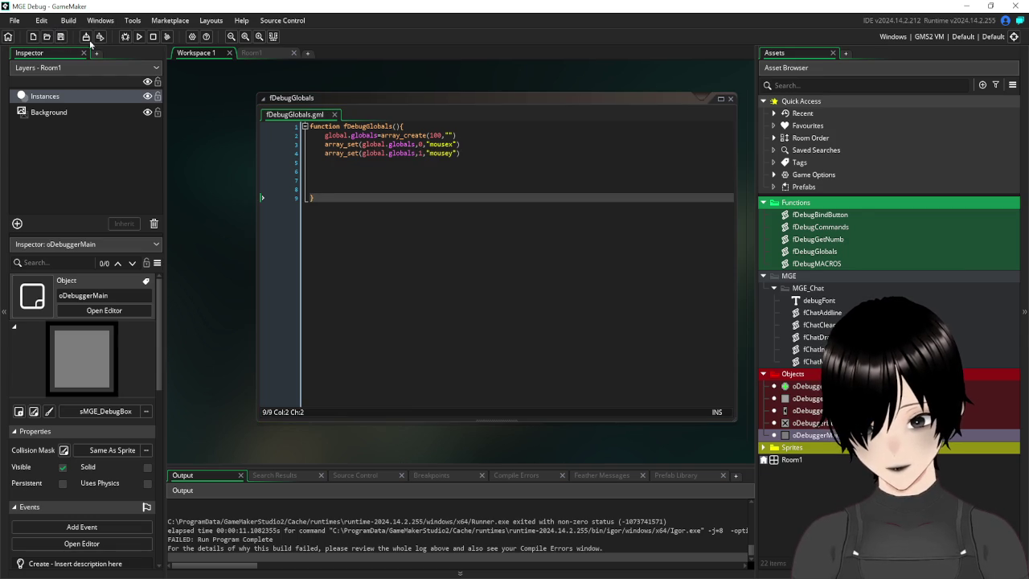
# - Run the game, submit the global-listing command, abort after the struct_get_names error, and refocus fDebugGlobals
pyautogui.click(139, 36)
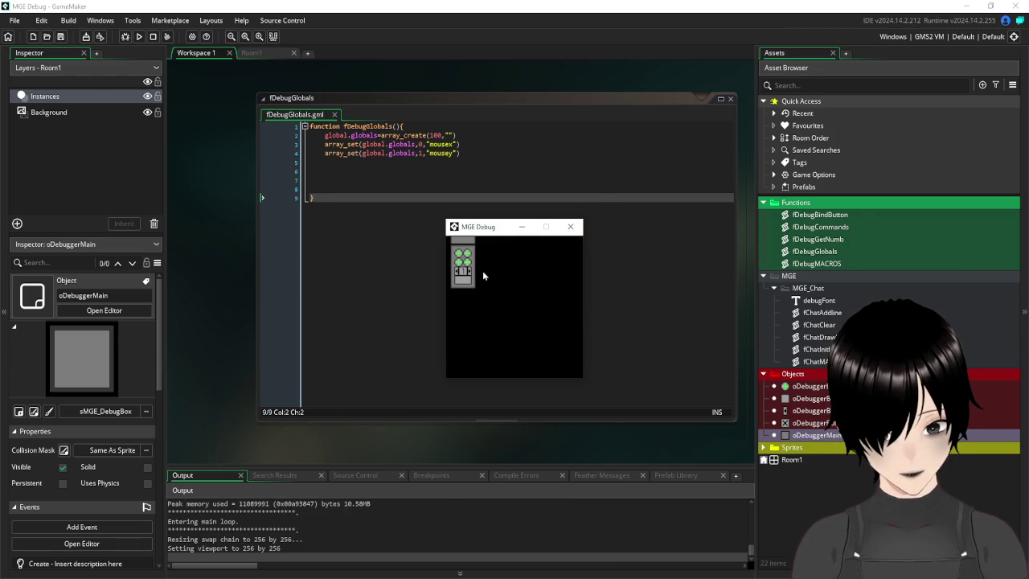
pyautogui.click(464, 281)
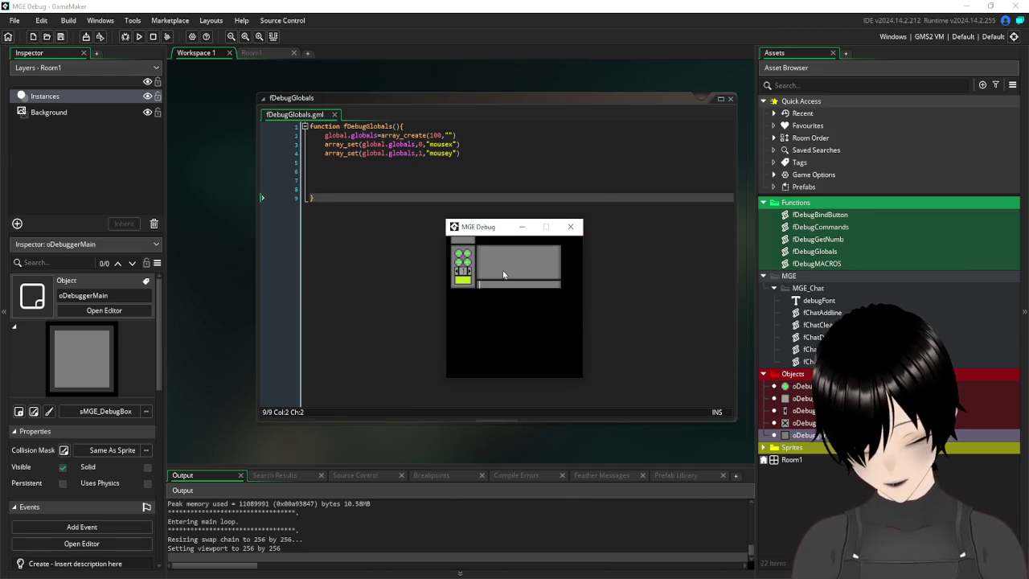
pyautogui.write('/global')
pyautogui.press('Return')
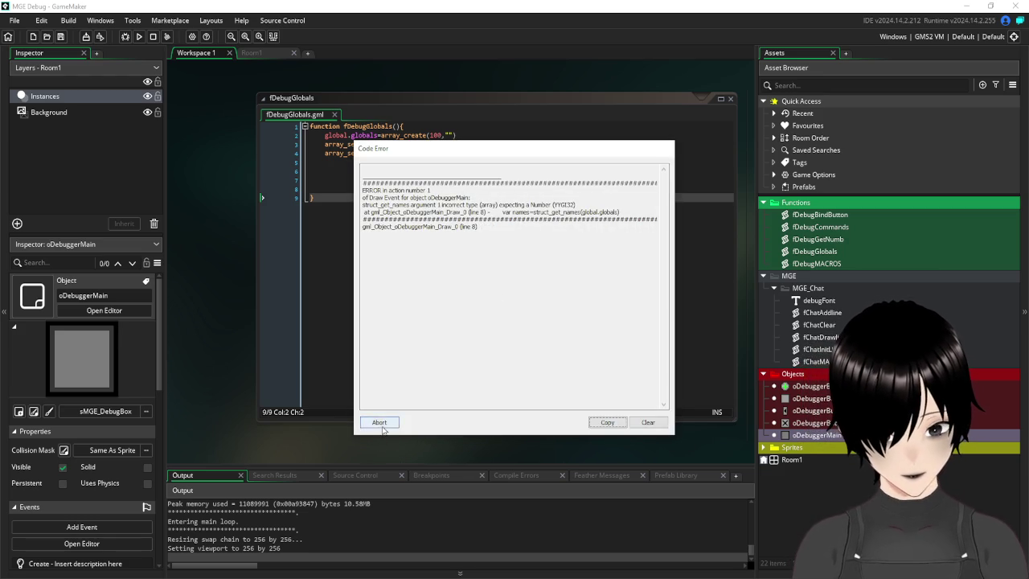
pyautogui.click(379, 422)
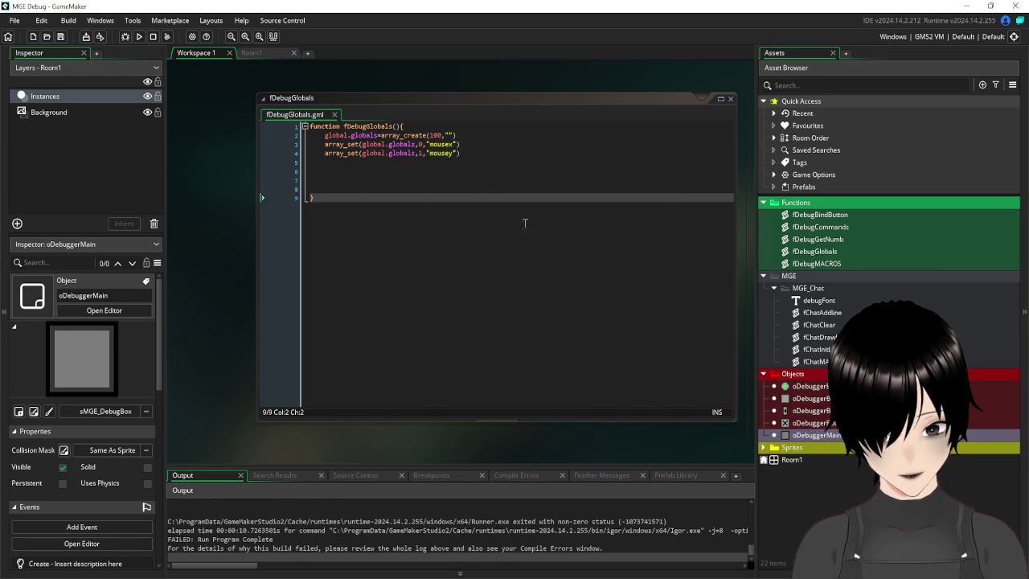
pyautogui.click(366, 135)
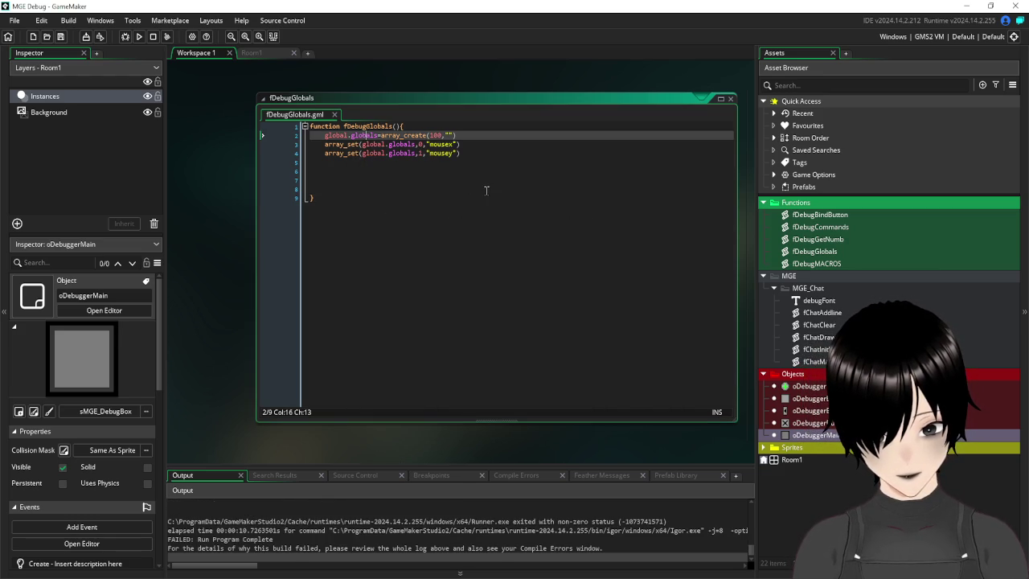
pyautogui.click(402, 170)
pyautogui.click(366, 163)
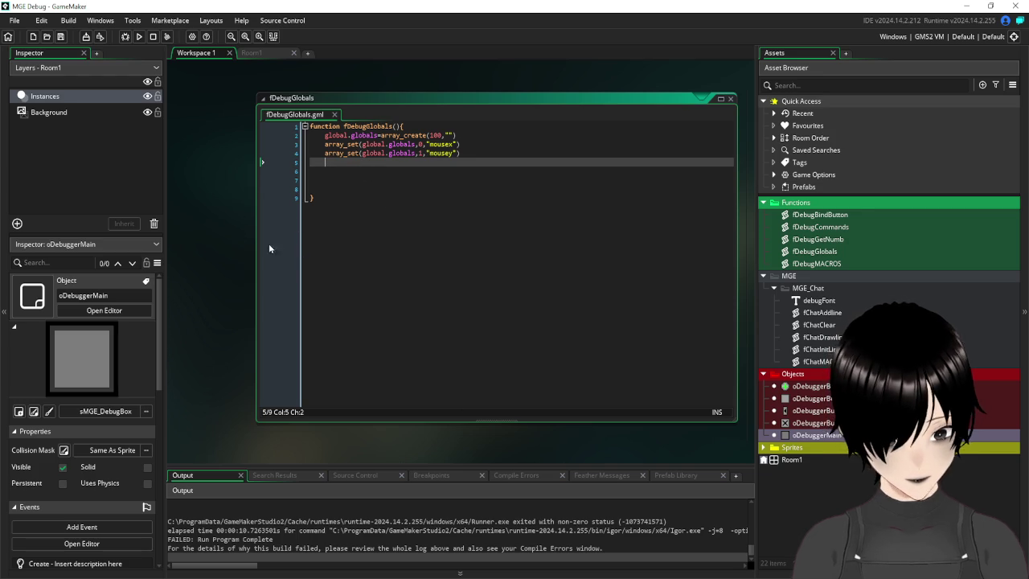
pyautogui.doubleClick(808, 437)
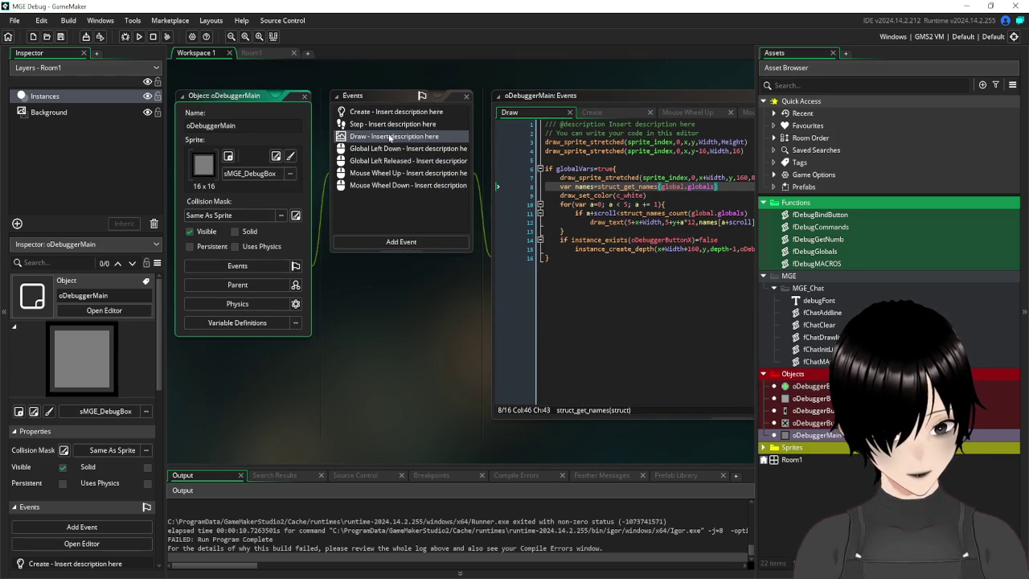
pyautogui.click(394, 112)
pyautogui.moveTo(424, 293); pyautogui.dragTo(326, 340)
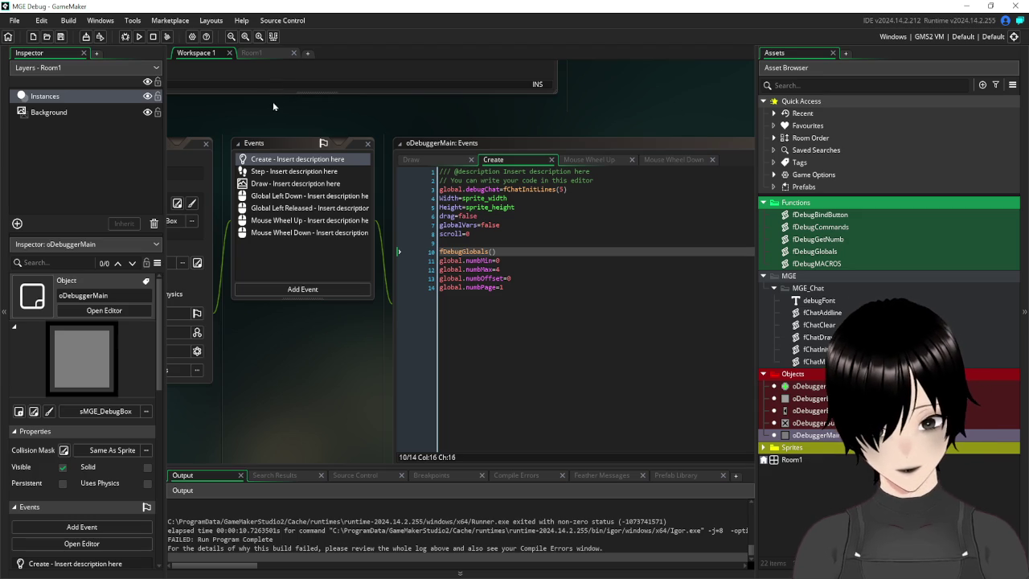
pyautogui.press('F12')
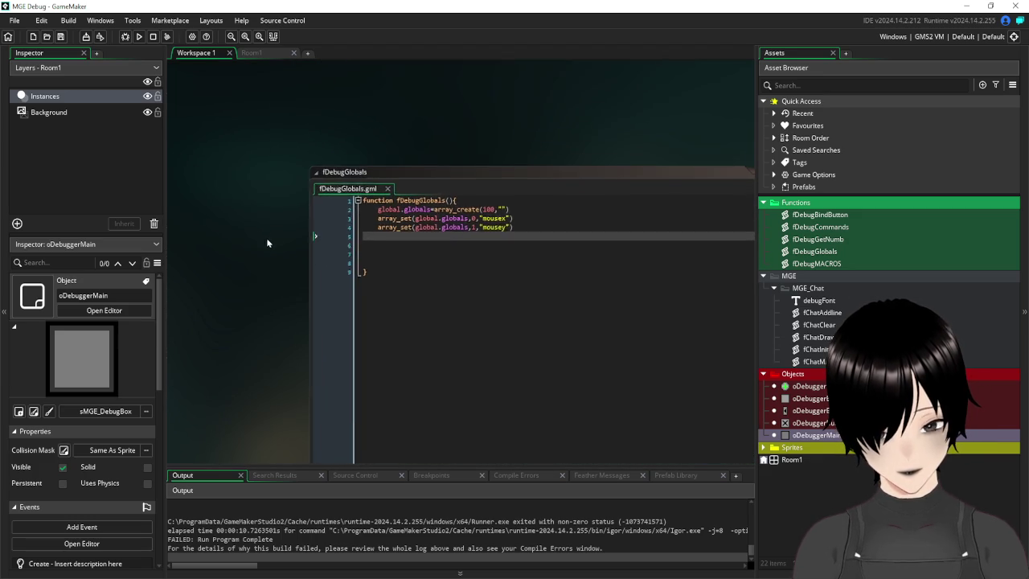
pyautogui.moveTo(268, 344)
pyautogui.mouseDown()
pyautogui.moveTo(218, 268)
pyautogui.moveTo(226, 292)
pyautogui.mouseUp()
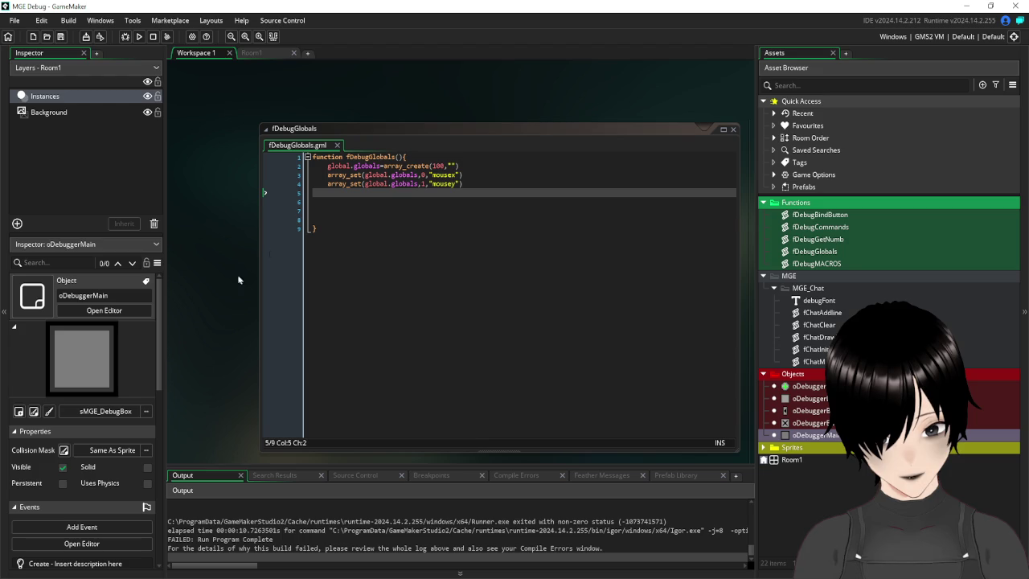
pyautogui.moveTo(381, 164)
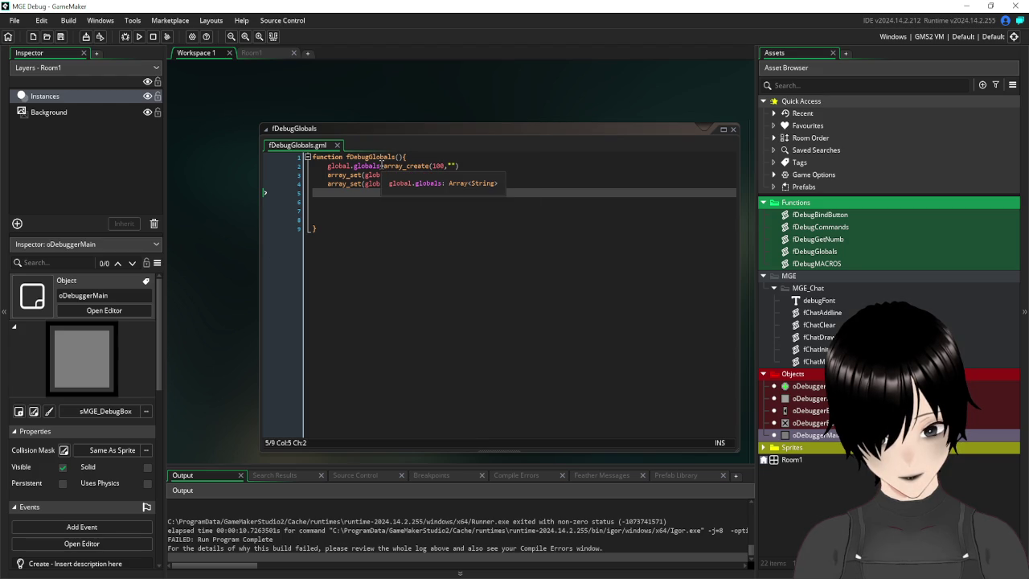
pyautogui.doubleClick(378, 165)
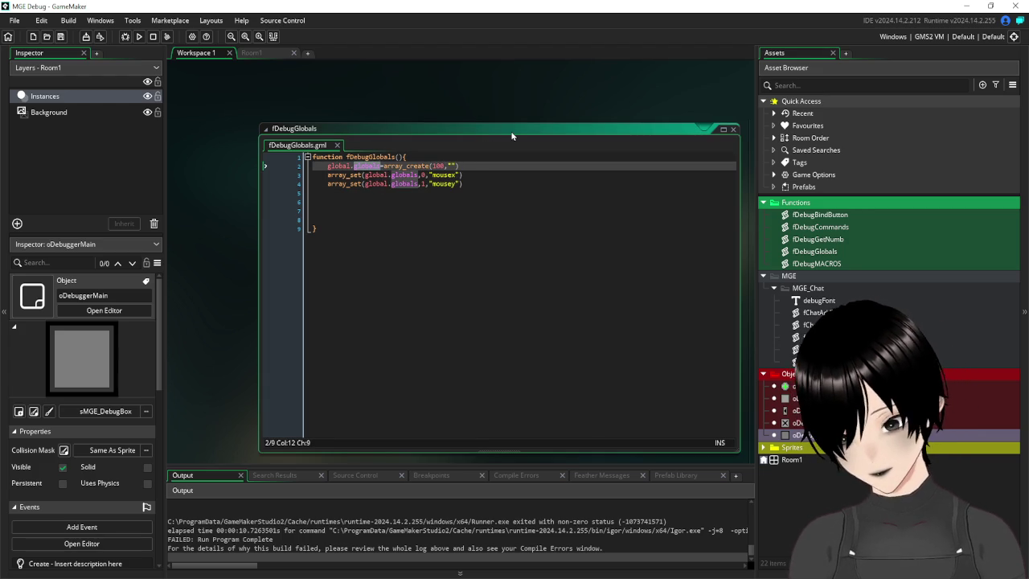
# - Change globals to arrayGlobals on lines 2, 3 and 4 of fDebugGlobals, then save
pyautogui.write('arrayGlobals')
pyautogui.moveTo(398, 166)
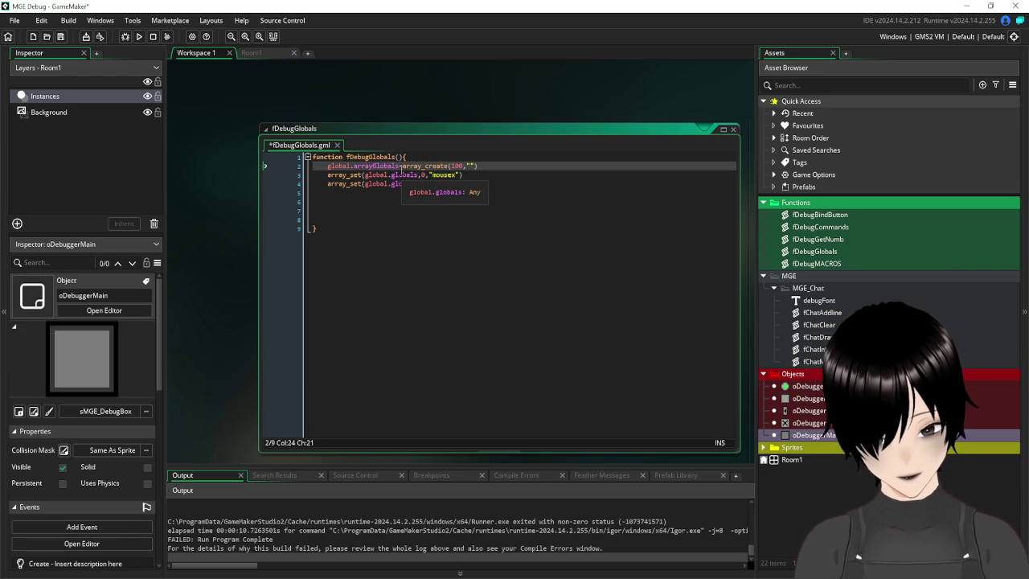
pyautogui.doubleClick(357, 166)
pyautogui.hotkey('ctrl', 'c')
pyautogui.click(419, 167)
pyautogui.click(422, 174)
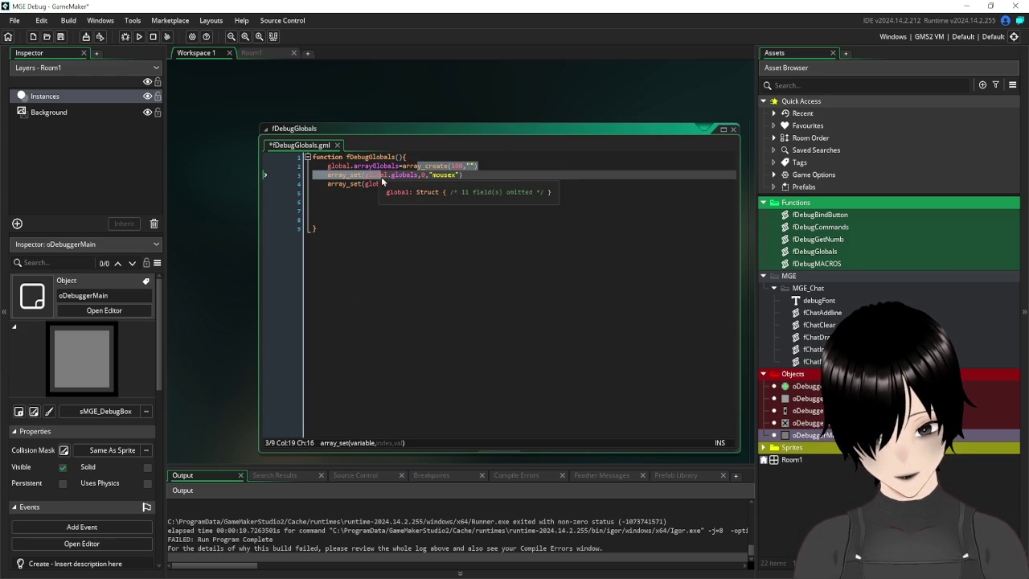
pyautogui.moveTo(421, 174); pyautogui.dragTo(393, 175)
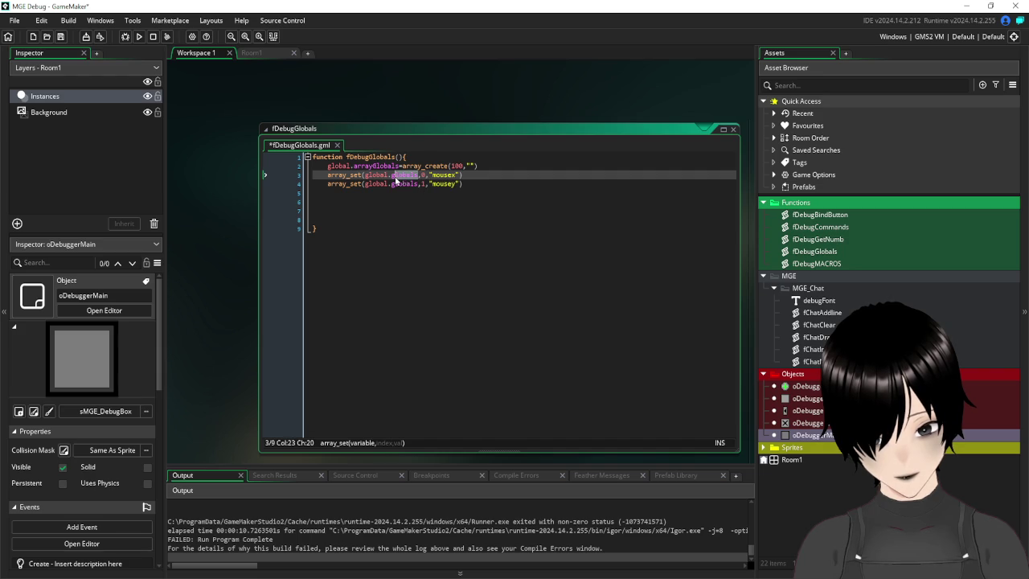
pyautogui.hotkey('ctrl', 'v')
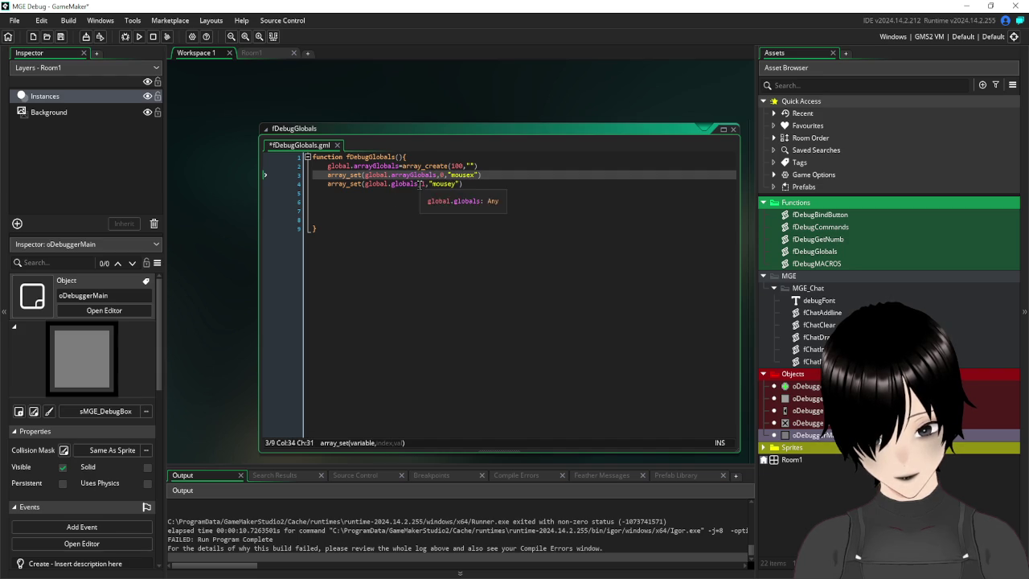
pyautogui.doubleClick(393, 183)
pyautogui.hotkey('ctrl', 'v')
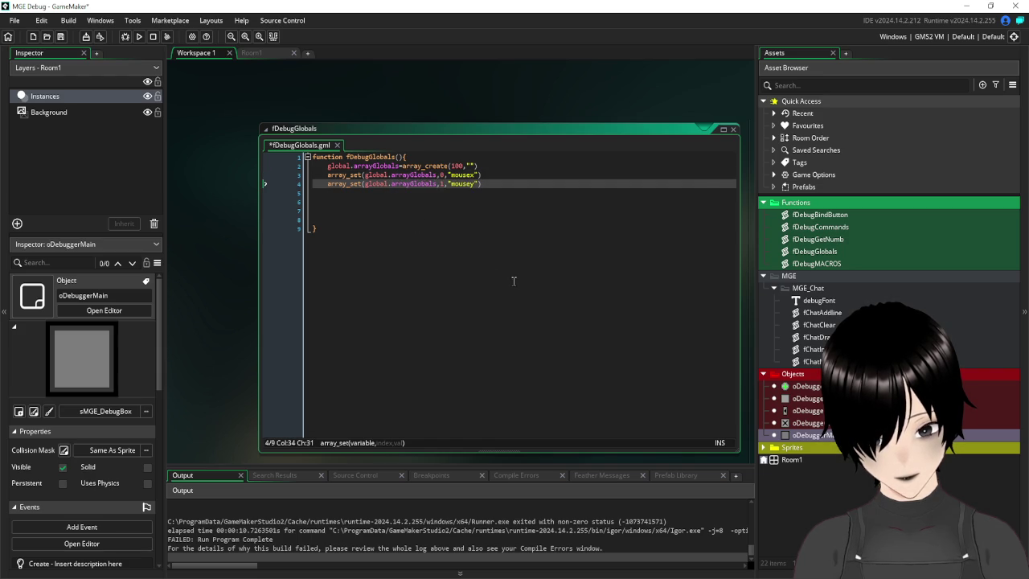
pyautogui.click(513, 281)
pyautogui.click(60, 36)
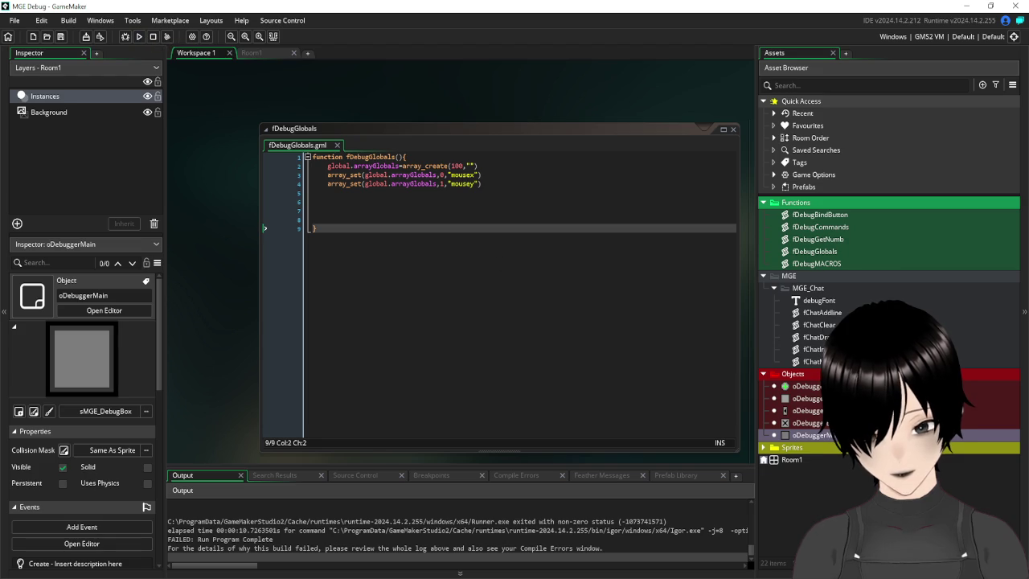
pyautogui.scroll(-2, 609, 387)
# - In the Draw event, use global.arrayGlobals on lines 8 and 11, then save and run
pyautogui.scroll(-1, 620, 304)
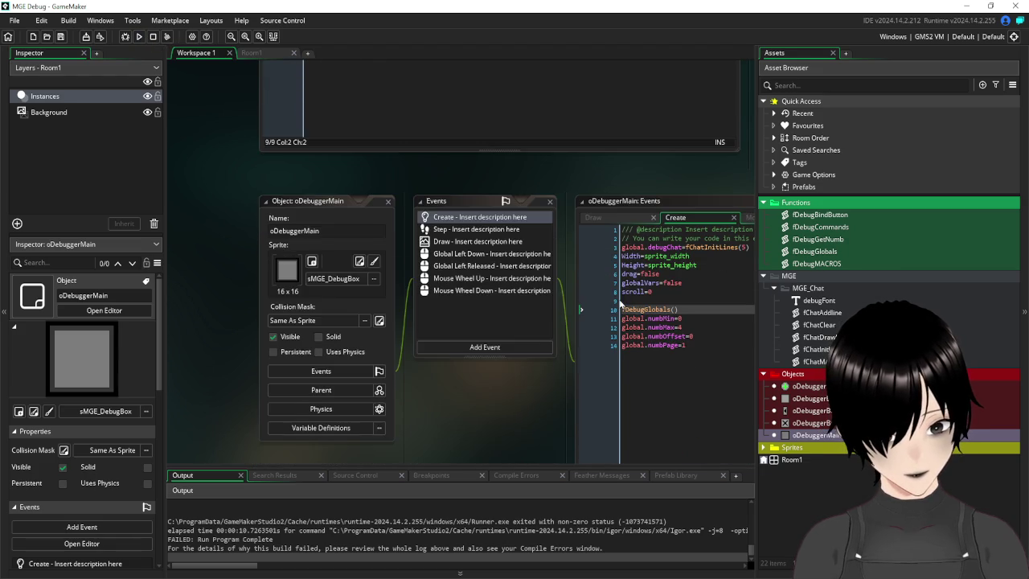
pyautogui.scroll(1, 483, 191)
pyautogui.scroll(-1, 494, 294)
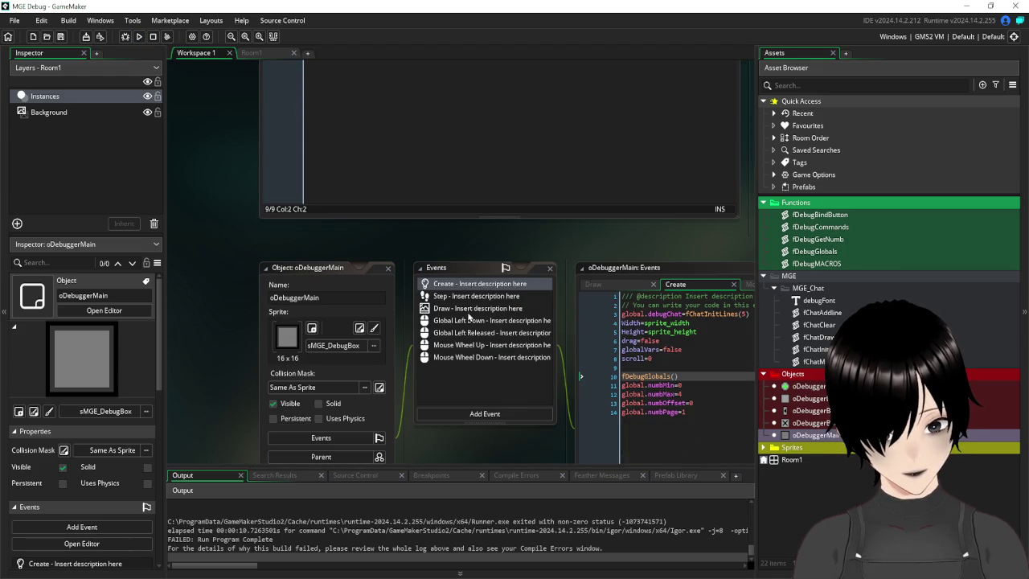
pyautogui.click(464, 313)
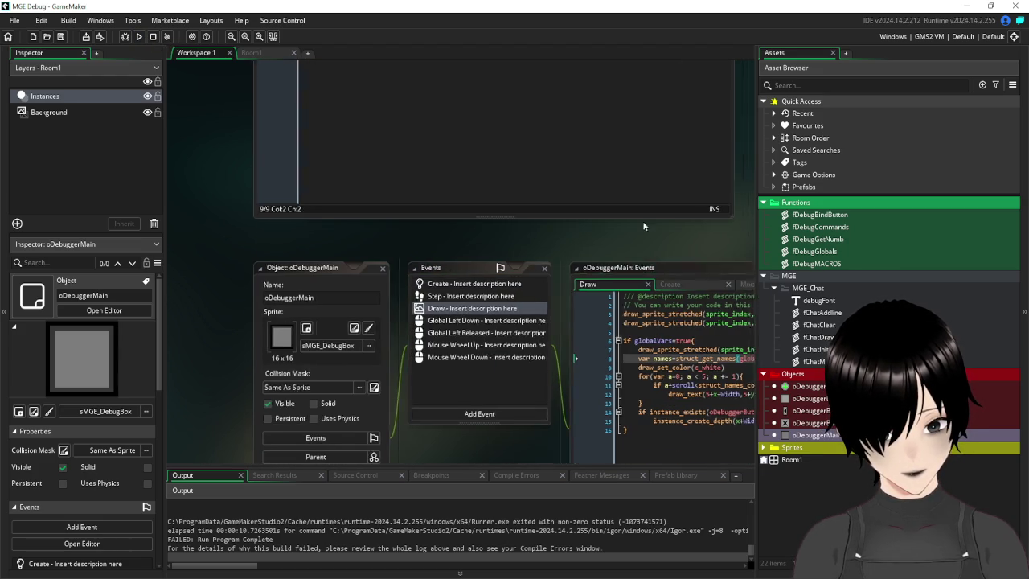
pyautogui.moveTo(698, 236); pyautogui.dragTo(452, 177)
pyautogui.press('BackSpace')
pyautogui.press('BackSpace')
pyautogui.press('BackSpace')
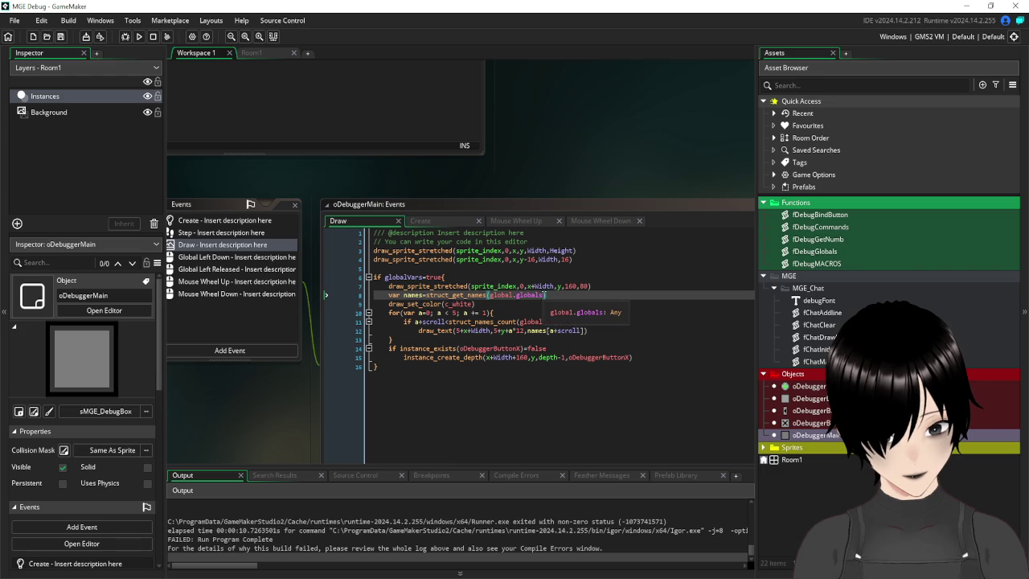
pyautogui.write('arrayGlobals')
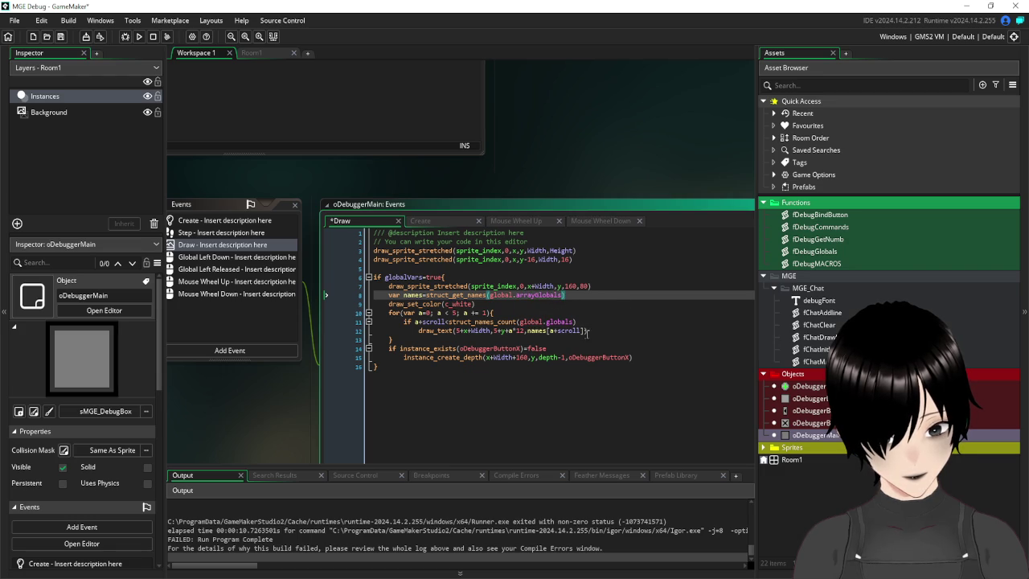
pyautogui.doubleClick(568, 322)
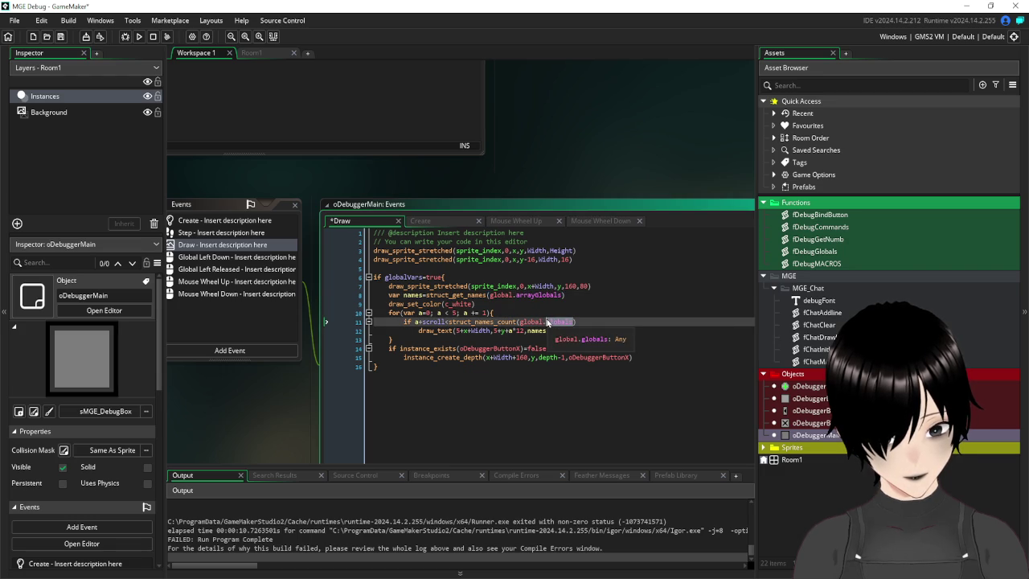
pyautogui.hotkey('ctrl', 'v')
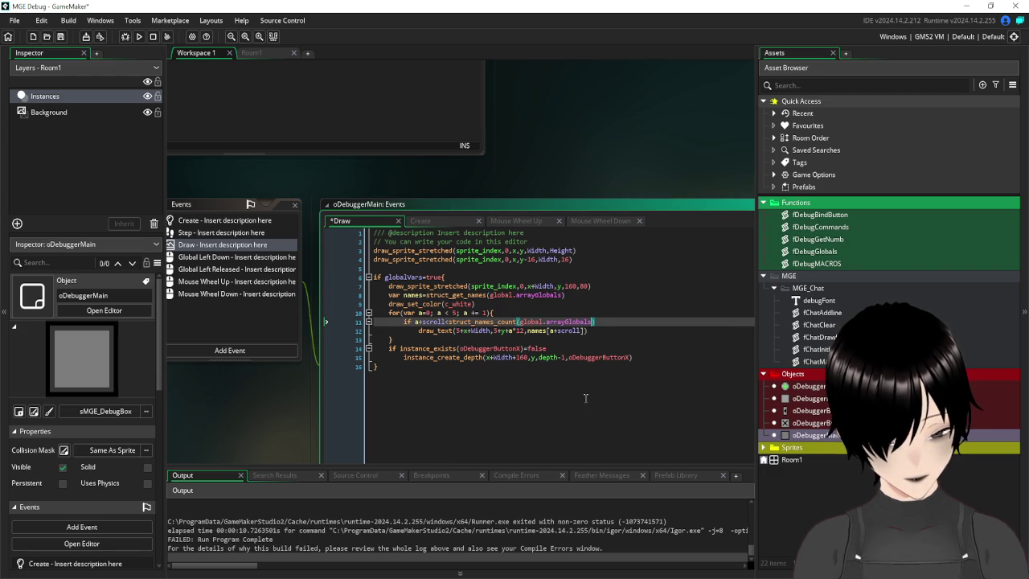
pyautogui.click(574, 401)
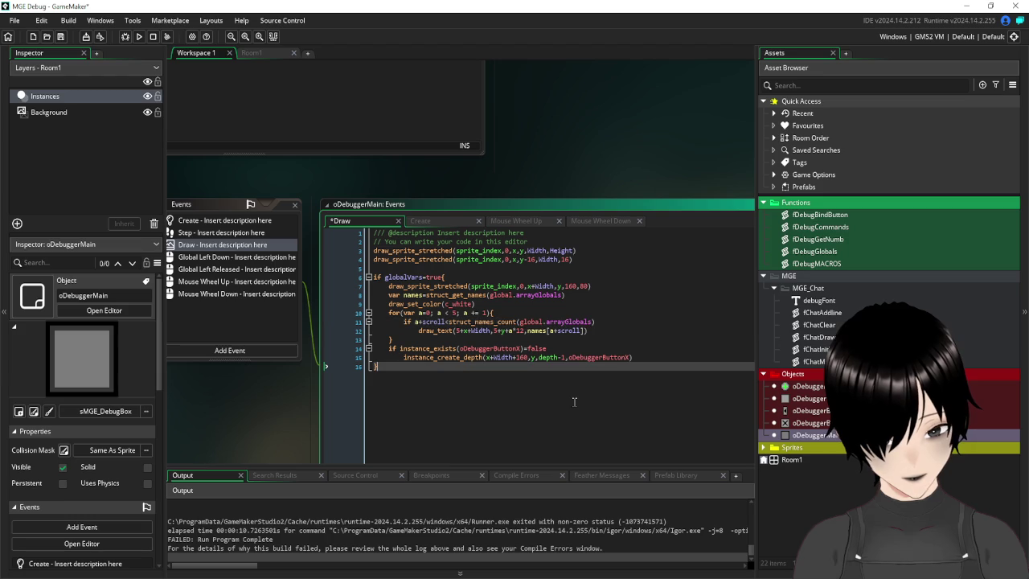
pyautogui.click(60, 37)
pyautogui.click(139, 36)
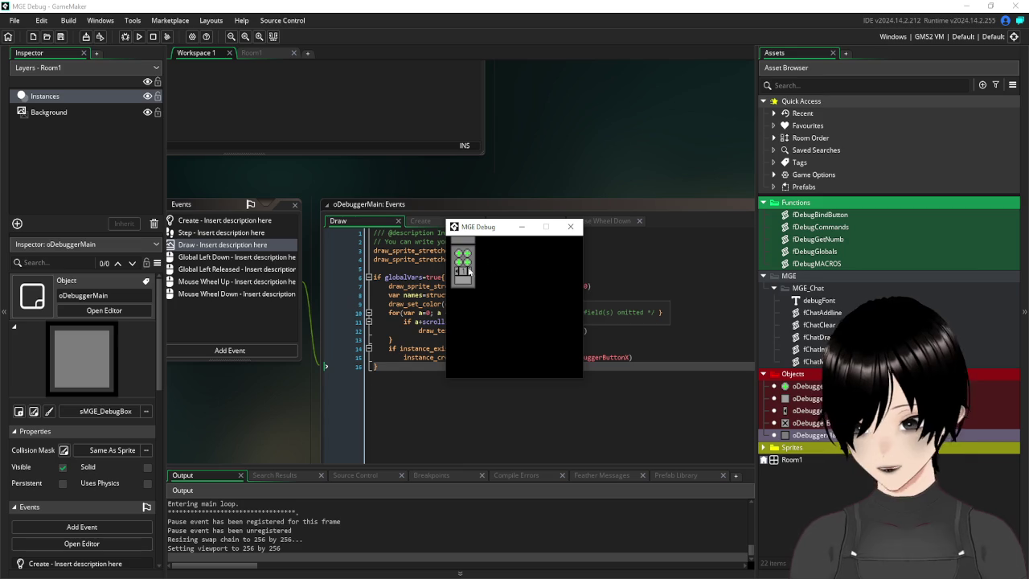
# - Submit the global-listing command, abort after the struct_get_names error, close the game, and show fDebugGlobals
pyautogui.click(463, 273)
pyautogui.write('/global')
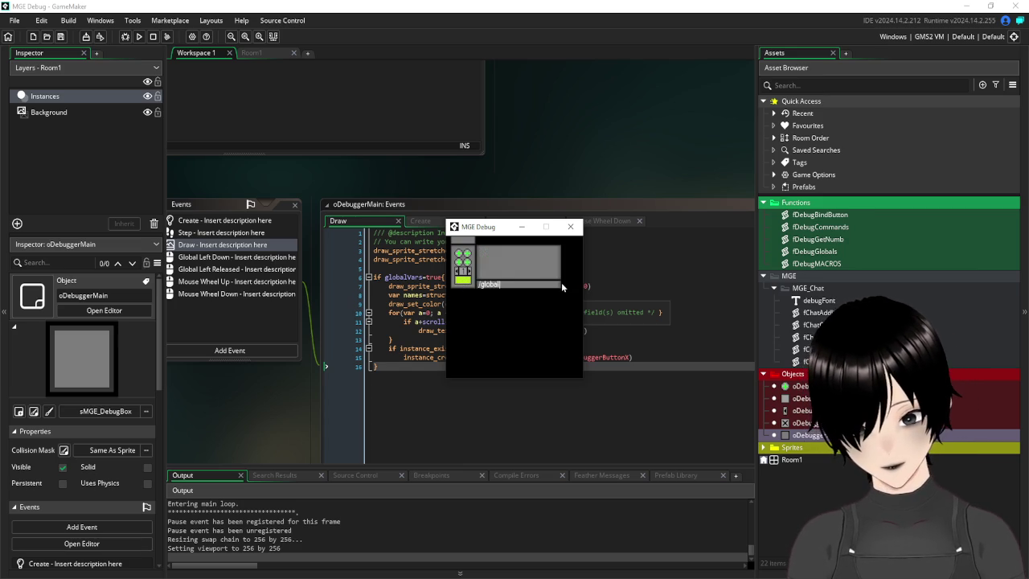
pyautogui.press('Return')
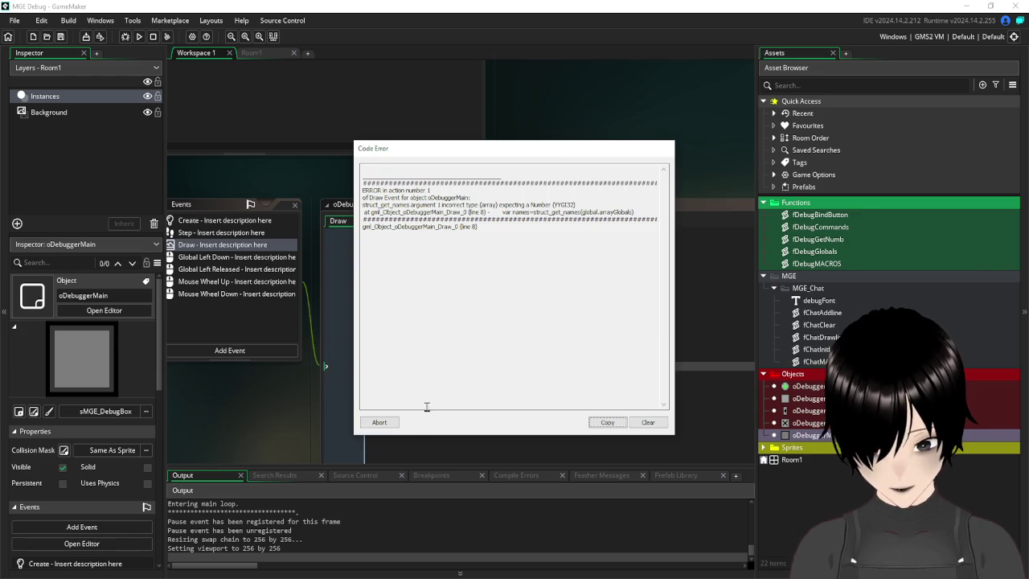
pyautogui.click(382, 422)
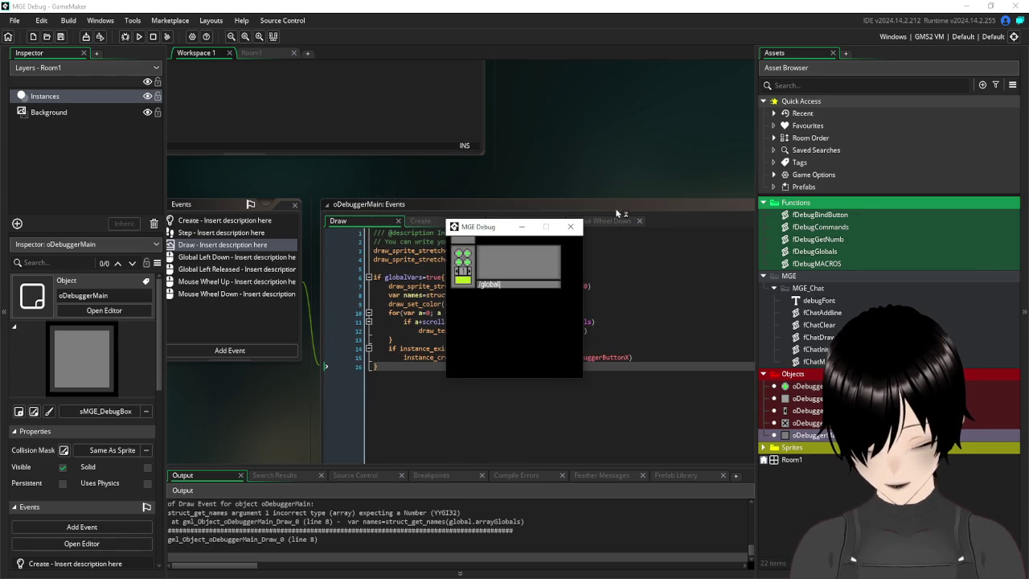
pyautogui.click(572, 228)
pyautogui.moveTo(250, 172)
pyautogui.mouseDown()
pyautogui.moveTo(502, 385)
pyautogui.moveTo(532, 438)
pyautogui.mouseUp()
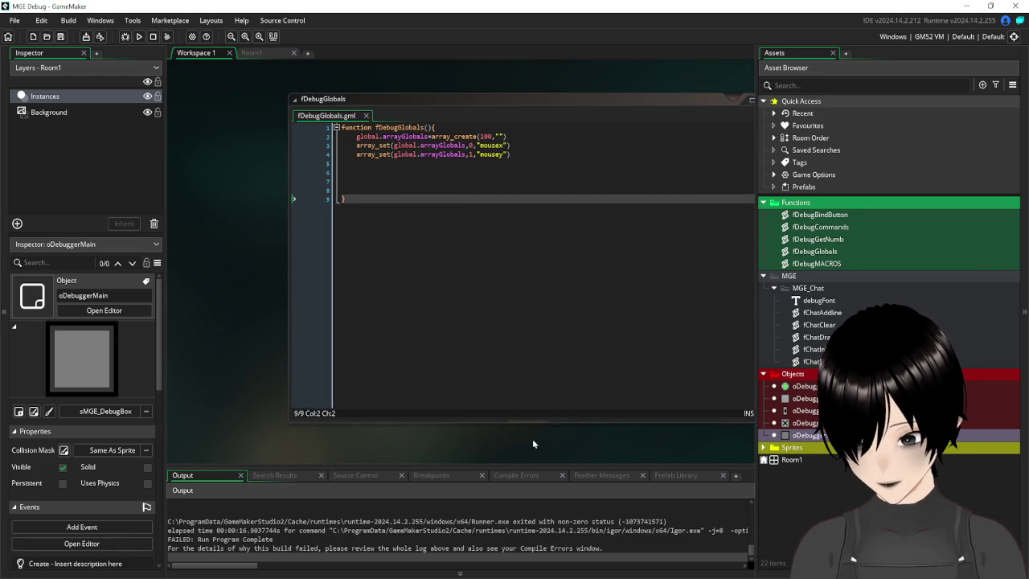
# - Add a new line 3 and insert a struct_set call from the suggestions
pyautogui.click(504, 153)
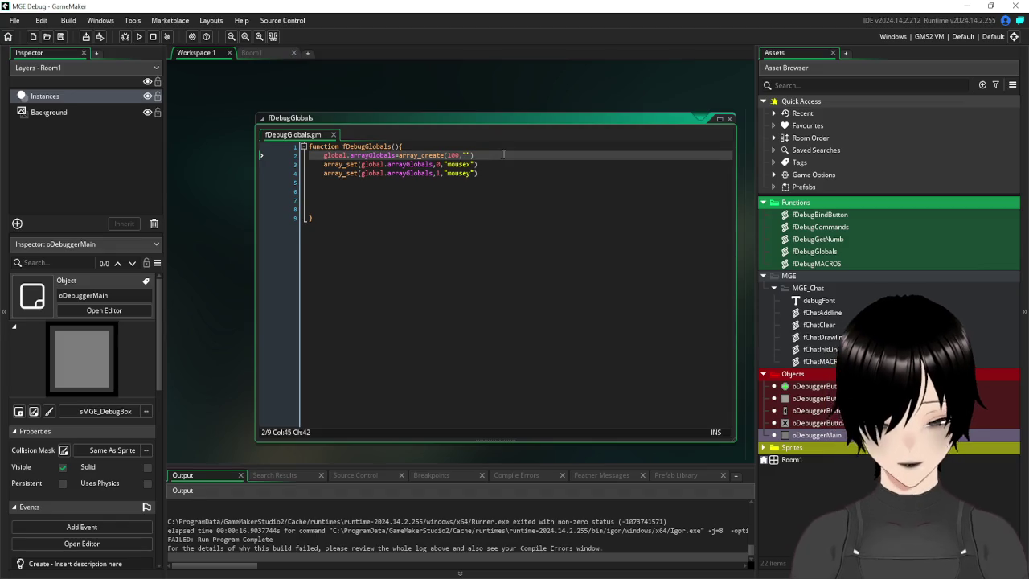
pyautogui.press('Return')
pyautogui.write('struct')
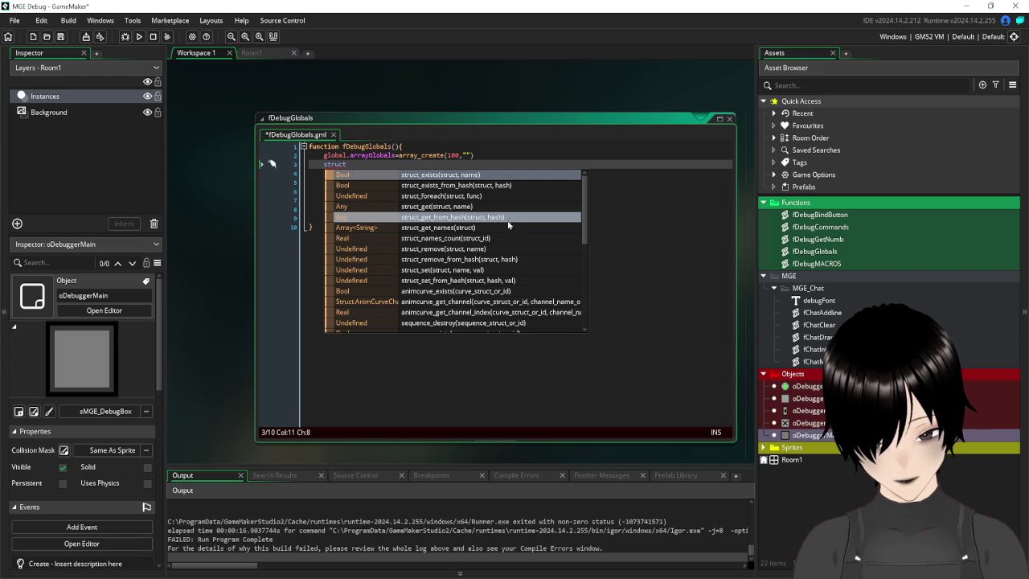
pyautogui.click(492, 272)
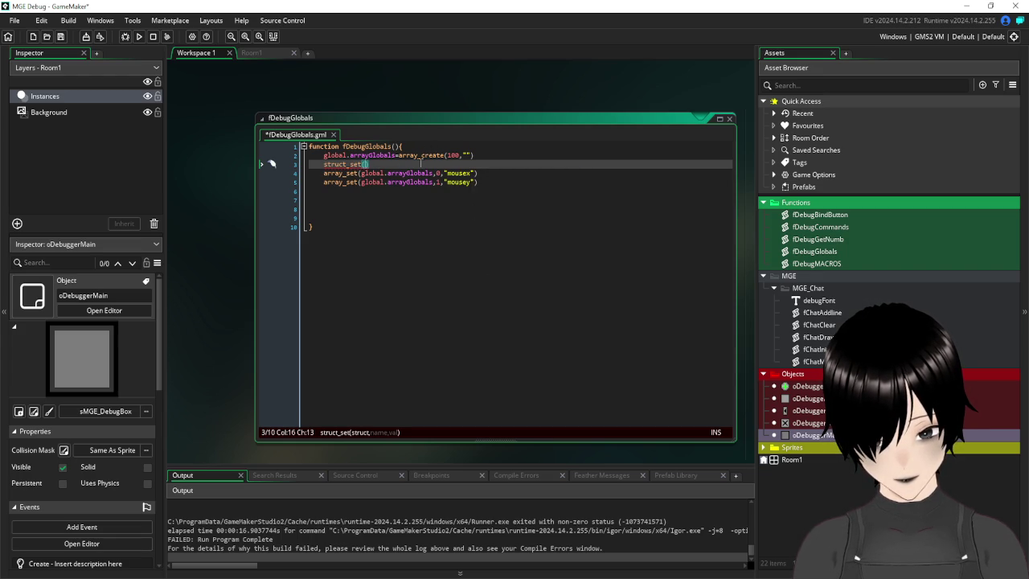
# - Replace the array_create call on line 2 with a struct literal initialiser
pyautogui.click(485, 155)
pyautogui.moveTo(497, 155); pyautogui.dragTo(401, 156)
pyautogui.write('str')
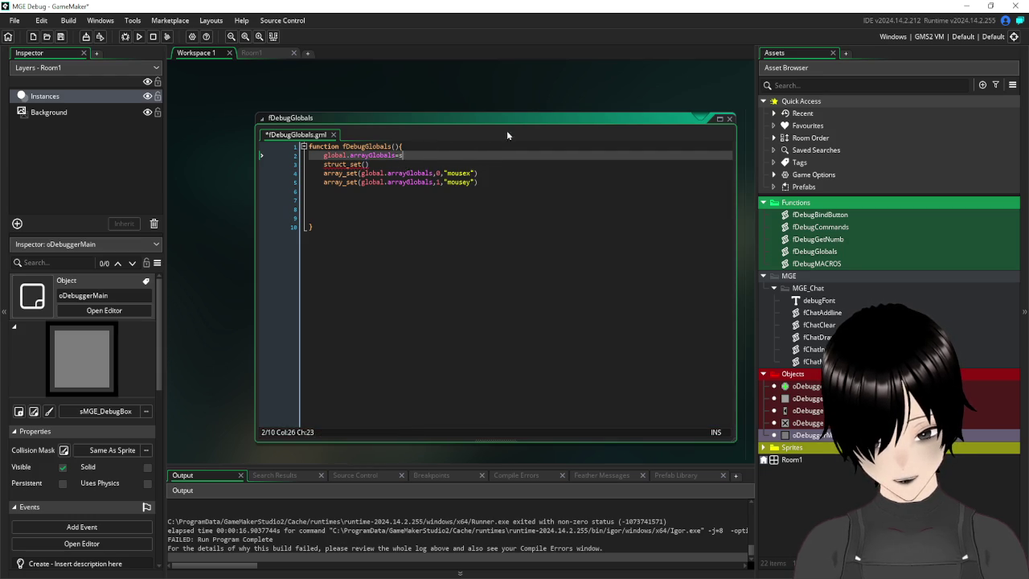
pyautogui.write('uc')
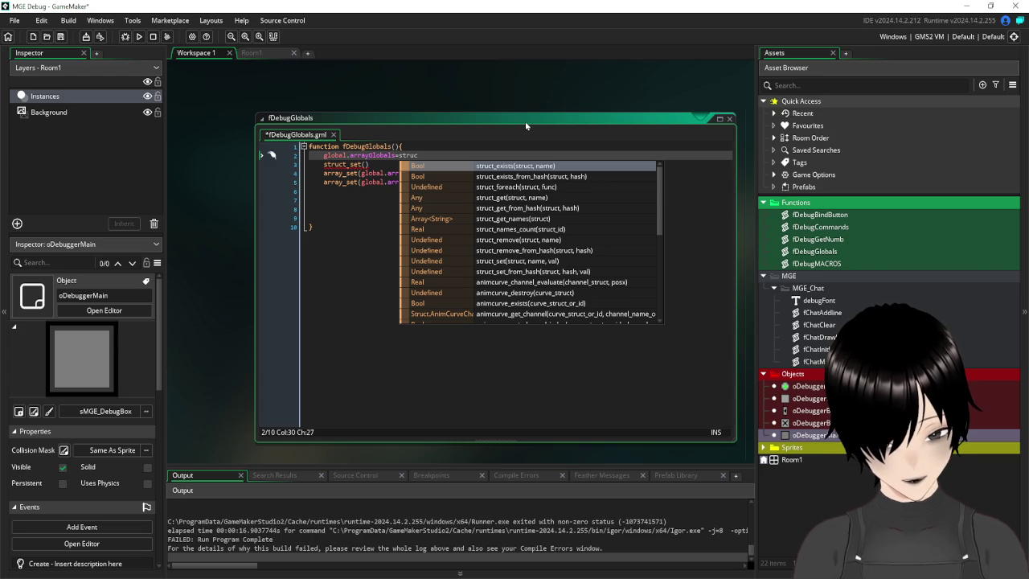
pyautogui.write('t')
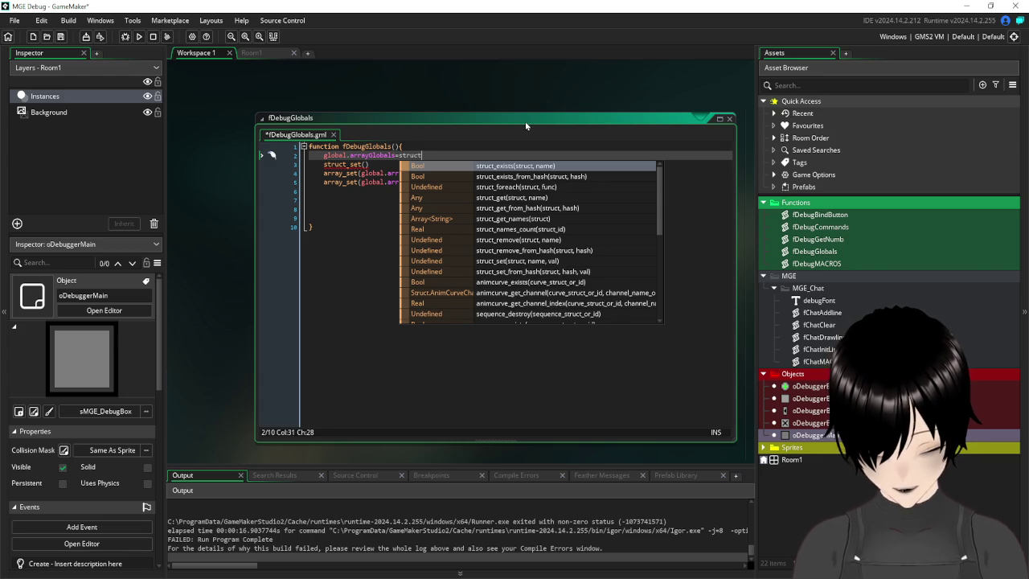
pyautogui.write('_c')
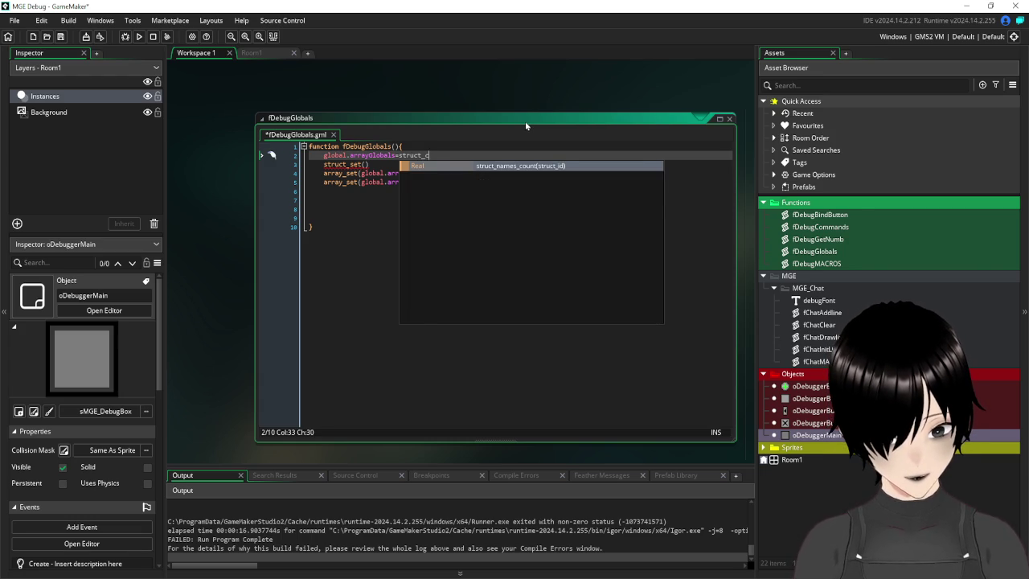
pyautogui.press('BackSpace')
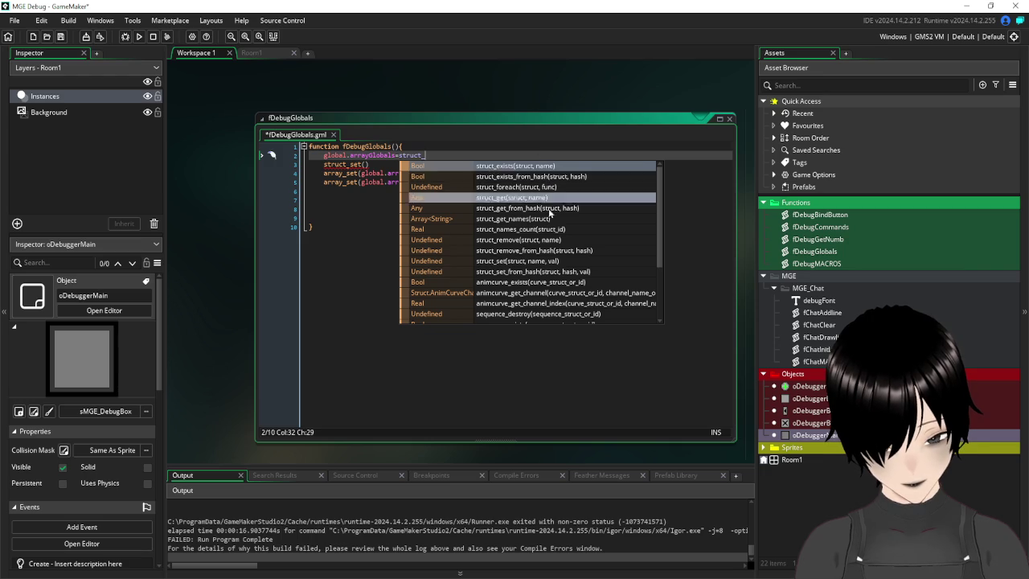
pyautogui.scroll(-4, 551, 220)
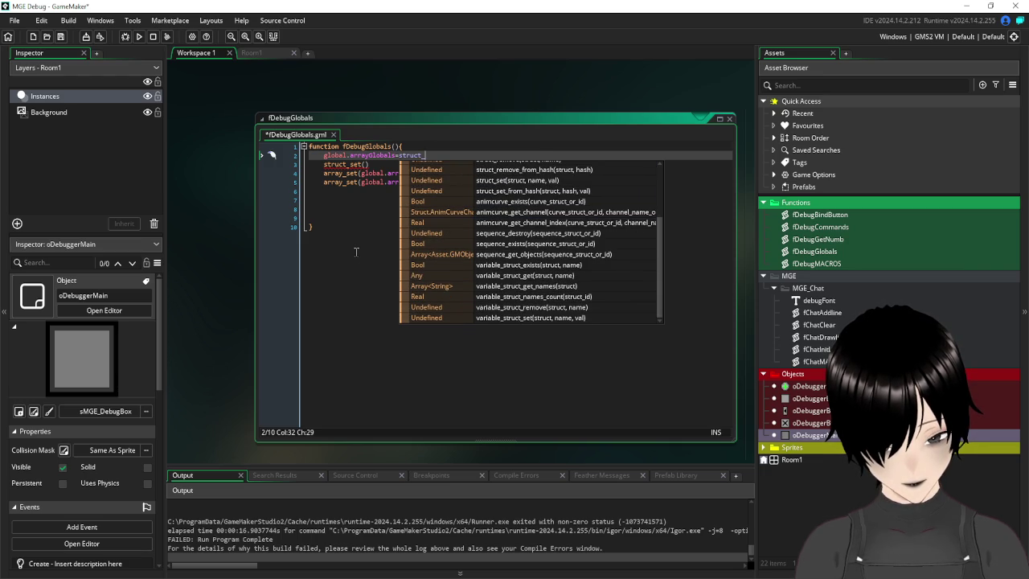
pyautogui.click(350, 164)
pyautogui.moveTo(442, 155); pyautogui.dragTo(402, 156)
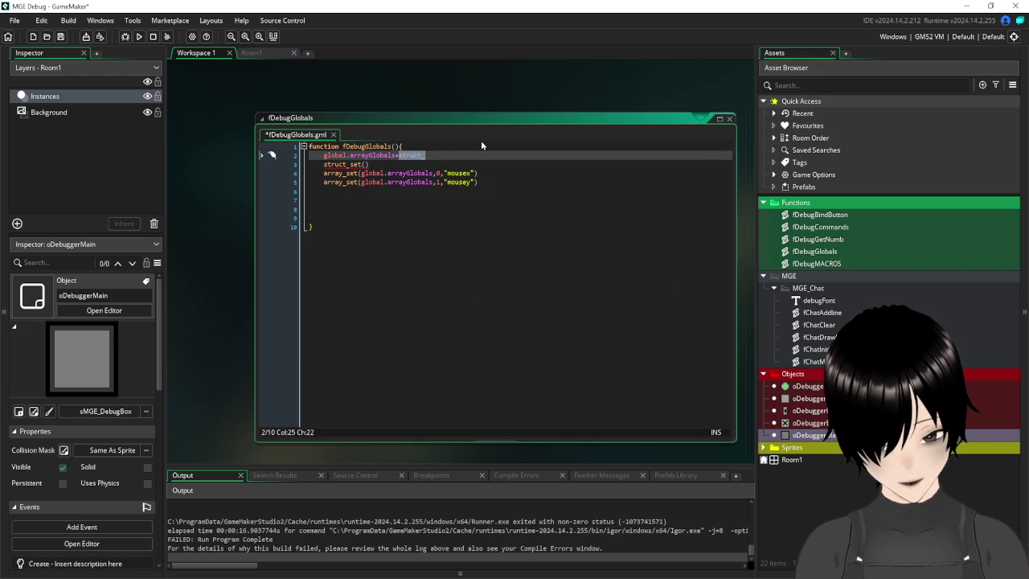
pyautogui.press('BackSpace')
pyautogui.write('[')
# - Complete struct_set(global.arrayGlobals,"mousex",0) and delete the two array_set lines
pyautogui.click(366, 164)
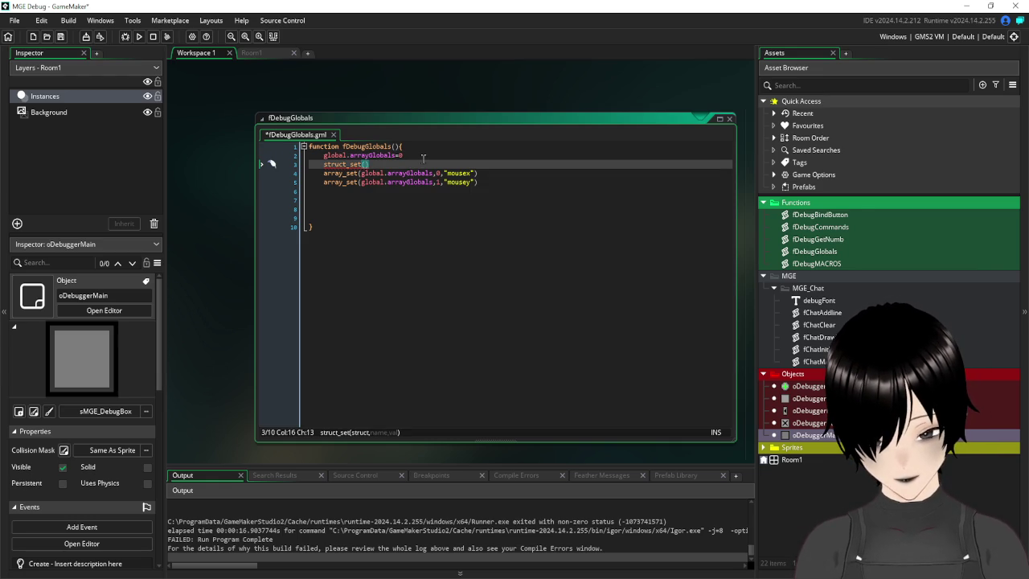
pyautogui.moveTo(396, 154); pyautogui.dragTo(323, 154)
pyautogui.hotkey('ctrl', 'c')
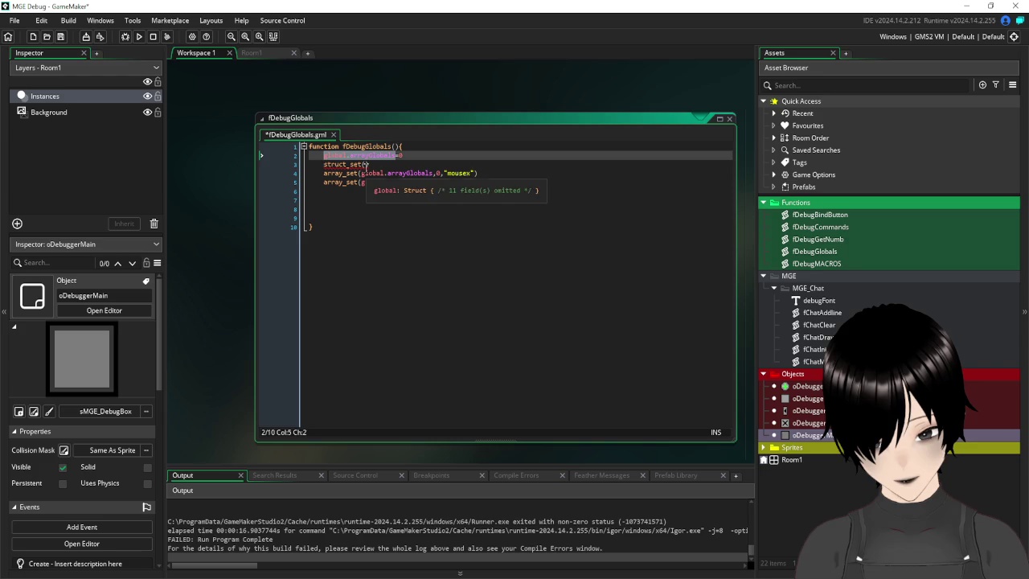
pyautogui.click(366, 164)
pyautogui.hotkey('ctrl', 'v')
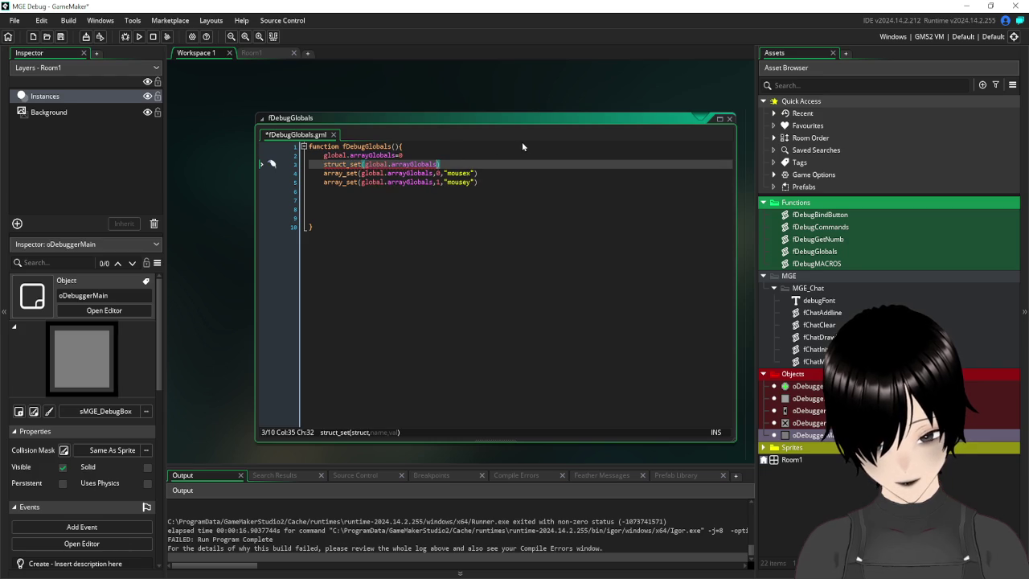
pyautogui.write(',')
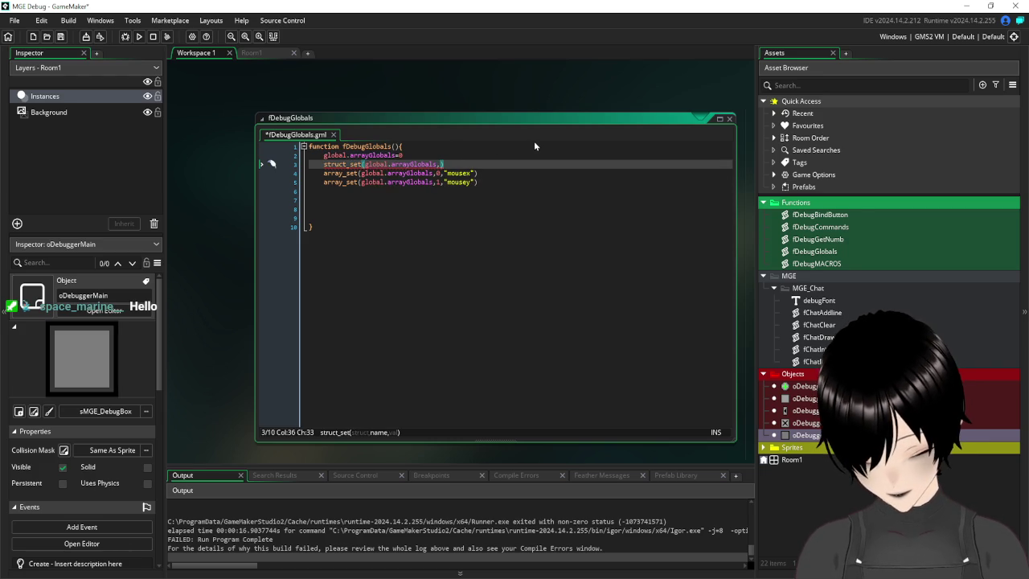
pyautogui.write('"m')
pyautogui.write('ousex')
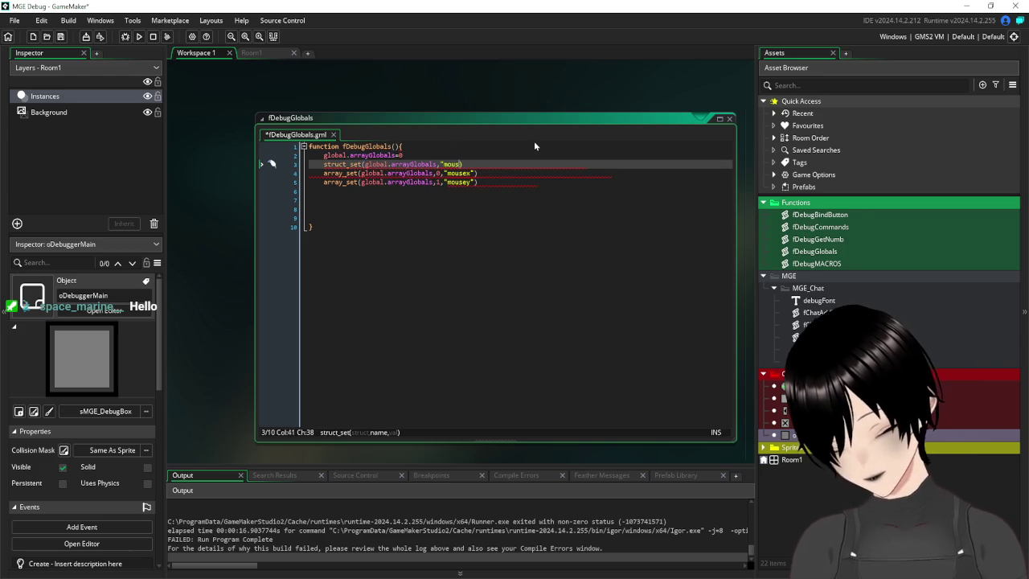
pyautogui.write('",0')
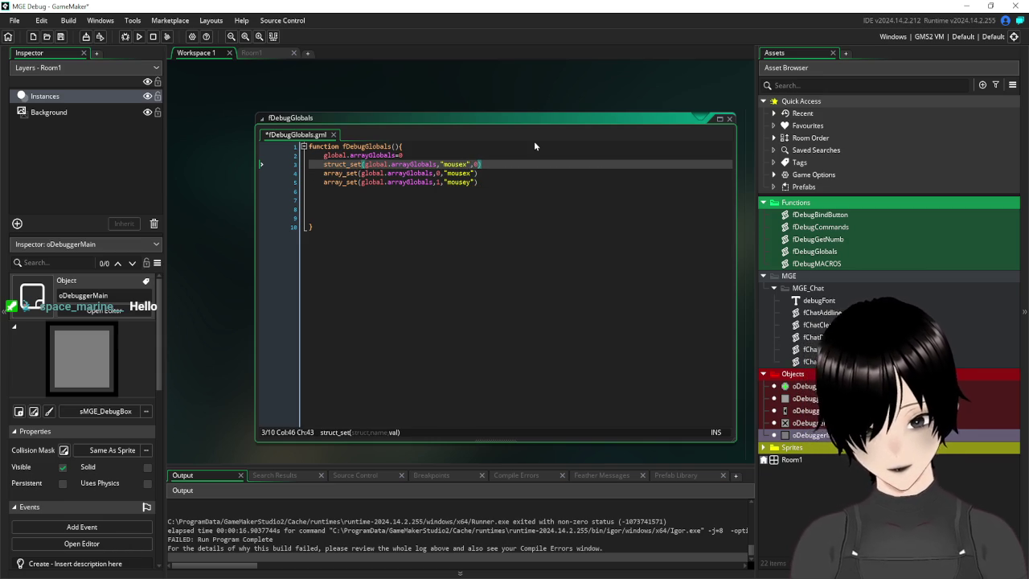
pyautogui.moveTo(492, 181); pyautogui.dragTo(269, 169)
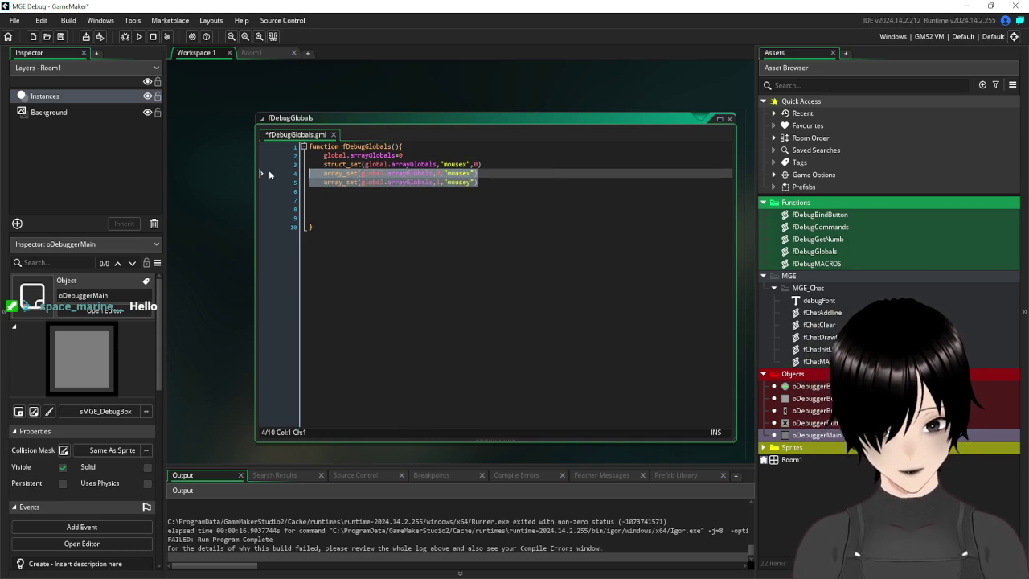
pyautogui.press('BackSpace')
# - Run the game, enter /glob, scroll through the listed global names, then close the game
pyautogui.click(139, 37)
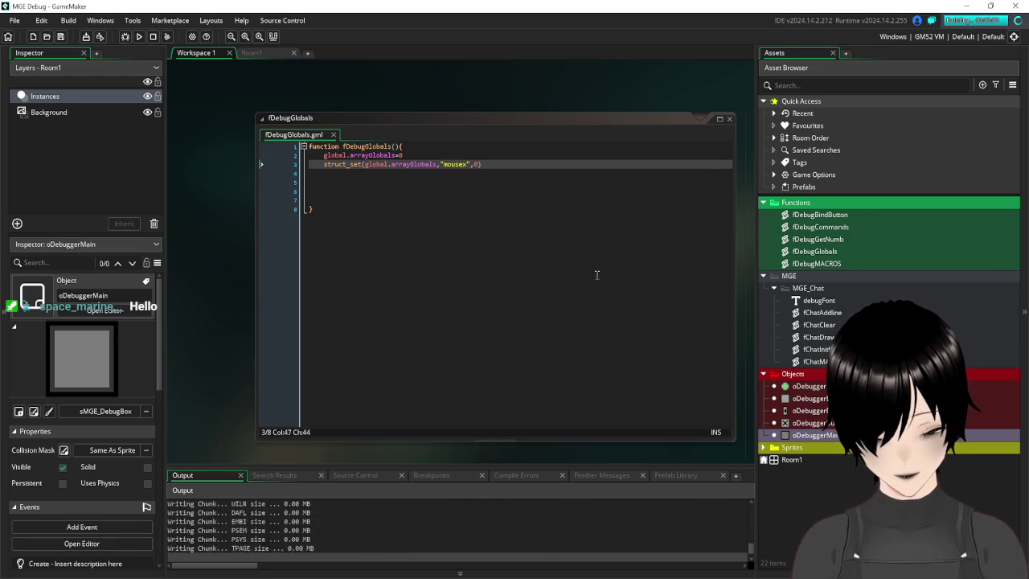
pyautogui.click(462, 272)
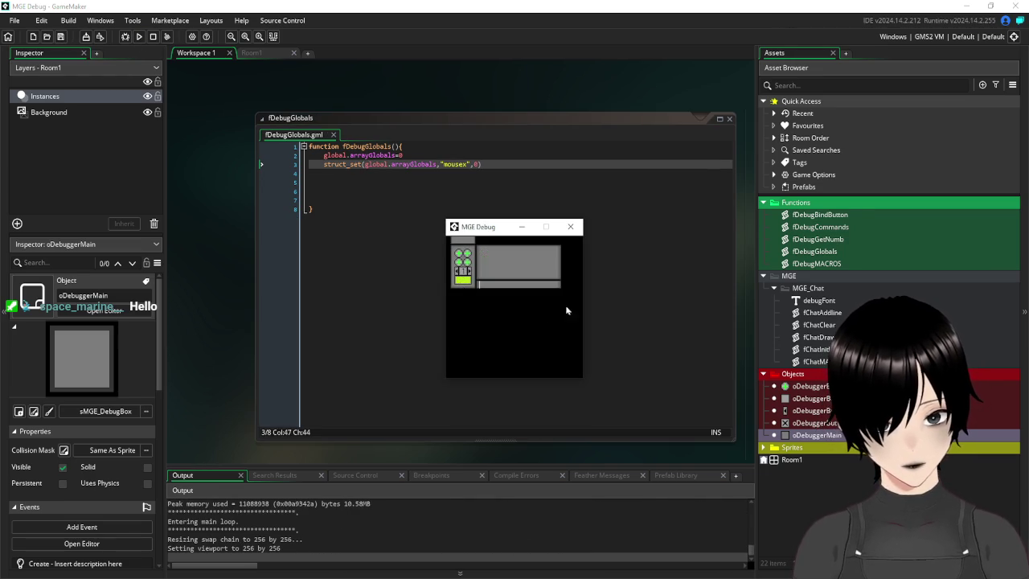
pyautogui.write('/glob')
pyautogui.press('Return')
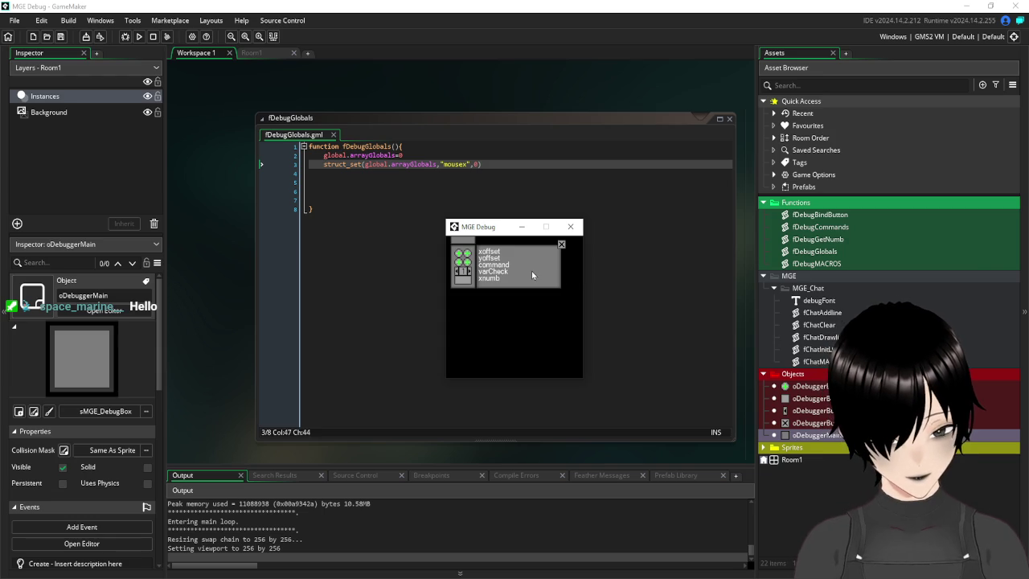
pyautogui.scroll(-1, 531, 275)
pyautogui.scroll(-3, 531, 275)
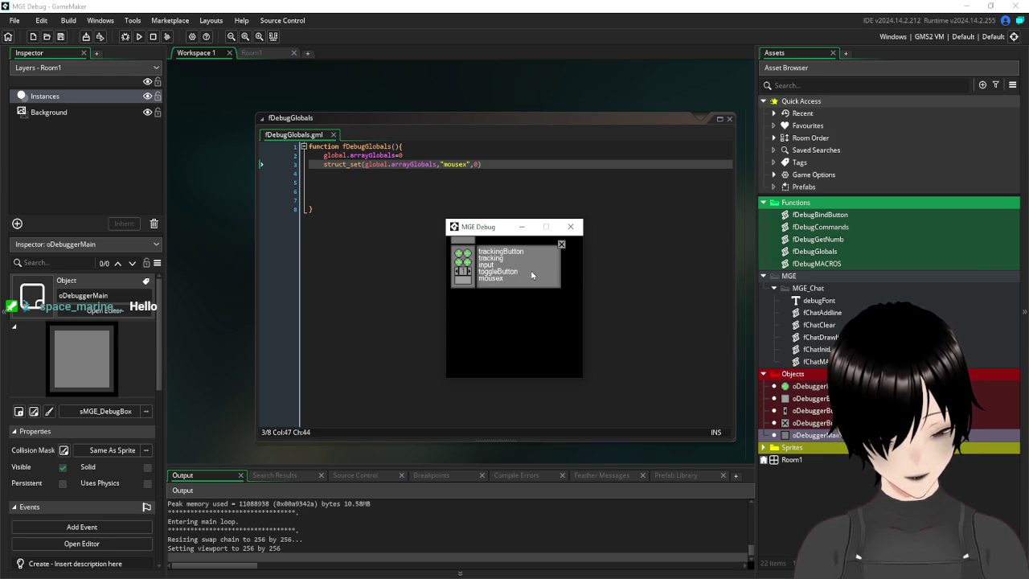
pyautogui.scroll(1, 531, 275)
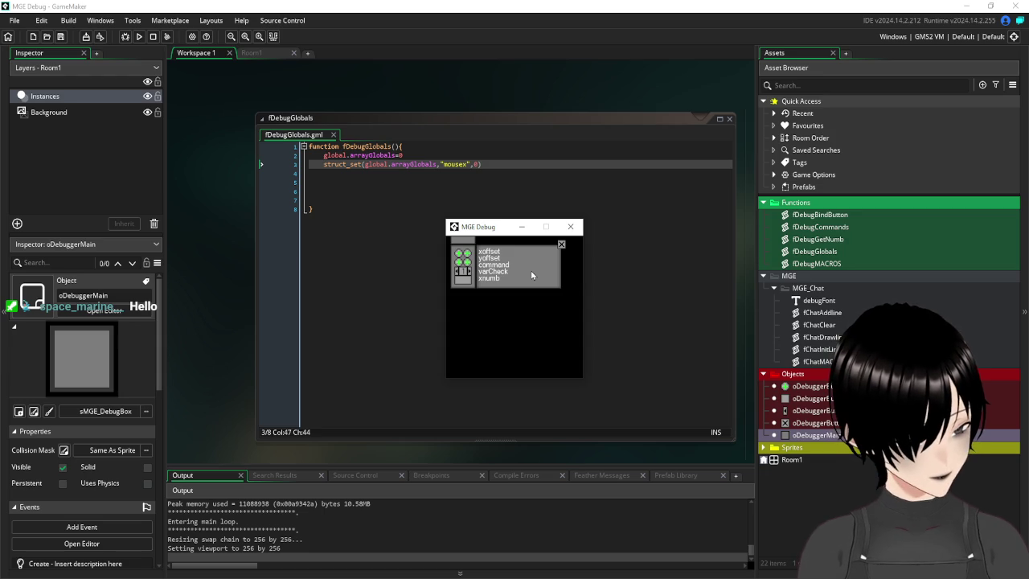
pyautogui.scroll(-1, 531, 275)
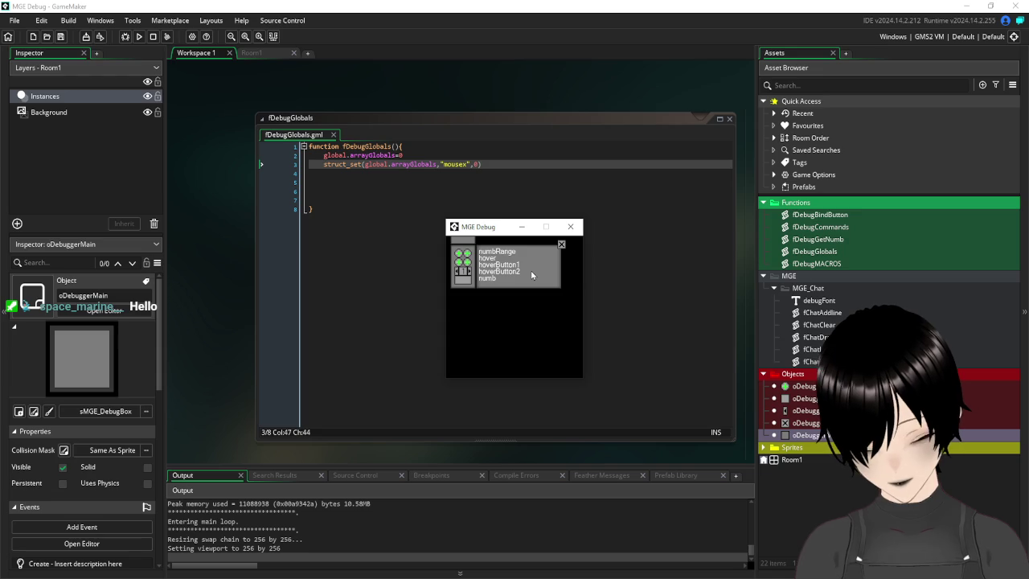
pyautogui.scroll(-1, 531, 270)
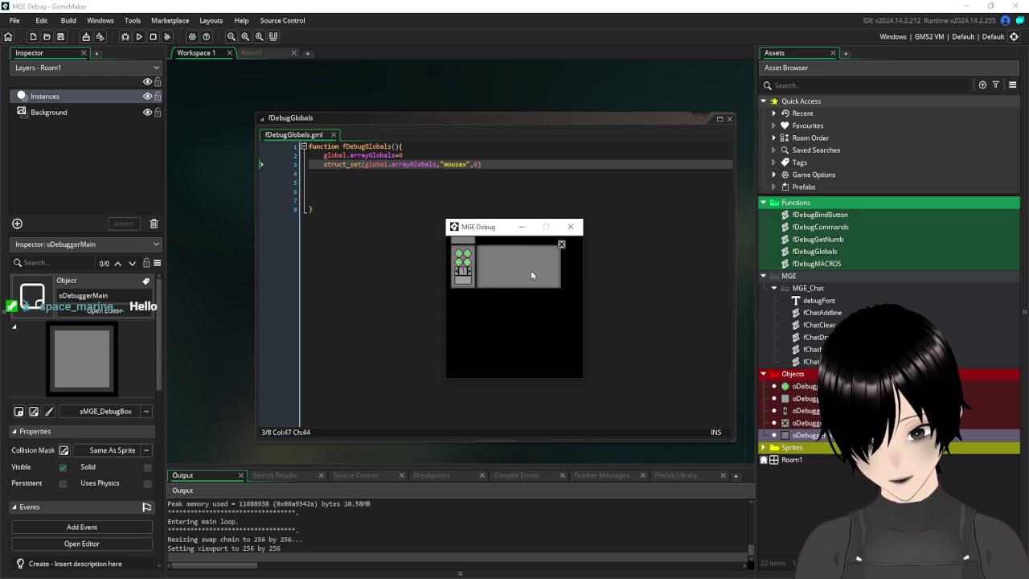
pyautogui.click(561, 243)
pyautogui.click(570, 226)
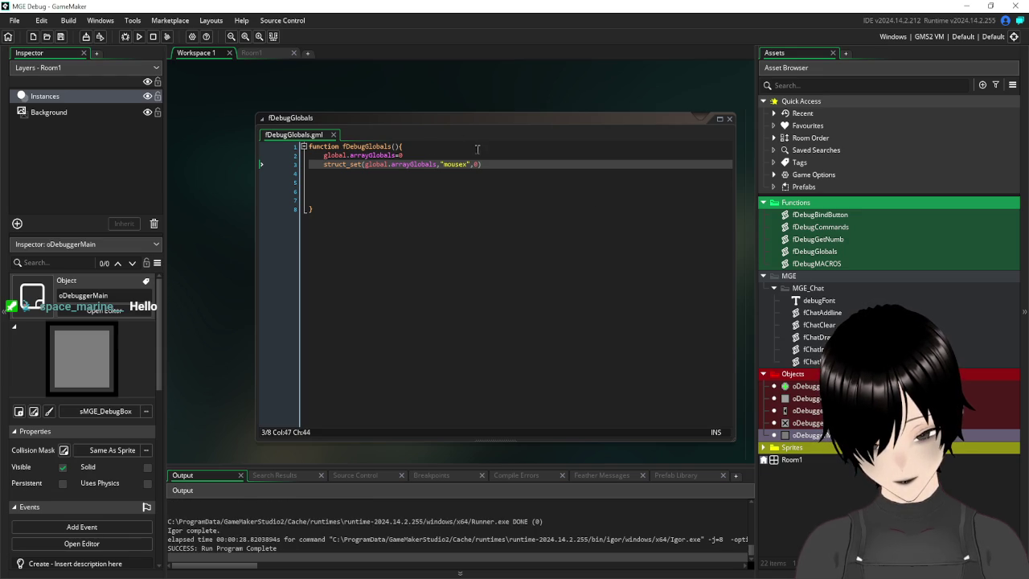
pyautogui.moveTo(493, 163); pyautogui.dragTo(321, 165)
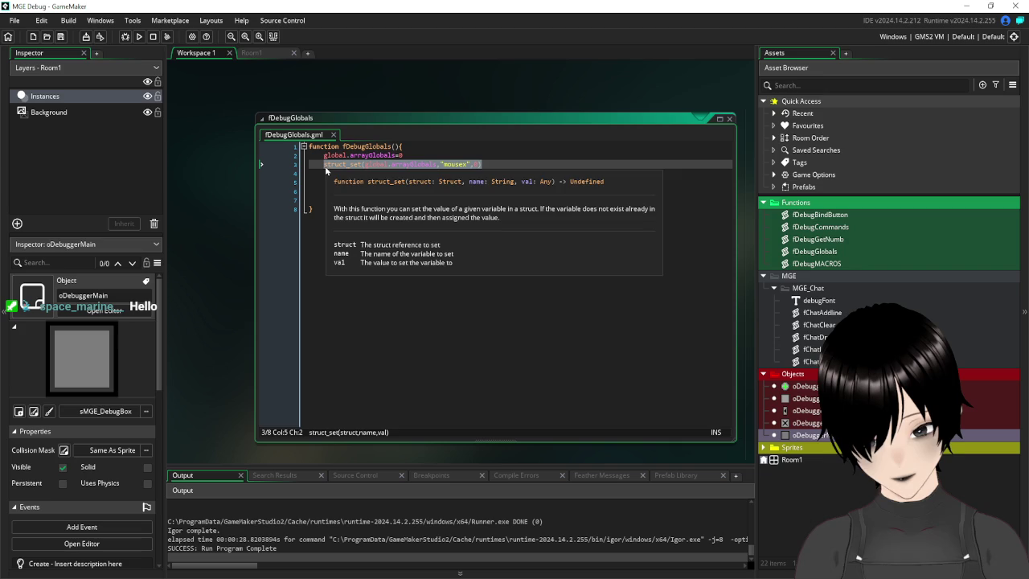
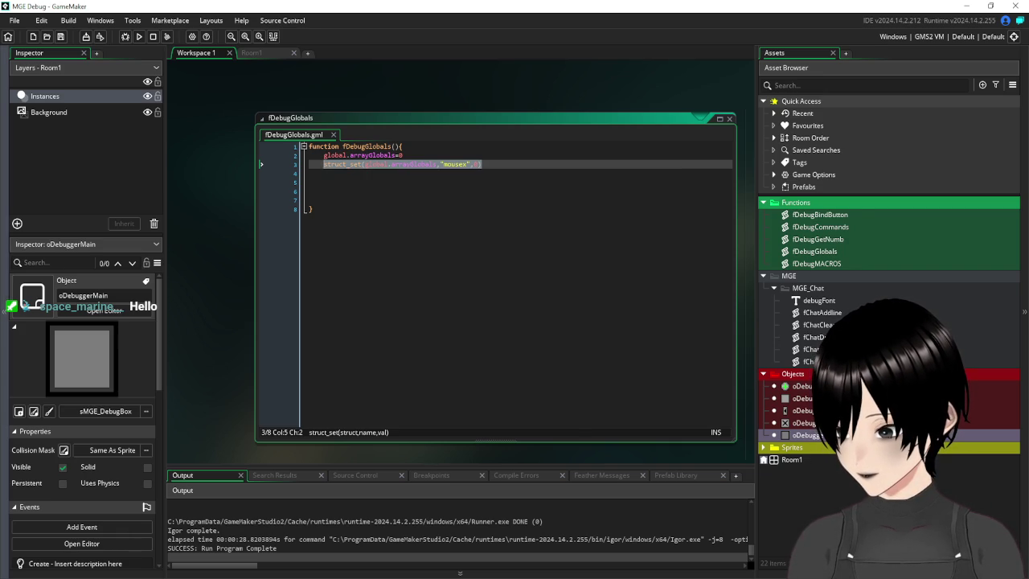
# - Select the struct_set call that adds "mousex" on line 3
pyautogui.click(563, 201)
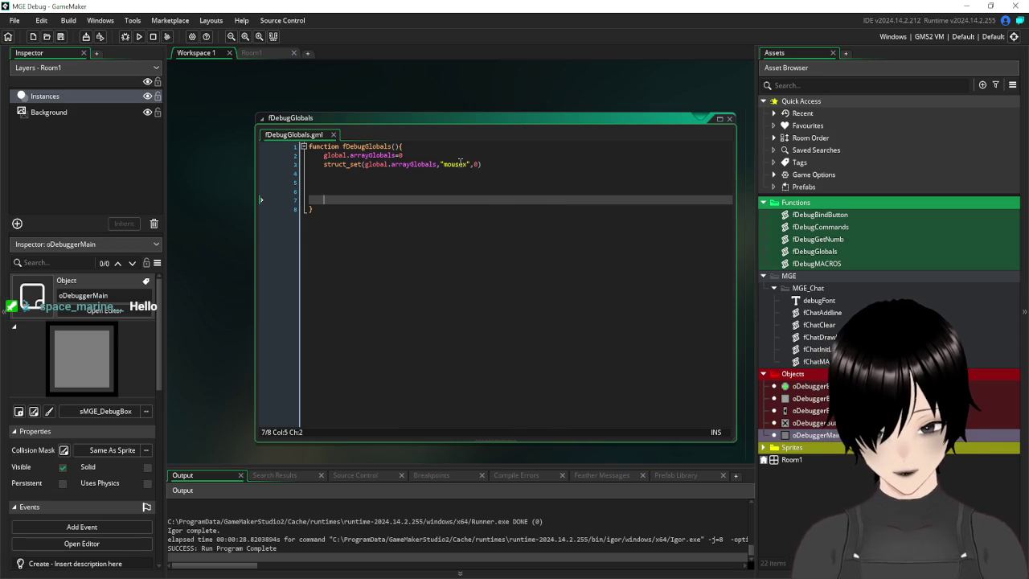
pyautogui.click(503, 164)
pyautogui.moveTo(525, 165); pyautogui.dragTo(323, 164)
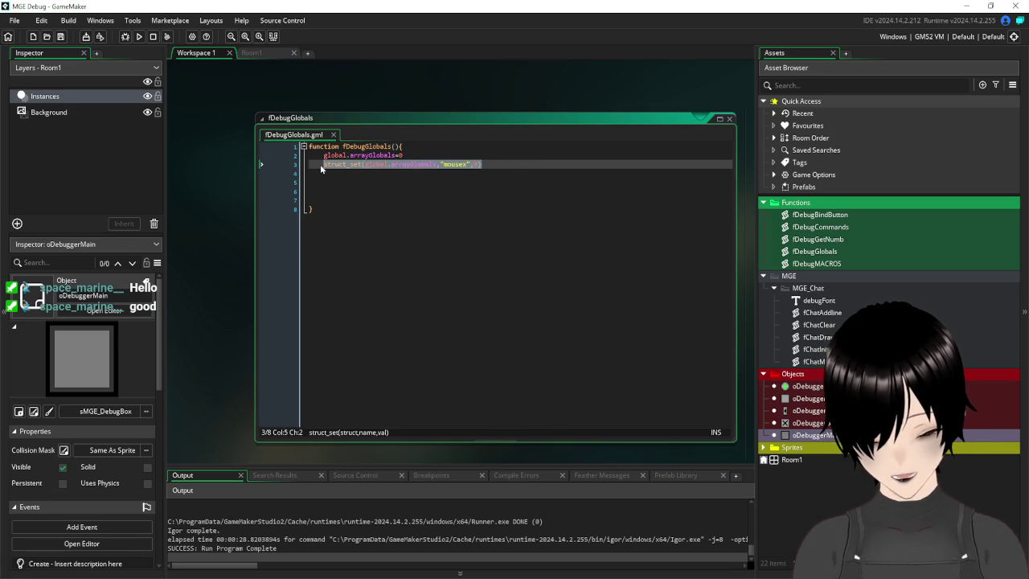
pyautogui.moveTo(320, 164)
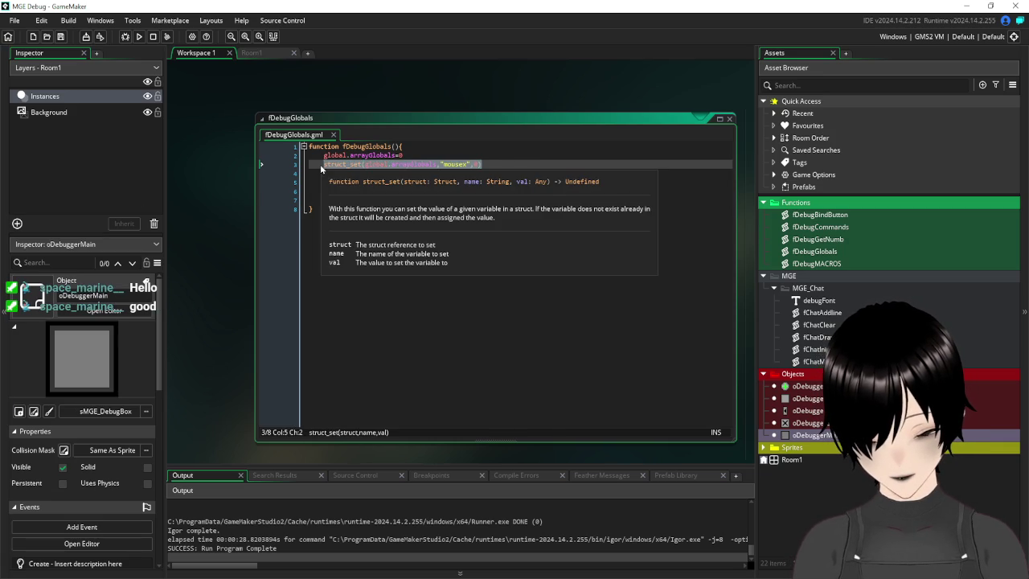
# - Change line 2 from global.arrayGlobals=0 to ="", save the script, and run the game
pyautogui.click(417, 152)
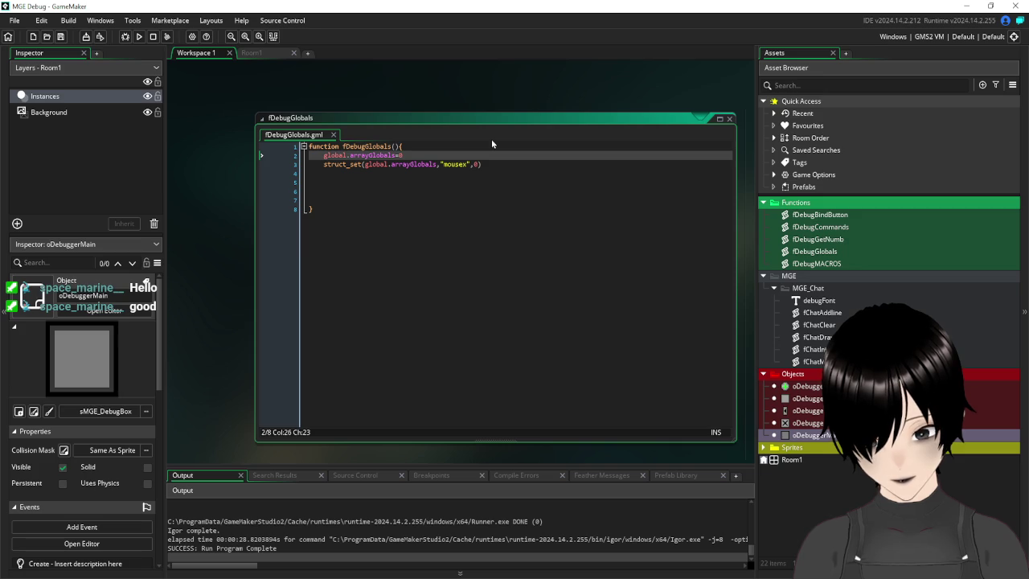
pyautogui.press('BackSpace')
pyautogui.write('""')
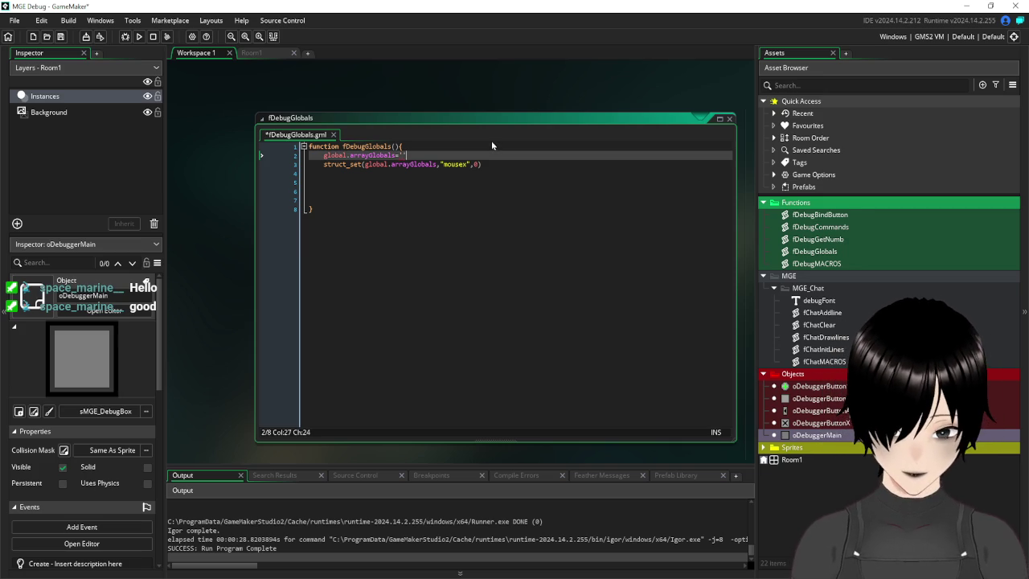
pyautogui.press('BackSpace')
pyautogui.press('BackSpace')
pyautogui.write('""')
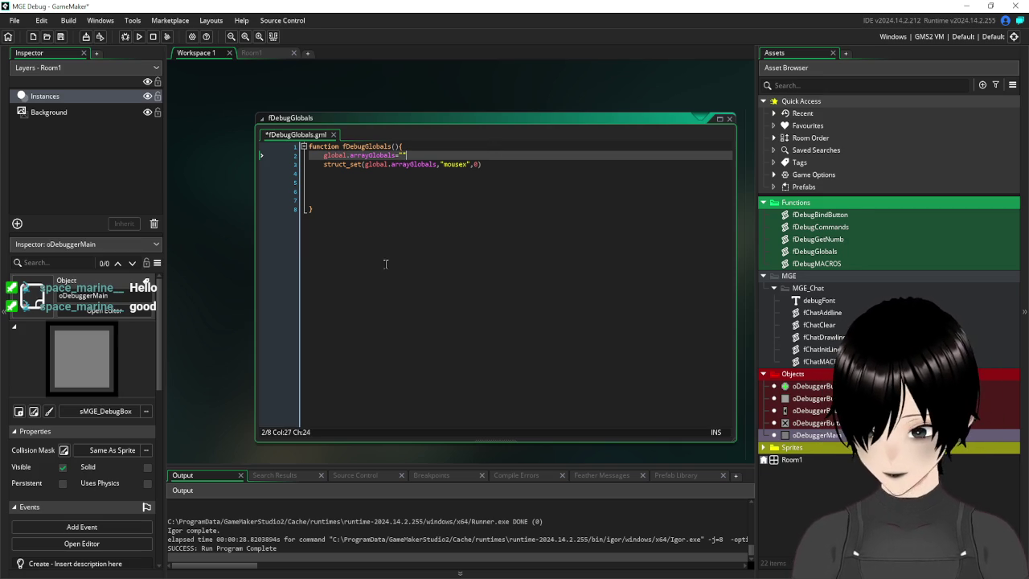
pyautogui.click(457, 217)
pyautogui.click(61, 36)
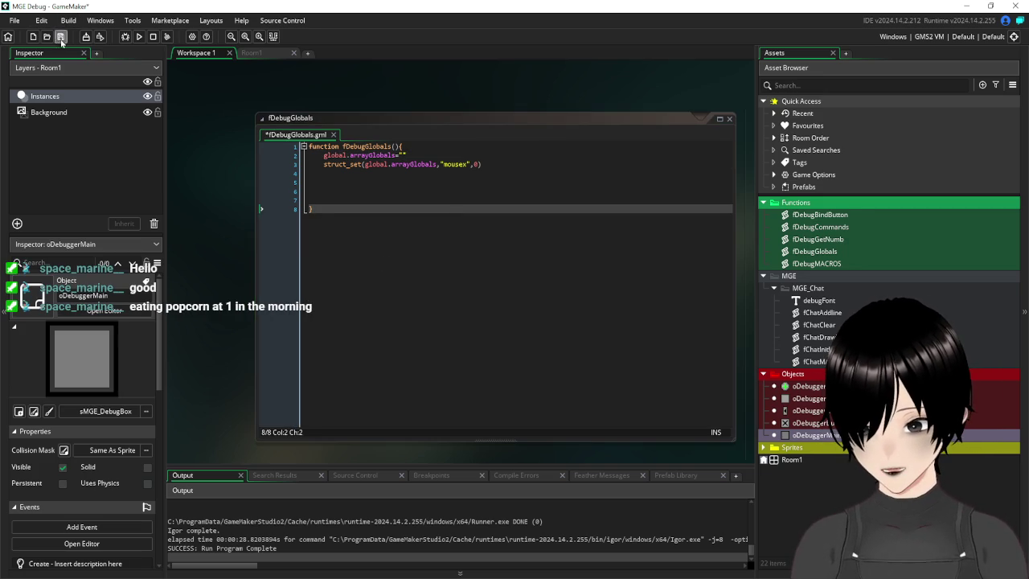
pyautogui.click(138, 36)
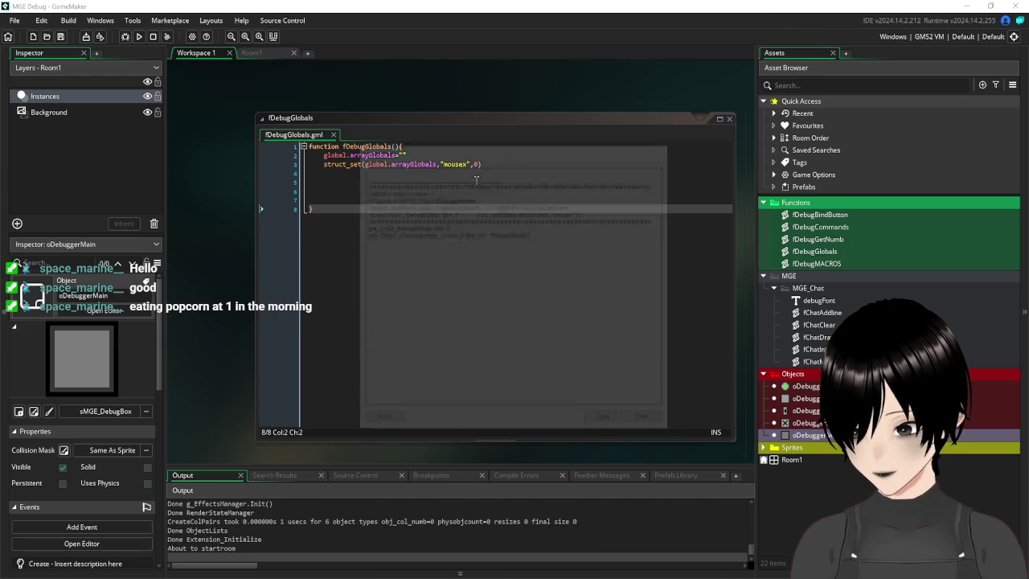
# - Abort the code error and set line 2 back to global.arrayGlobals=0
pyautogui.click(380, 422)
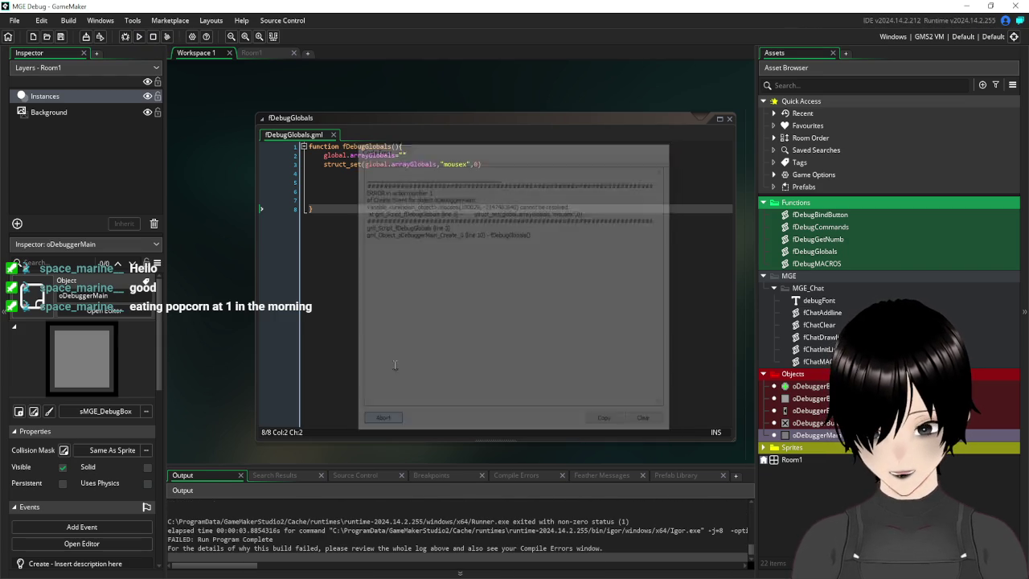
pyautogui.click(411, 152)
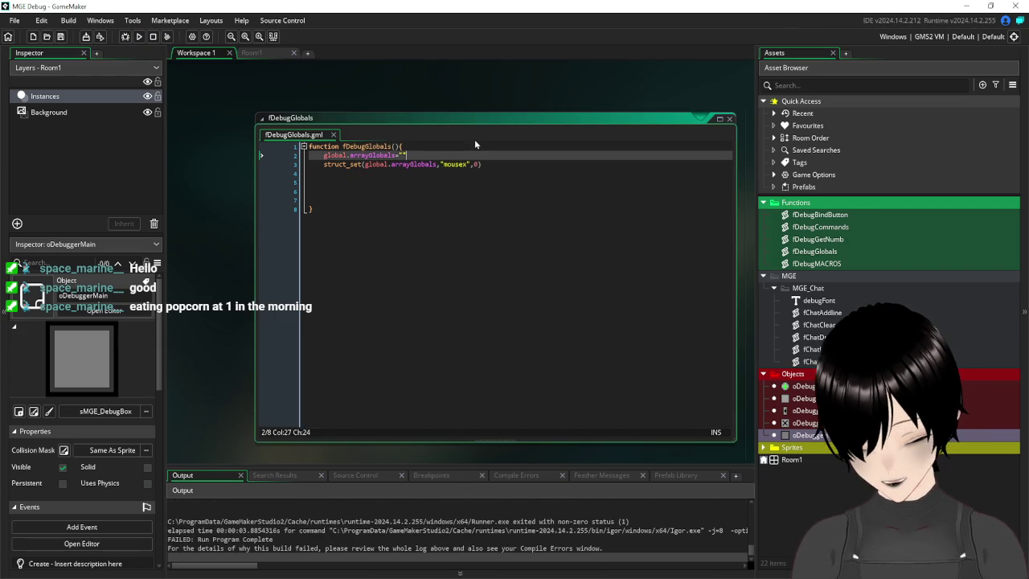
pyautogui.press('BackSpace')
pyautogui.press('BackSpace')
pyautogui.write('0')
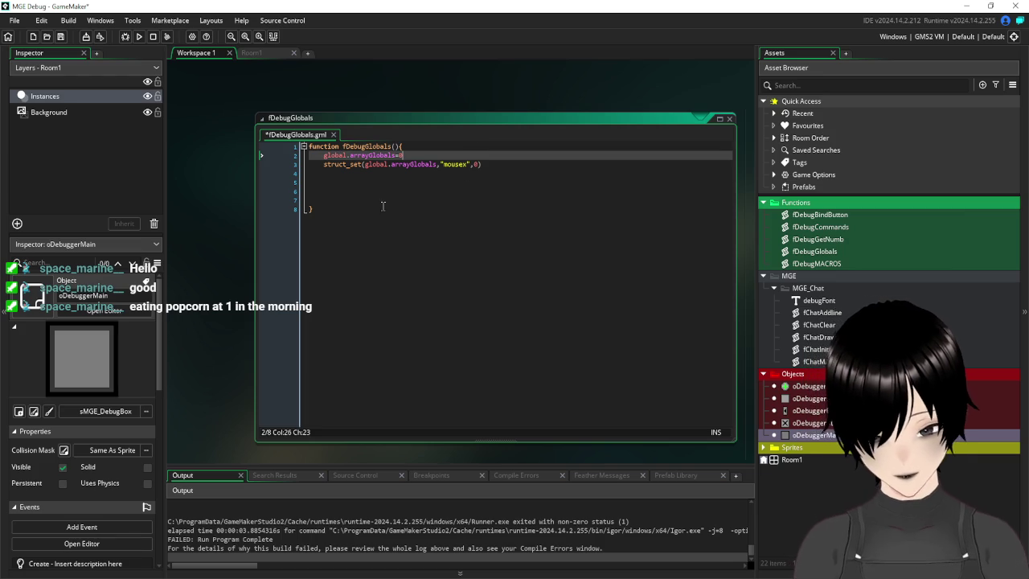
pyautogui.click(362, 181)
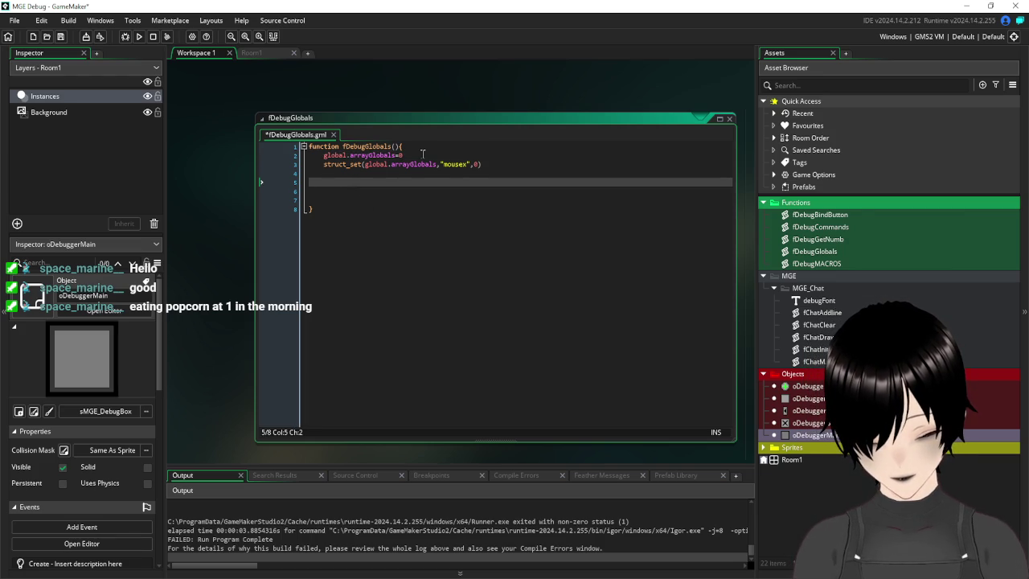
# - Comment out line 2 with //, save, and rerun the game
pyautogui.click(323, 155)
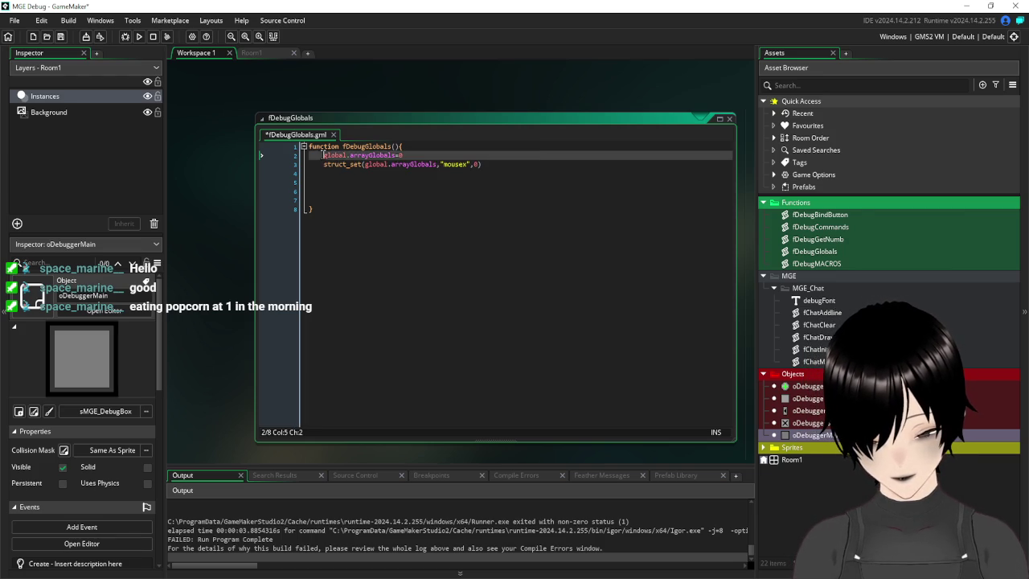
pyautogui.write('//')
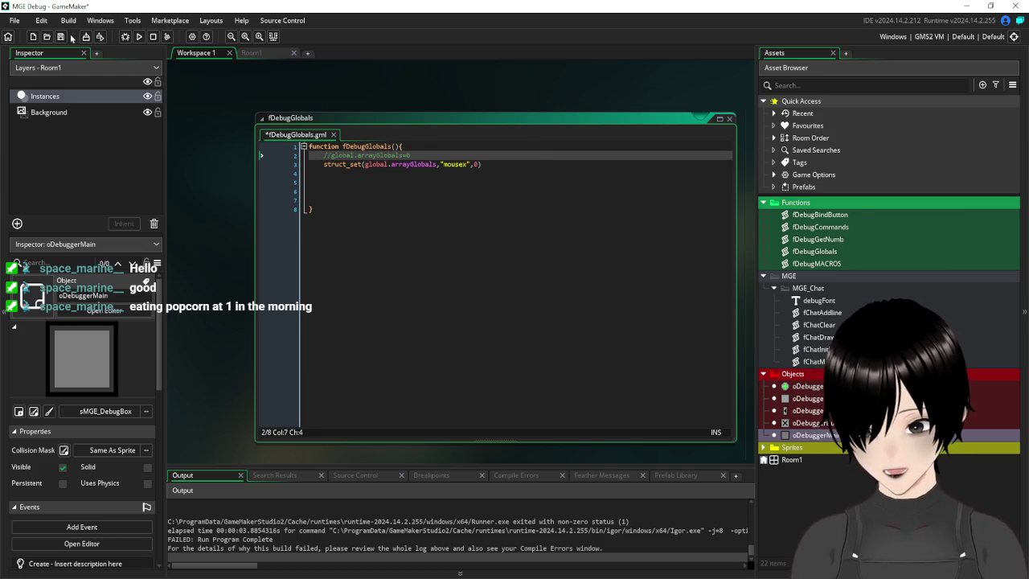
pyautogui.click(61, 36)
pyautogui.click(140, 37)
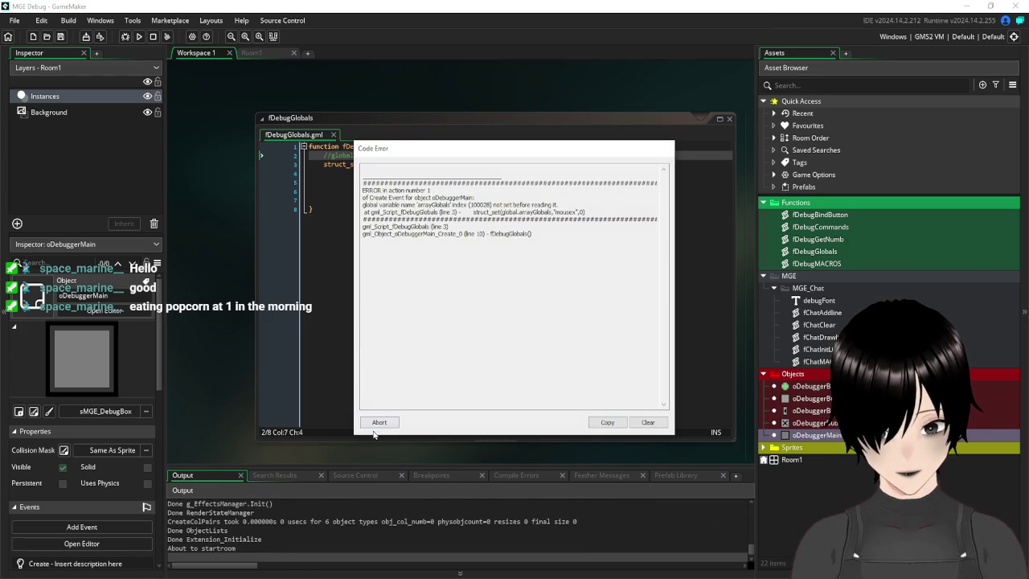
# - Abort the resulting code error and remove the comment from line 2
pyautogui.click(373, 423)
pyautogui.click(329, 156)
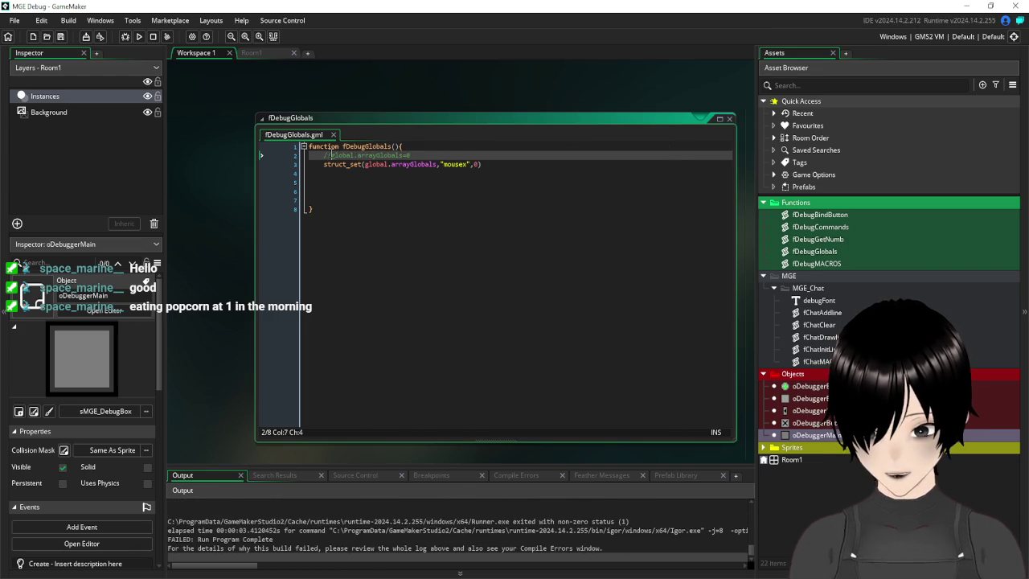
pyautogui.press('BackSpace')
pyautogui.press('BackSpace')
pyautogui.click(447, 214)
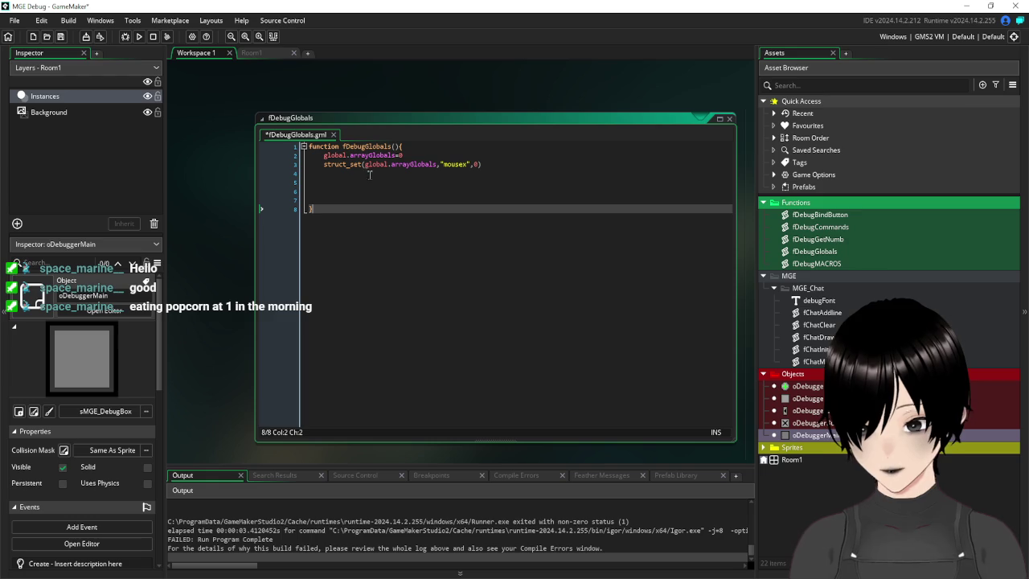
# - Run the game, enter /glob in MGE Debug to check mousex is listed, then close the game
pyautogui.moveTo(357, 165)
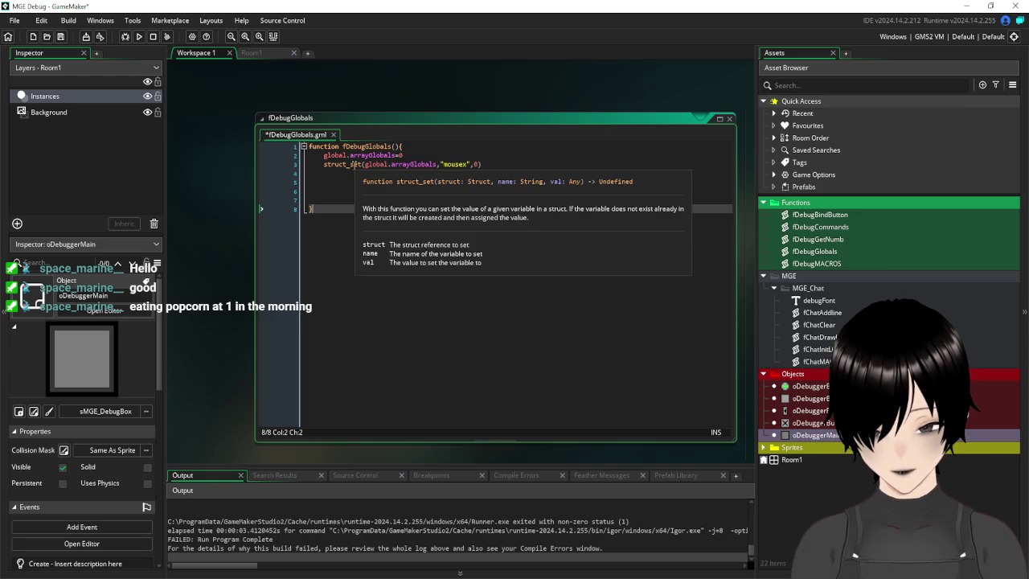
pyautogui.click(355, 165)
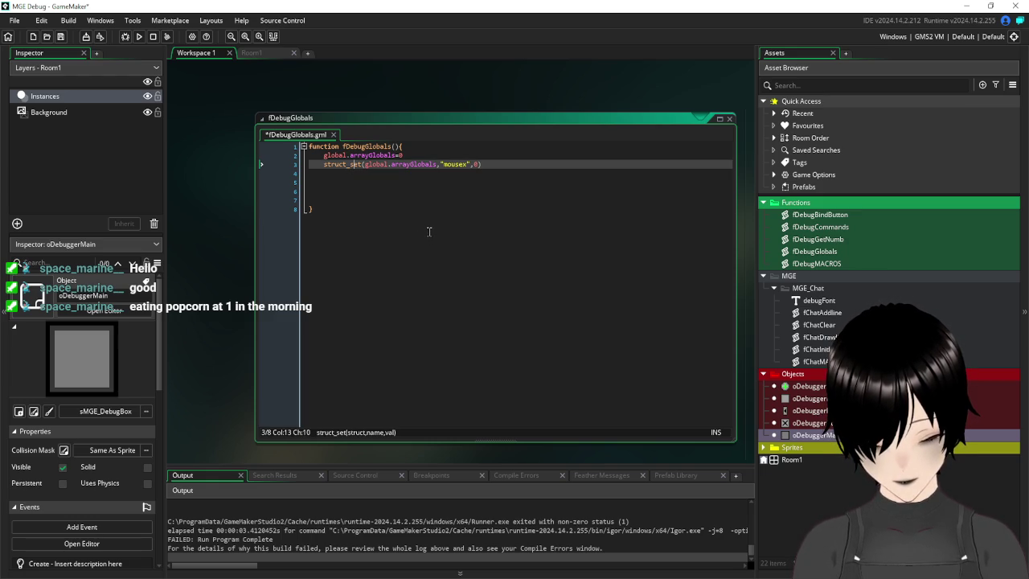
pyautogui.click(139, 37)
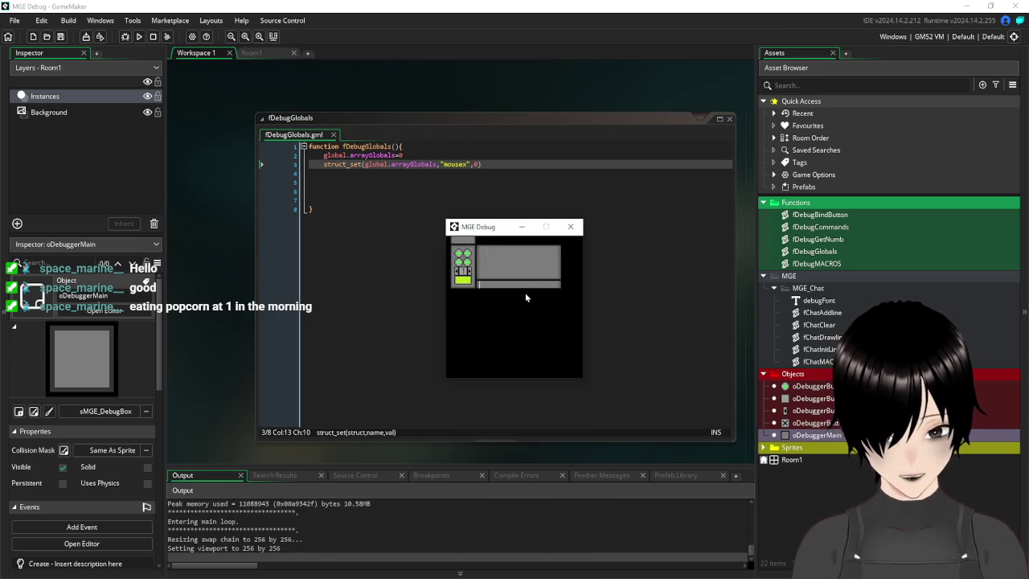
pyautogui.write('/glob')
pyautogui.press('Return')
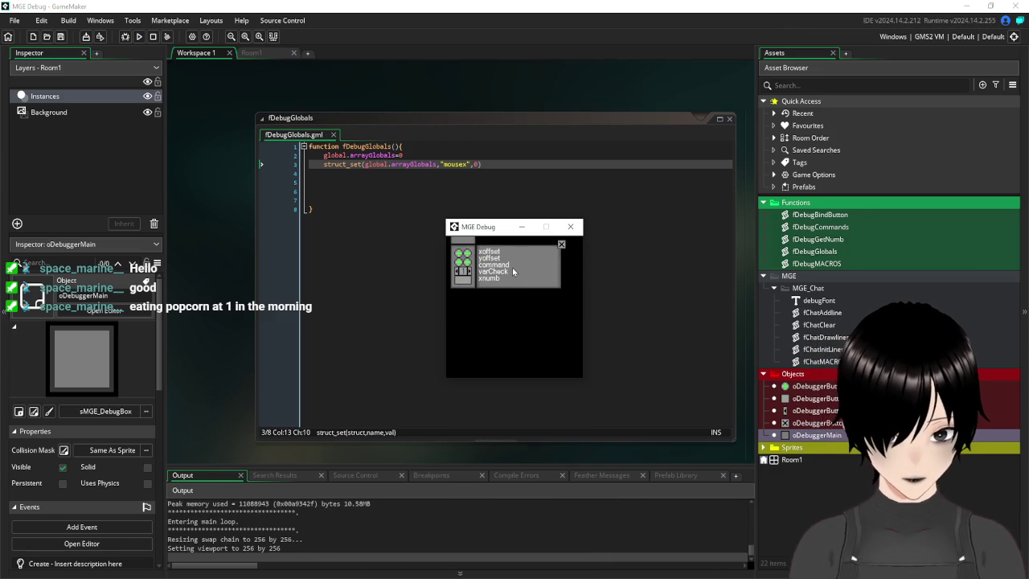
pyautogui.scroll(-2, 512, 269)
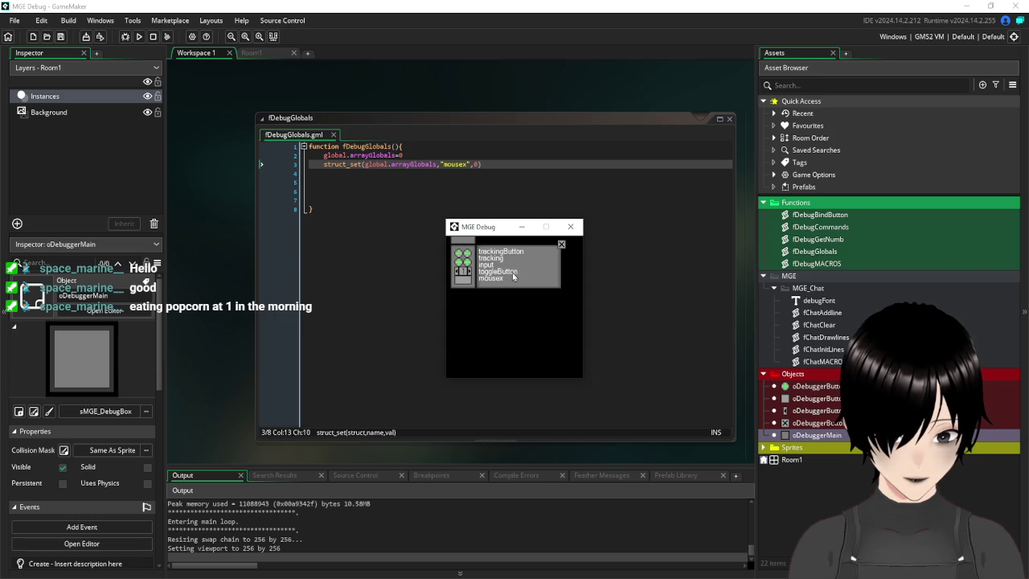
pyautogui.scroll(1, 512, 272)
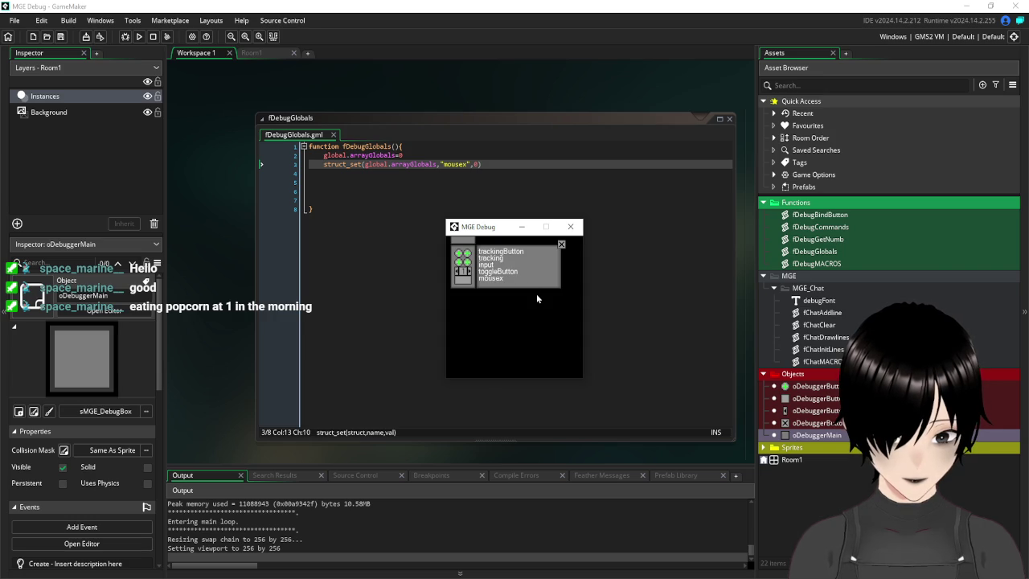
pyautogui.click(561, 244)
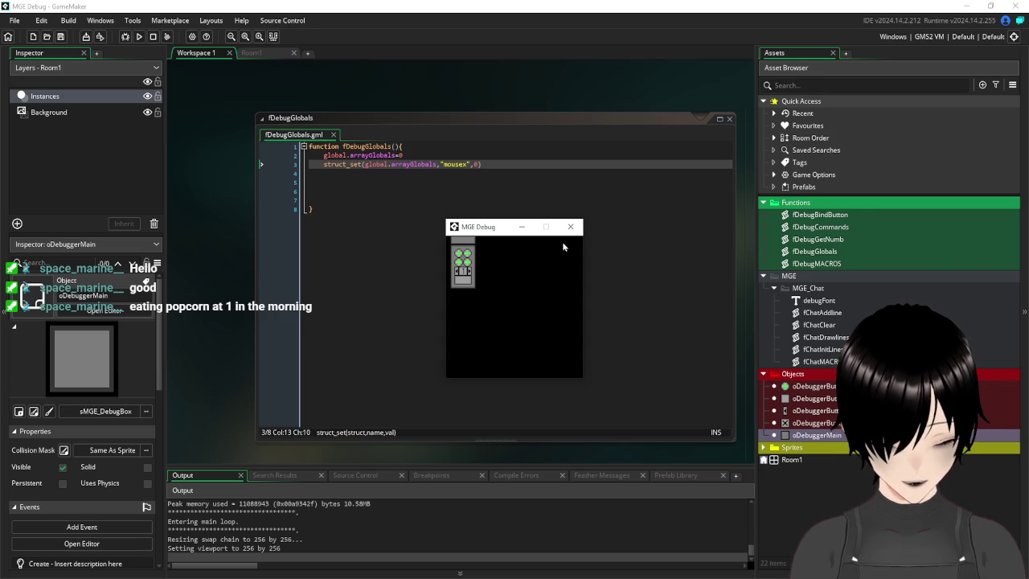
pyautogui.click(570, 227)
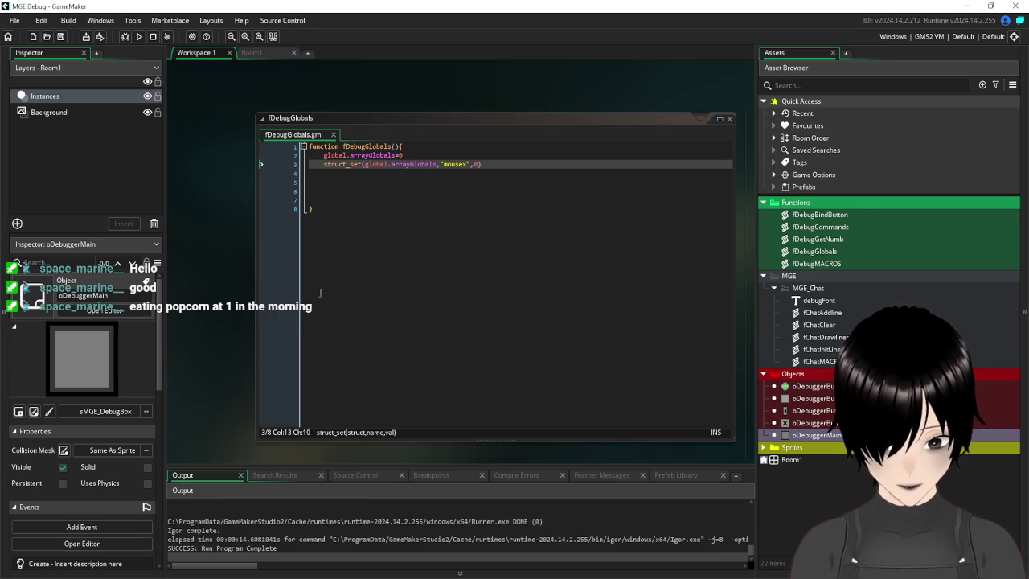
# - Duplicate the mousex struct_set line with Ctrl+D and change the copy to "mousey"
pyautogui.scroll(-5, 267, 265)
pyautogui.scroll(-2, 455, 259)
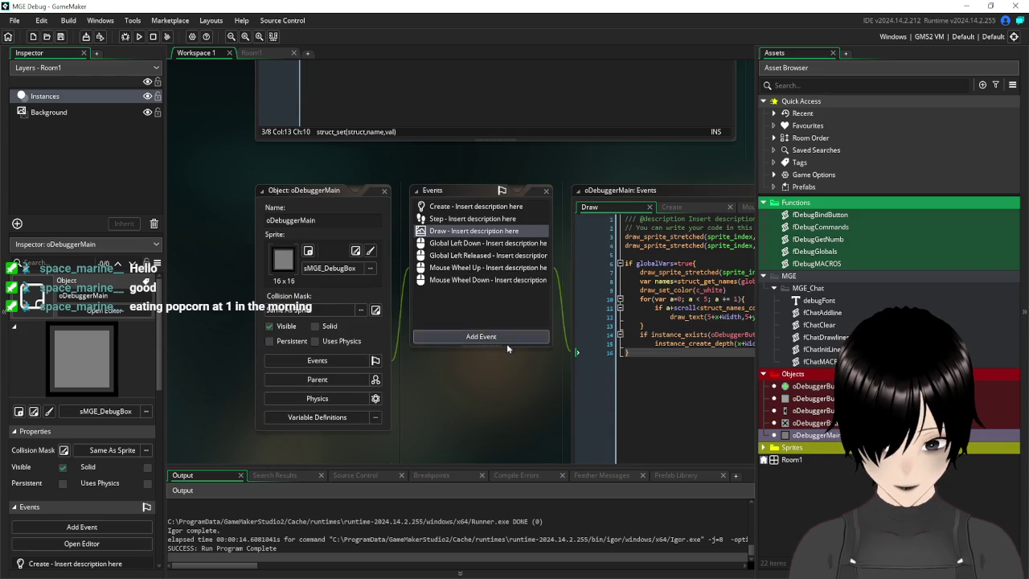
pyautogui.moveTo(522, 405); pyautogui.dragTo(289, 438)
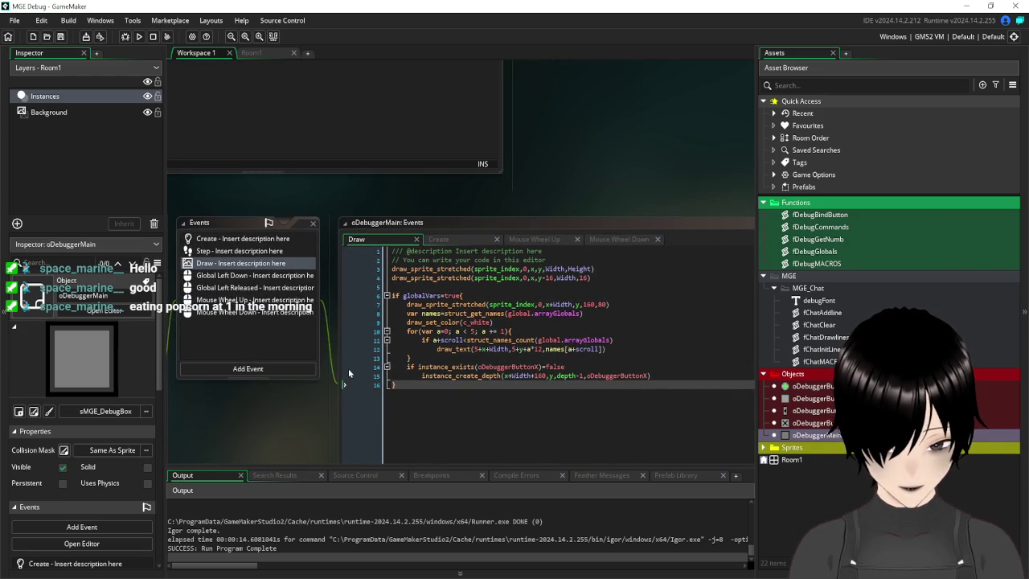
pyautogui.moveTo(529, 107); pyautogui.dragTo(706, 381)
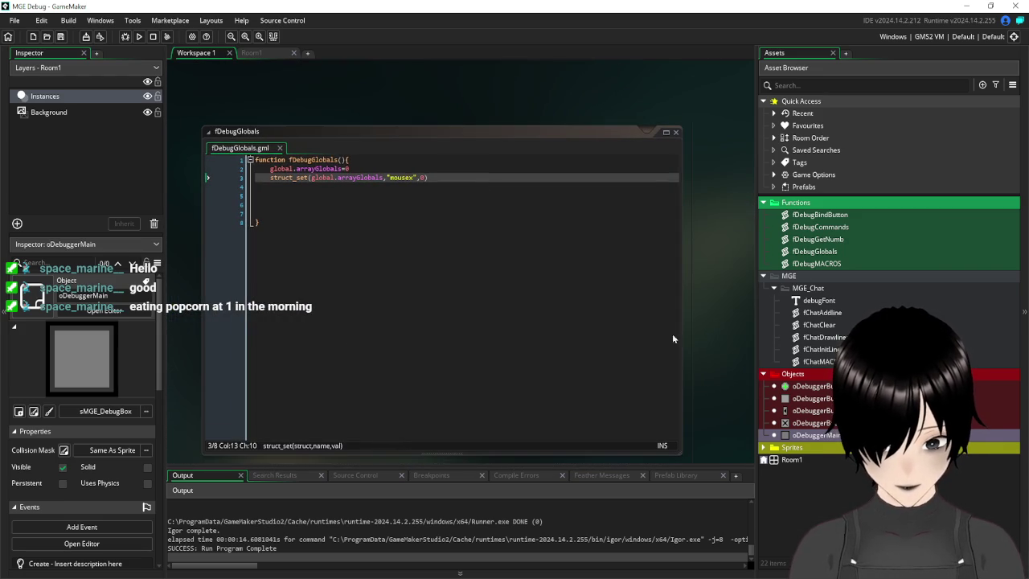
pyautogui.moveTo(336, 97); pyautogui.dragTo(382, 111)
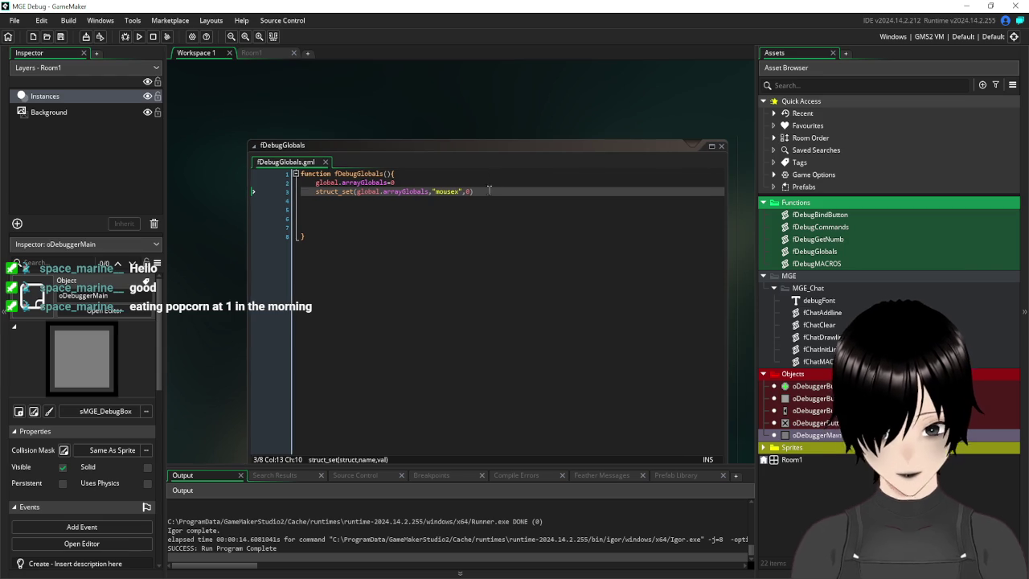
pyautogui.moveTo(480, 191); pyautogui.dragTo(313, 195)
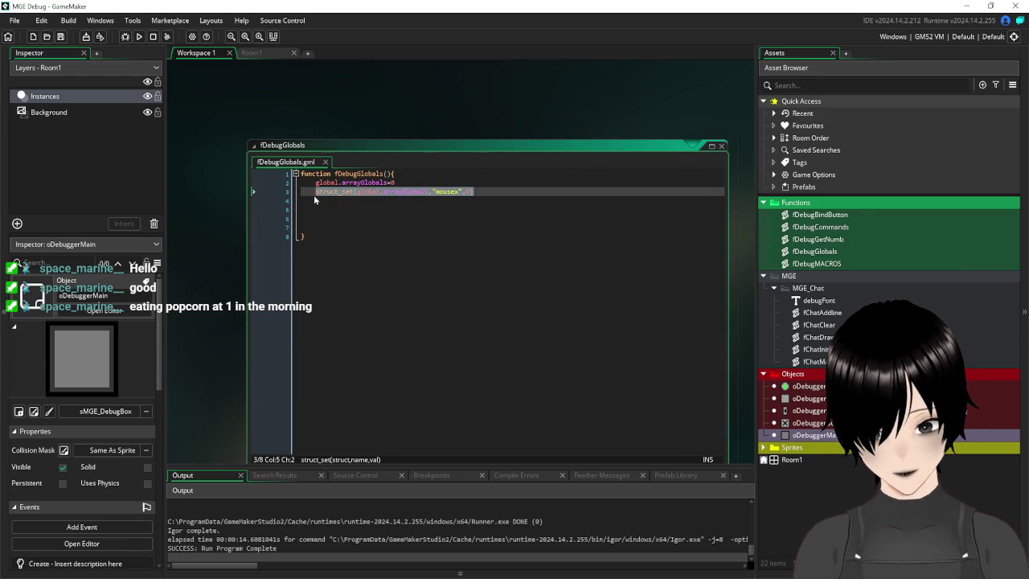
pyautogui.hotkey('ctrl', 'd')
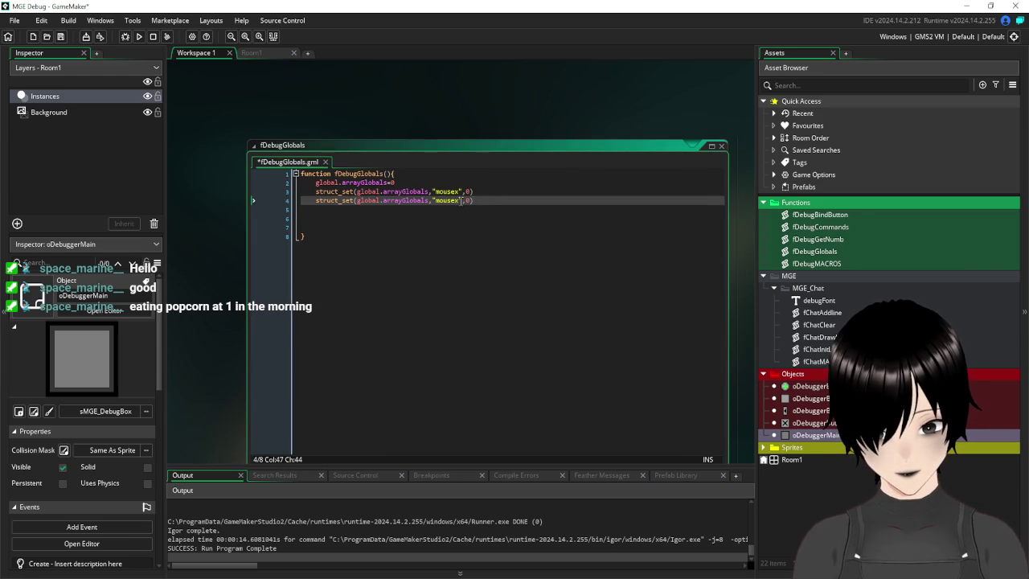
pyautogui.click(460, 200)
pyautogui.press('BackSpace')
pyautogui.write('y')
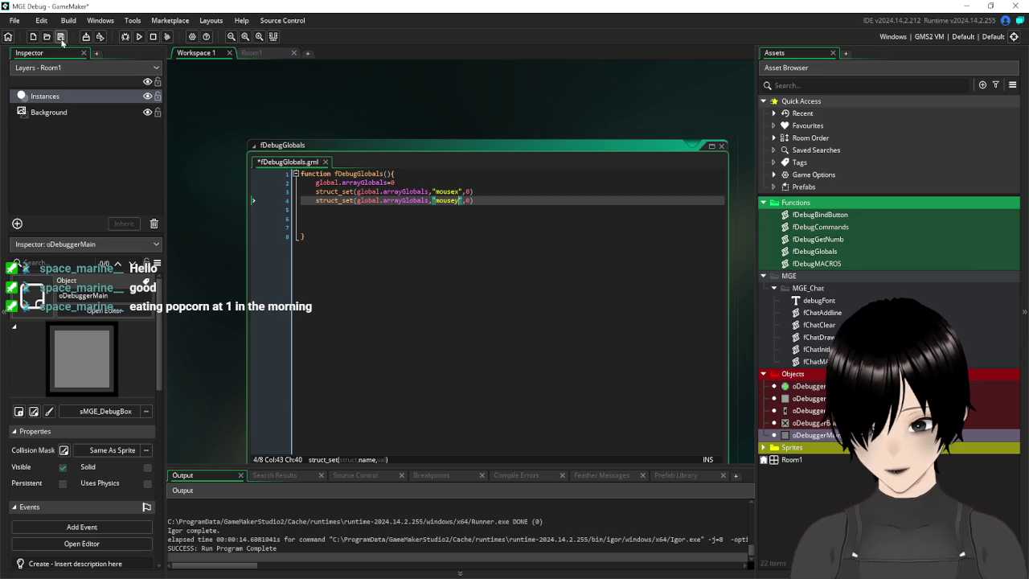
# - Save, run the game, list globals with /glob in MGE Debug, then close the game window
pyautogui.click(126, 37)
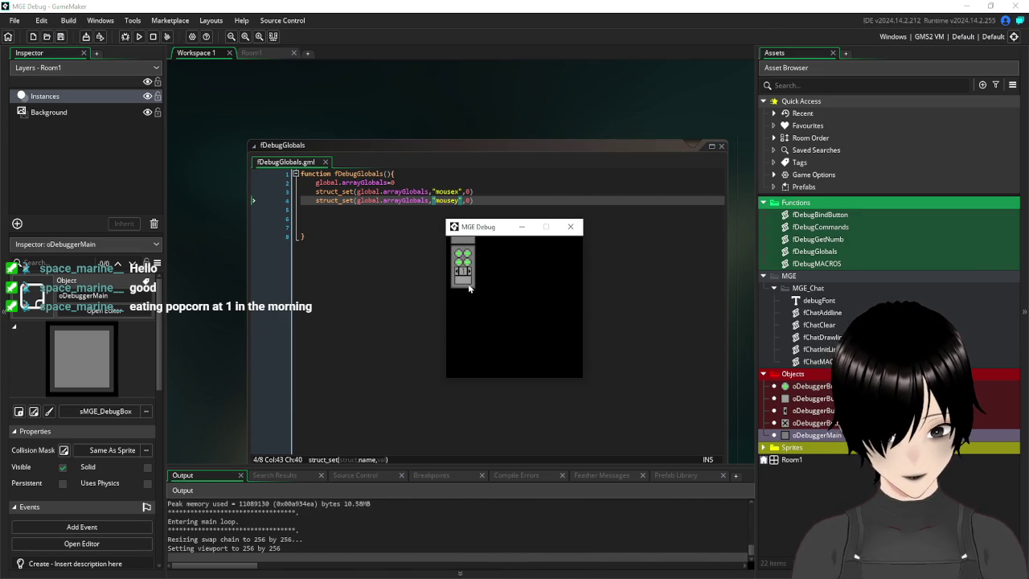
pyautogui.click(466, 283)
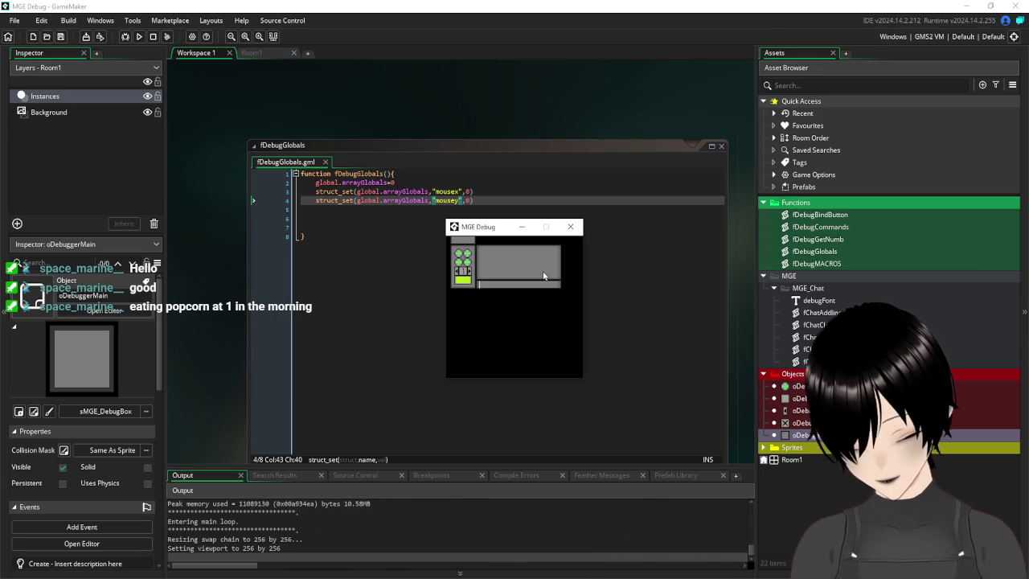
pyautogui.write('/glob')
pyautogui.press('Return')
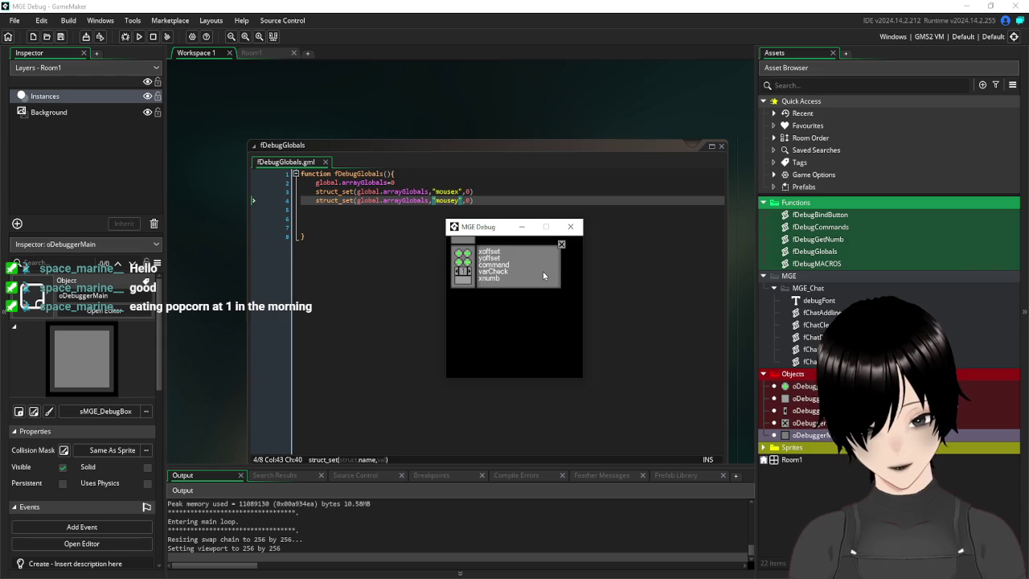
pyautogui.scroll(-2, 537, 271)
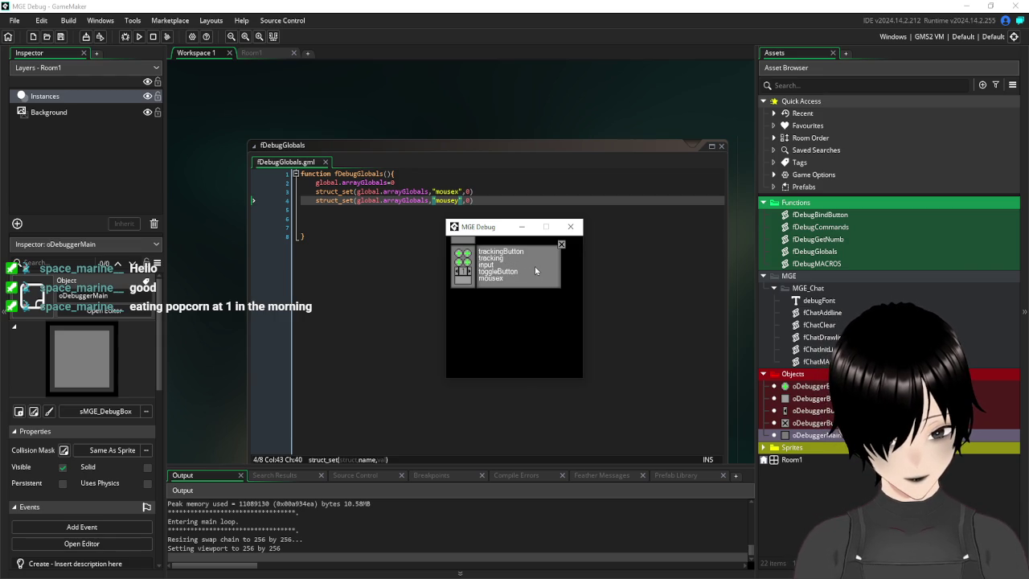
pyautogui.scroll(3, 534, 271)
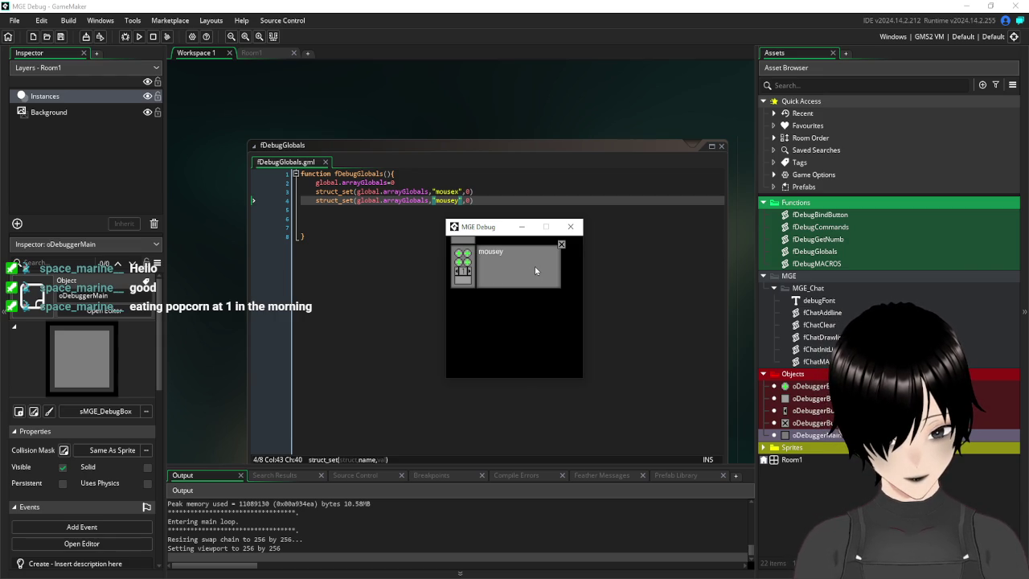
pyautogui.click(576, 230)
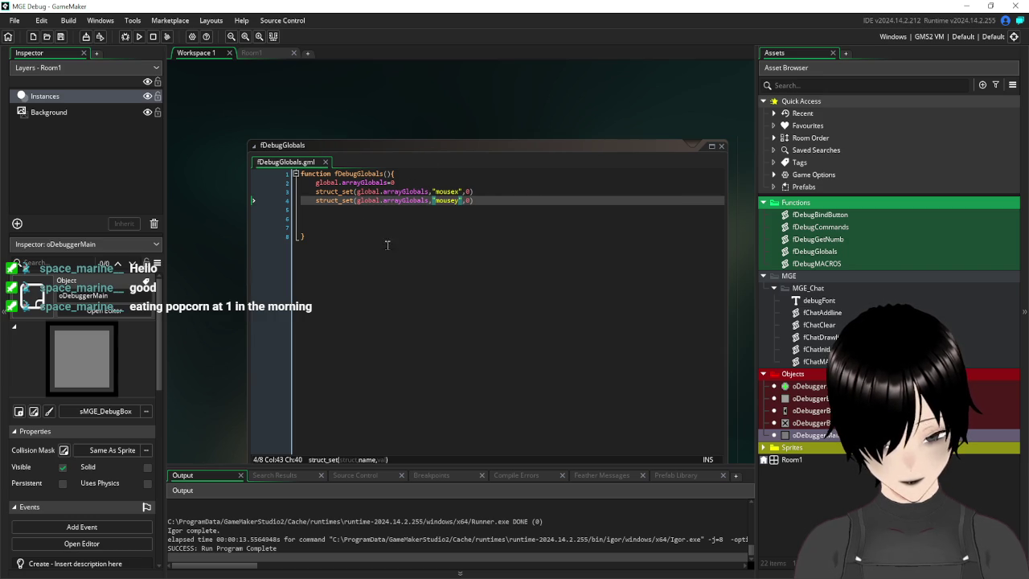
pyautogui.click(487, 246)
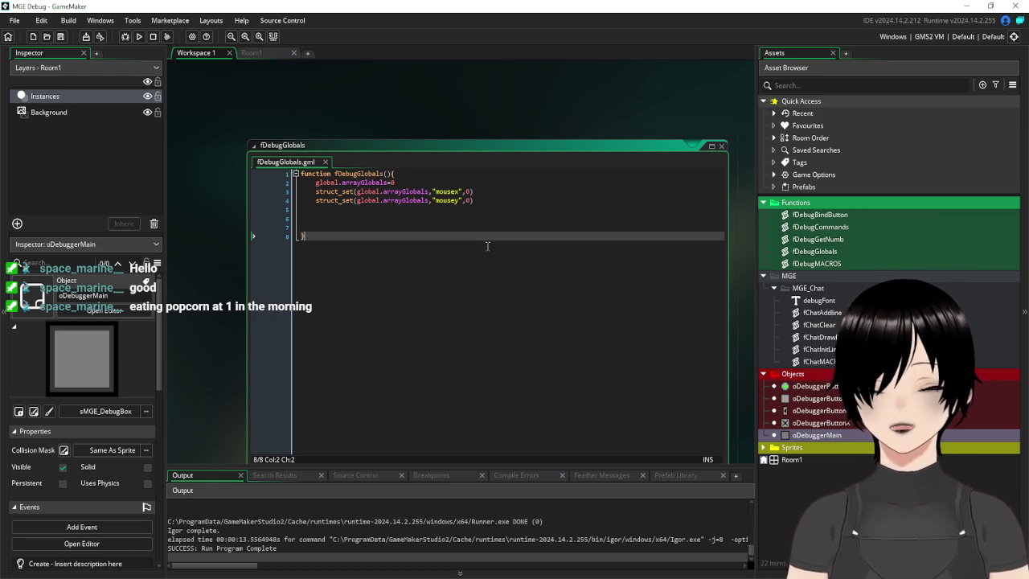
# - Add show_message(string(global.arrayGlobals)) on line 6 using autocomplete, and save the script
pyautogui.hotkey('ctrl', 'a')
pyautogui.press('Escape')
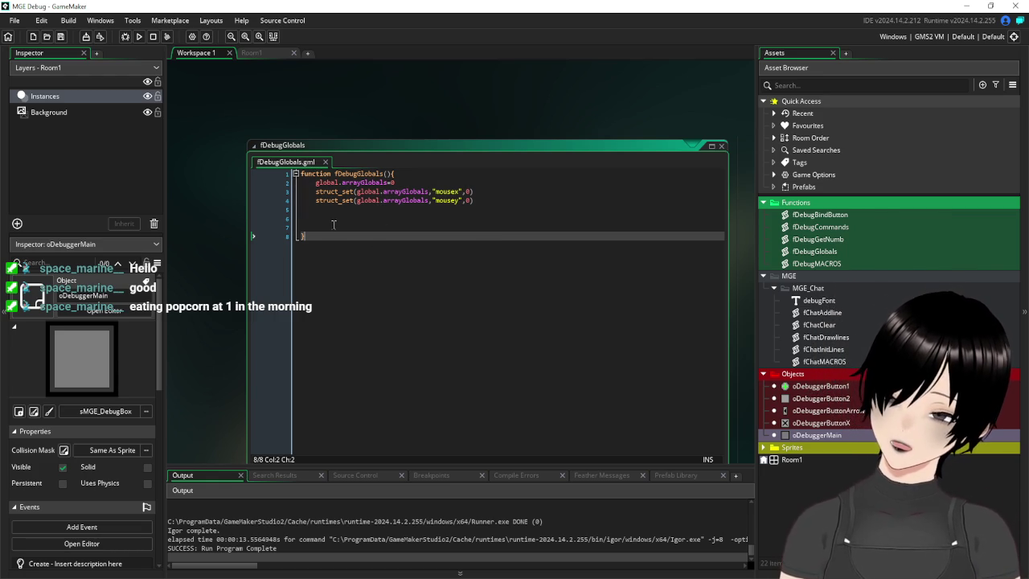
pyautogui.click(336, 216)
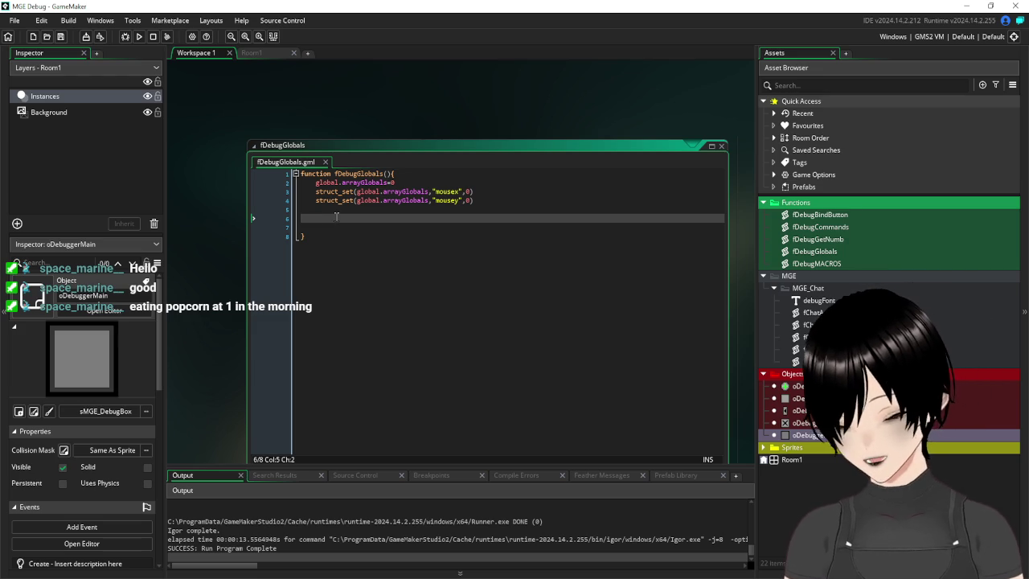
pyautogui.write('show_mess')
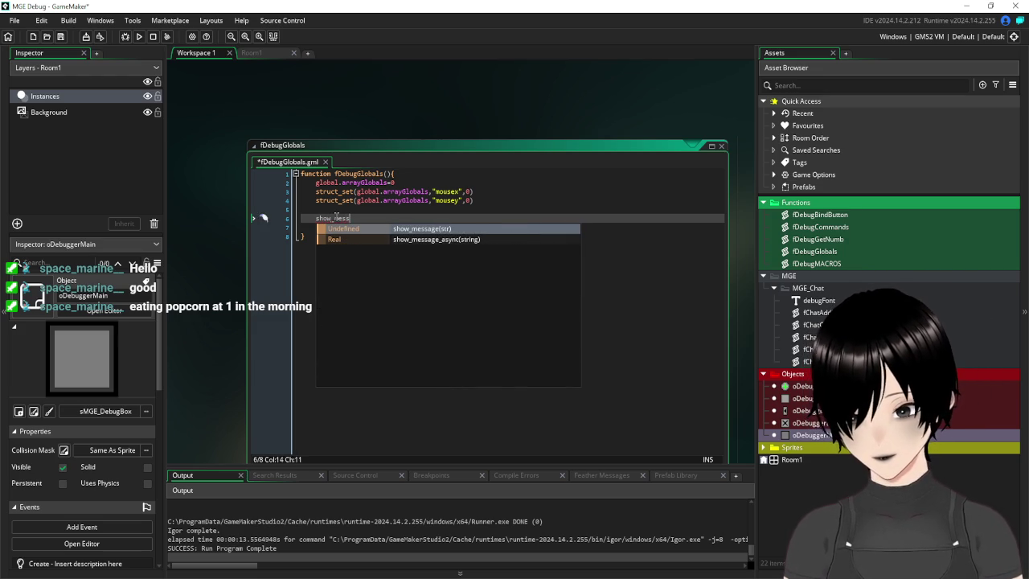
pyautogui.press('Return')
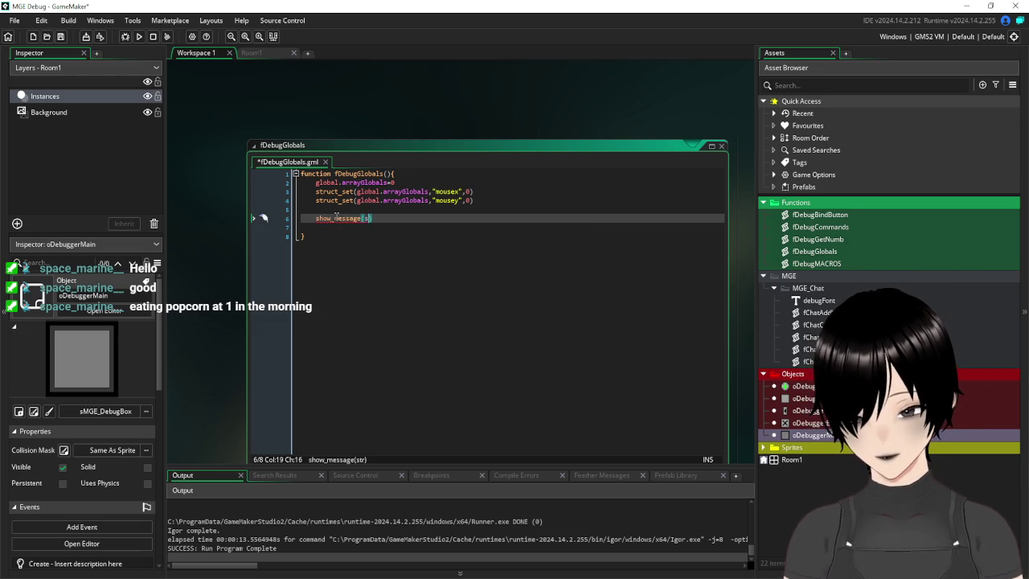
pyautogui.write('tring')
pyautogui.press('Return')
pyautogui.write('g(g')
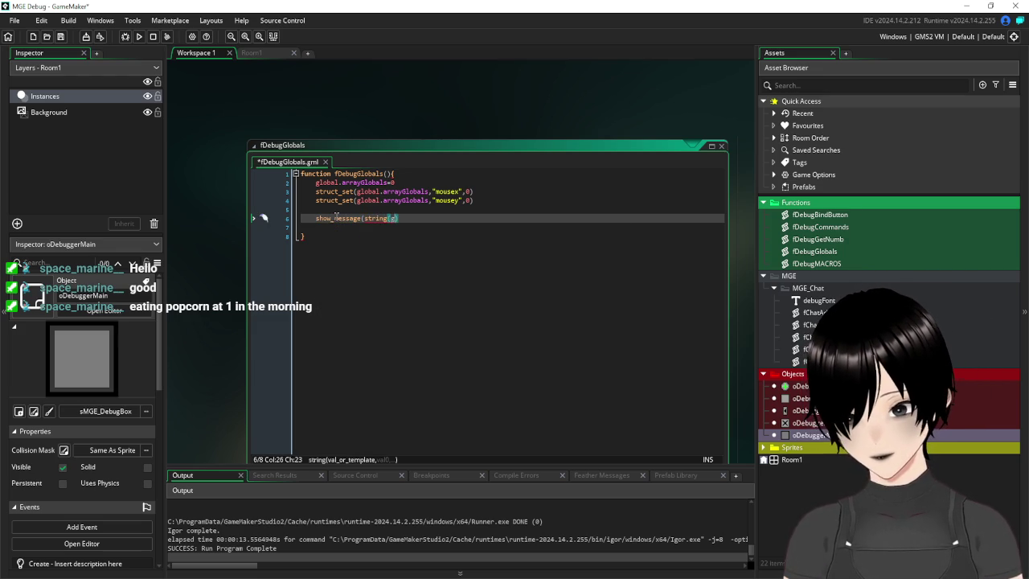
pyautogui.write('lobal.')
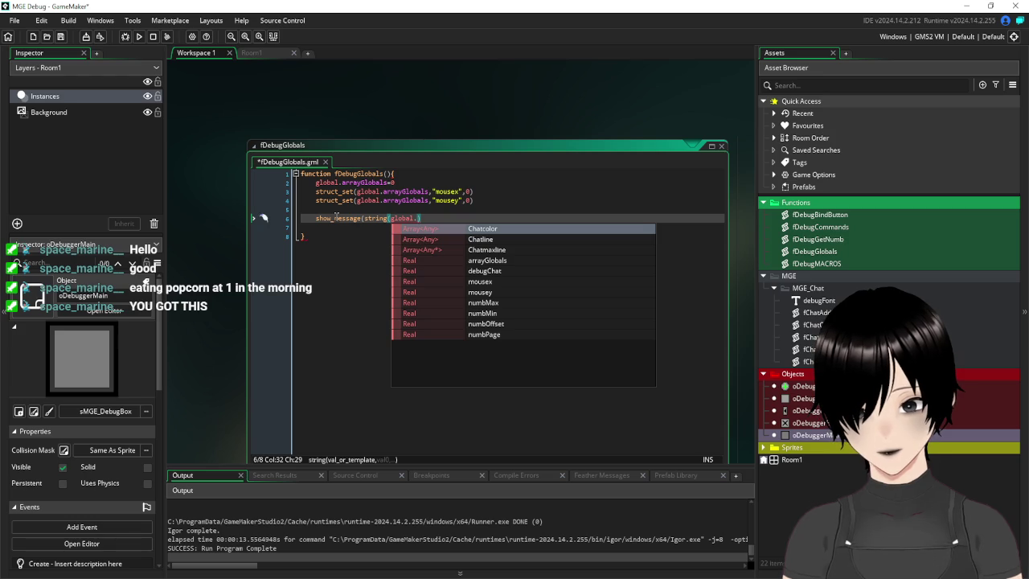
pyautogui.write('array')
pyautogui.press('Return')
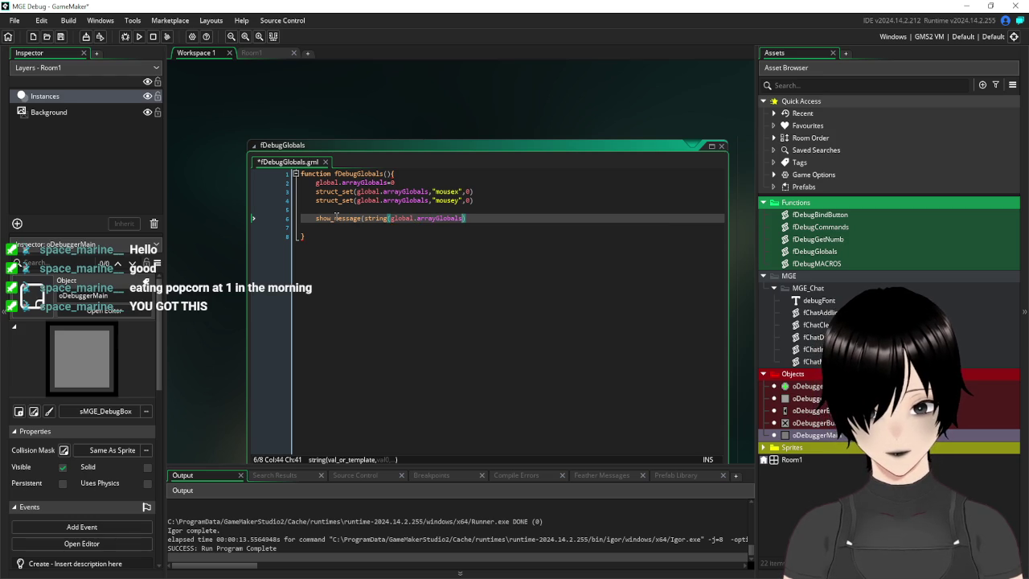
pyautogui.write(')')
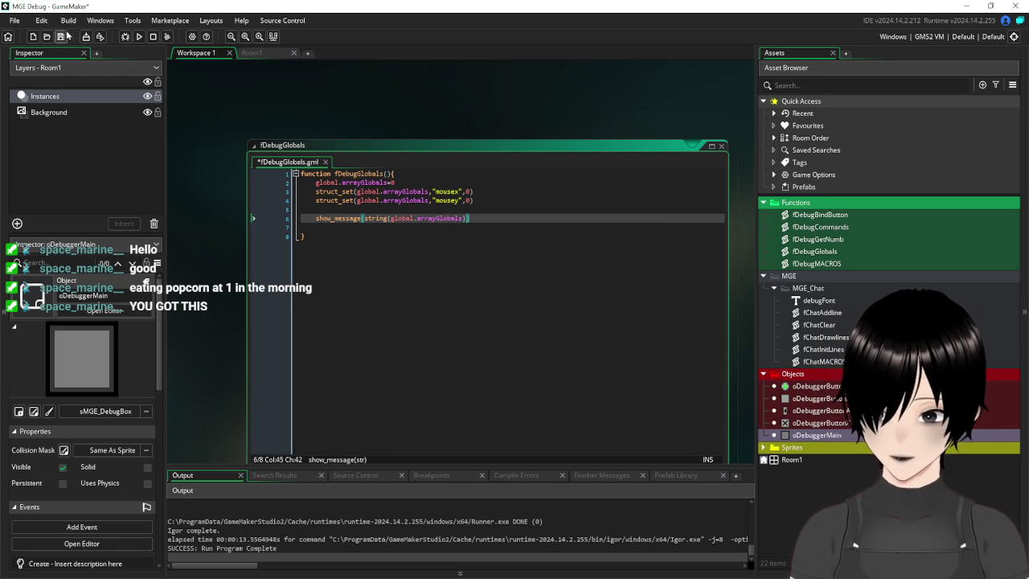
pyautogui.click(61, 37)
# - Run the game, dismiss the message box showing 0, and close the game window
pyautogui.click(138, 36)
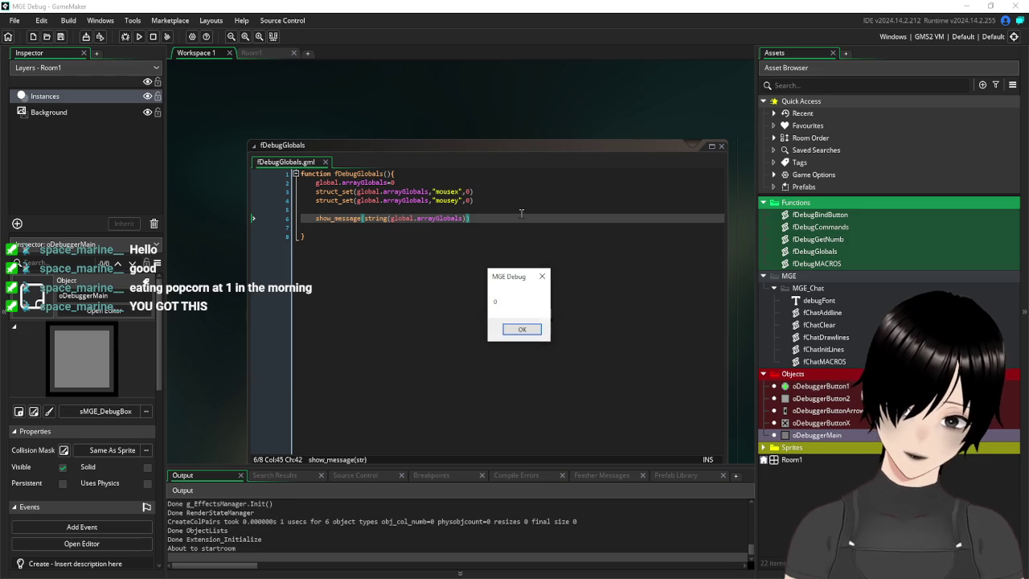
pyautogui.click(527, 331)
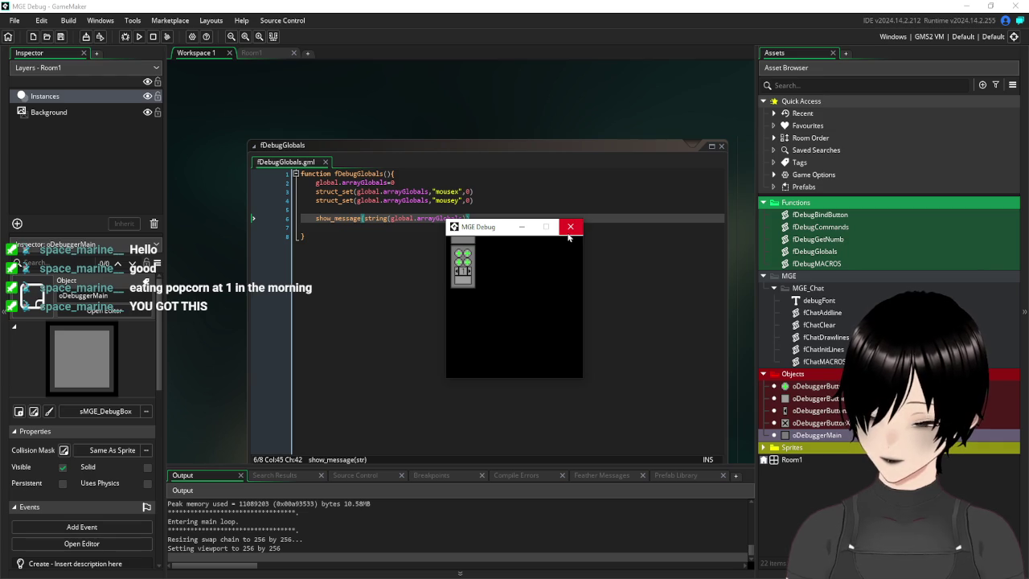
pyautogui.click(569, 229)
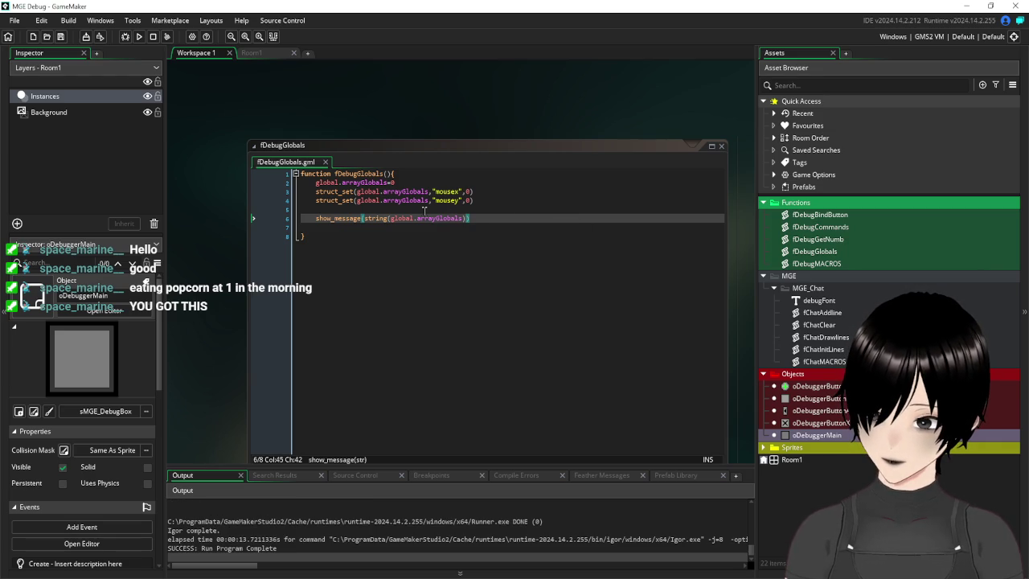
pyautogui.click(355, 192)
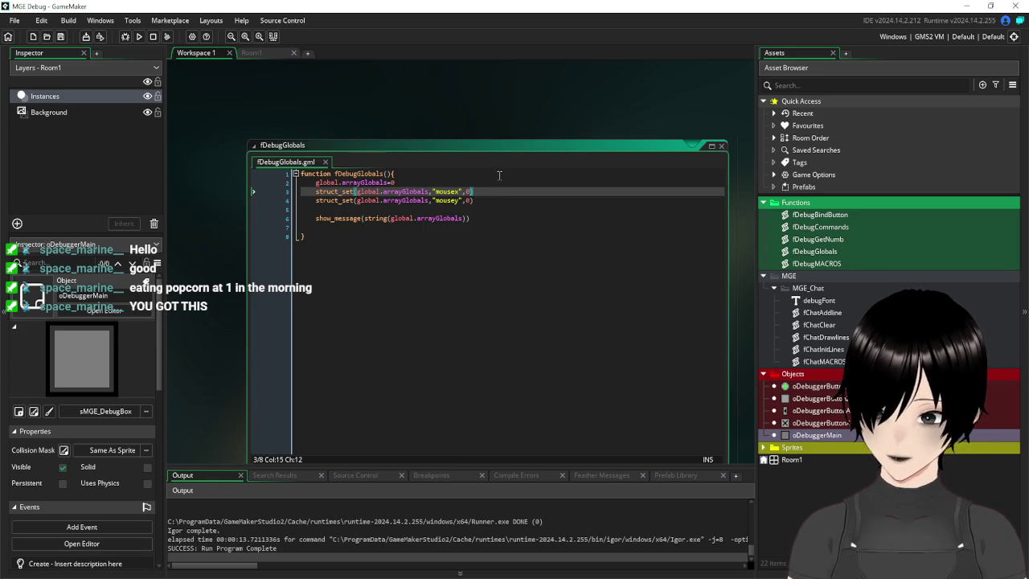
# - Replace line 3's struct_set with variable_struct_set from the autocomplete list
pyautogui.write('_')
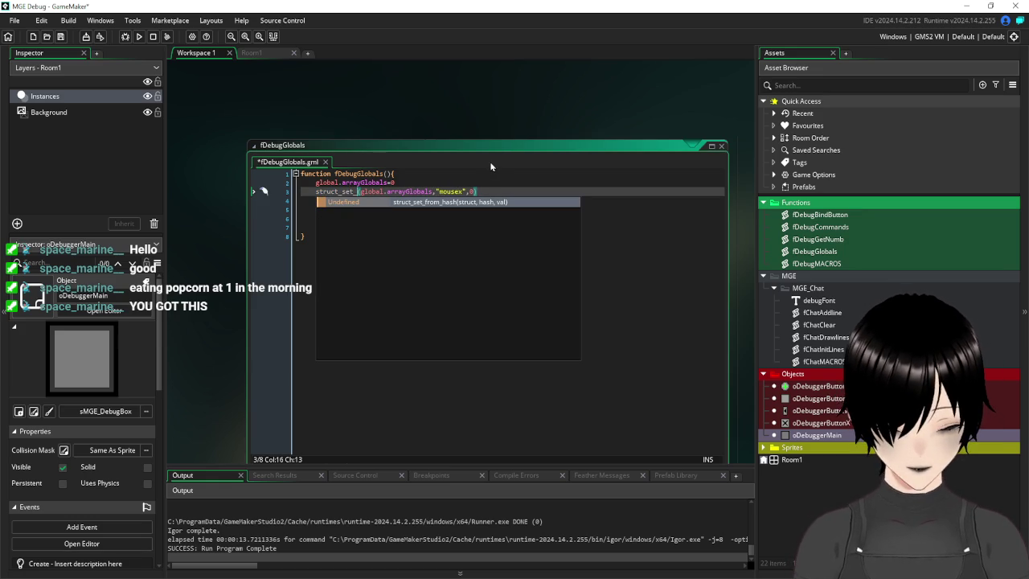
pyautogui.press('BackSpace')
pyautogui.press('BackSpace')
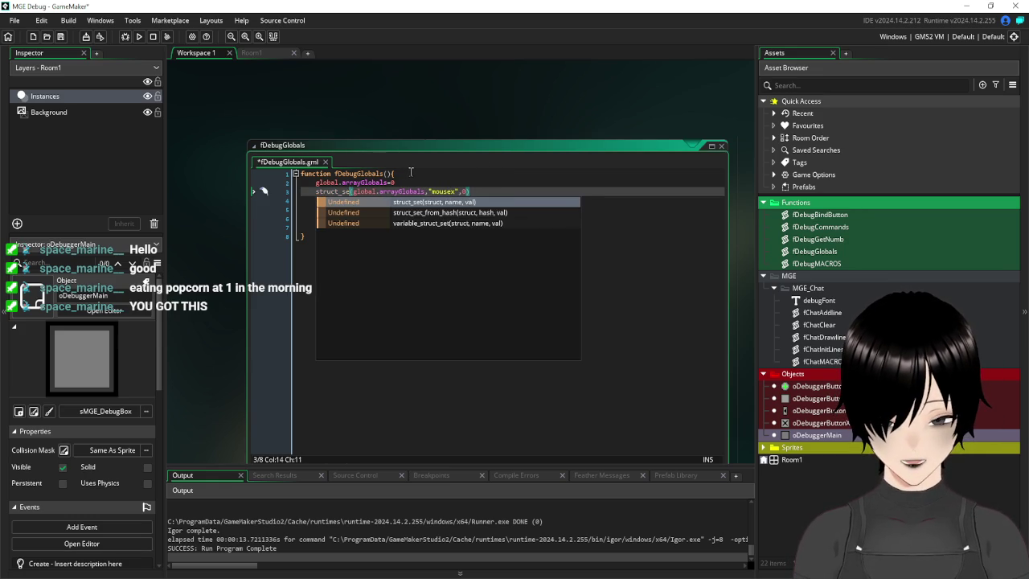
pyautogui.press('BackSpace')
pyautogui.press('BackSpace')
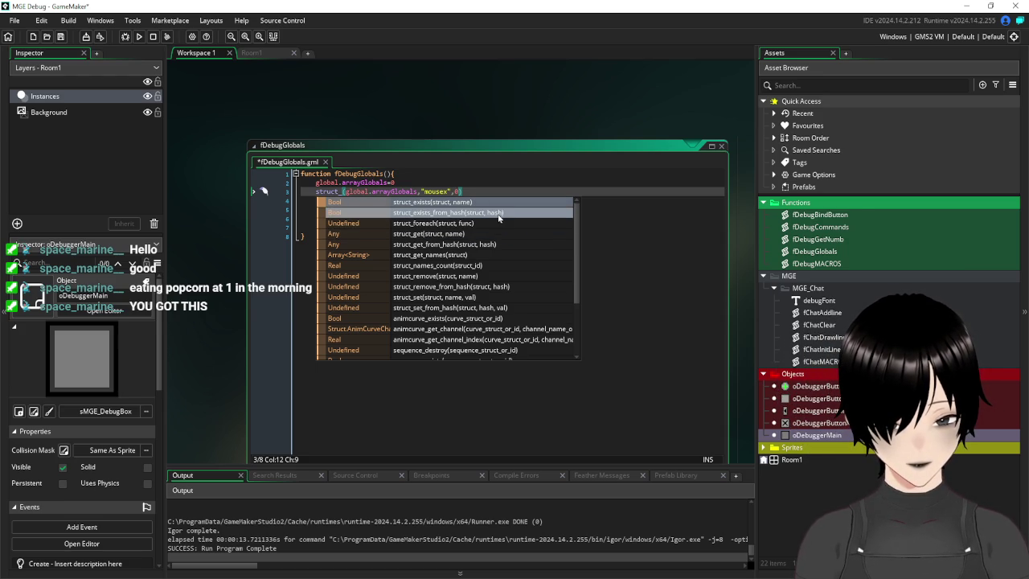
pyautogui.scroll(-3, 489, 243)
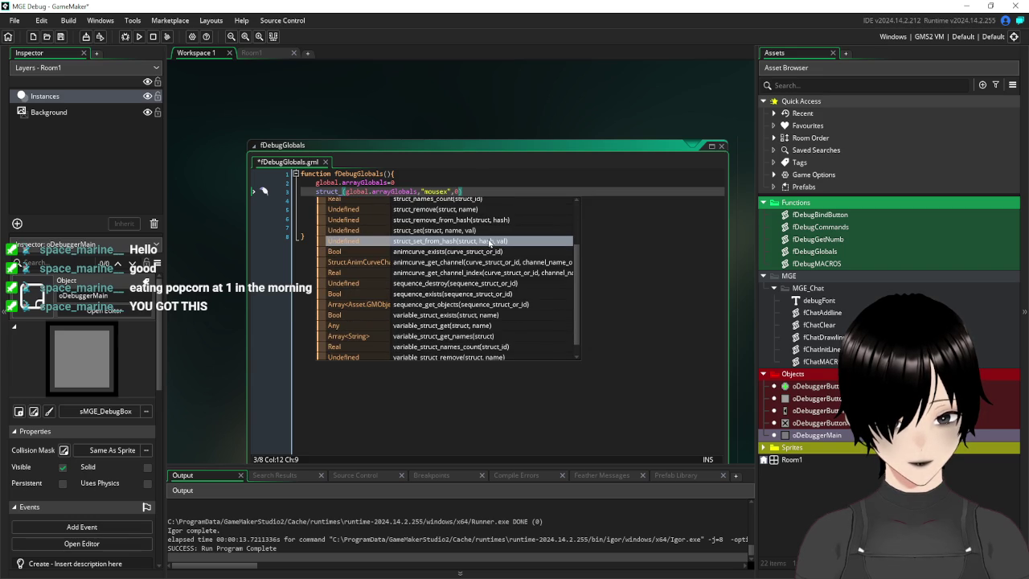
pyautogui.scroll(-1, 490, 243)
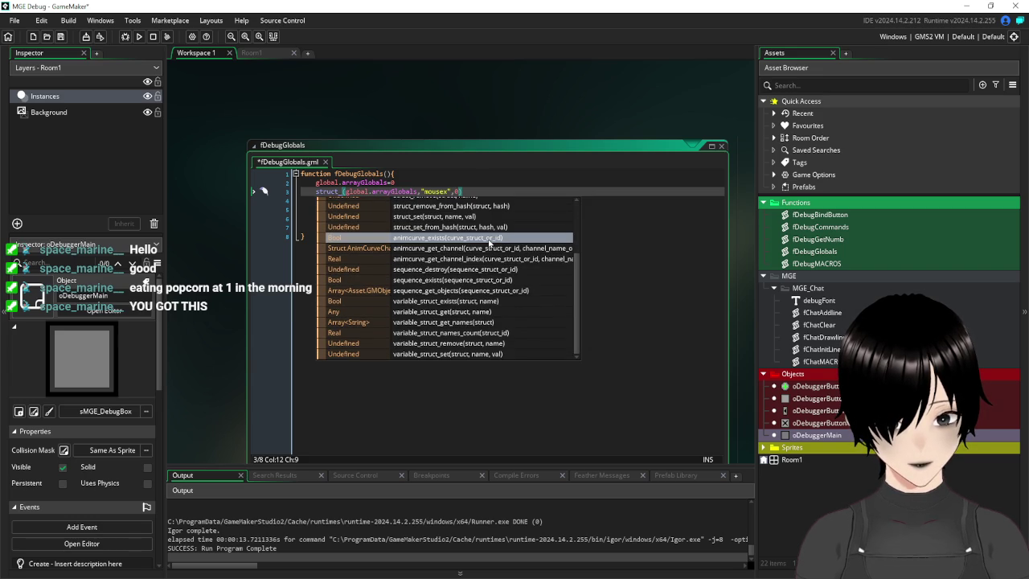
pyautogui.click(467, 354)
pyautogui.press('BackSpace')
pyautogui.press('BackSpace')
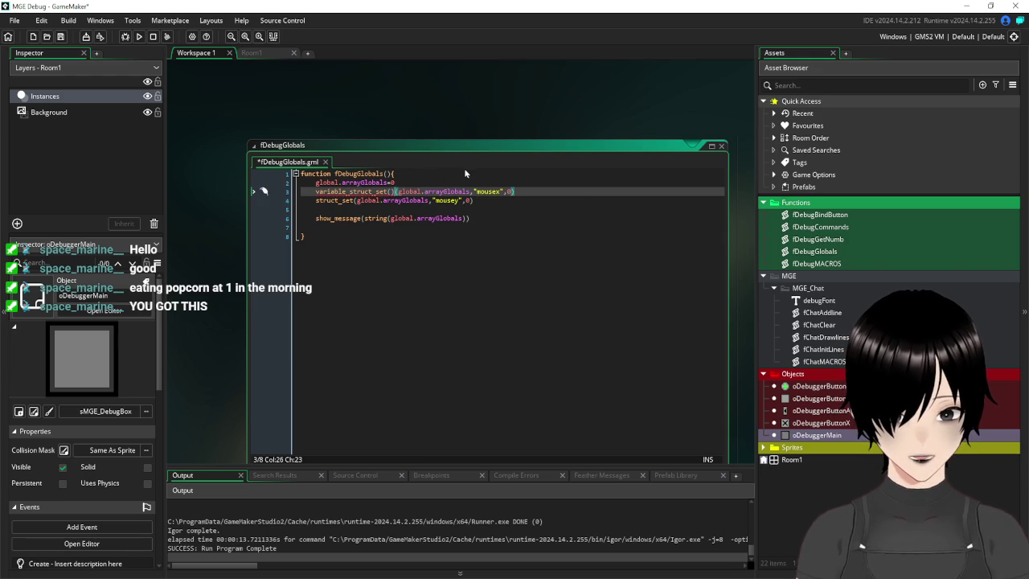
pyautogui.hotkey('ctrl', 'space')
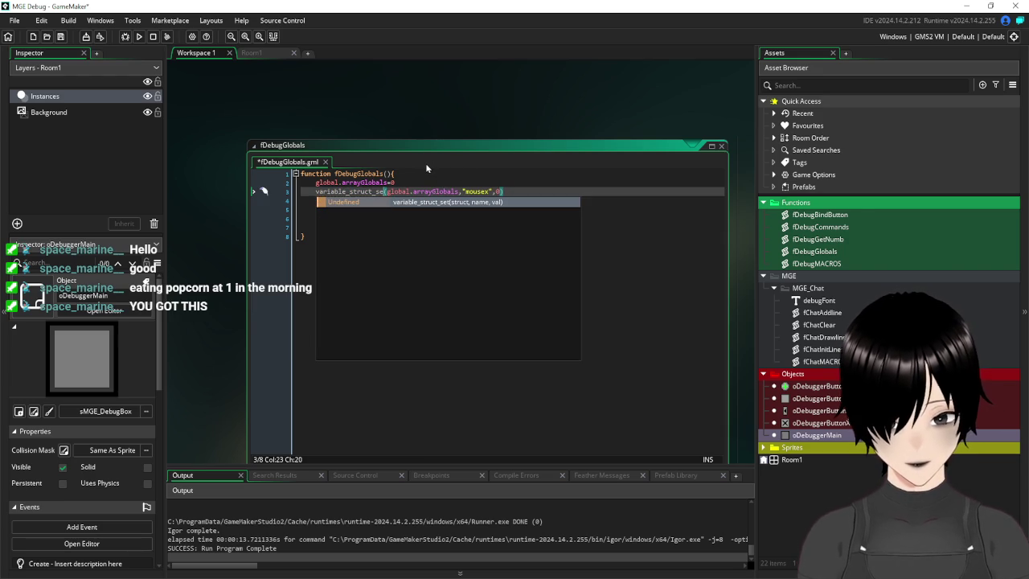
pyautogui.write('t')
pyautogui.click(319, 193)
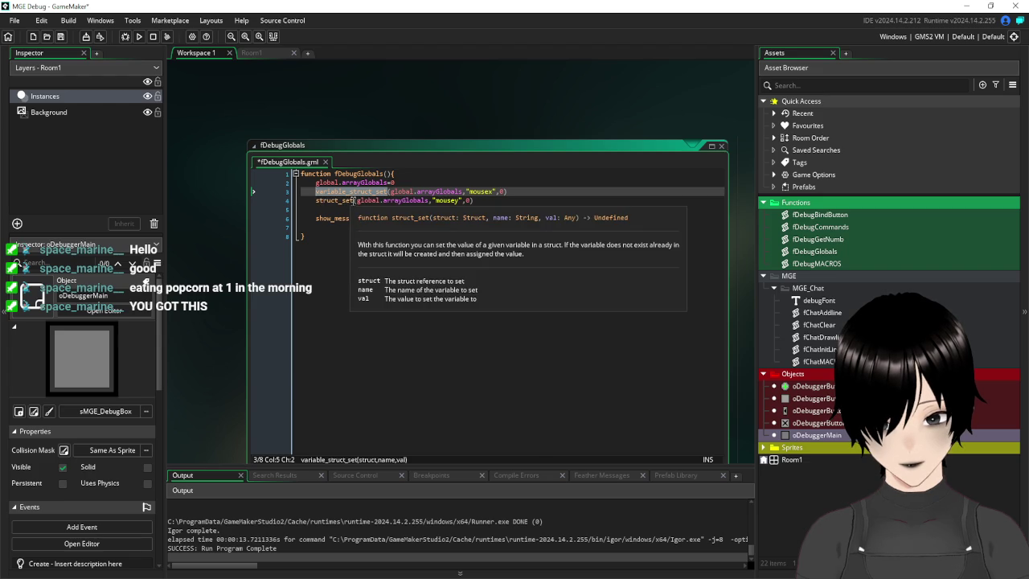
# - Paste variable_struct_set over line 4's struct_set and build the game with F5
pyautogui.click(328, 201)
pyautogui.hotkey('ctrl', 'v')
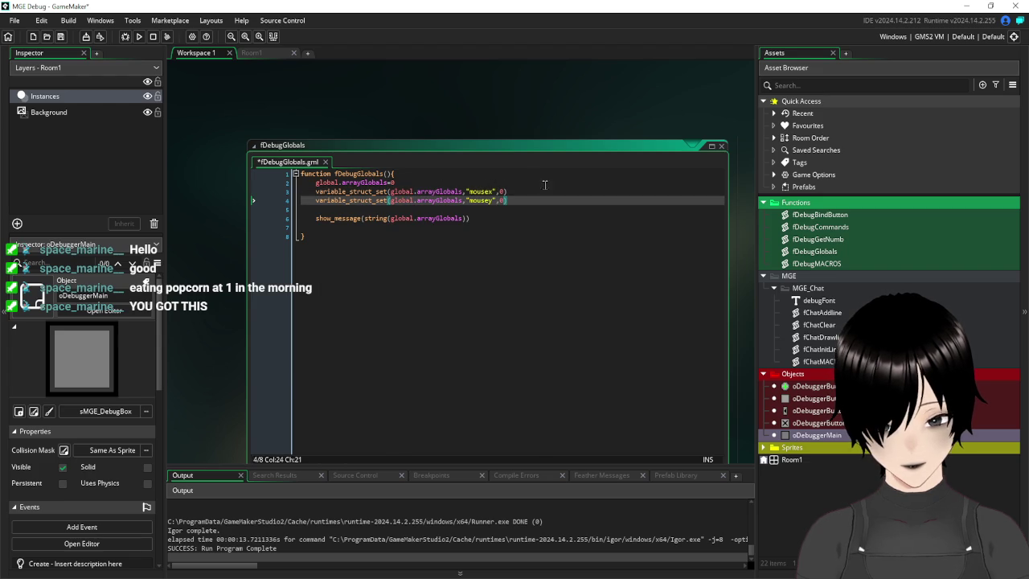
pyautogui.click(364, 200)
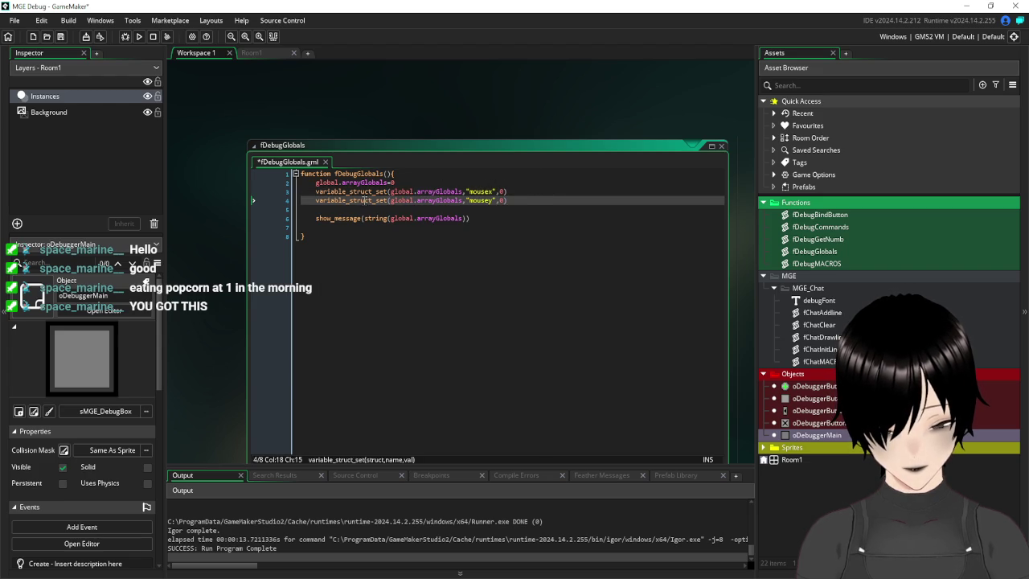
pyautogui.press('F5')
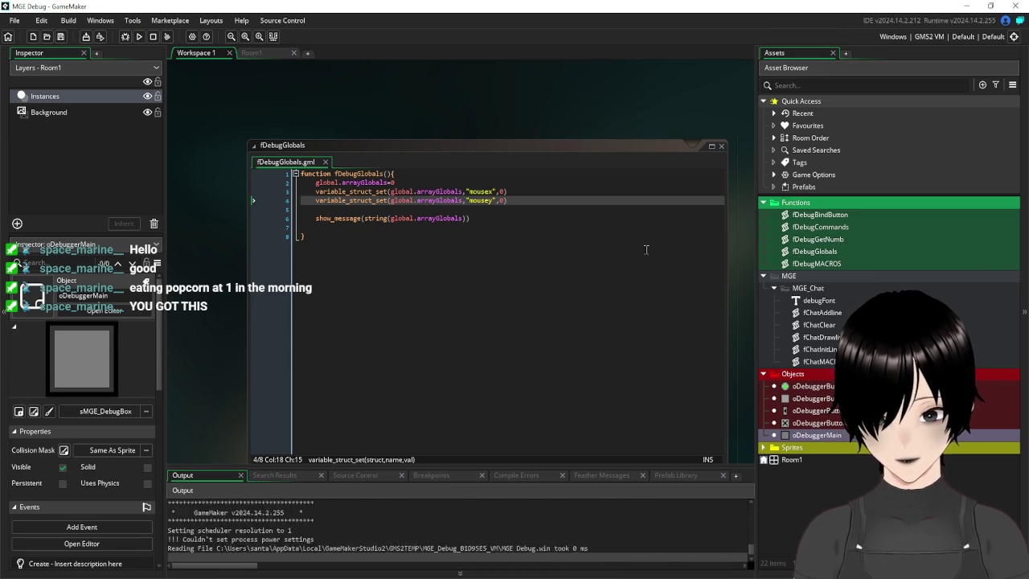
# - Dismiss the arrayGlobals message box and close the game window
pyautogui.click(522, 329)
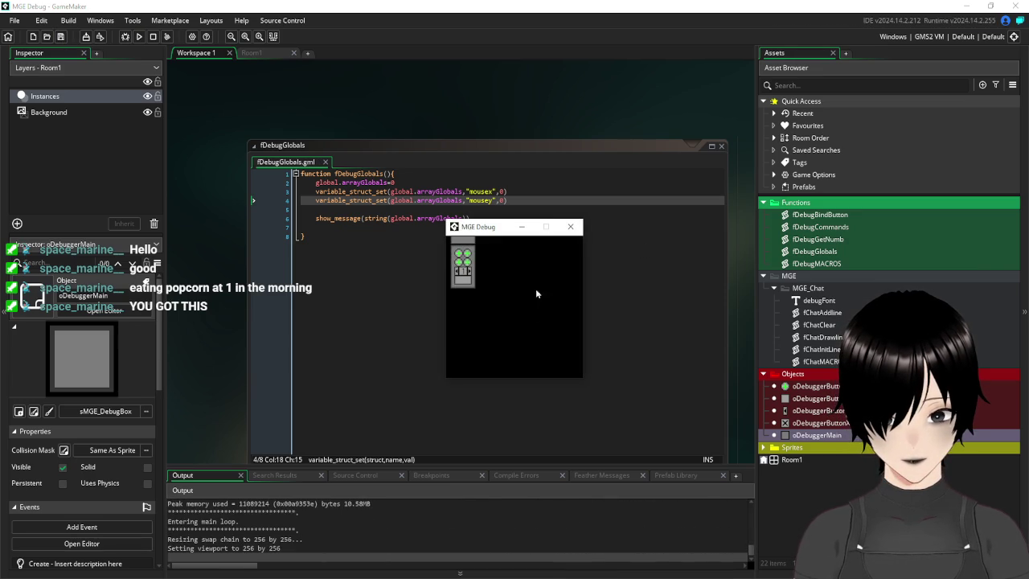
pyautogui.click(561, 228)
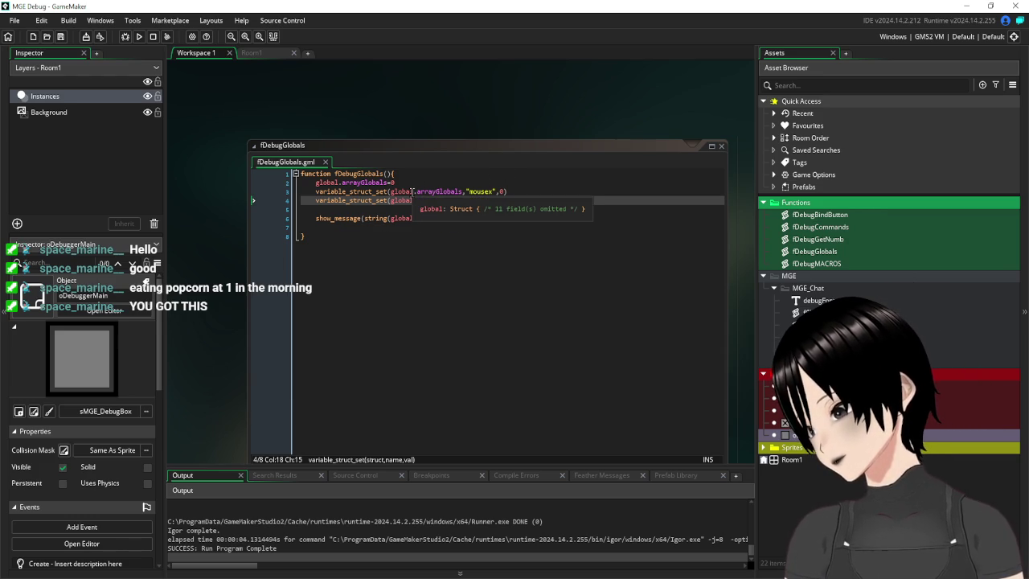
# - Remove the global. prefix from arrayGlobals on lines 2 and 3
pyautogui.click(343, 182)
pyautogui.press('BackSpace')
pyautogui.press('BackSpace')
pyautogui.press('BackSpace')
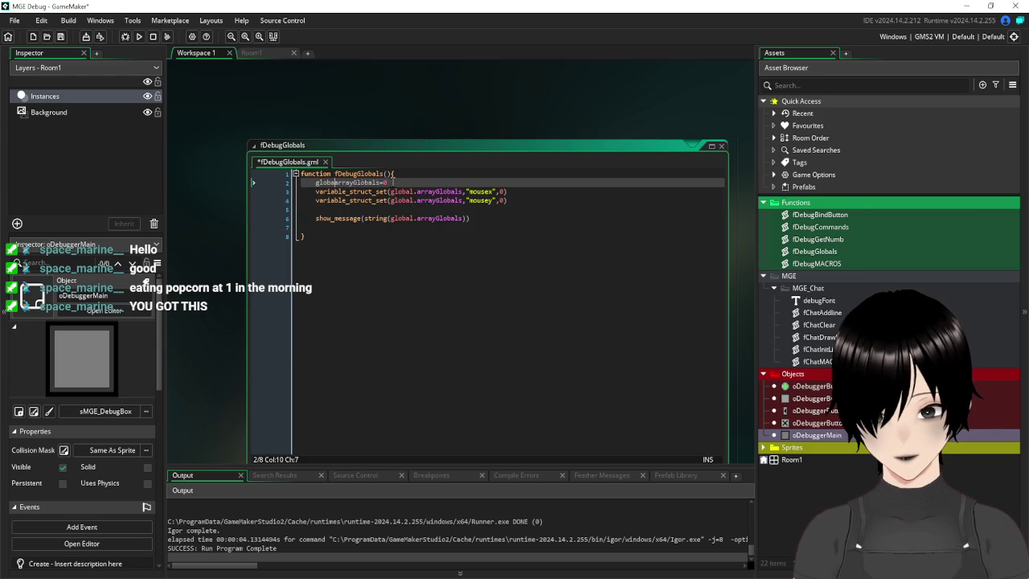
pyautogui.write('g')
pyautogui.press('BackSpace')
pyautogui.press('End')
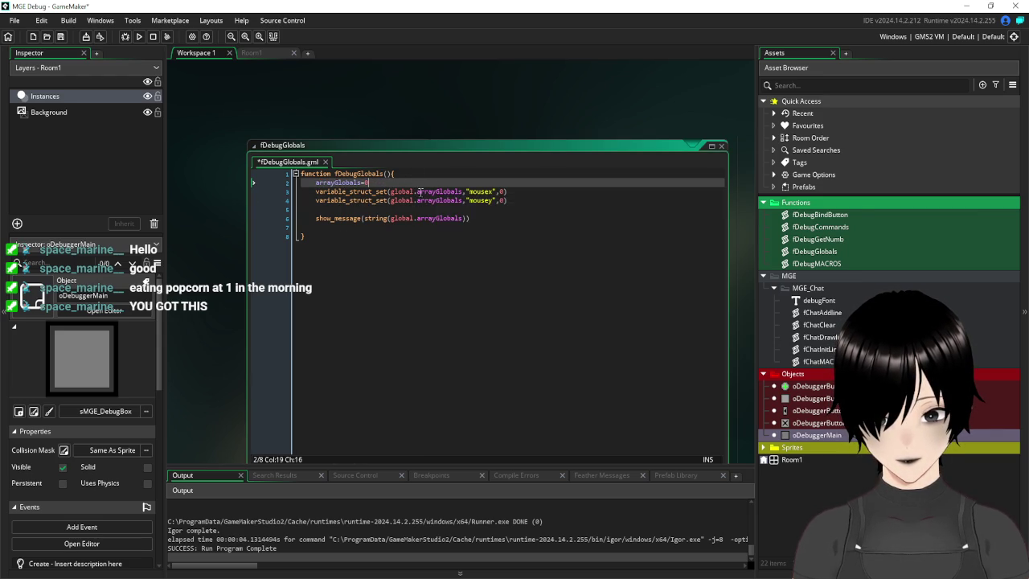
pyautogui.click(418, 191)
pyautogui.press('BackSpace')
pyautogui.press('BackSpace')
pyautogui.press('BackSpace')
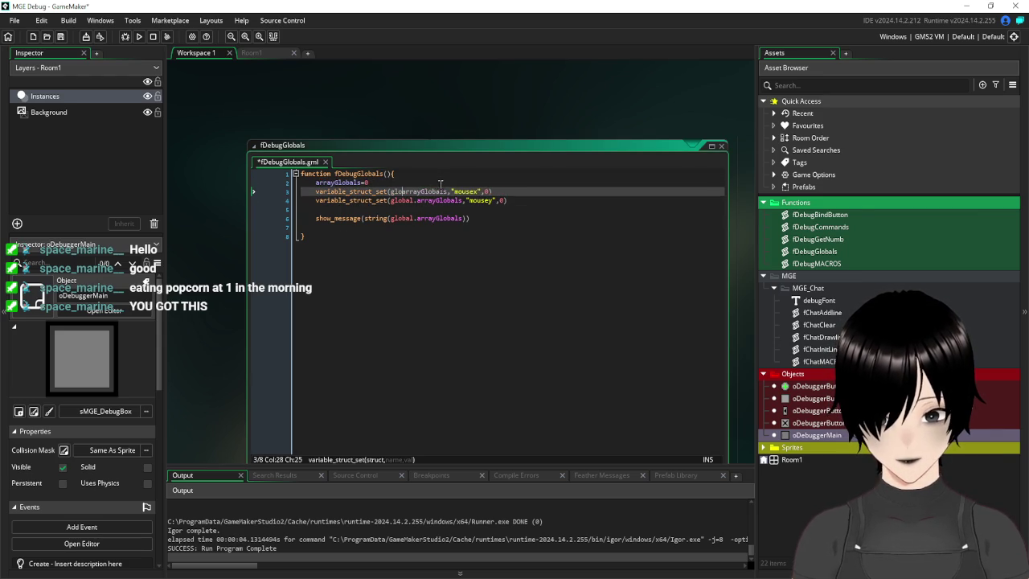
# - Remove the global. prefix on lines 4 and 6, then save and run the game
pyautogui.click(417, 200)
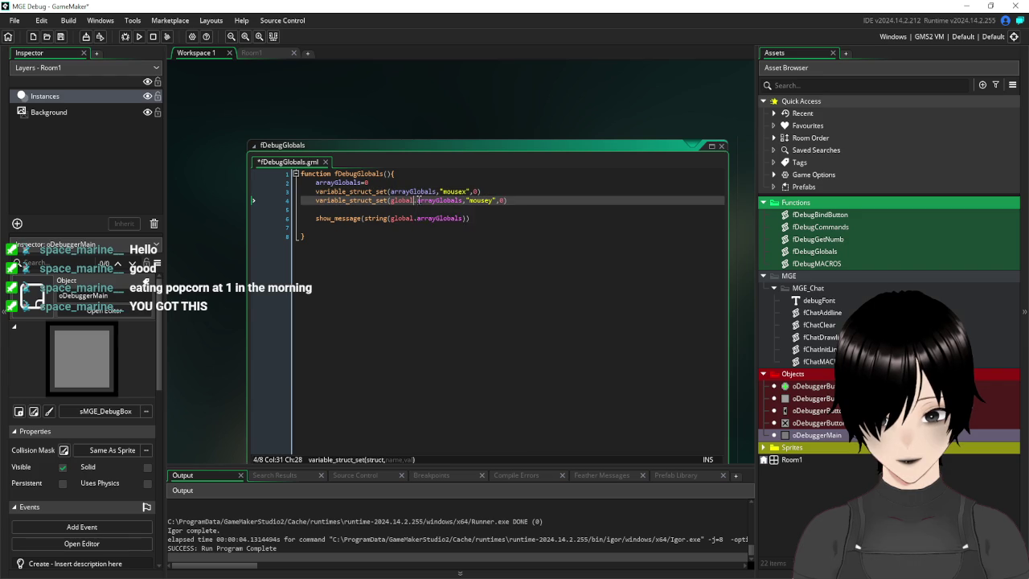
pyautogui.press('BackSpace')
pyautogui.press('BackSpace')
pyautogui.press('BackSpace')
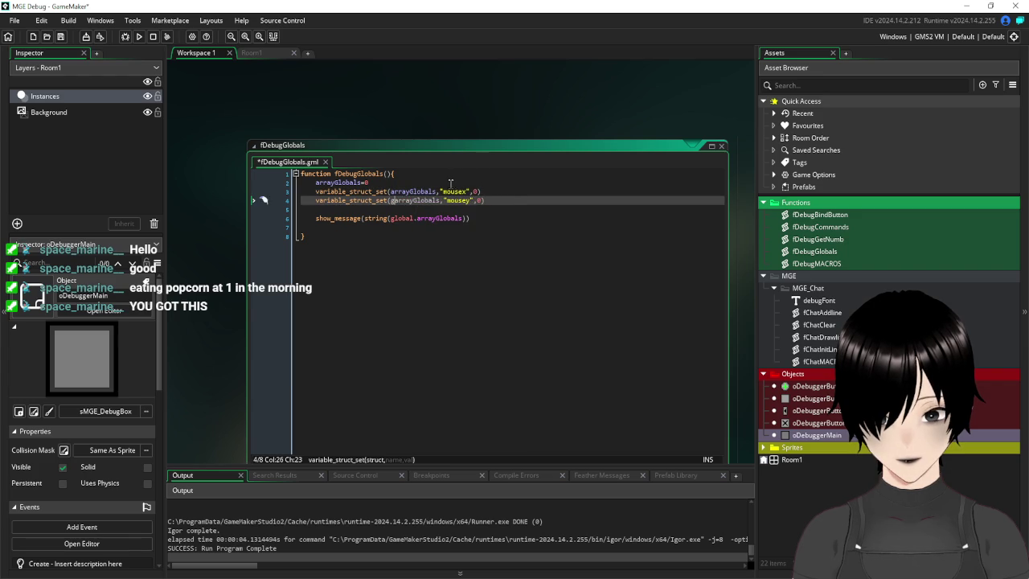
pyautogui.click(417, 218)
pyautogui.press('BackSpace')
pyautogui.press('BackSpace')
pyautogui.press('BackSpace')
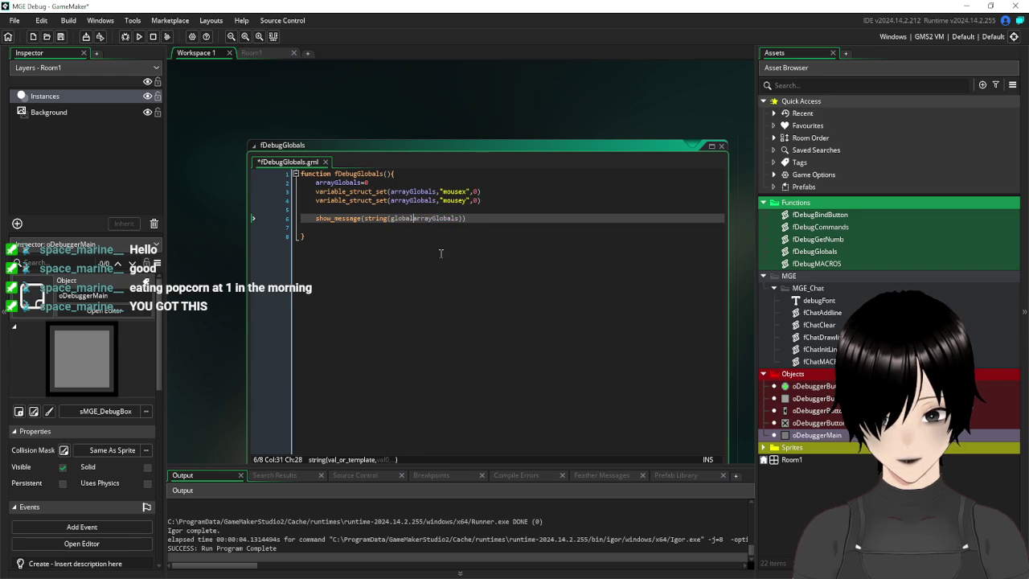
pyautogui.press('BackSpace')
pyautogui.press('BackSpace')
pyautogui.click(444, 329)
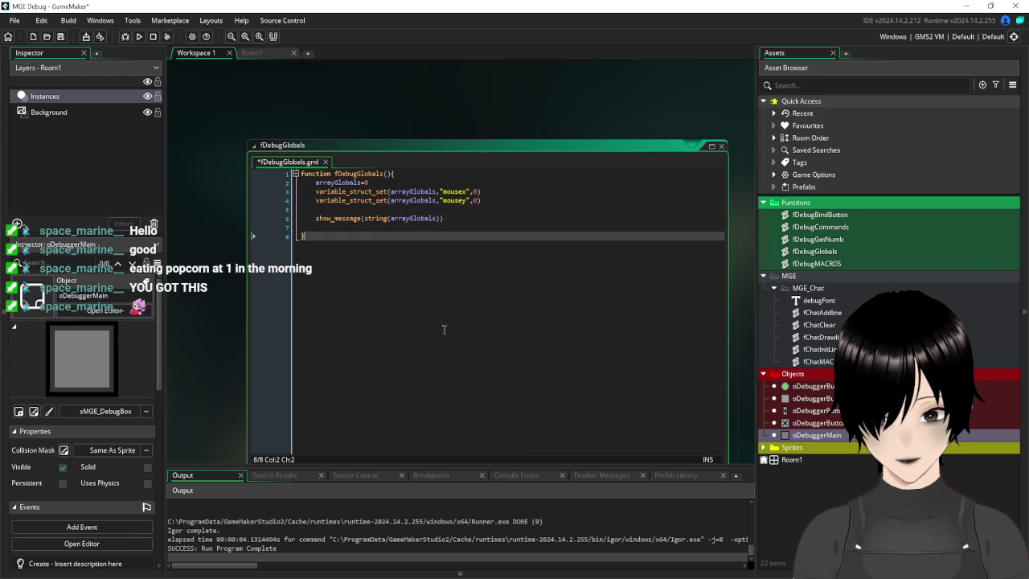
pyautogui.click(138, 37)
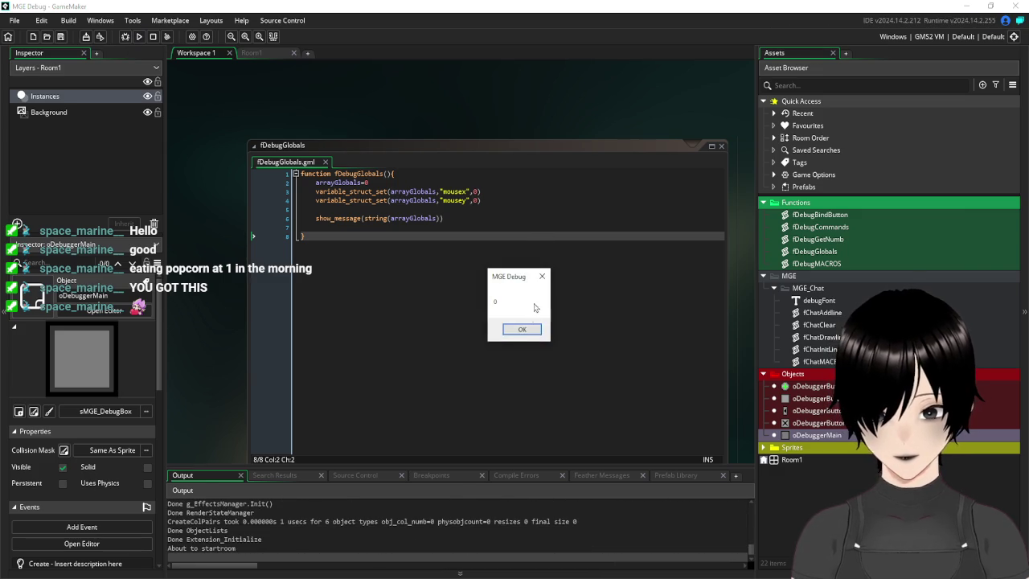
# - Enter /global in the running debug window, then abort the arrayGlobals code error
pyautogui.click(522, 331)
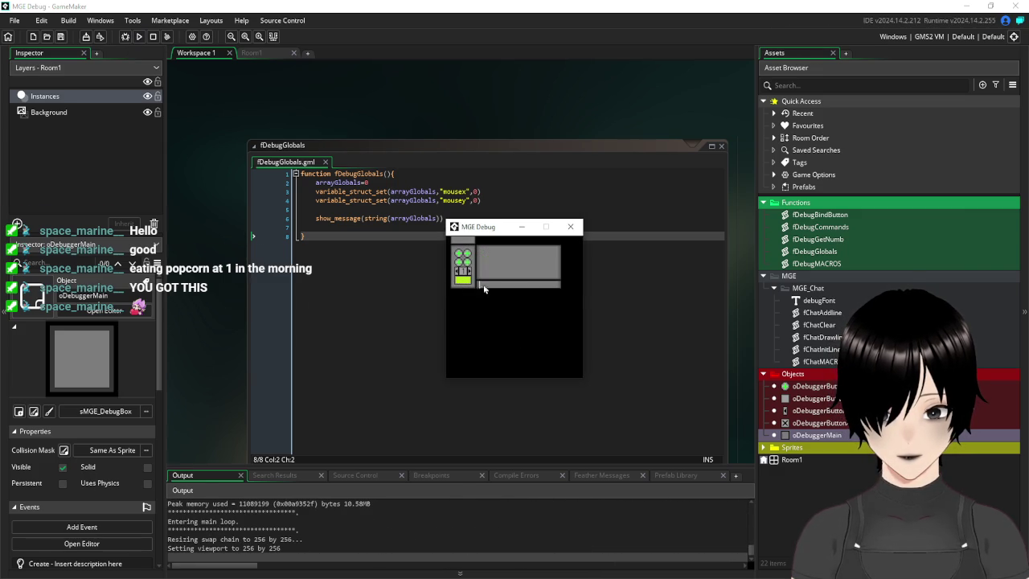
pyautogui.write('/global')
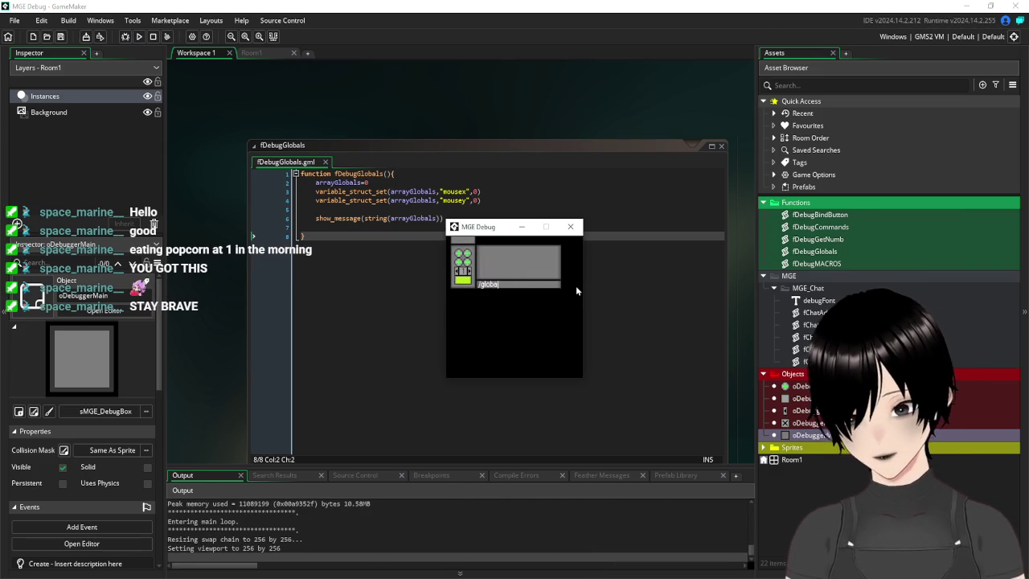
pyautogui.press('Return')
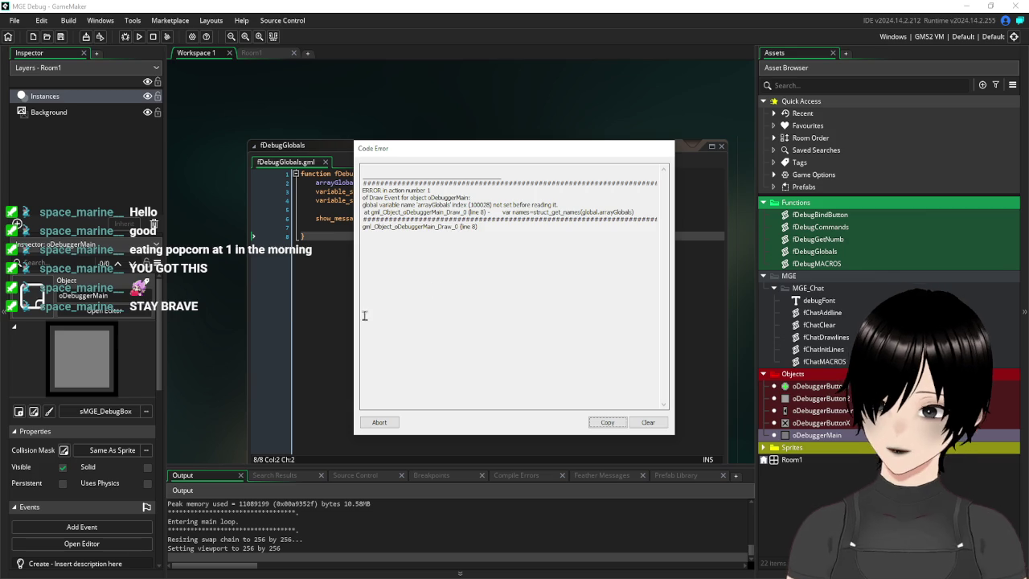
pyautogui.click(527, 325)
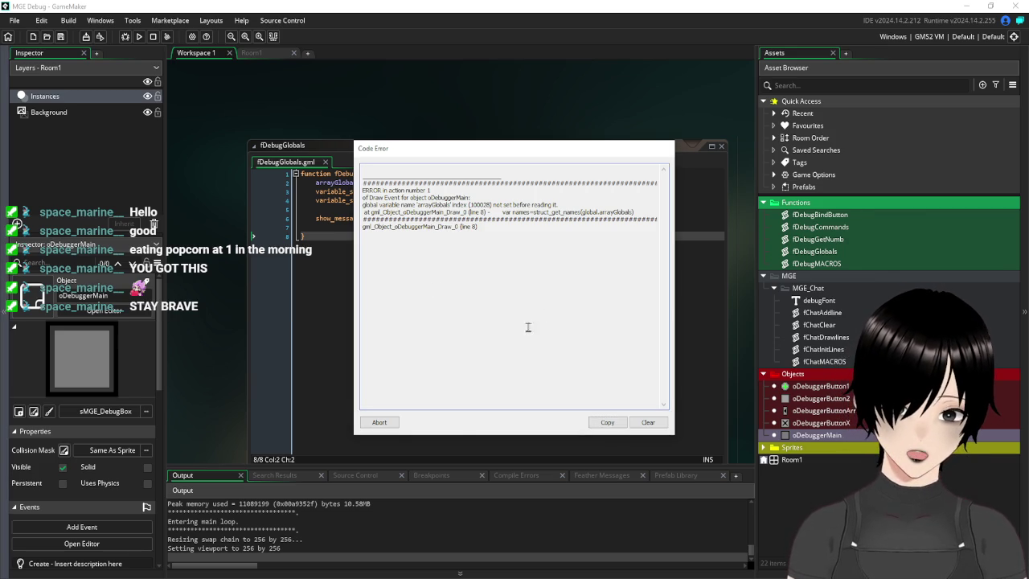
pyautogui.click(376, 426)
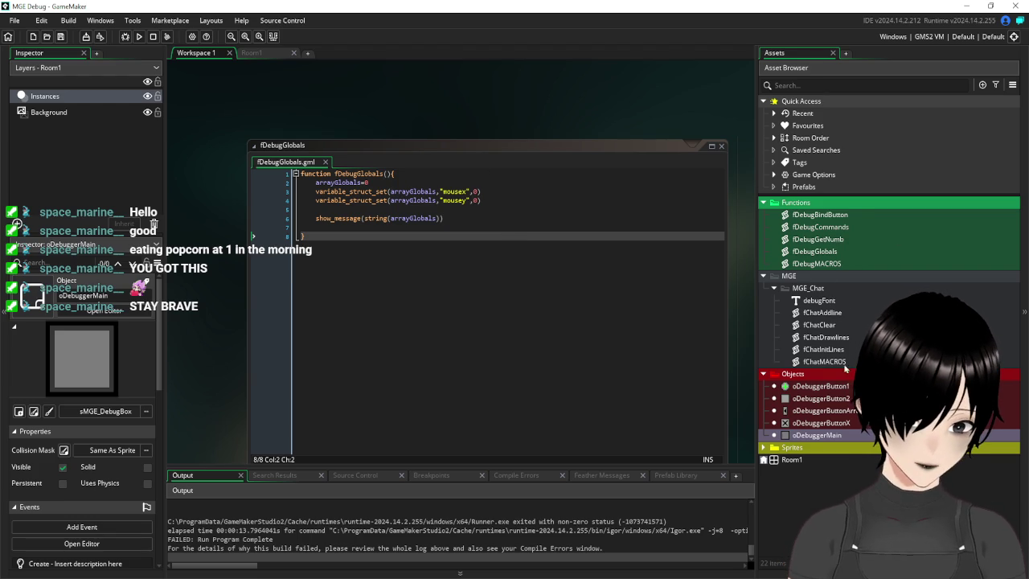
# - Remove the 'global.' prefix from arrayGlobals on lines 8 and 11 of oDebuggerMain's Draw event
pyautogui.doubleClick(817, 435)
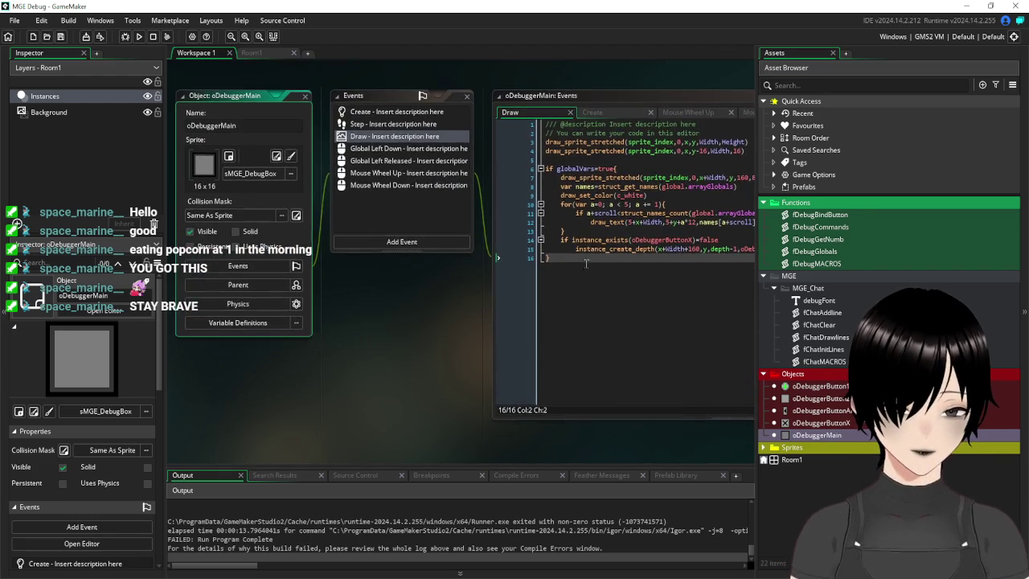
pyautogui.moveTo(476, 361); pyautogui.dragTo(351, 380)
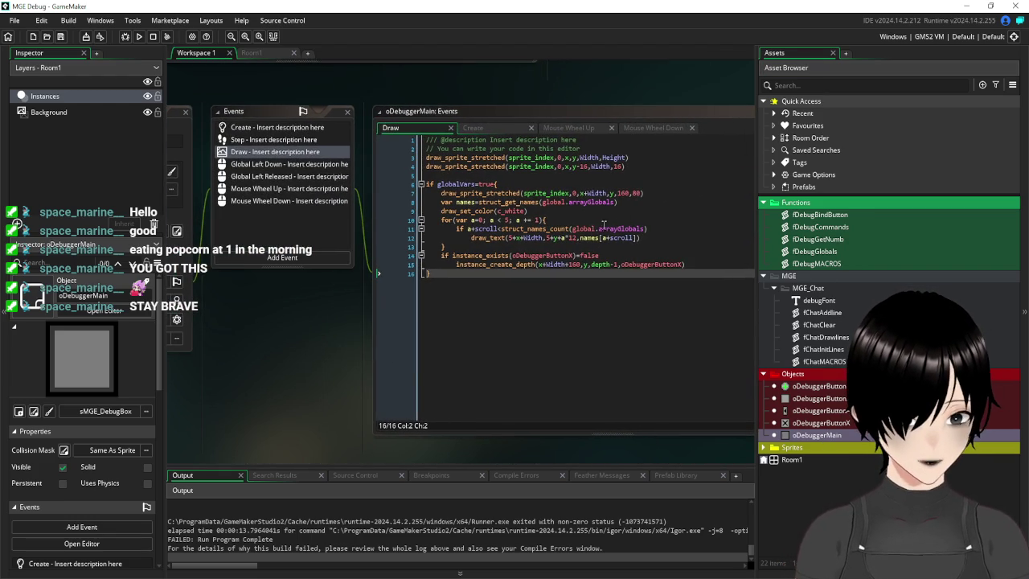
pyautogui.click(598, 229)
pyautogui.press('BackSpace')
pyautogui.press('BackSpace')
pyautogui.press('BackSpace')
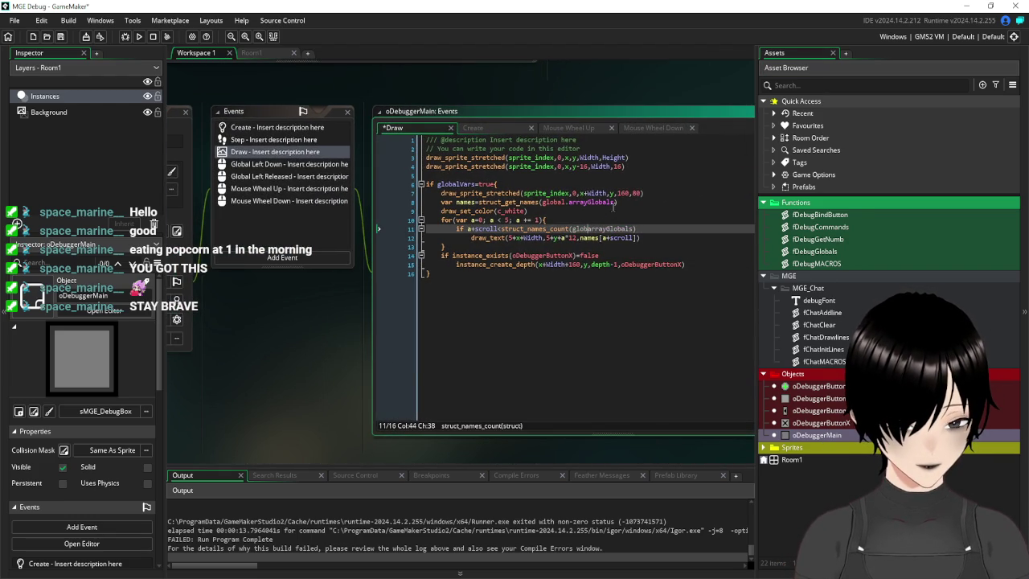
pyautogui.press('BackSpace')
pyautogui.press('BackSpace')
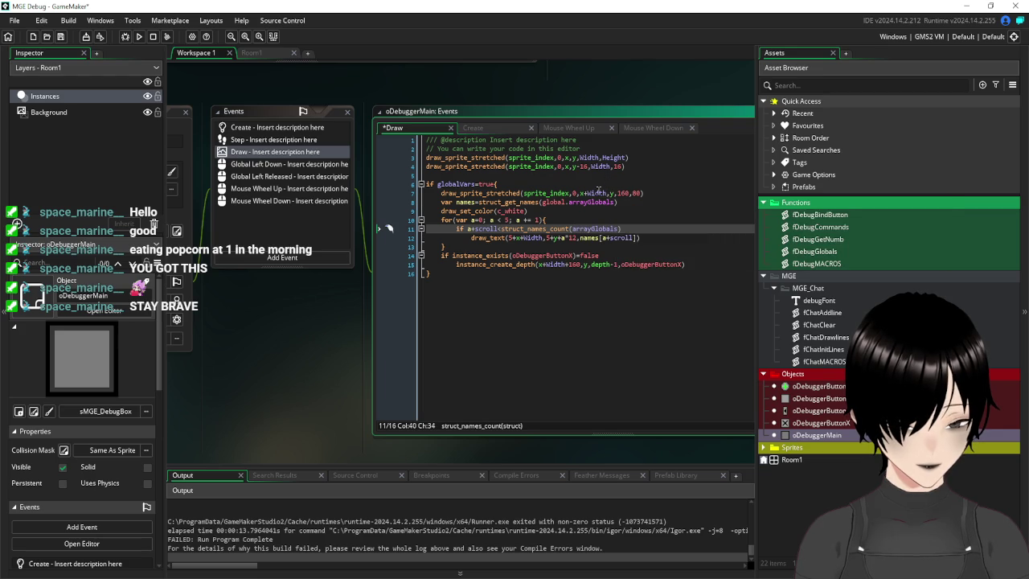
pyautogui.click(570, 202)
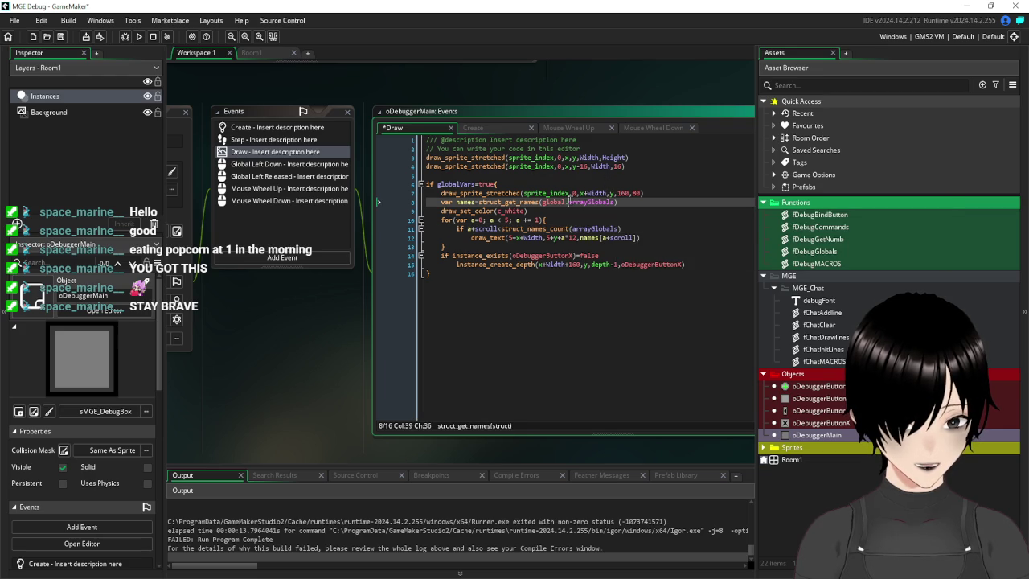
pyautogui.press('BackSpace')
pyautogui.press('BackSpace')
pyautogui.press('BackSpace')
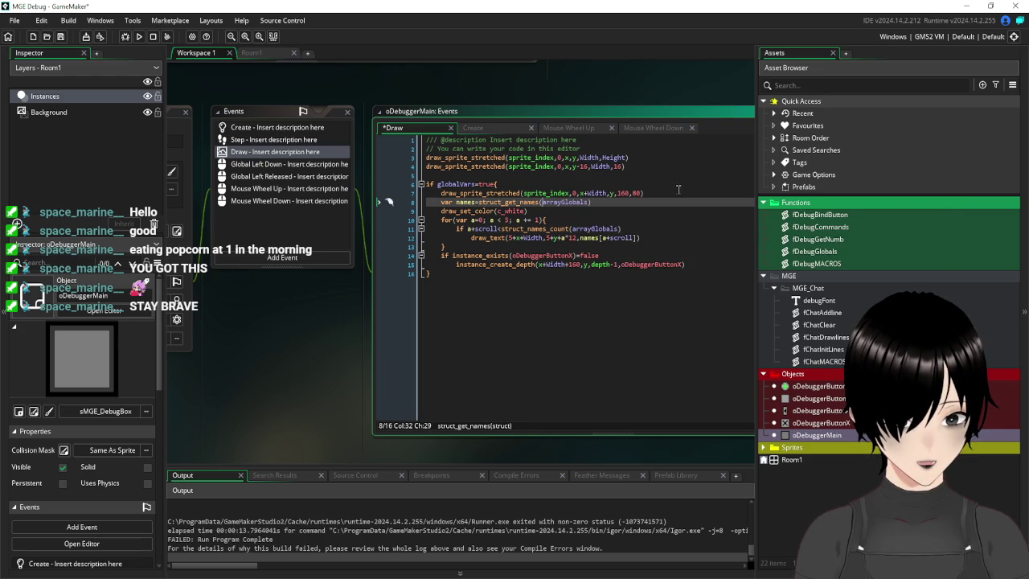
pyautogui.hotkey('ctrl', 'End')
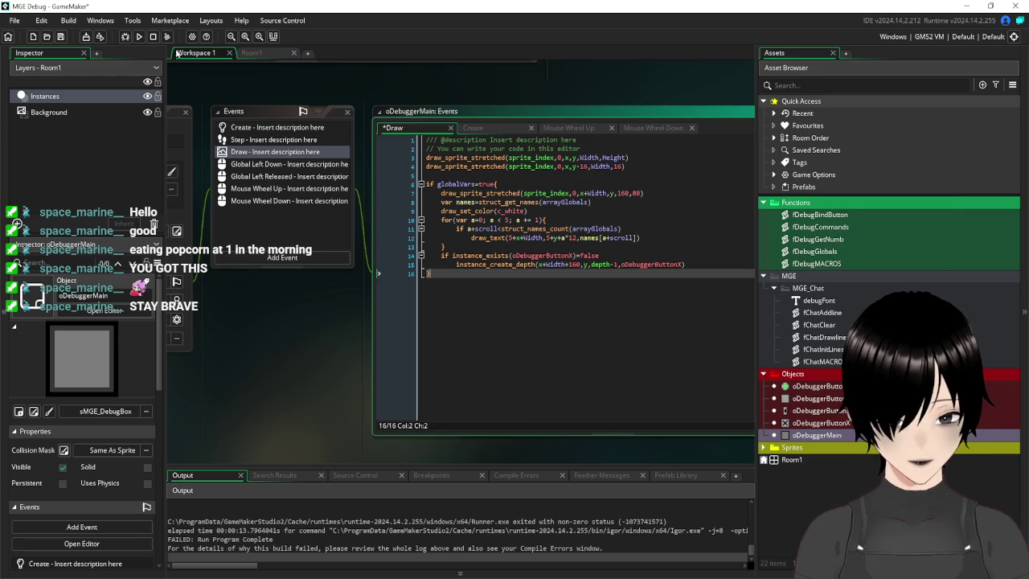
# - Run the game, open the globals panel listing xoffset, yoffset, command, varCheck and xnumb, then stop it
pyautogui.click(138, 36)
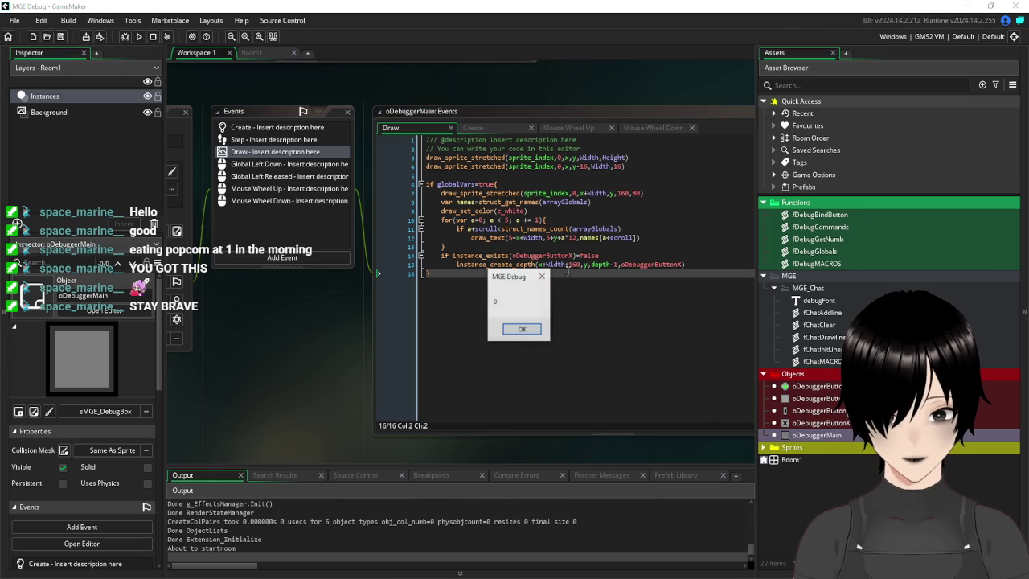
pyautogui.click(523, 330)
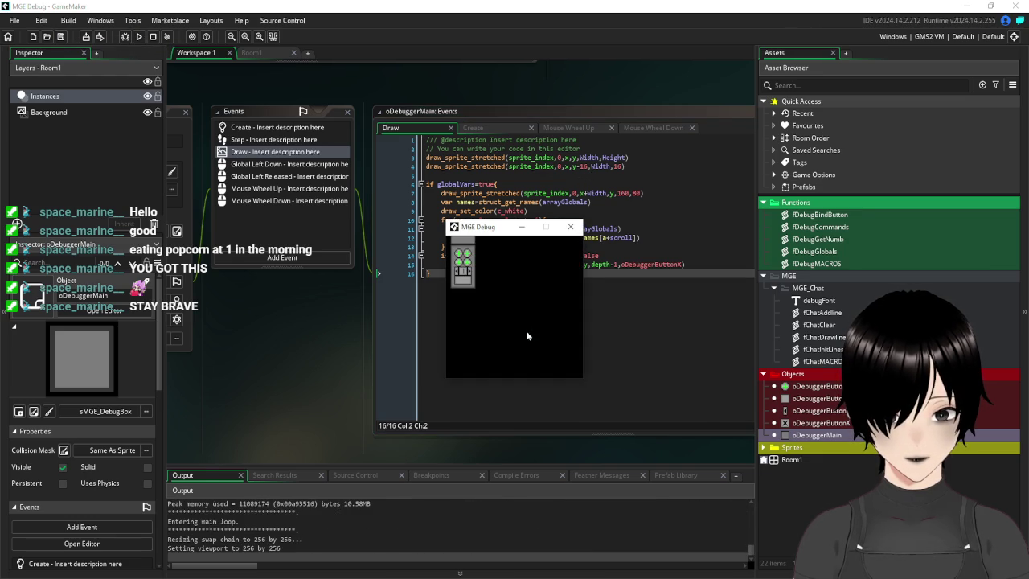
pyautogui.click(463, 283)
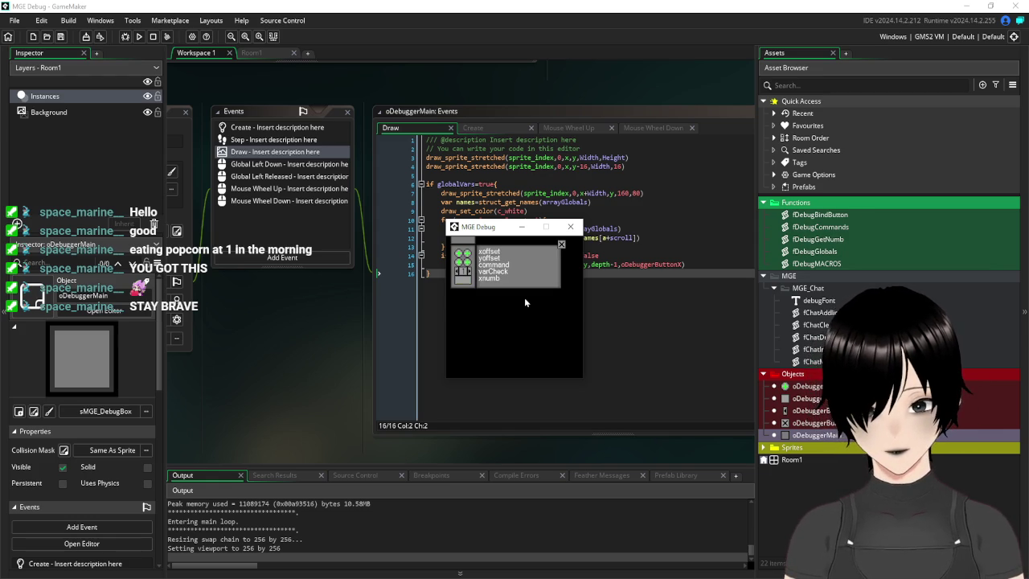
pyautogui.click(562, 244)
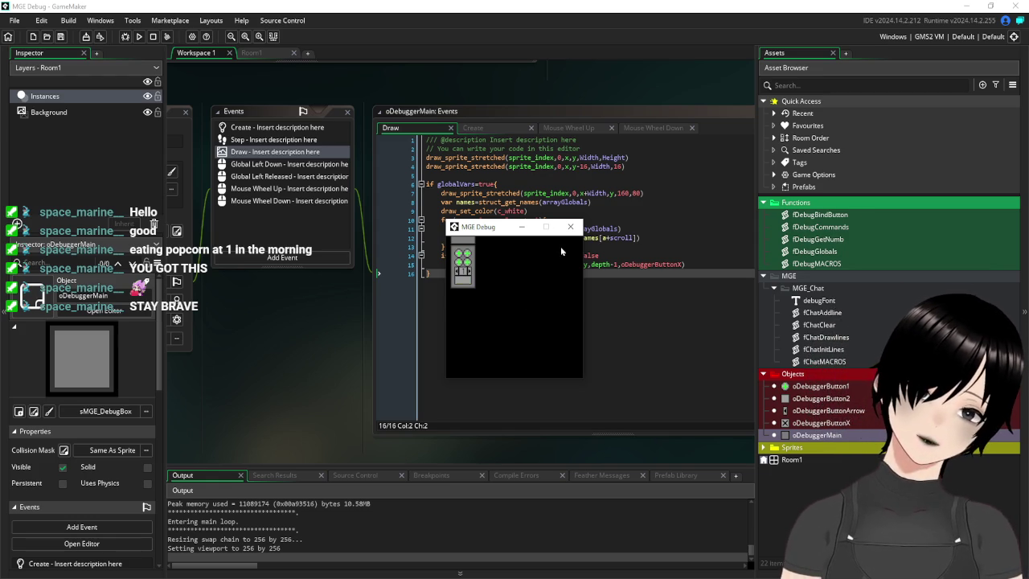
pyautogui.click(570, 227)
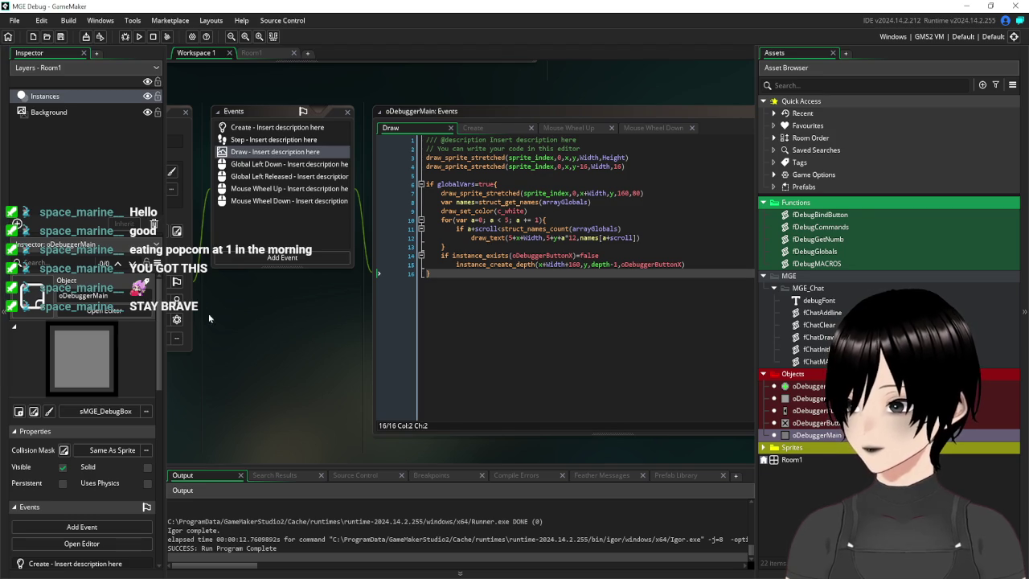
# - Return to the oDebuggerMain Draw code and scroll back up through it
pyautogui.click(496, 278)
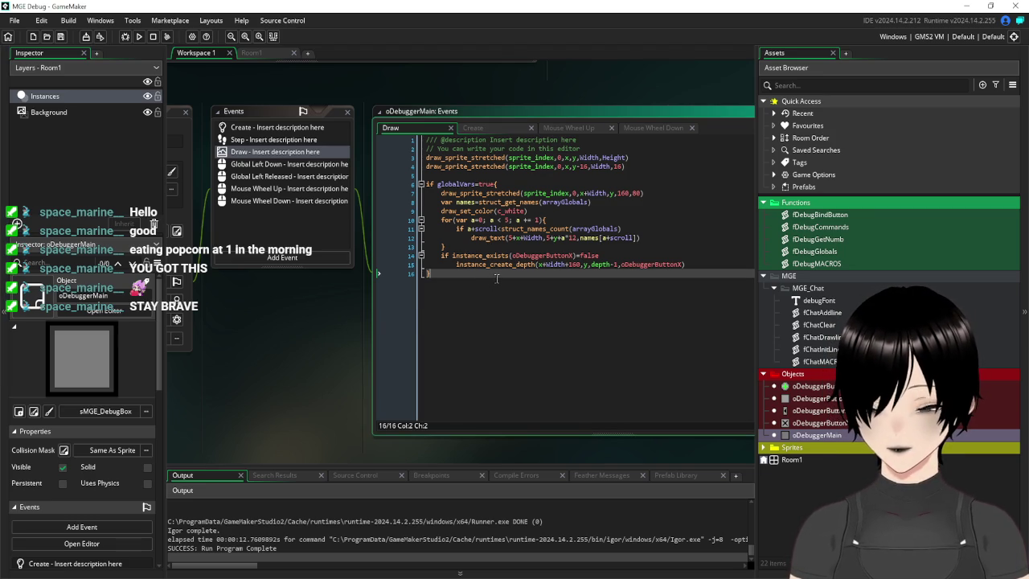
pyautogui.scroll(5, 326, 260)
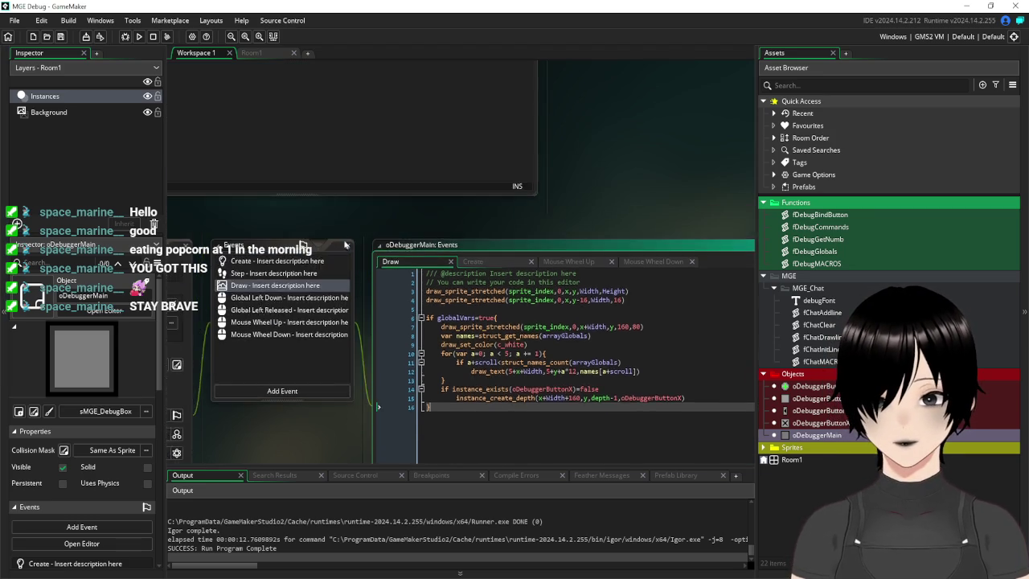
pyautogui.click(246, 72)
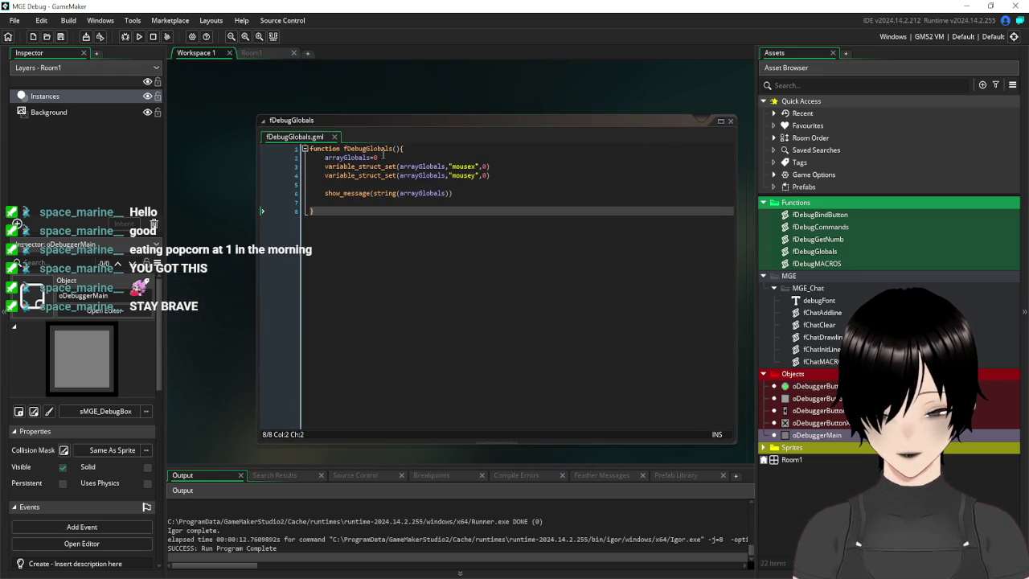
pyautogui.click(390, 157)
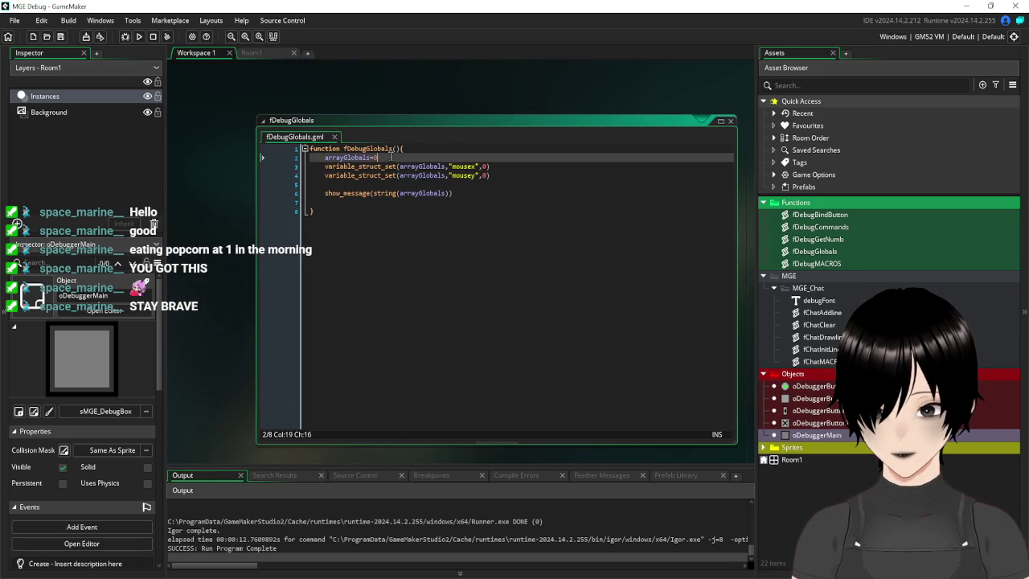
pyautogui.scroll(-1, 215, 212)
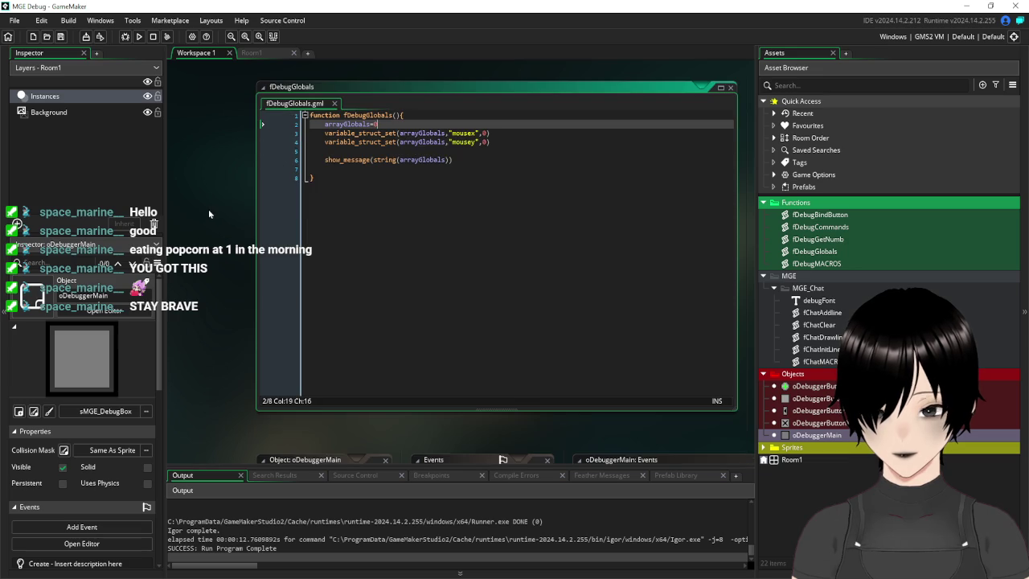
pyautogui.press('BackSpace')
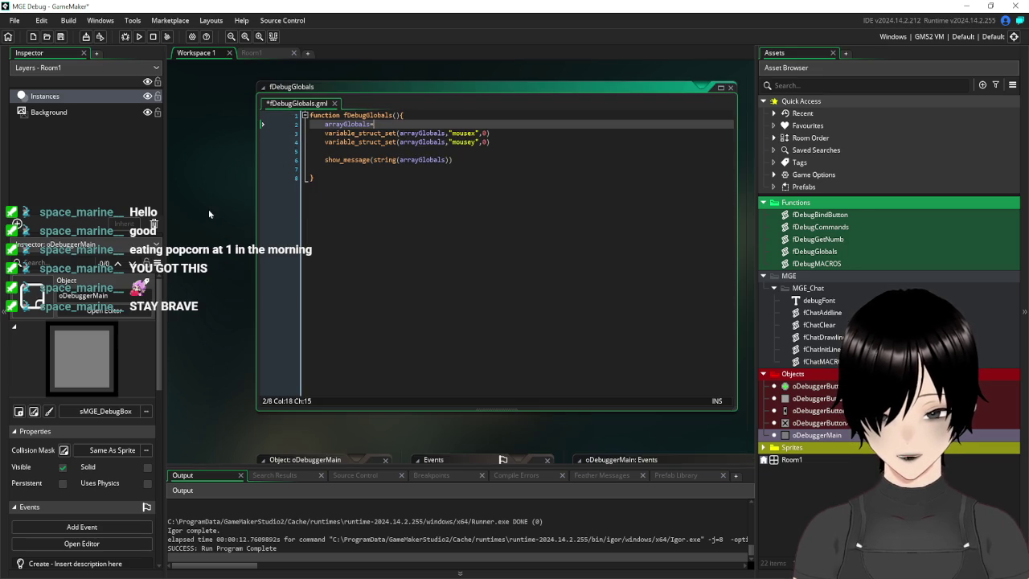
pyautogui.moveTo(366, 125)
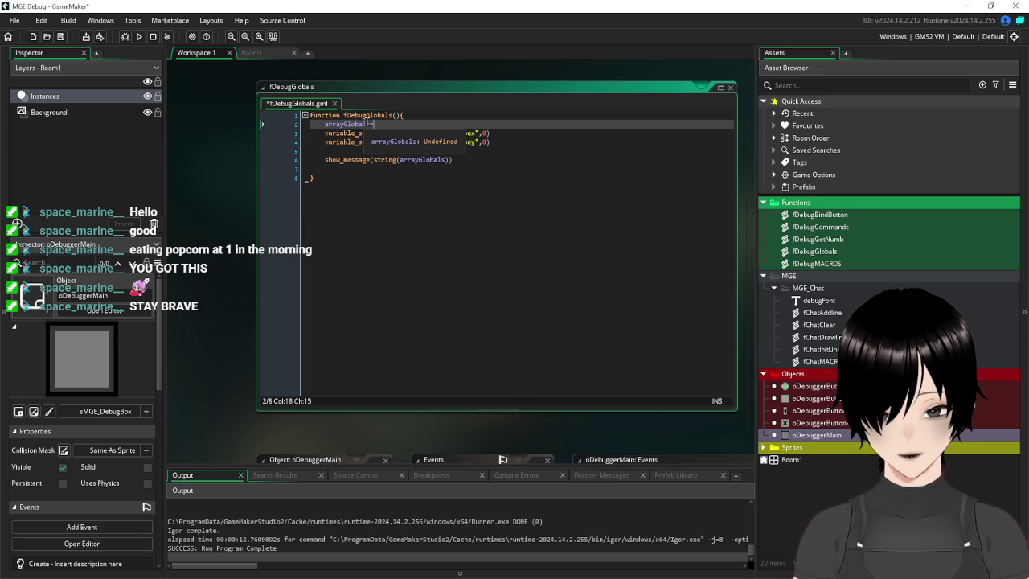
pyautogui.moveTo(373, 125); pyautogui.dragTo(325, 126)
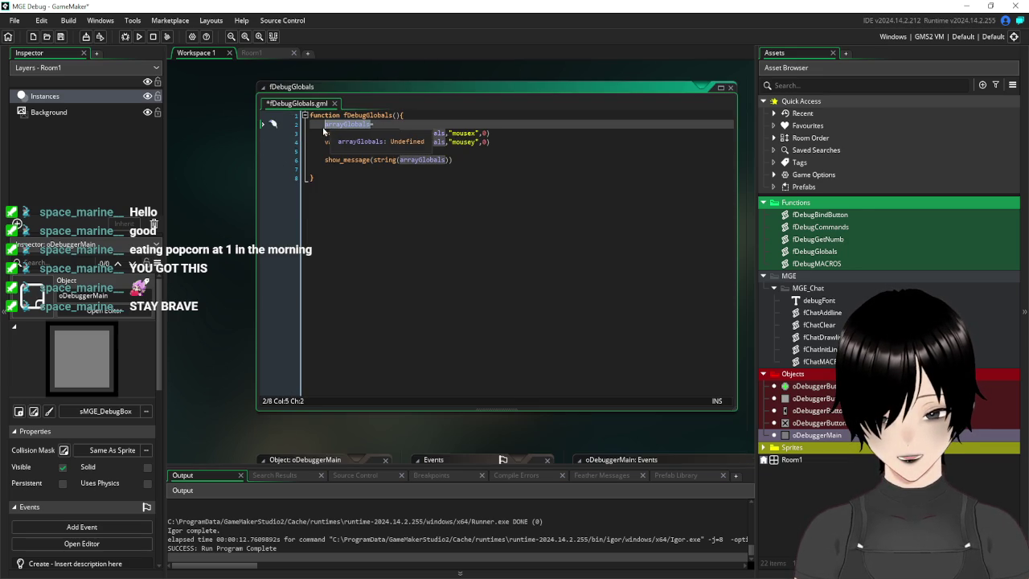
pyautogui.click(377, 194)
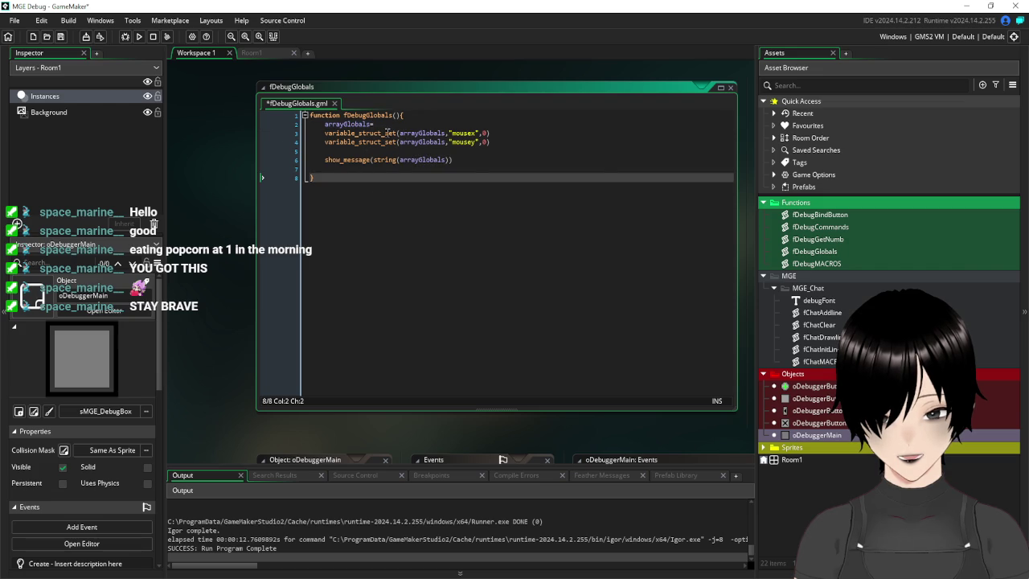
pyautogui.moveTo(386, 131)
pyautogui.moveTo(383, 132); pyautogui.dragTo(360, 134)
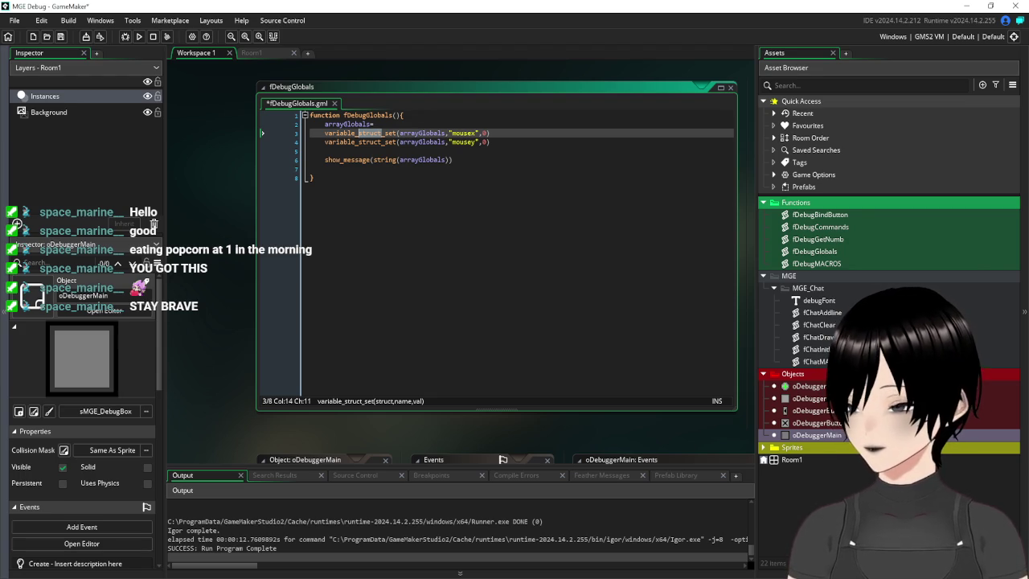
pyautogui.click(394, 124)
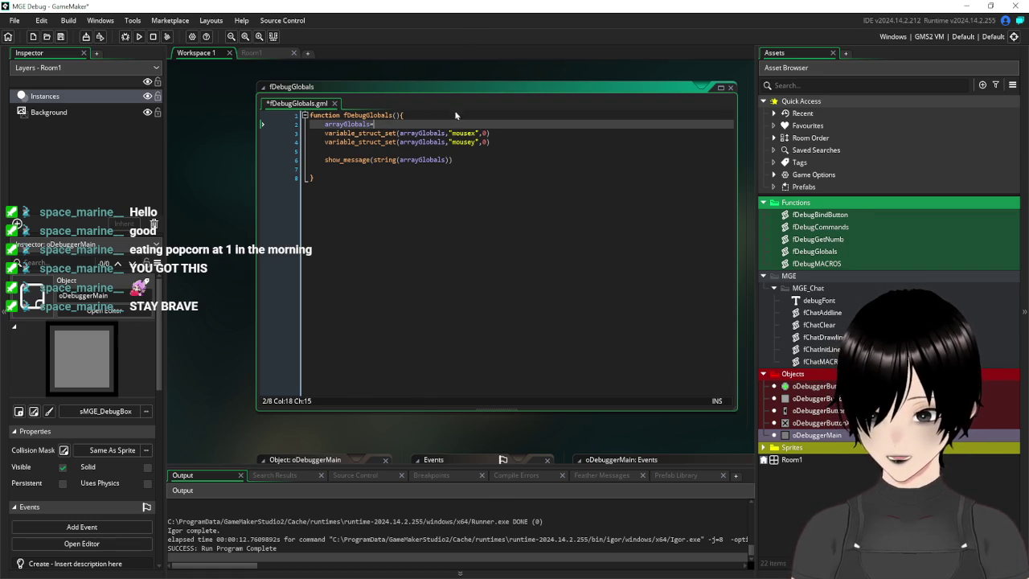
pyautogui.moveTo(451, 132); pyautogui.dragTo(325, 132)
# - Strip the variable_struct_set( prefixes and trailing parenthesis from the mousex and mousey lines
pyautogui.press('BackSpace')
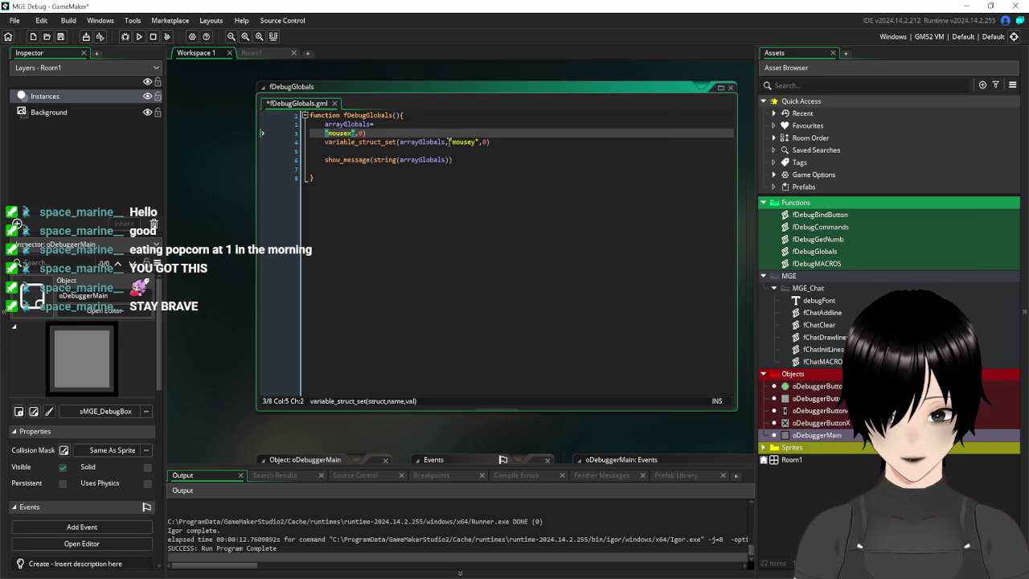
pyautogui.moveTo(449, 141); pyautogui.dragTo(326, 142)
pyautogui.press('BackSpace')
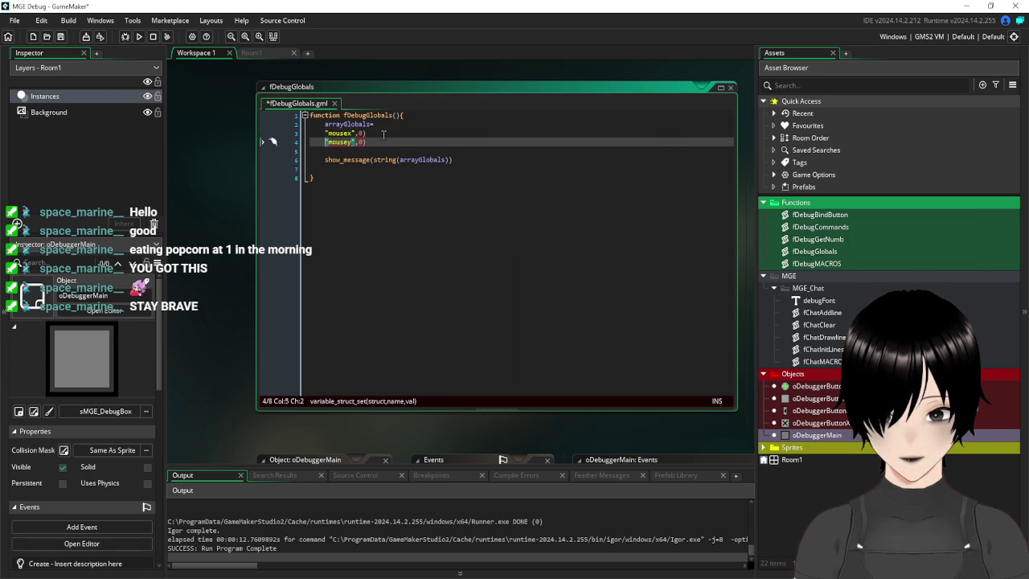
pyautogui.click(383, 134)
pyautogui.click(383, 143)
pyautogui.press('BackSpace')
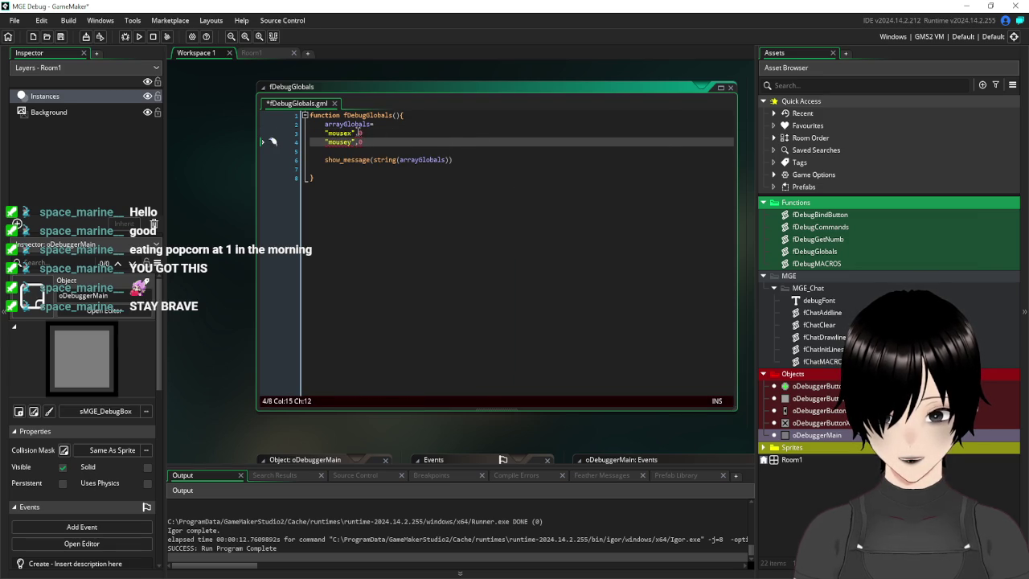
# - Turn the entry commas into colons and start the struct brace after arrayGlobals=
pyautogui.click(360, 132)
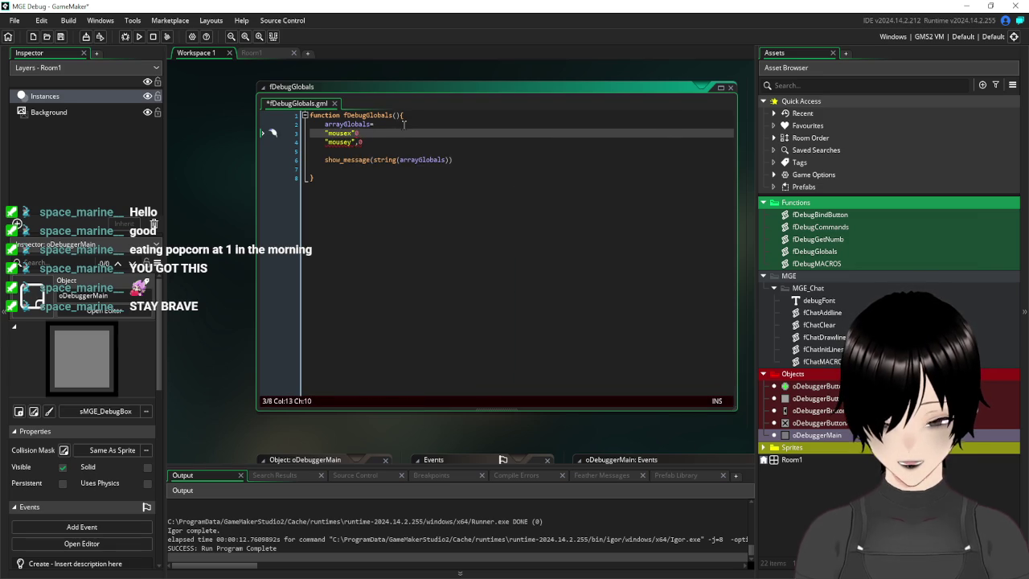
pyautogui.write(':')
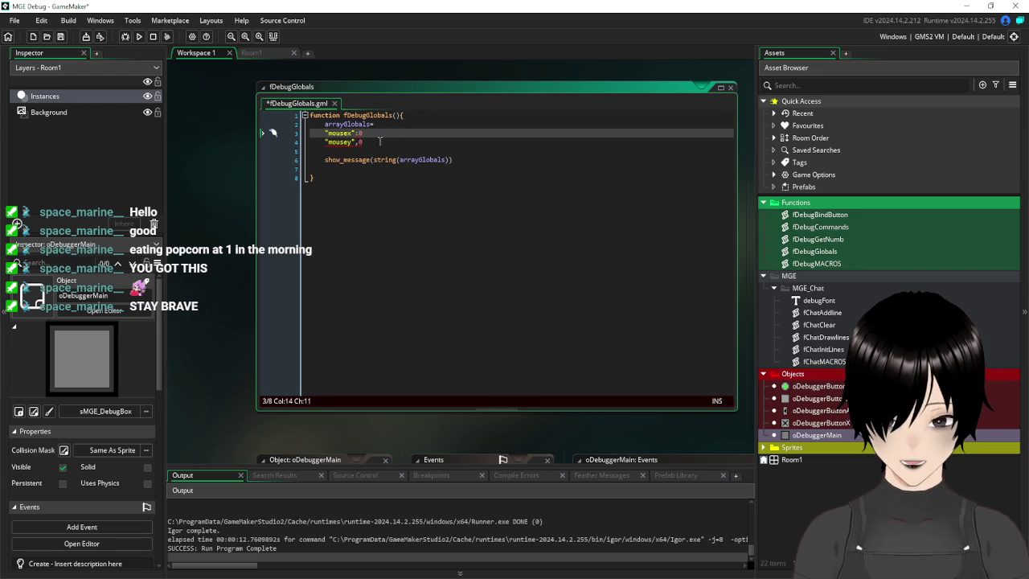
pyautogui.click(355, 143)
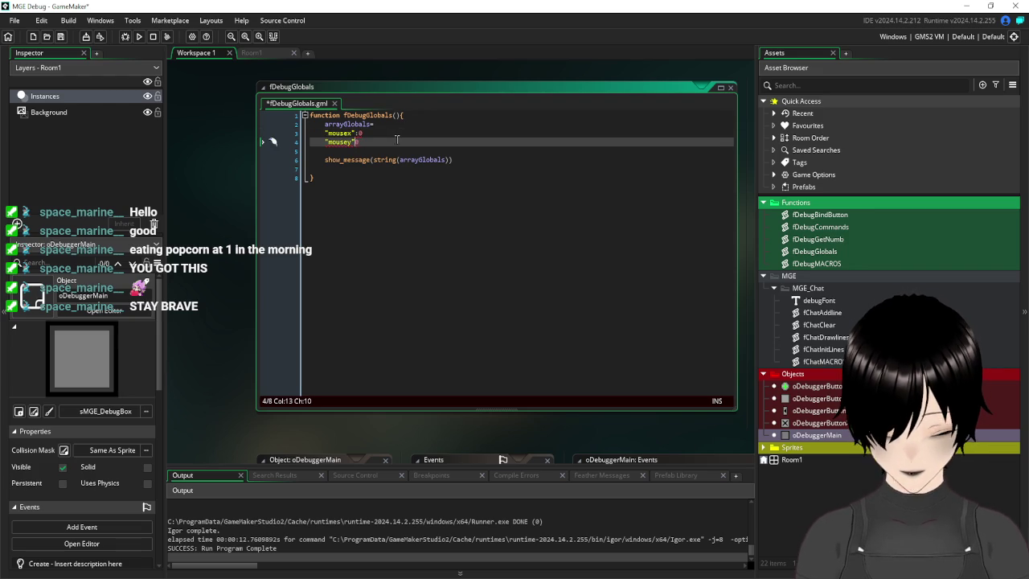
pyautogui.press('Up')
pyautogui.press('Up')
pyautogui.press('End')
pyautogui.write('[')
pyautogui.click(382, 145)
pyautogui.click(386, 148)
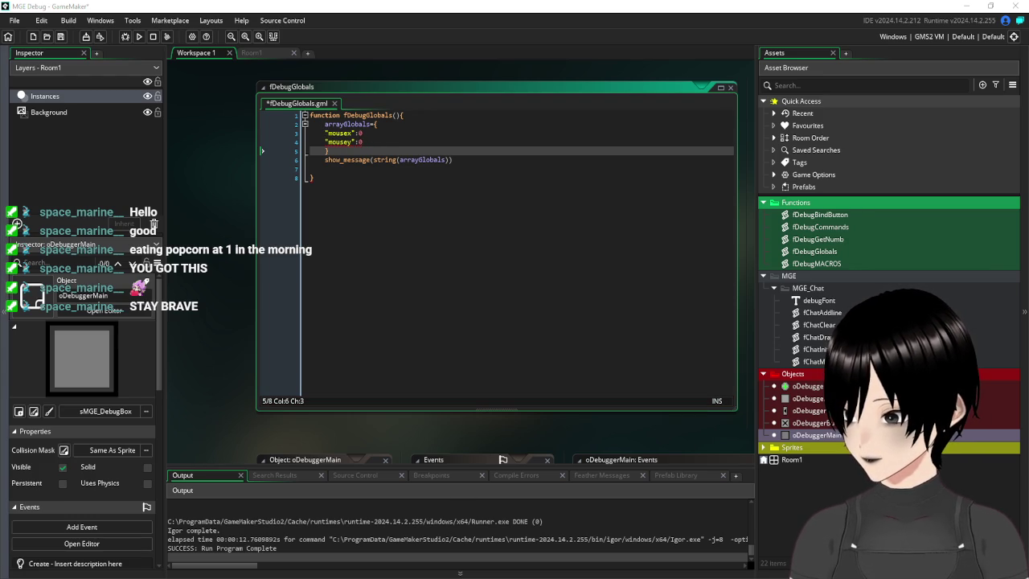
# - Remove the quotes around the mousex and mousey keys, leaving mousex:0 and mousey:0
pyautogui.click(329, 133)
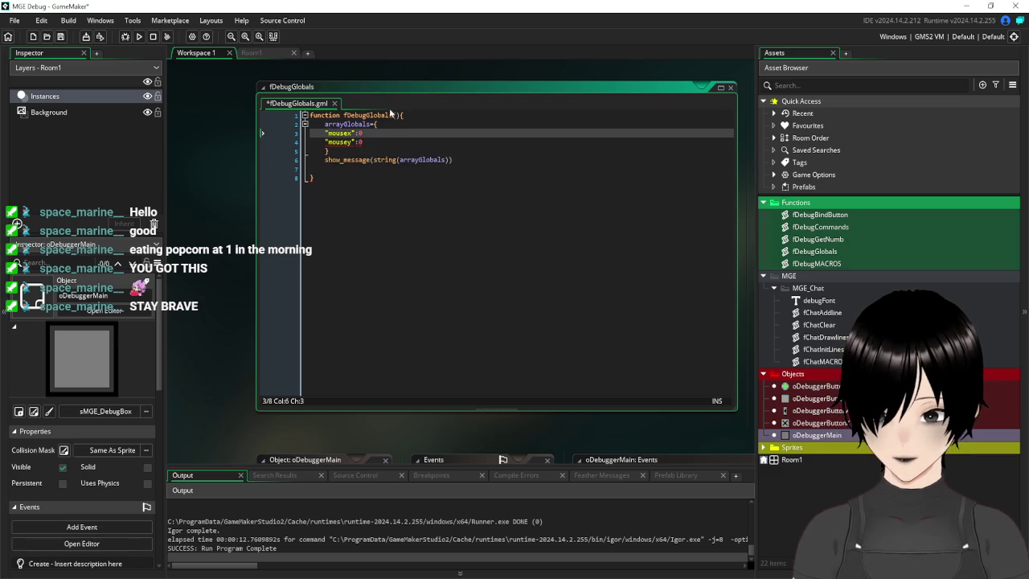
pyautogui.press('BackSpace')
pyautogui.hotkey('ctrl', 'Right')
pyautogui.press('Delete')
pyautogui.press('Delete')
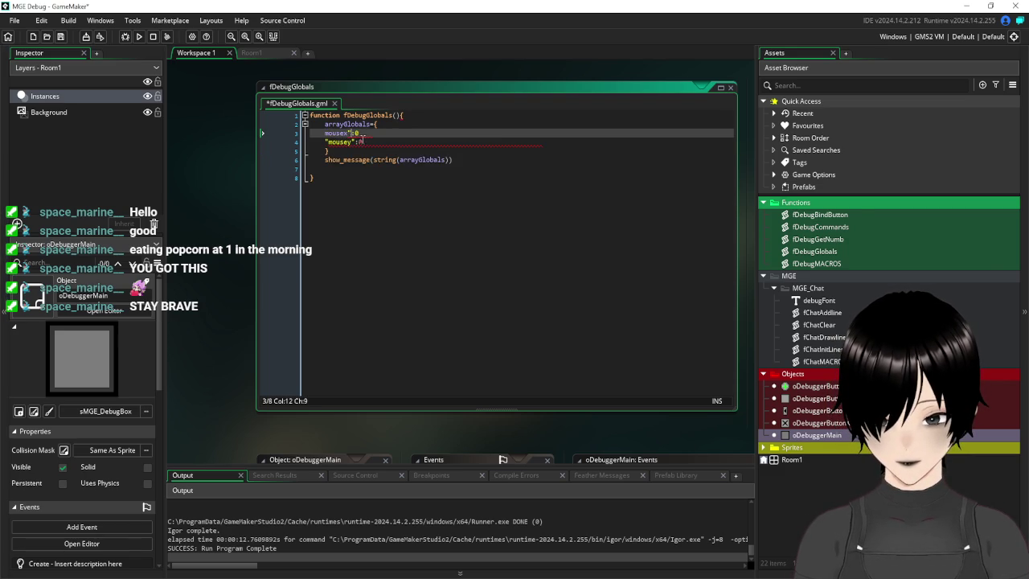
pyautogui.write(':')
pyautogui.press('Down')
pyautogui.press('Delete')
pyautogui.write(':')
pyautogui.press('Right')
pyautogui.press('BackSpace')
pyautogui.press('Home')
pyautogui.press('Delete')
pyautogui.click(463, 120)
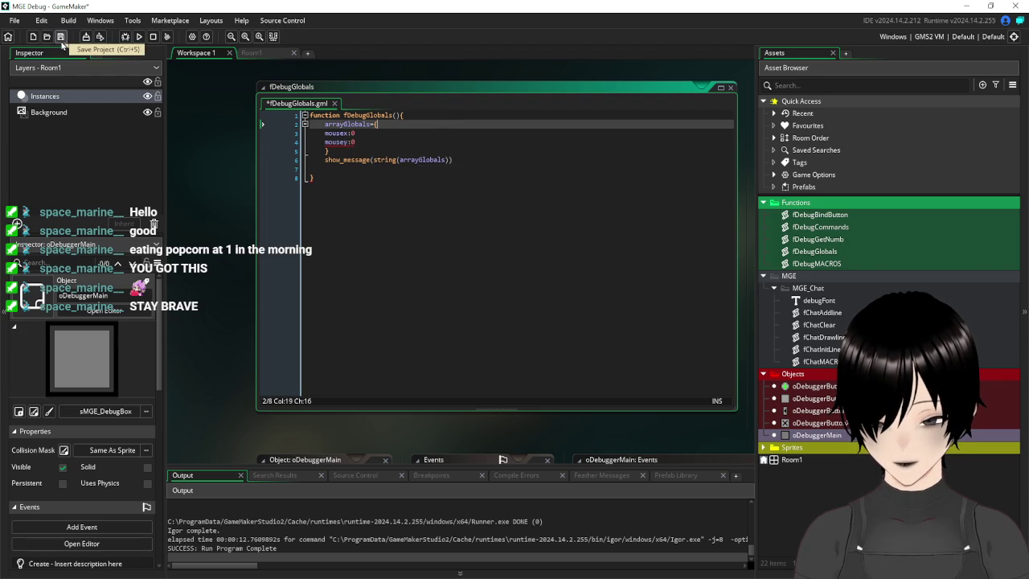
# - Add a comma after mousex:0 and save the fDebugGlobals script
pyautogui.click(62, 41)
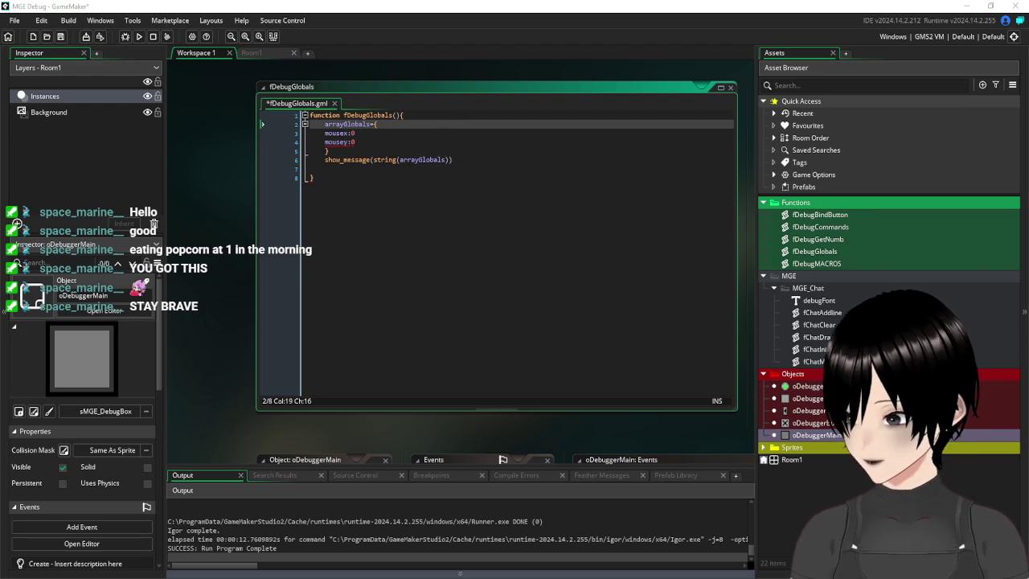
pyautogui.click(376, 132)
pyautogui.write(',')
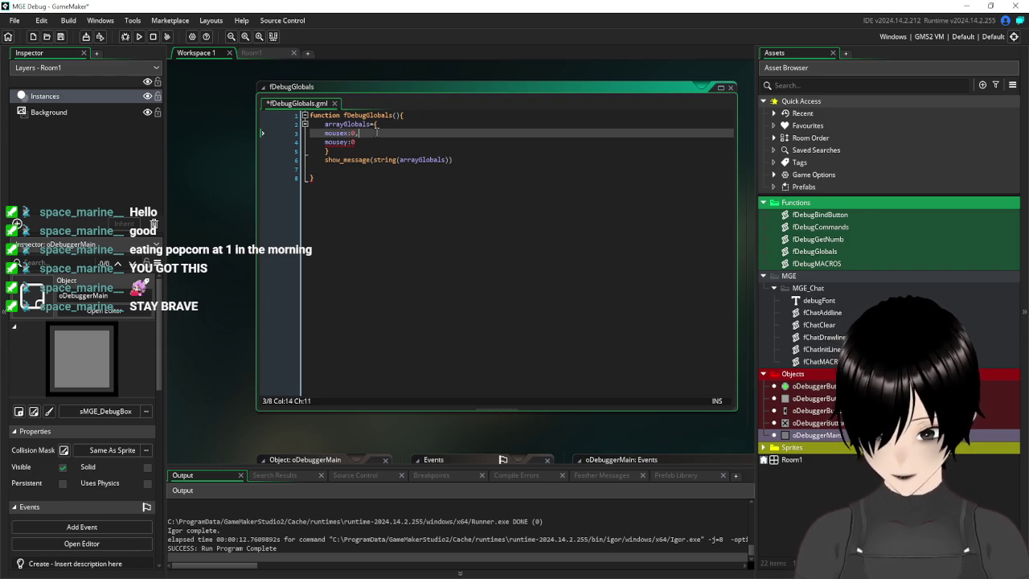
pyautogui.click(61, 36)
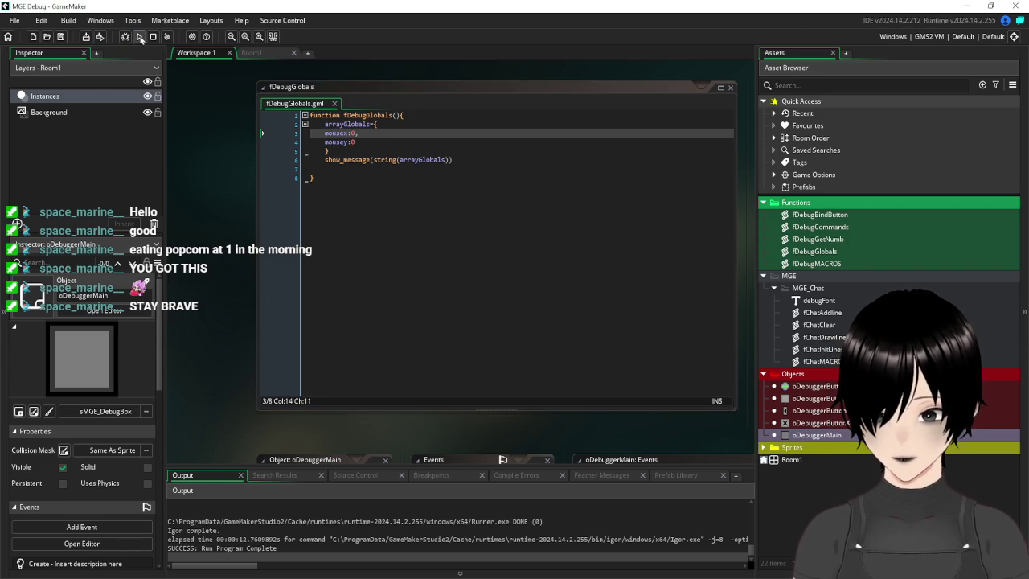
# - Run the game, enter /globals in the debug panel to list mousex and mousey, then close it
pyautogui.click(138, 36)
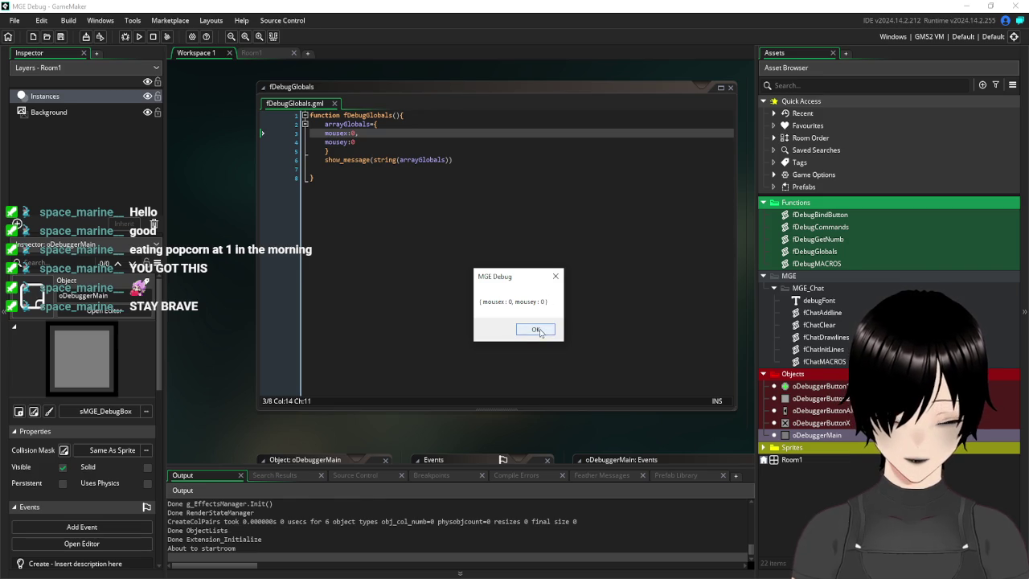
pyautogui.click(540, 329)
pyautogui.click(465, 277)
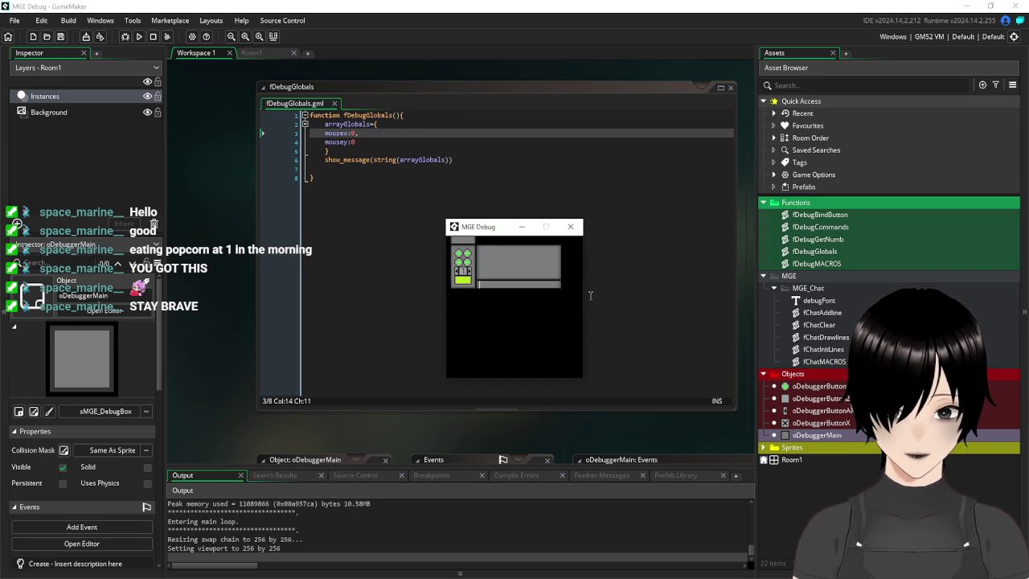
pyautogui.write('/')
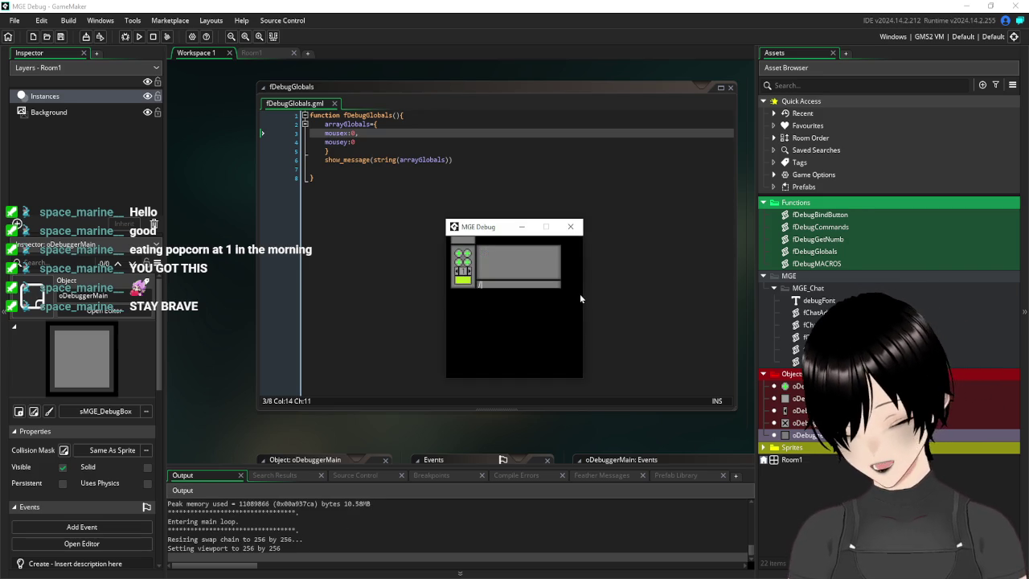
pyautogui.write('globals')
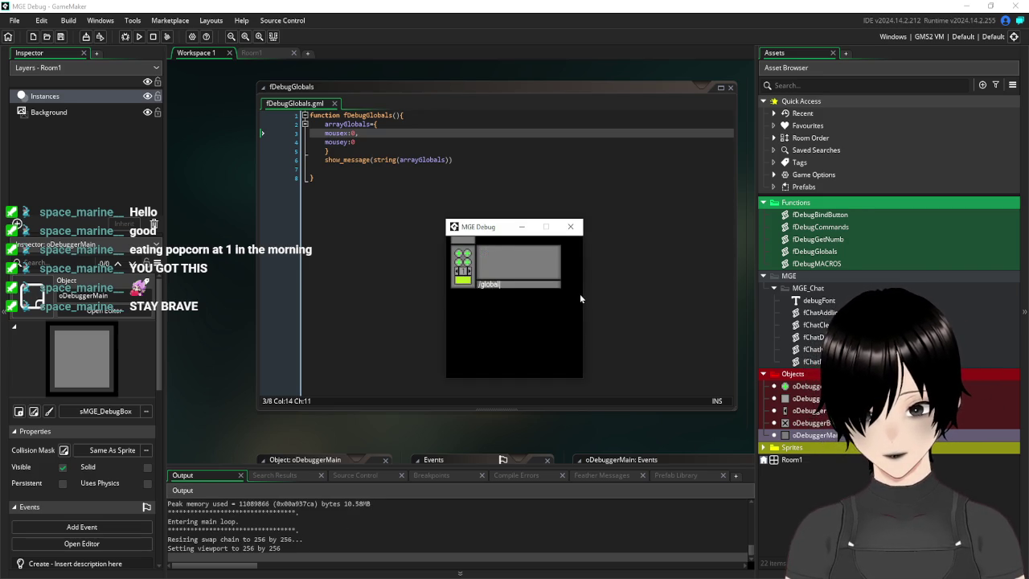
pyautogui.press('Return')
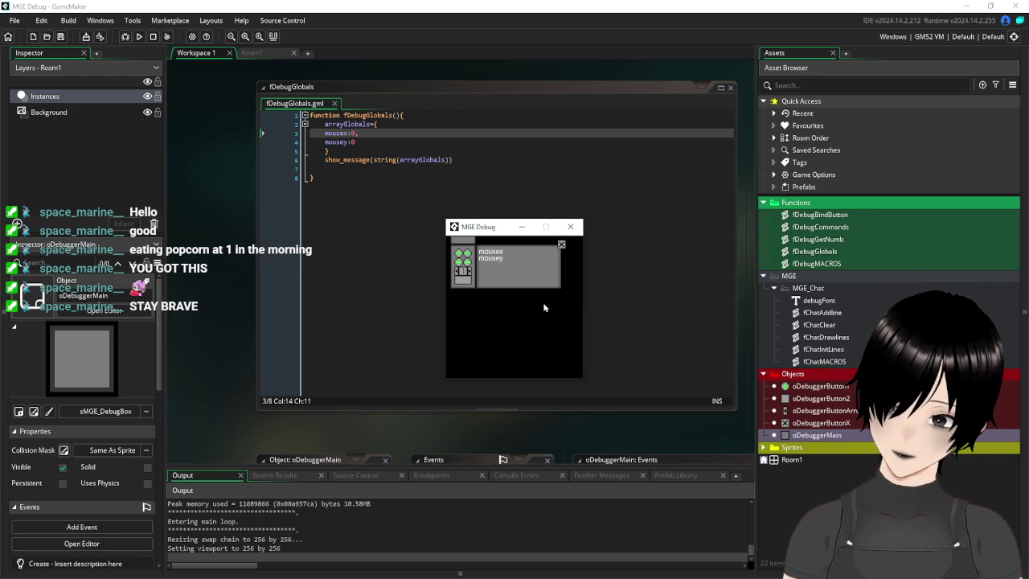
pyautogui.click(562, 244)
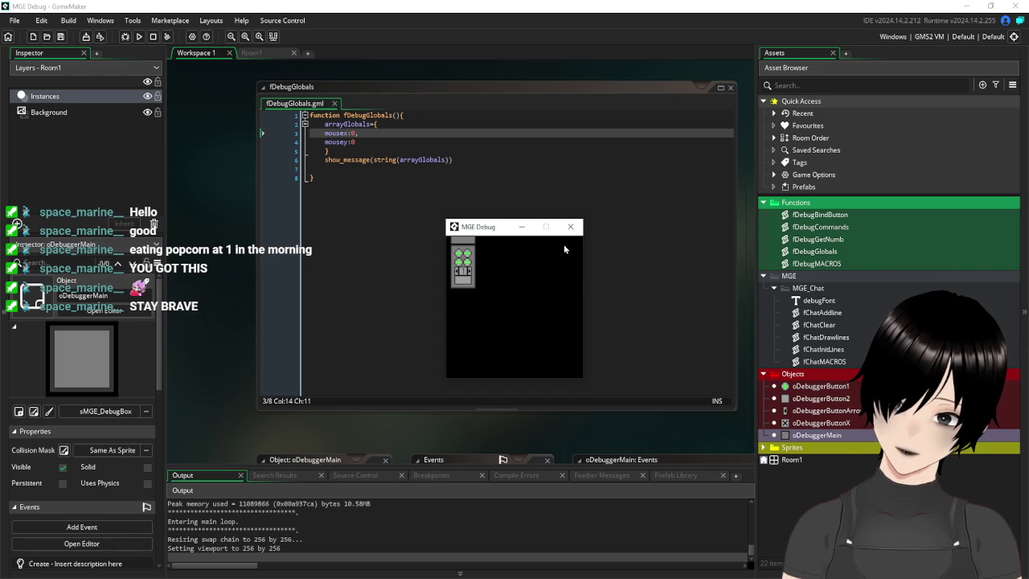
pyautogui.click(571, 226)
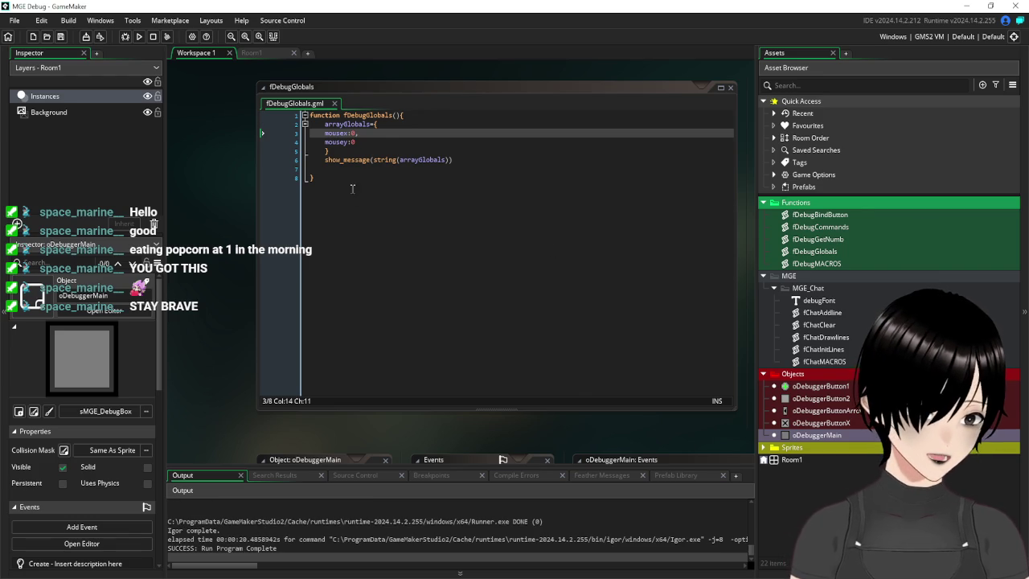
# - Tidy the arrayGlobals struct: brace on its own line, mousex and mousey indented, extra blank lines removed
pyautogui.click(381, 142)
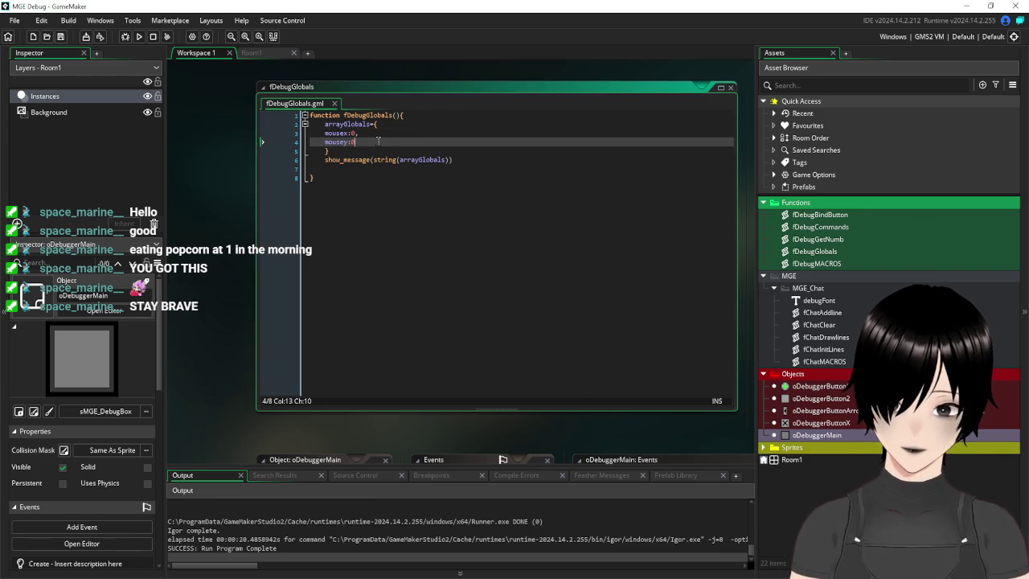
pyautogui.press('Return')
pyautogui.press('Return')
pyautogui.press('Return')
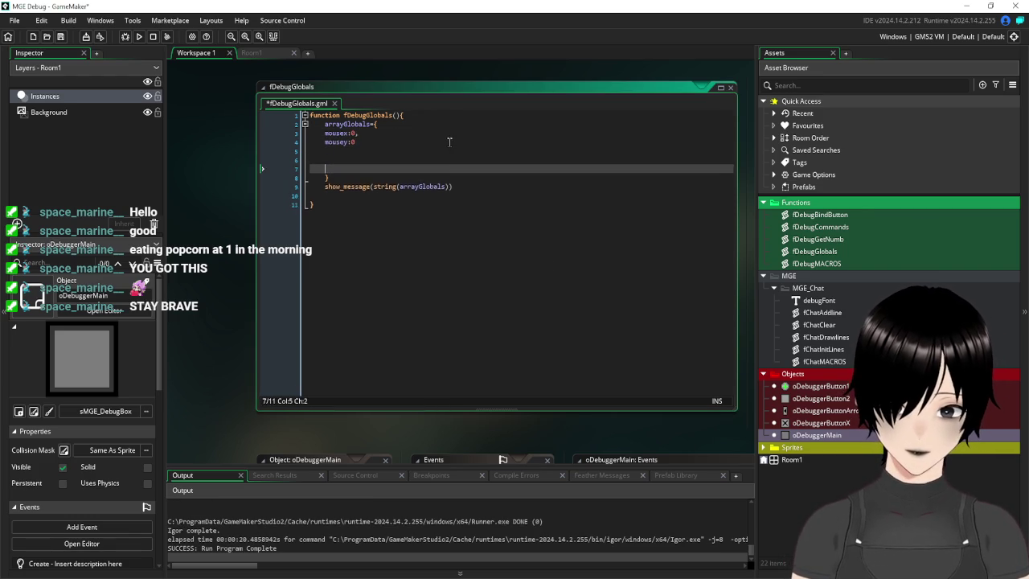
pyautogui.press('Return')
pyautogui.press('Return')
pyautogui.click(373, 124)
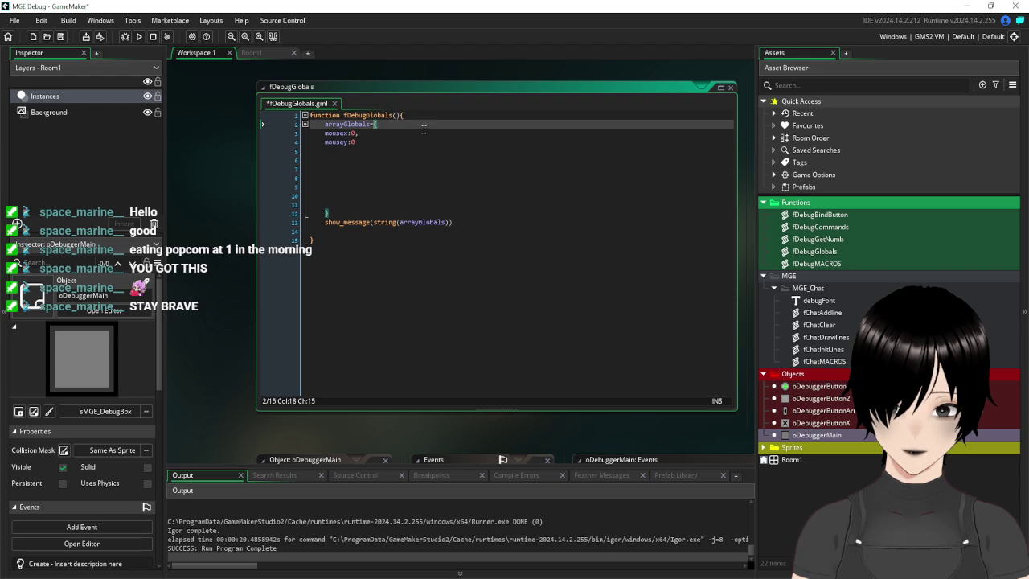
pyautogui.press('Return')
pyautogui.moveTo(356, 151); pyautogui.dragTo(284, 146)
pyautogui.press('Tab')
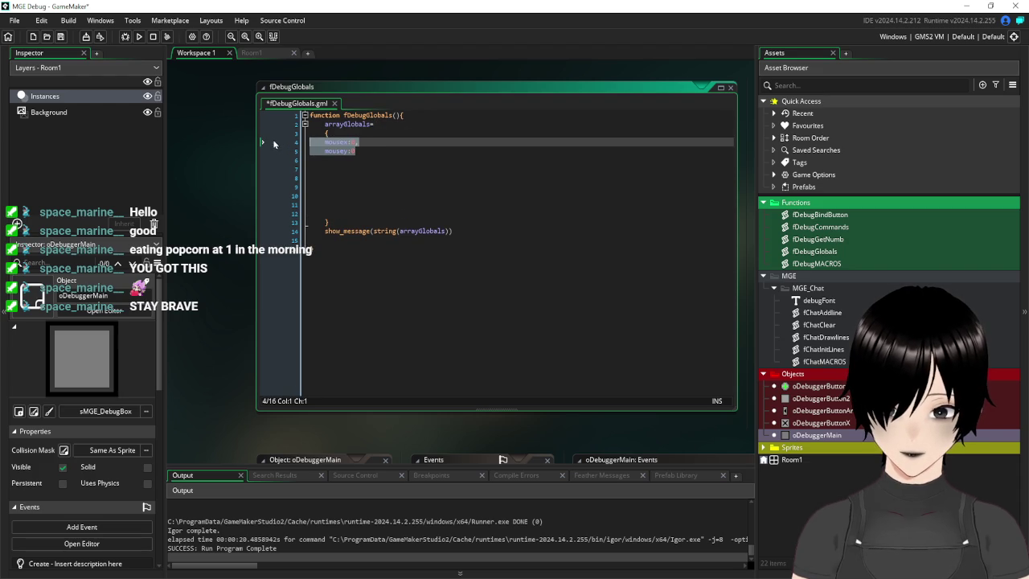
pyautogui.moveTo(360, 214)
pyautogui.mouseDown()
pyautogui.moveTo(268, 147)
pyautogui.moveTo(262, 160)
pyautogui.mouseUp()
pyautogui.press('BackSpace')
pyautogui.press('BackSpace')
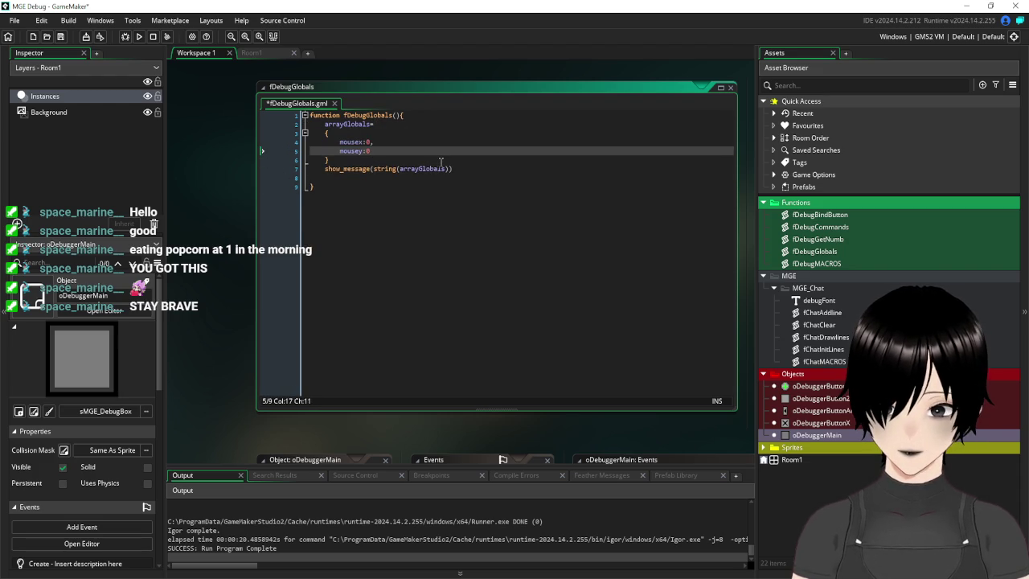
pyautogui.press('Return')
pyautogui.press('Return')
pyautogui.press('Return')
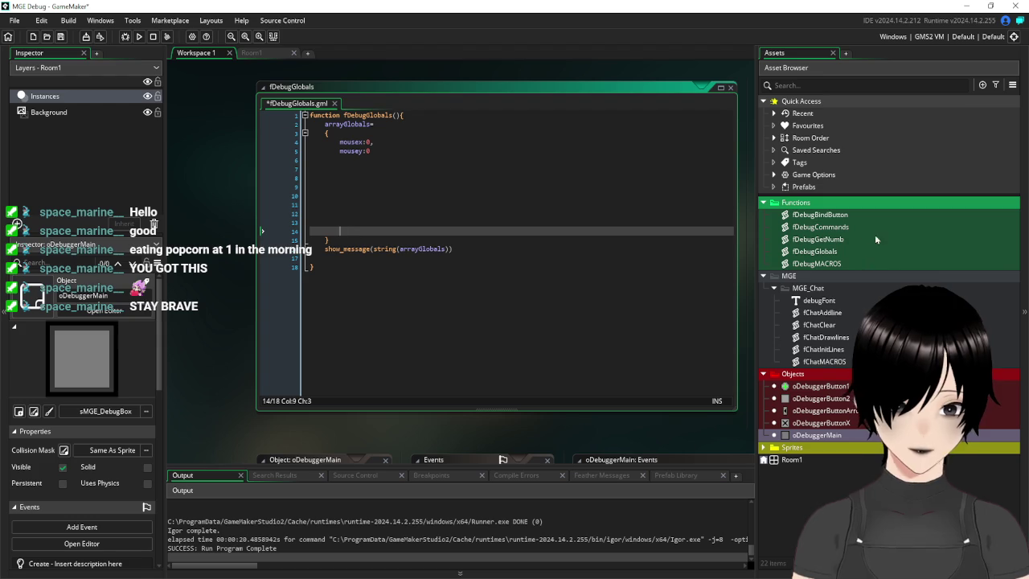
# - Select the four global numb initialisation lines in oDebuggerMain's Create event
pyautogui.doubleClick(815, 436)
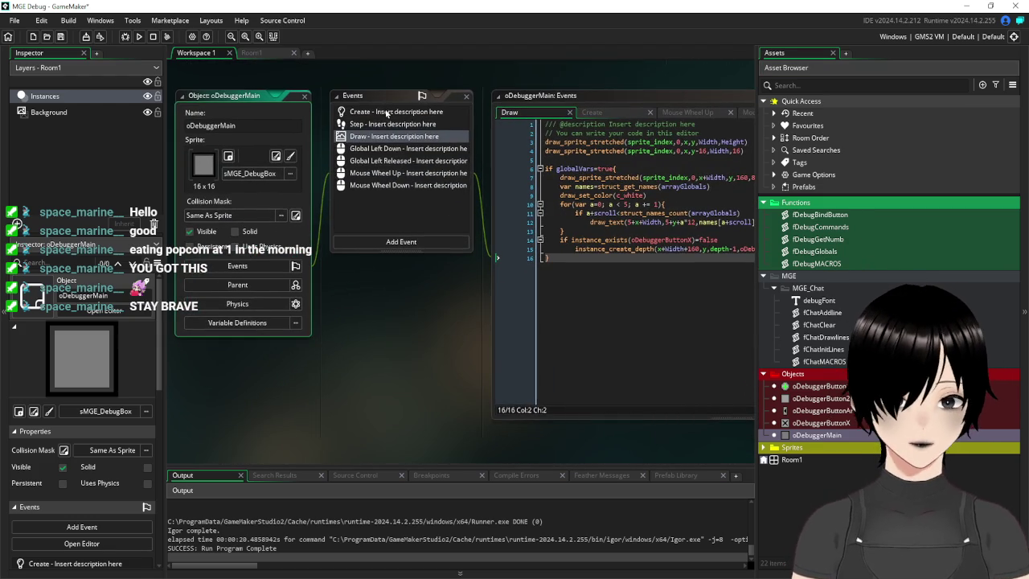
pyautogui.click(387, 113)
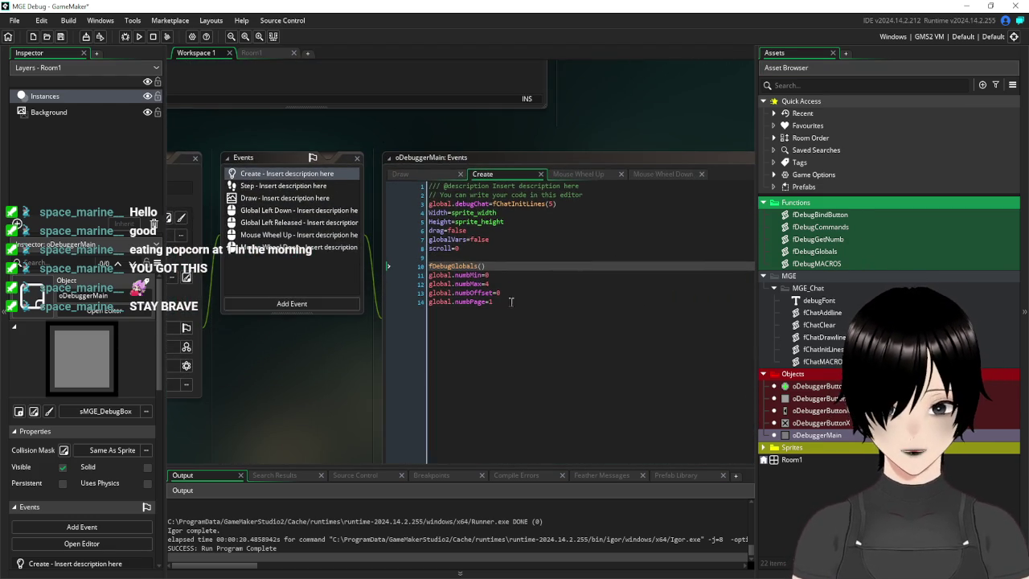
pyautogui.moveTo(493, 301); pyautogui.dragTo(412, 276)
pyautogui.hotkey('ctrl', 'c')
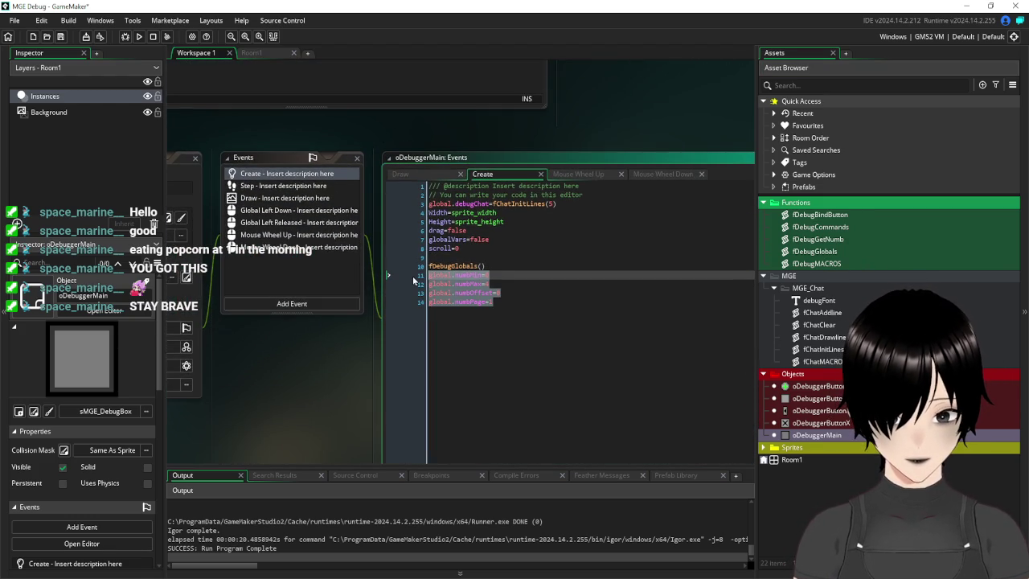
# - Paste the four numb lines into the arrayGlobals struct and strip the global prefix
pyautogui.click(302, 108)
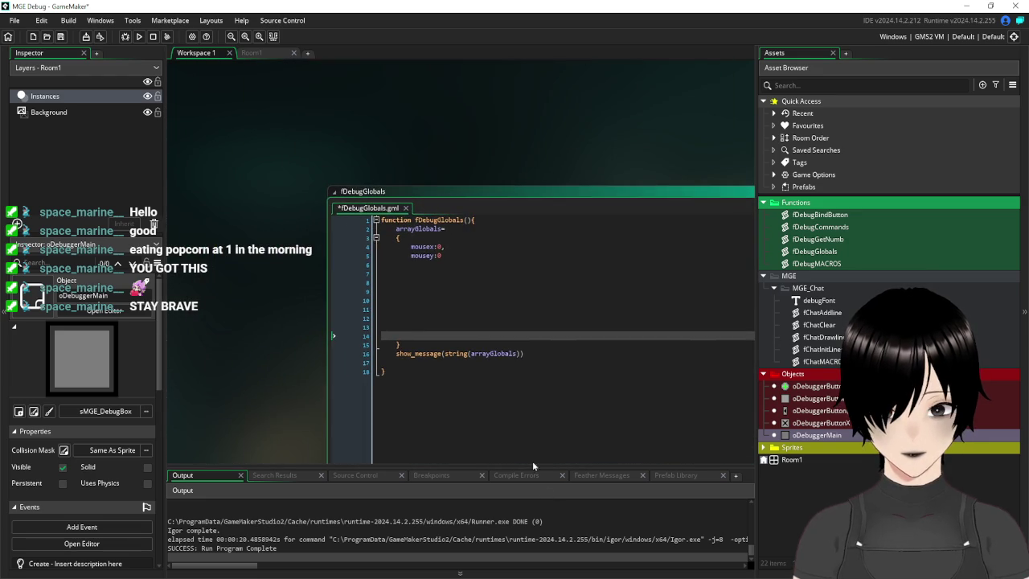
pyautogui.click(424, 270)
pyautogui.moveTo(423, 265)
pyautogui.mouseDown()
pyautogui.moveTo(376, 265)
pyautogui.moveTo(394, 266)
pyautogui.moveTo(380, 291)
pyautogui.mouseUp()
pyautogui.hotkey('ctrl', 'v')
pyautogui.press('BackSpace')
pyautogui.press('BackSpace')
pyautogui.press('BackSpace')
pyautogui.press('BackSpace')
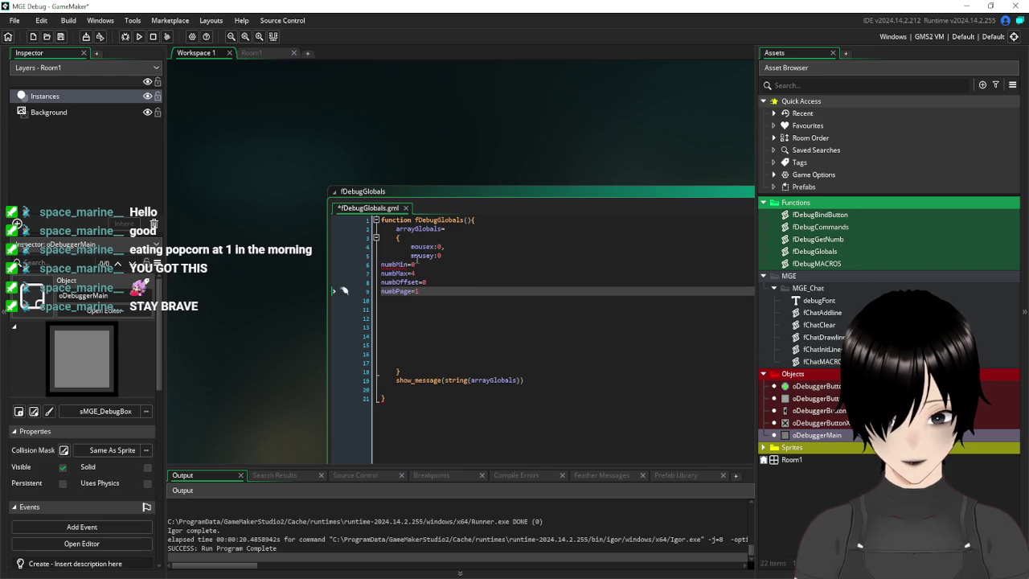
# - Indent numbMin, numbMax, numbOffset and numbPage to match the struct block
pyautogui.click(381, 265)
pyautogui.press('Tab')
pyautogui.press('Tab')
pyautogui.click(383, 278)
pyautogui.press('Tab')
pyautogui.press('Tab')
pyautogui.click(382, 282)
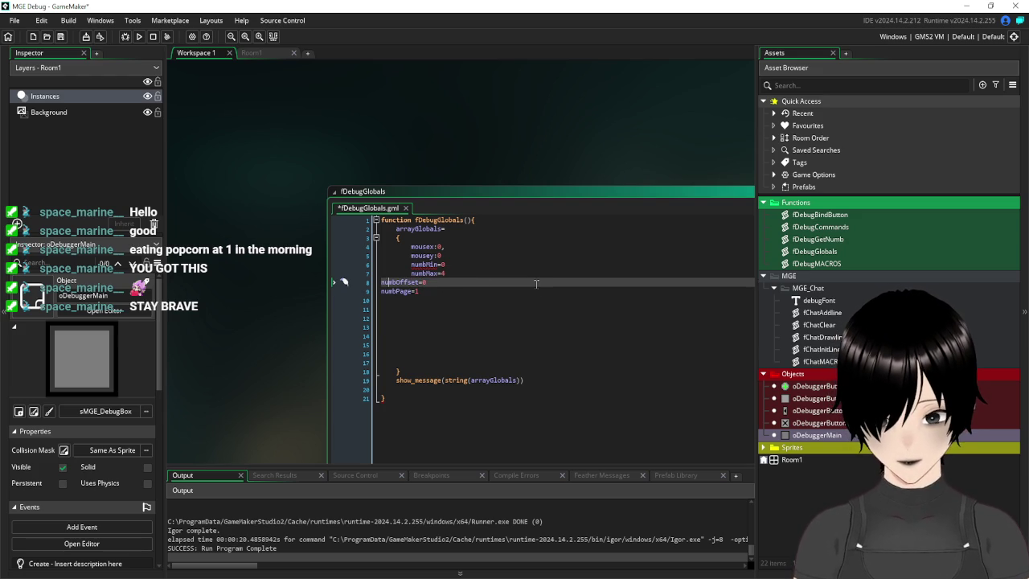
pyautogui.press('Tab')
pyautogui.press('Tab')
pyautogui.press('Down')
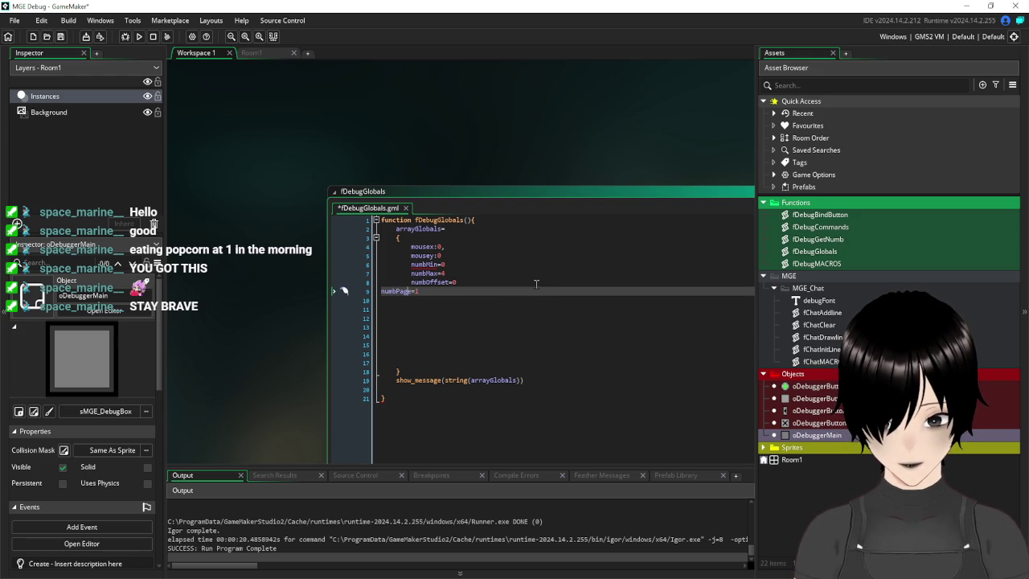
pyautogui.press('Tab')
pyautogui.press('Tab')
pyautogui.press('Up')
pyautogui.press('Up')
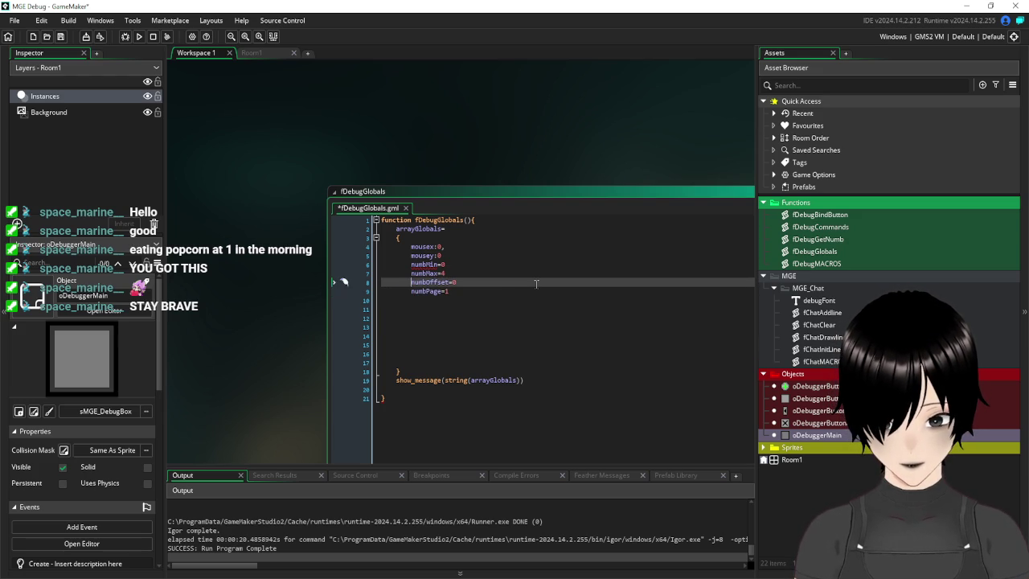
pyautogui.press('Up')
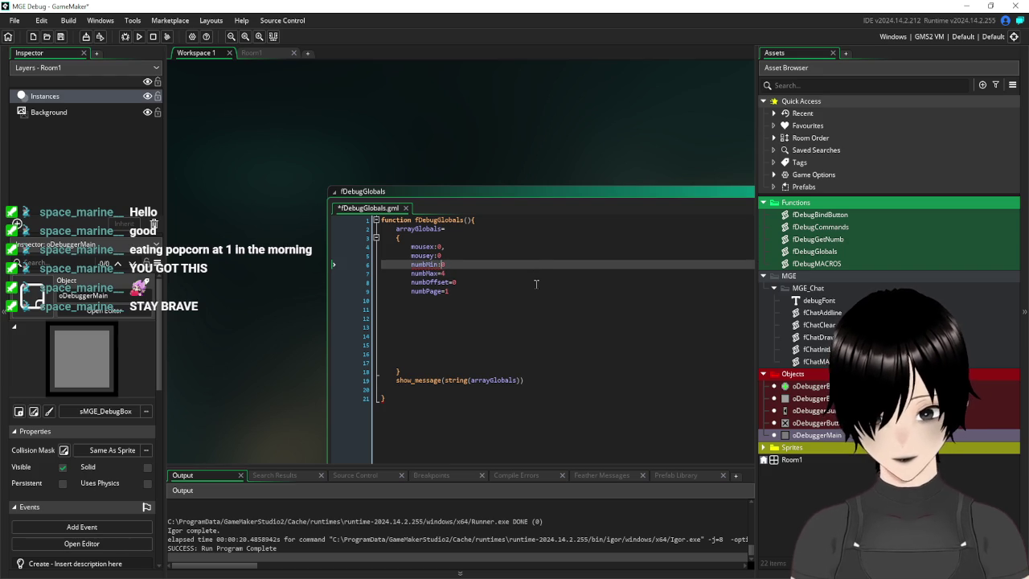
pyautogui.press('Down')
# - Convert the numb assignments to struct fields with colons, each set to 0
pyautogui.press('BackSpace')
pyautogui.press('BackSpace')
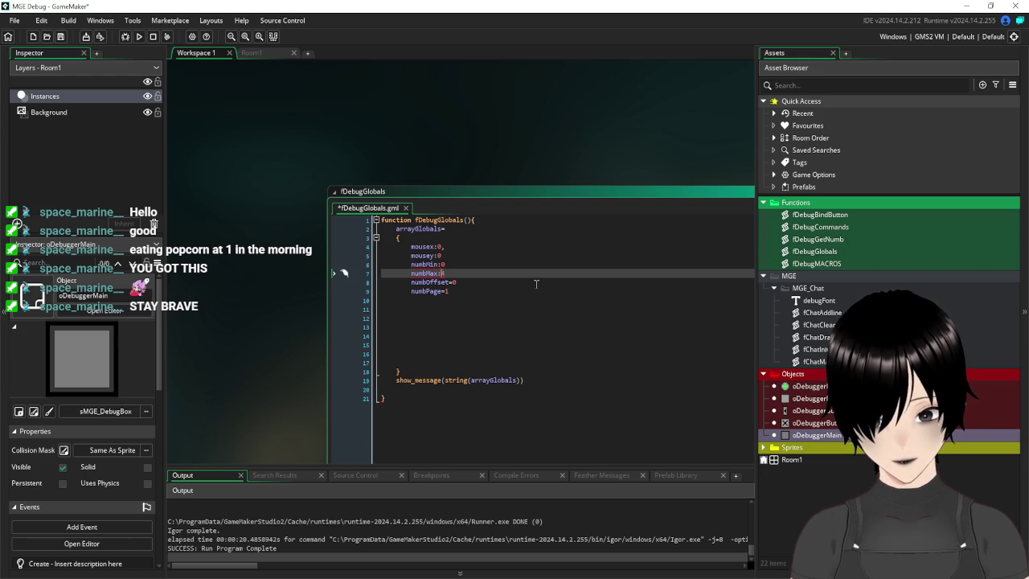
pyautogui.write('4')
pyautogui.press('Down')
pyautogui.press('BackSpace')
pyautogui.press('BackSpace')
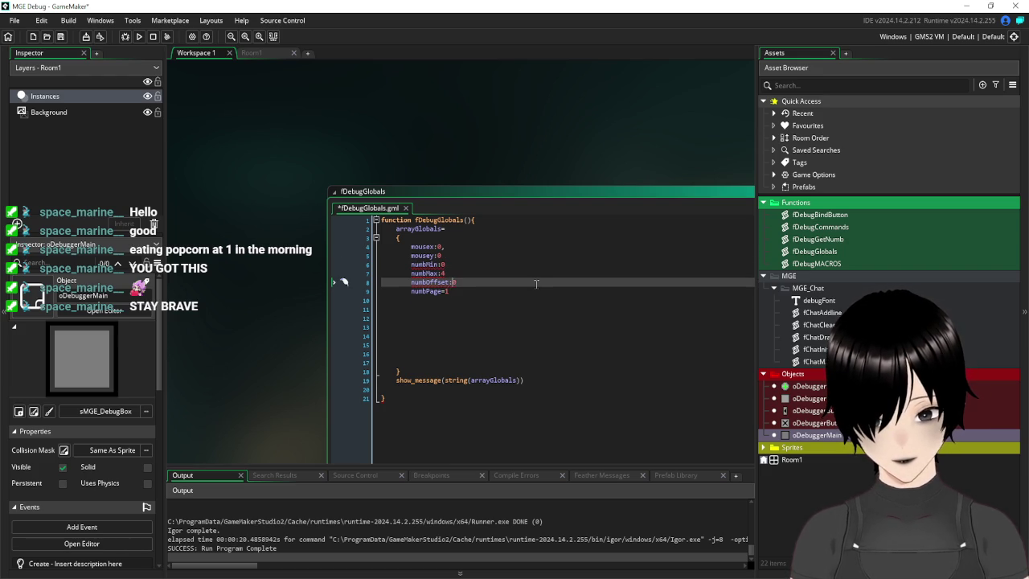
pyautogui.press('Down')
pyautogui.press('Left')
pyautogui.press('BackSpace')
pyautogui.write(':')
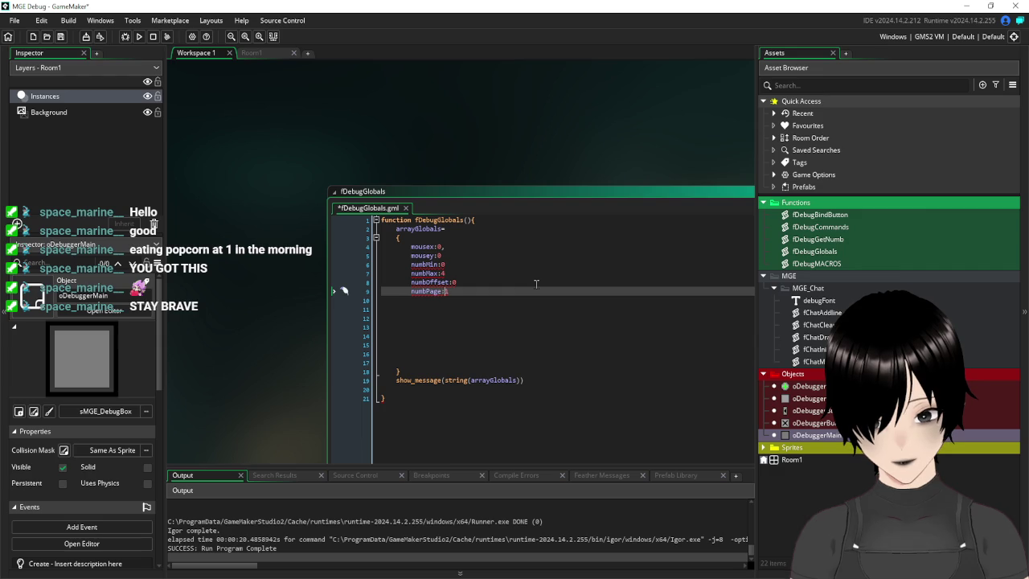
pyautogui.press('Up')
pyautogui.press('Down')
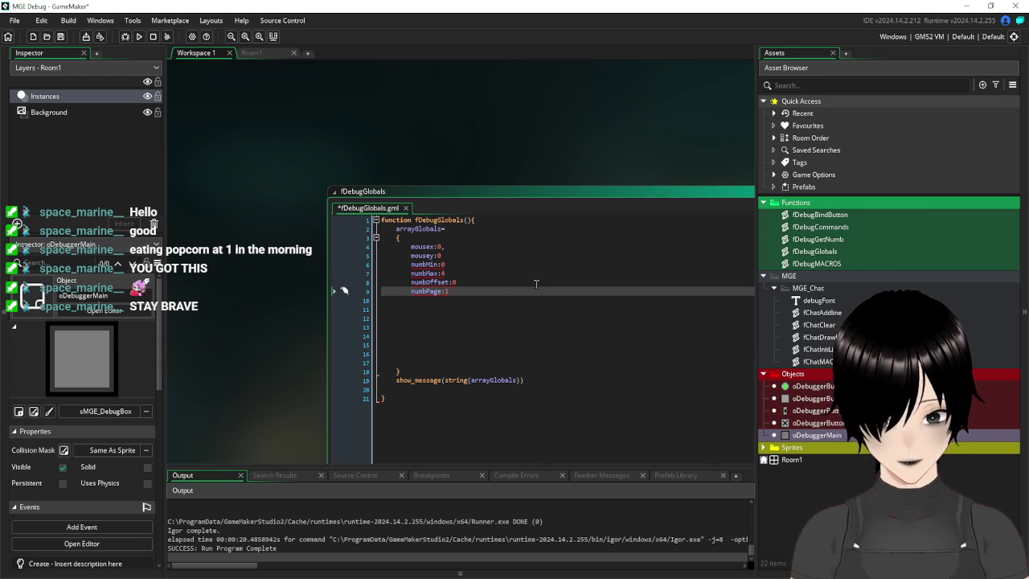
pyautogui.press('BackSpace')
pyautogui.write('-')
pyautogui.press('Up')
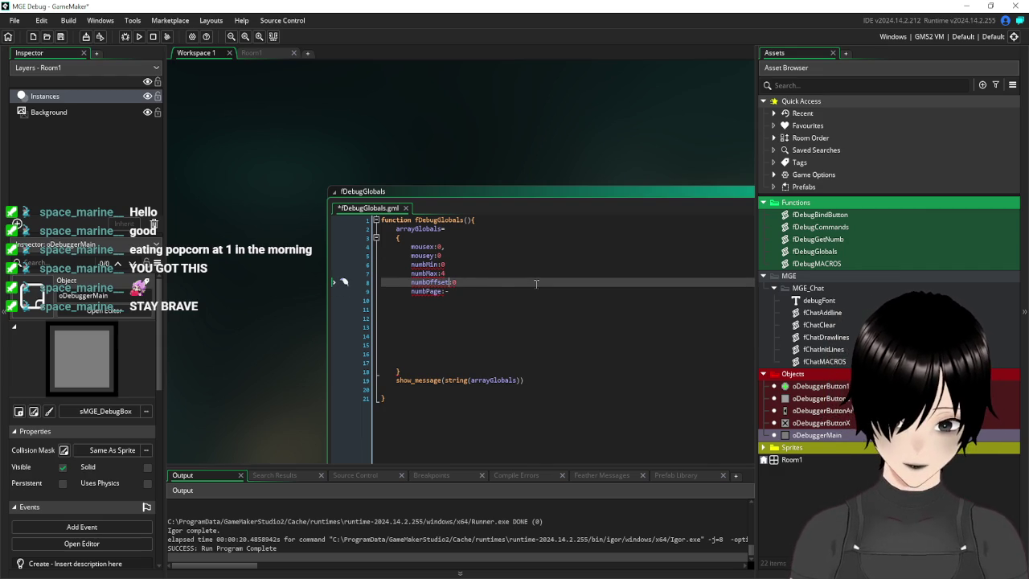
pyautogui.press('Down')
pyautogui.press('BackSpace')
pyautogui.write('0')
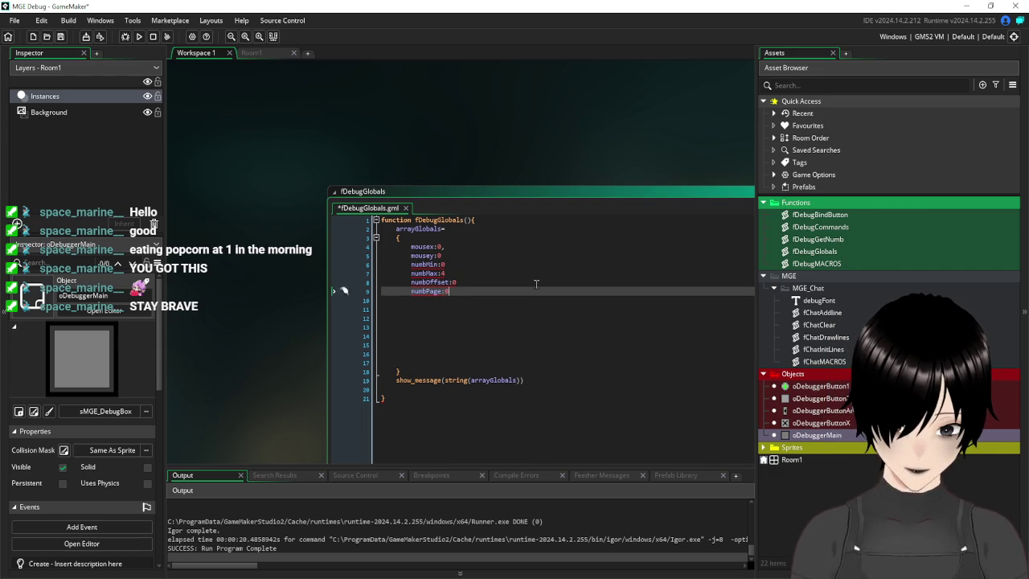
pyautogui.press('Up')
pyautogui.press('Up')
pyautogui.press('BackSpace')
pyautogui.write('0')
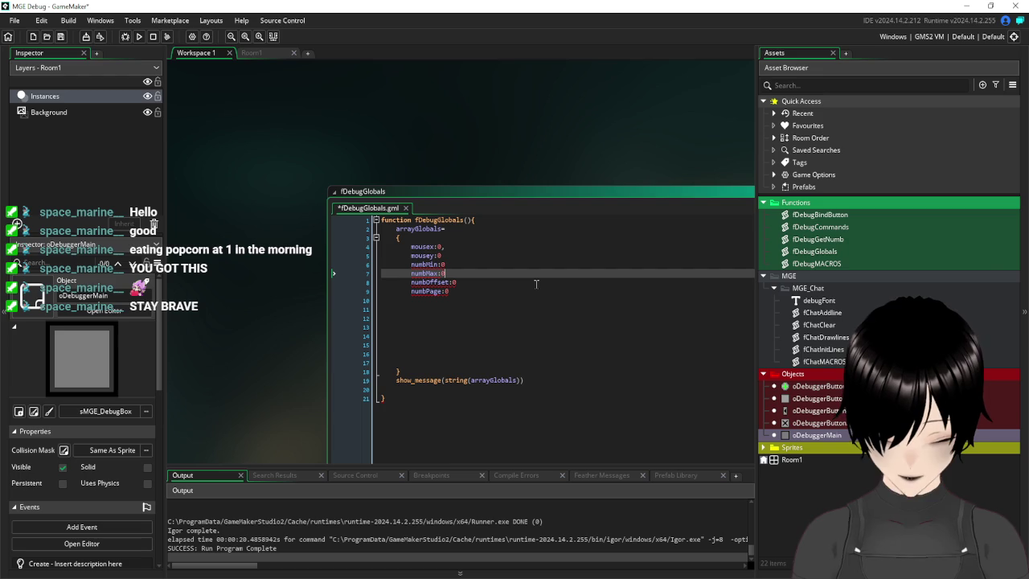
# - Add separating commas after the mousey and numbMin entries
pyautogui.press('Up')
pyautogui.press('Up')
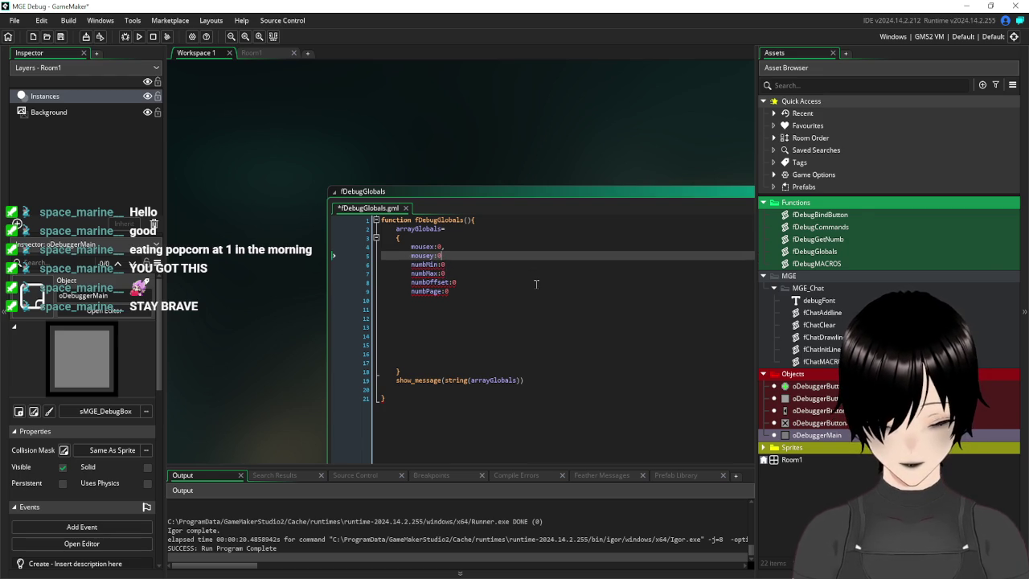
pyautogui.write(',')
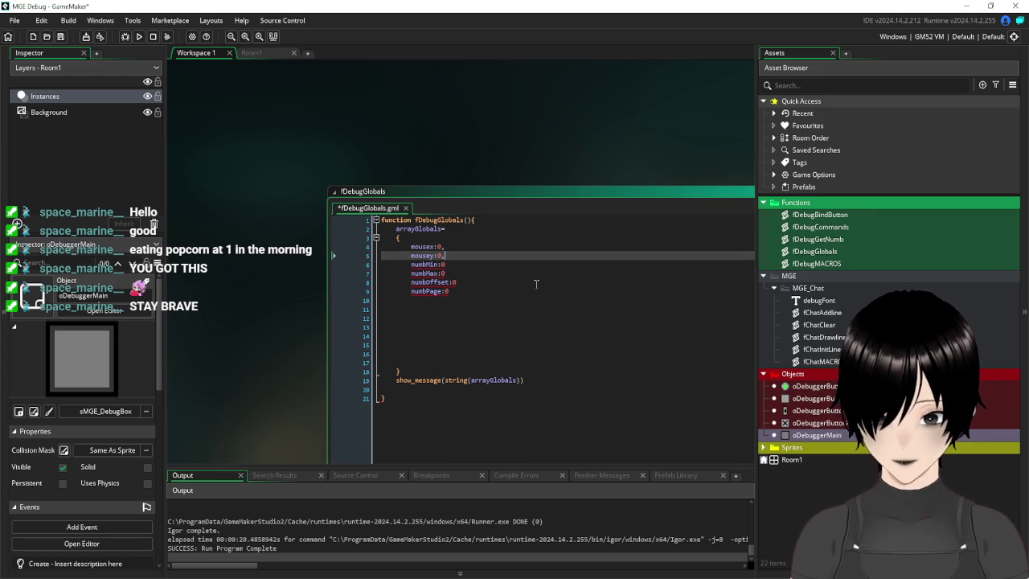
pyautogui.press('Down')
pyautogui.press('Down')
pyautogui.write(',')
pyautogui.press('Down')
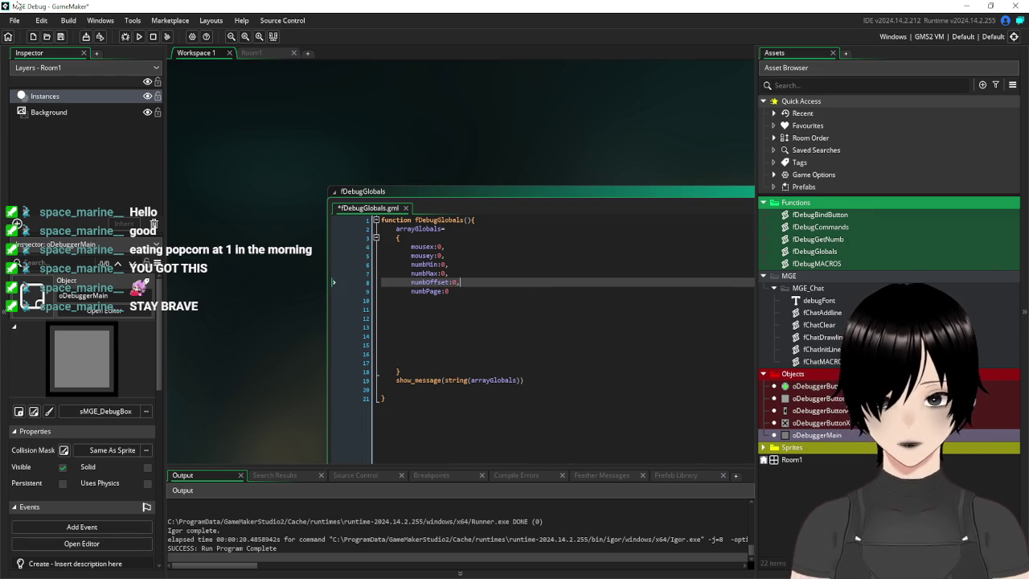
# - Save the script, run the game and list the globals with /glob in the debug console
pyautogui.click(61, 37)
pyautogui.click(139, 38)
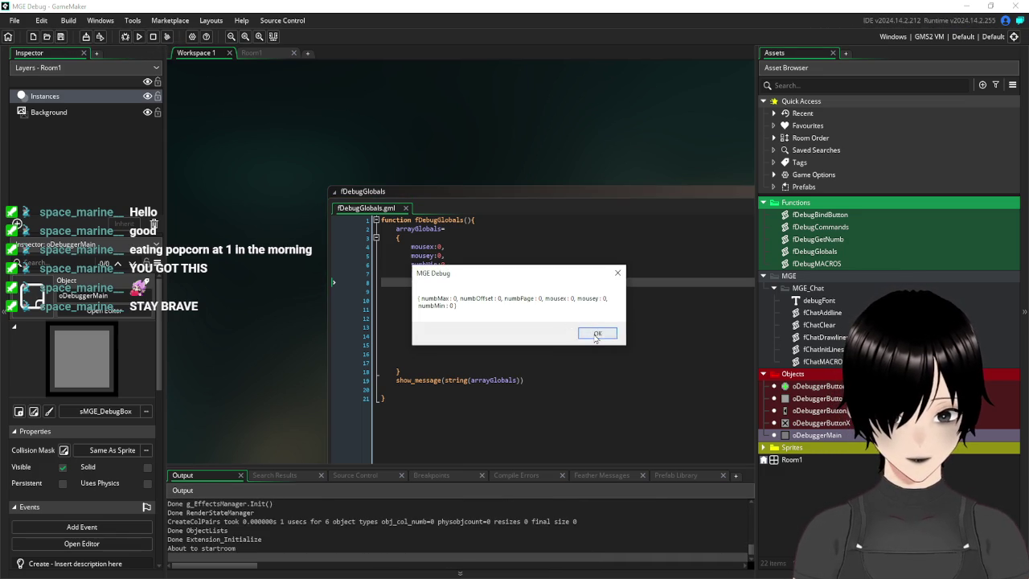
pyautogui.click(596, 333)
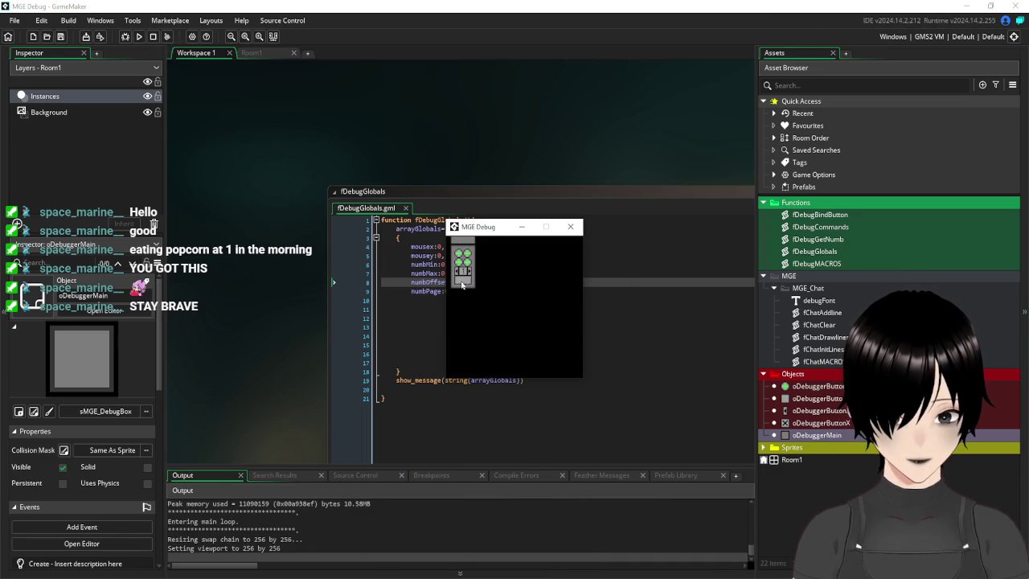
pyautogui.click(462, 280)
pyautogui.write('/glob')
pyautogui.press('Return')
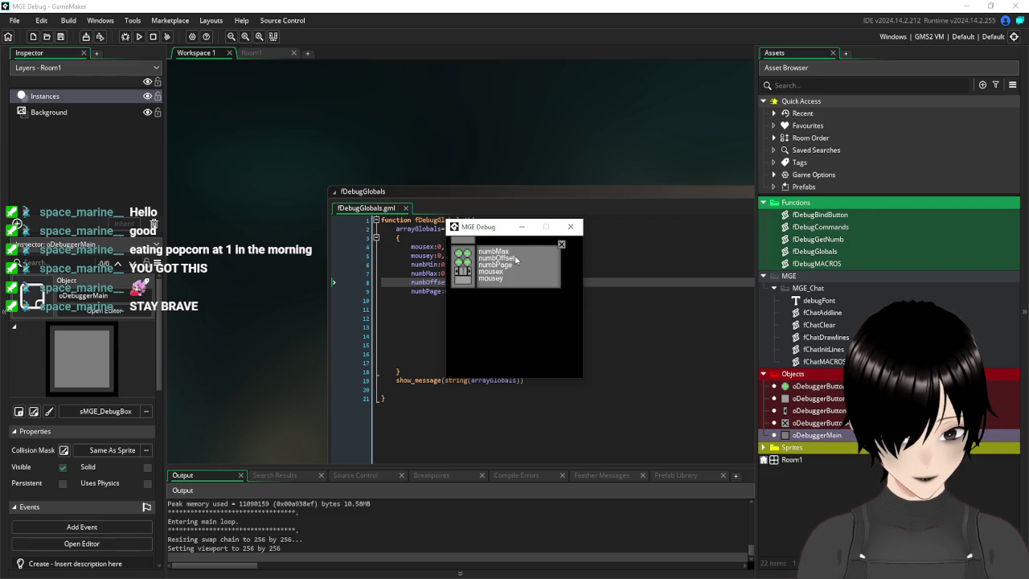
pyautogui.click(421, 316)
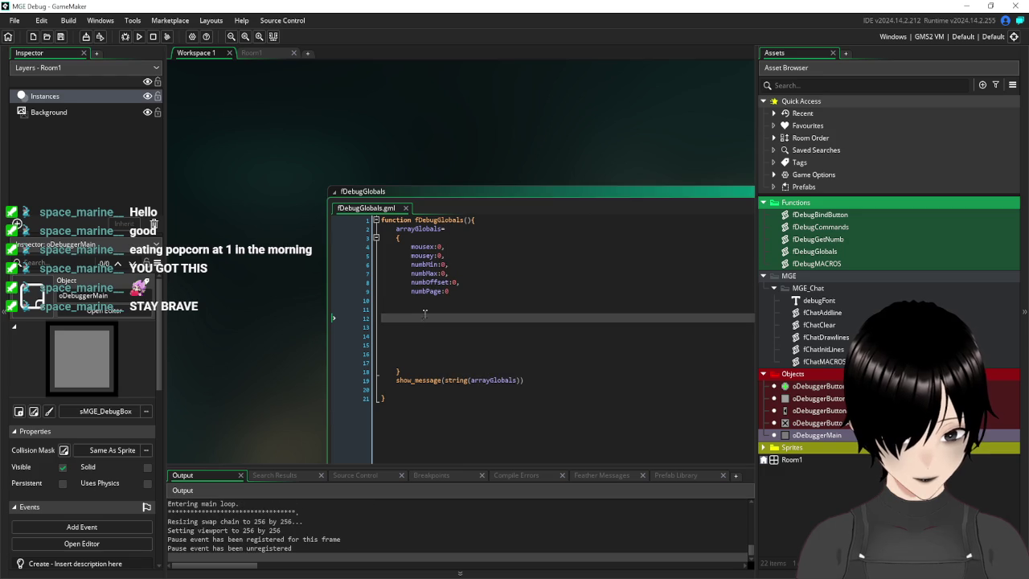
pyautogui.click(478, 296)
pyautogui.click(476, 291)
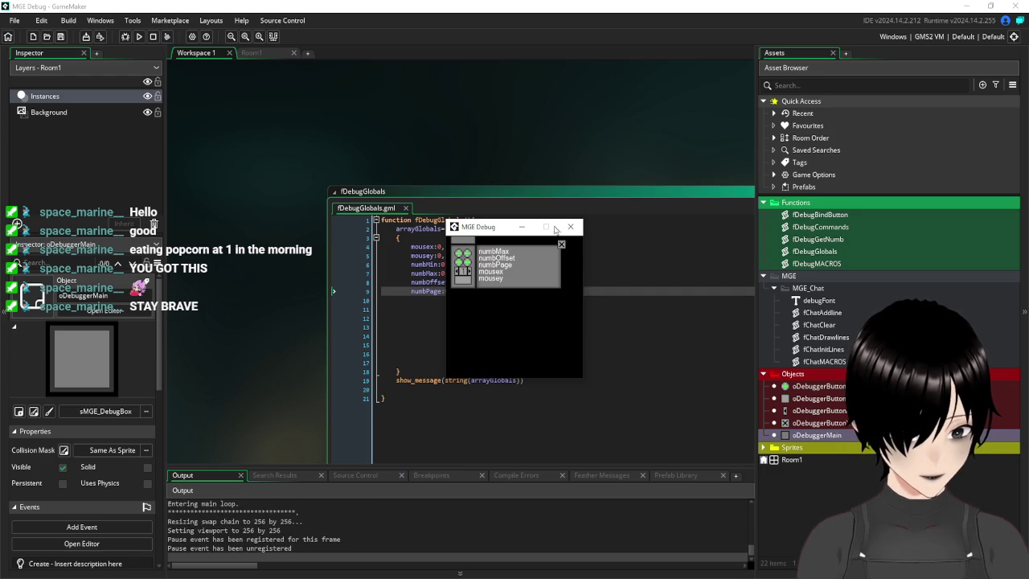
# - Filter the game's variable panel for 'mouse', then close the running game
pyautogui.click(562, 245)
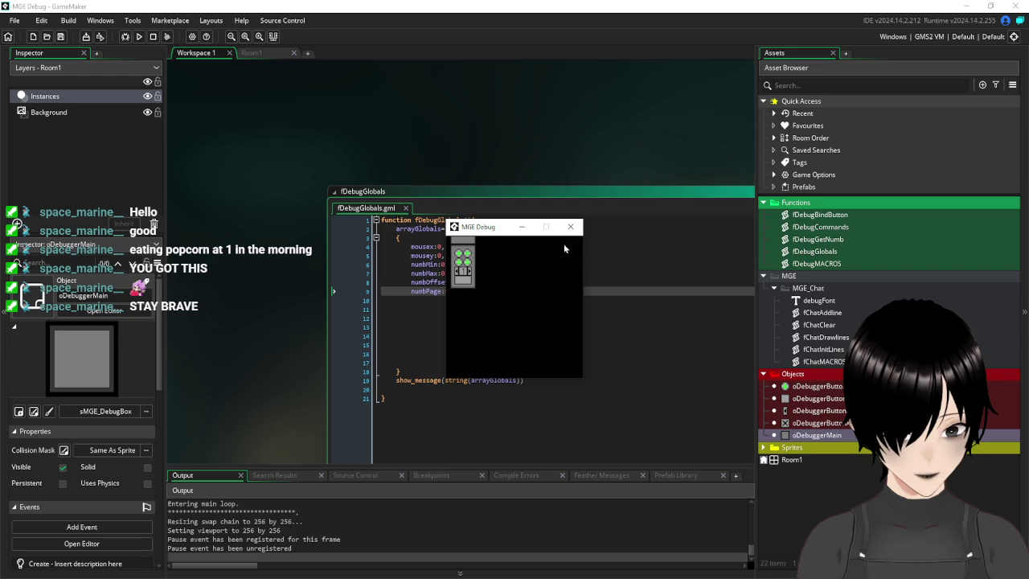
pyautogui.click(460, 256)
pyautogui.click(483, 249)
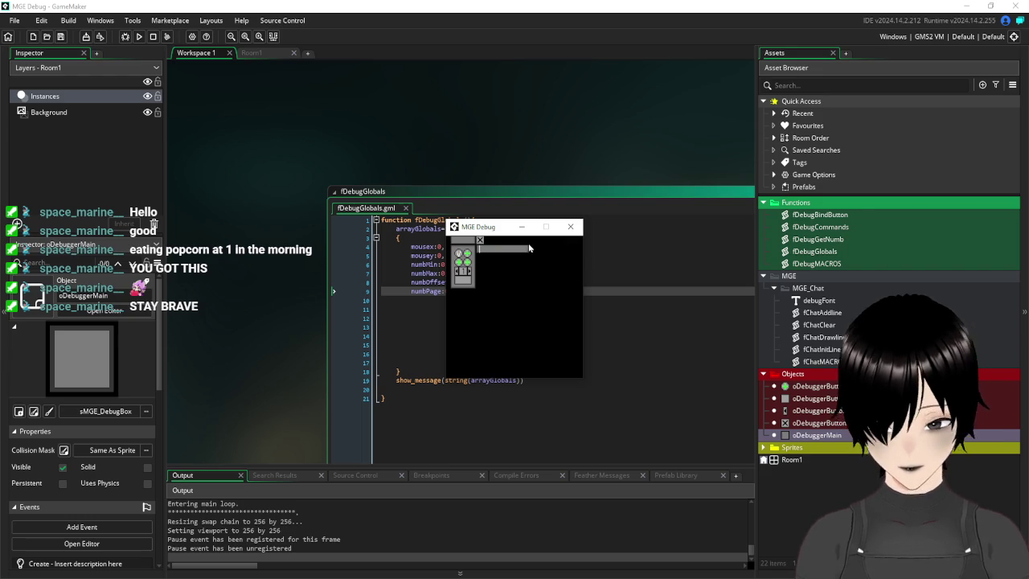
pyautogui.write('mouse')
pyautogui.press('Return')
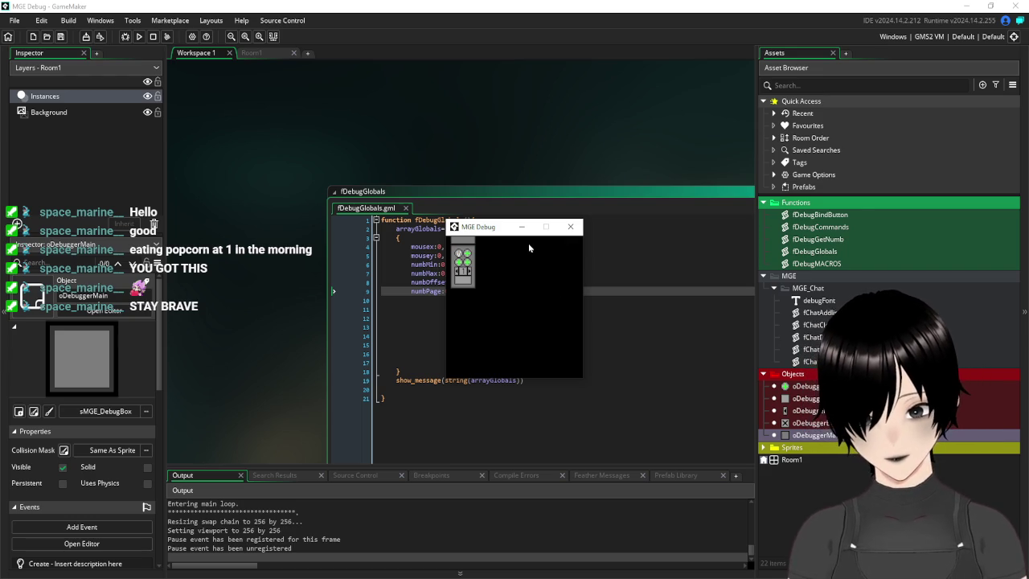
pyautogui.click(468, 256)
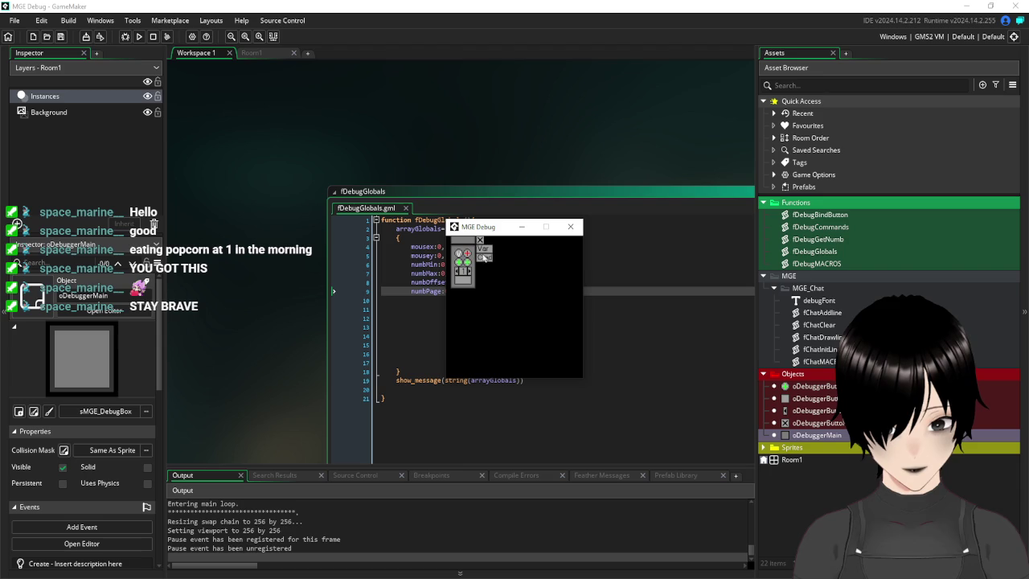
pyautogui.click(483, 252)
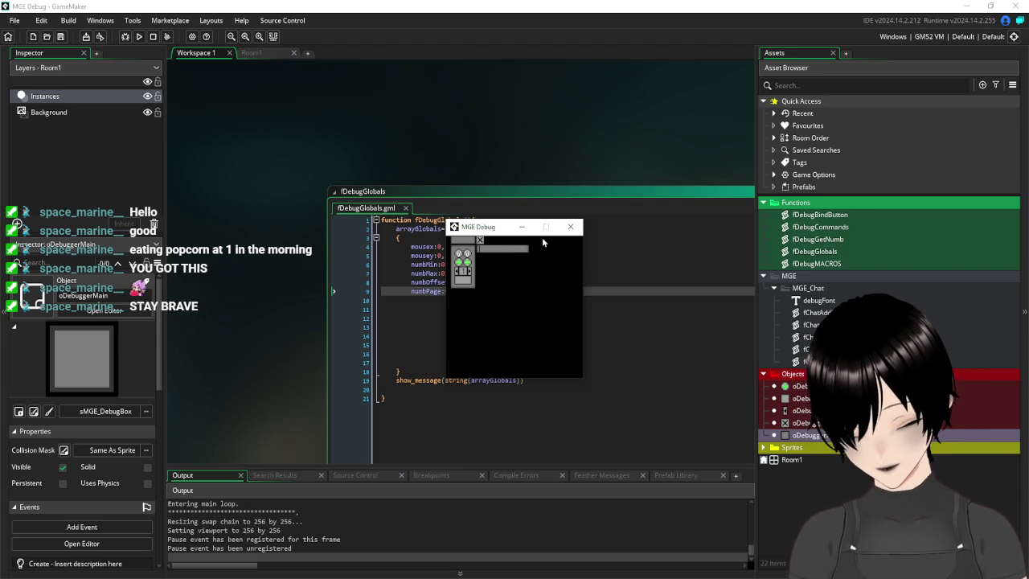
pyautogui.write('mousey')
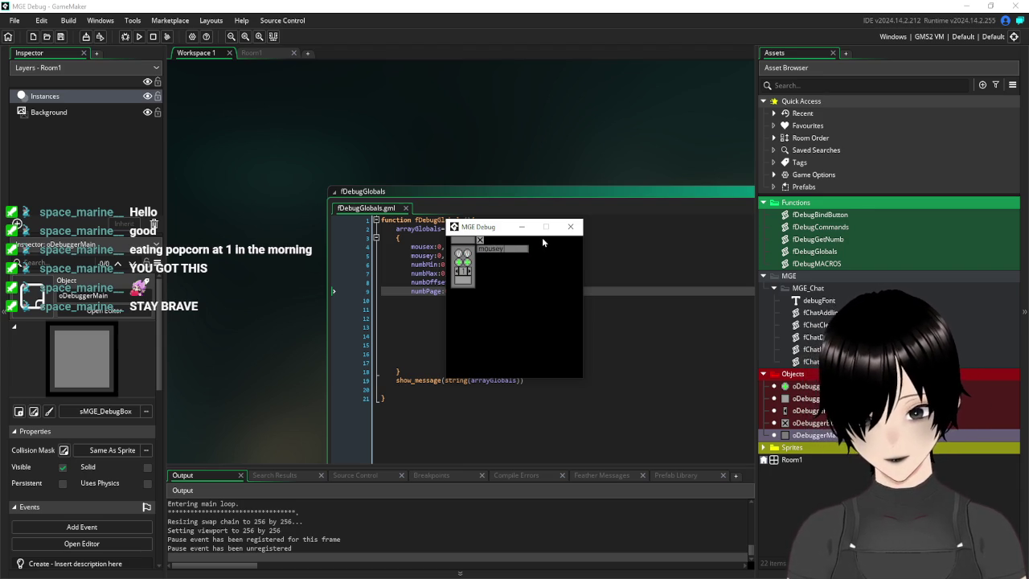
pyautogui.press('Return')
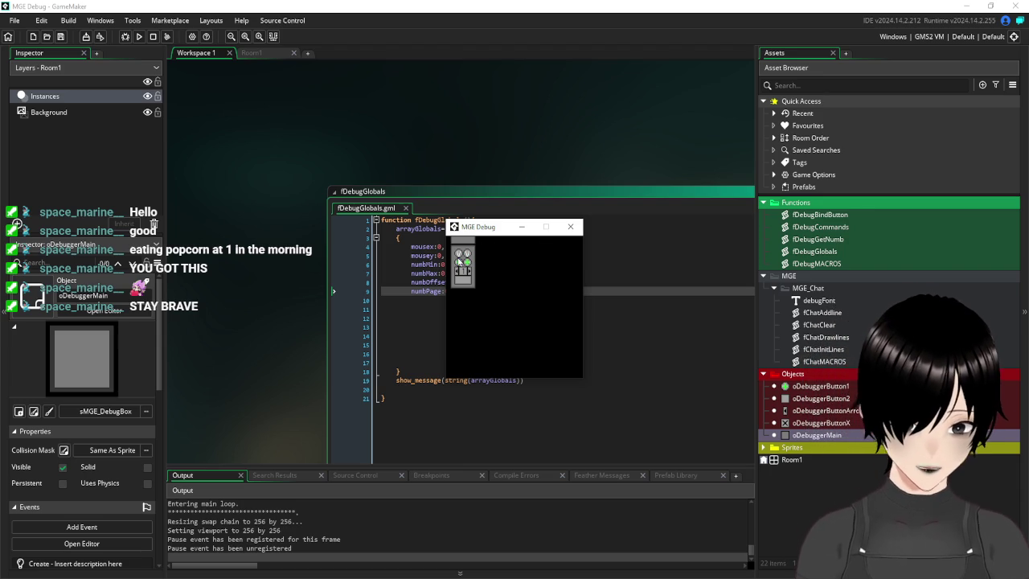
pyautogui.moveTo(463, 260)
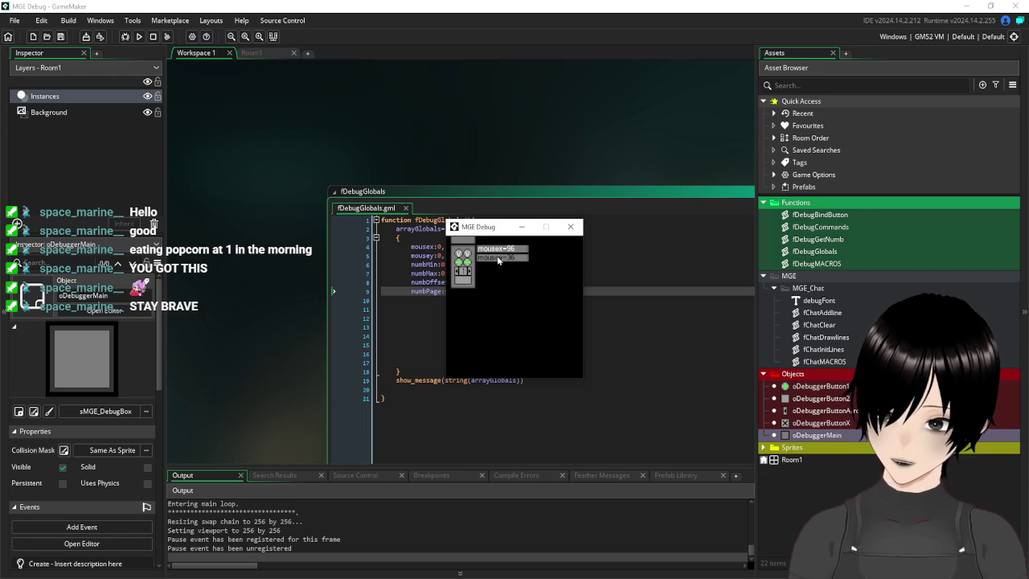
pyautogui.click(571, 229)
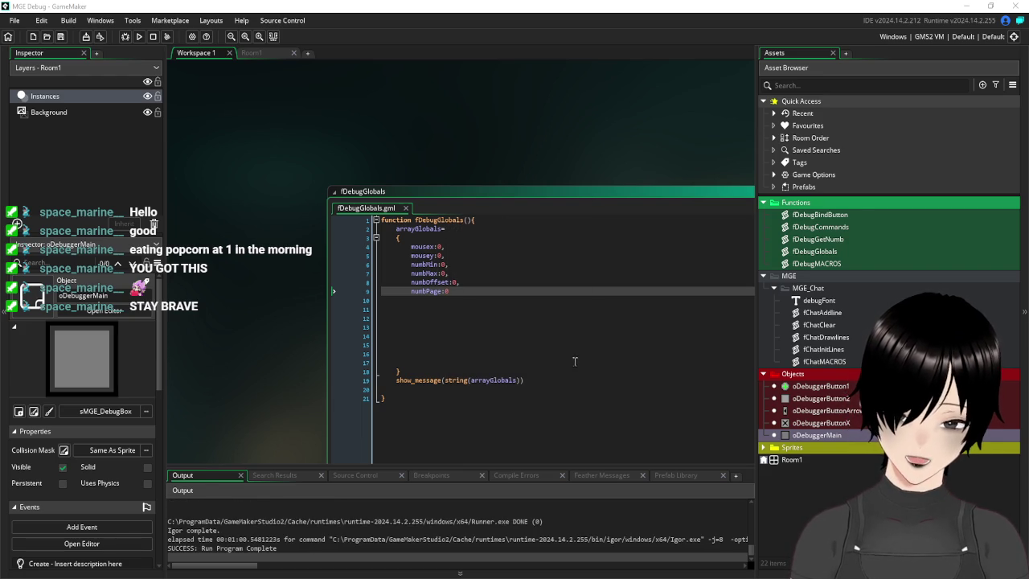
# - Open the Draw event code of oDebuggerButton1
pyautogui.scroll(-5, 289, 280)
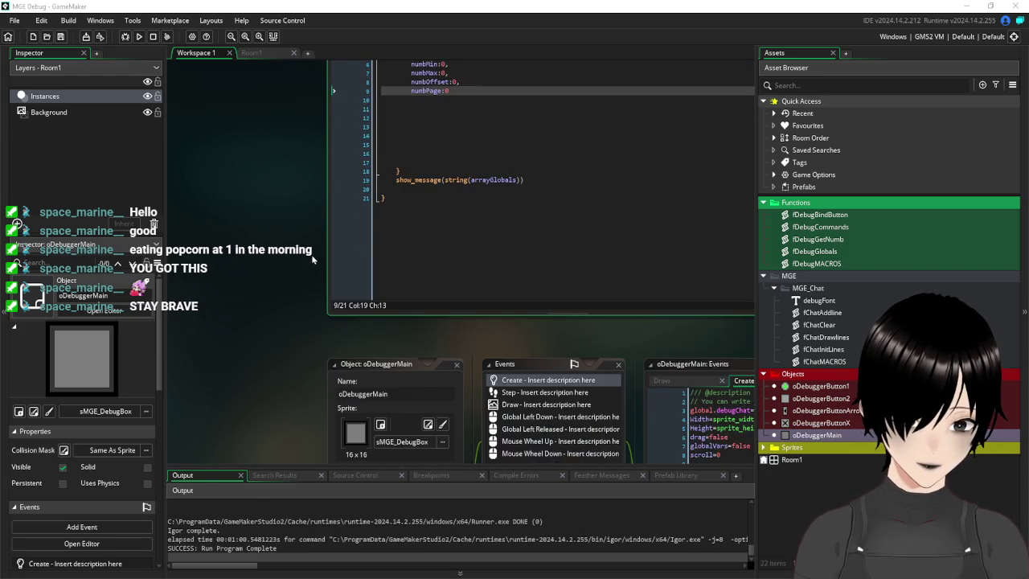
pyautogui.scroll(4, 341, 271)
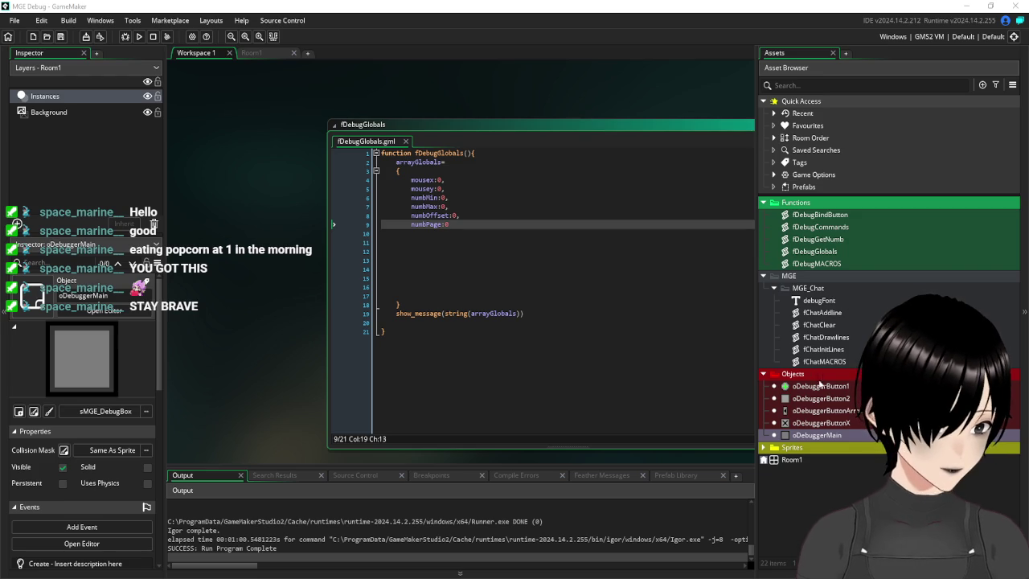
pyautogui.doubleClick(821, 386)
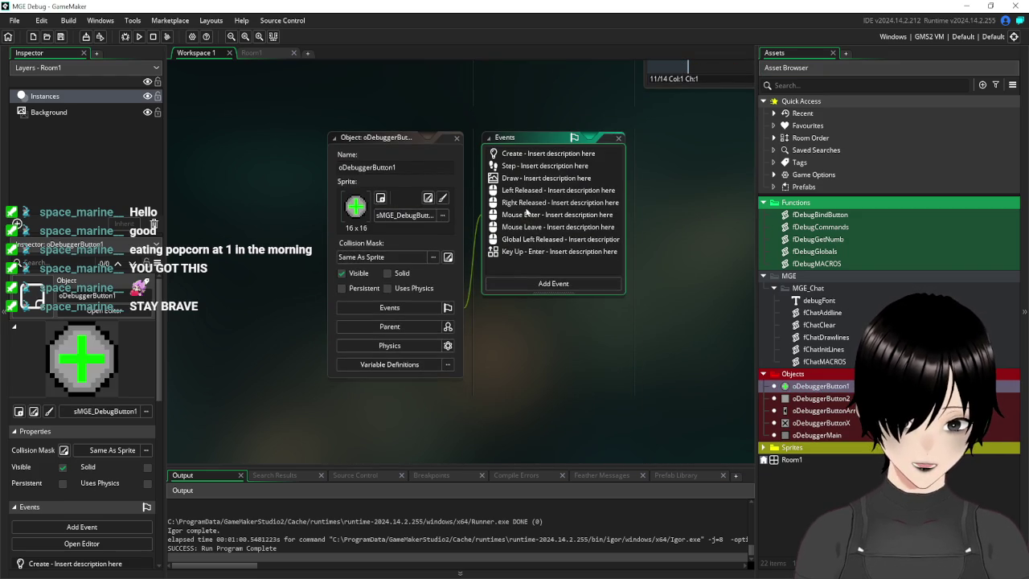
pyautogui.doubleClick(450, 170)
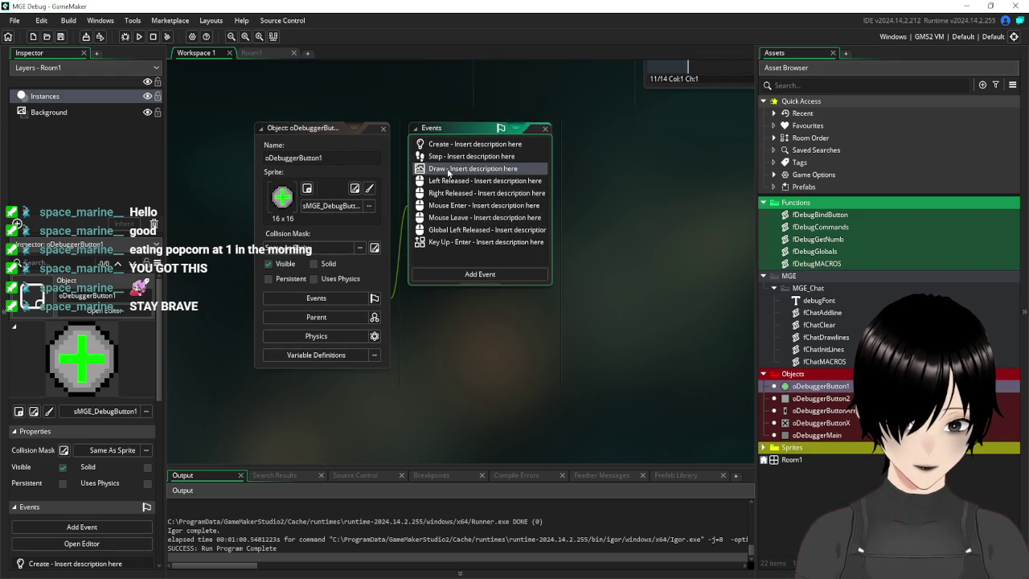
pyautogui.moveTo(371, 341); pyautogui.dragTo(277, 324)
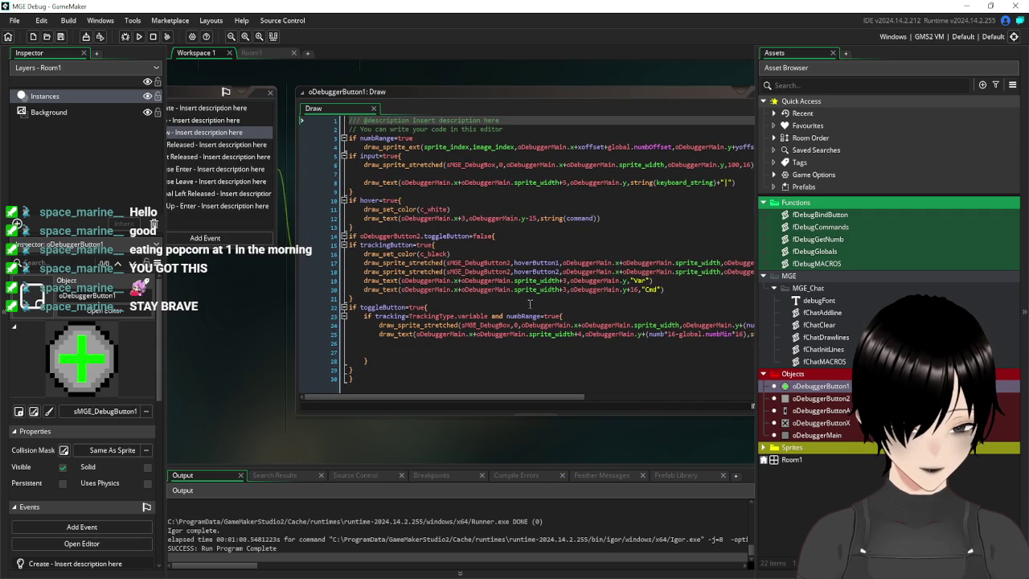
# - Copy draw_set_color(c_white) from the hover block and paste it below line 21
pyautogui.click(589, 315)
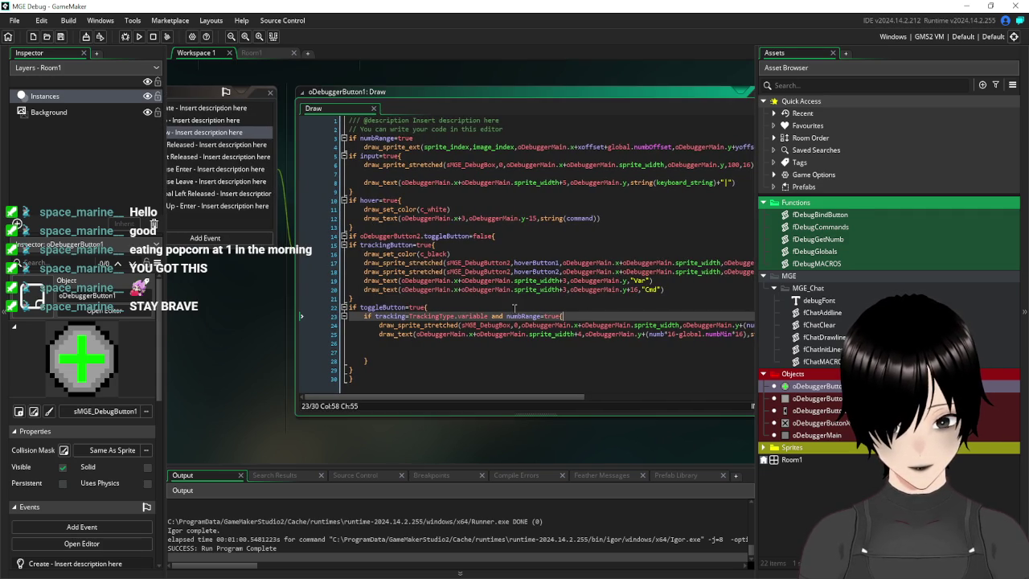
pyautogui.click(399, 297)
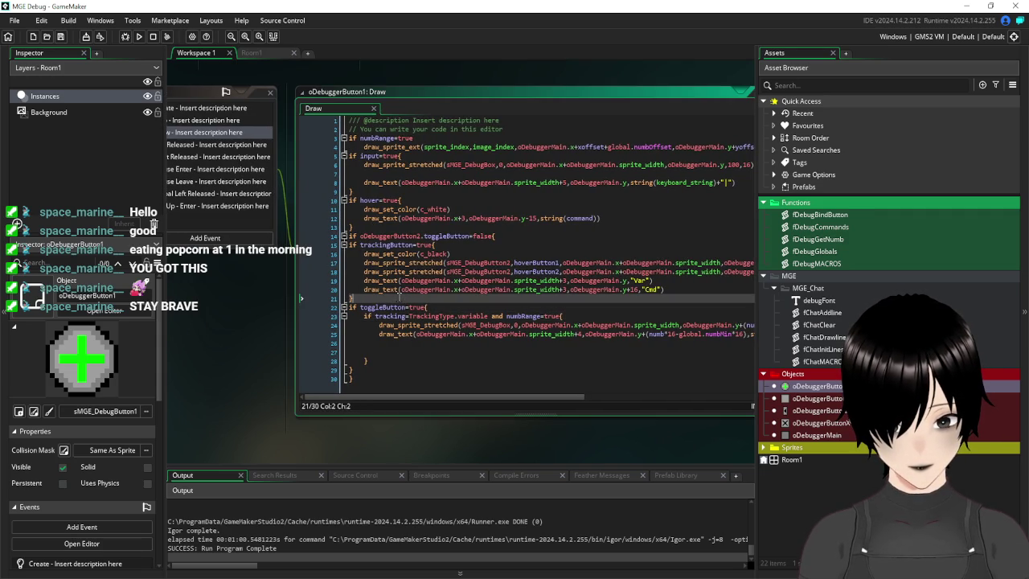
pyautogui.moveTo(463, 209); pyautogui.dragTo(365, 209)
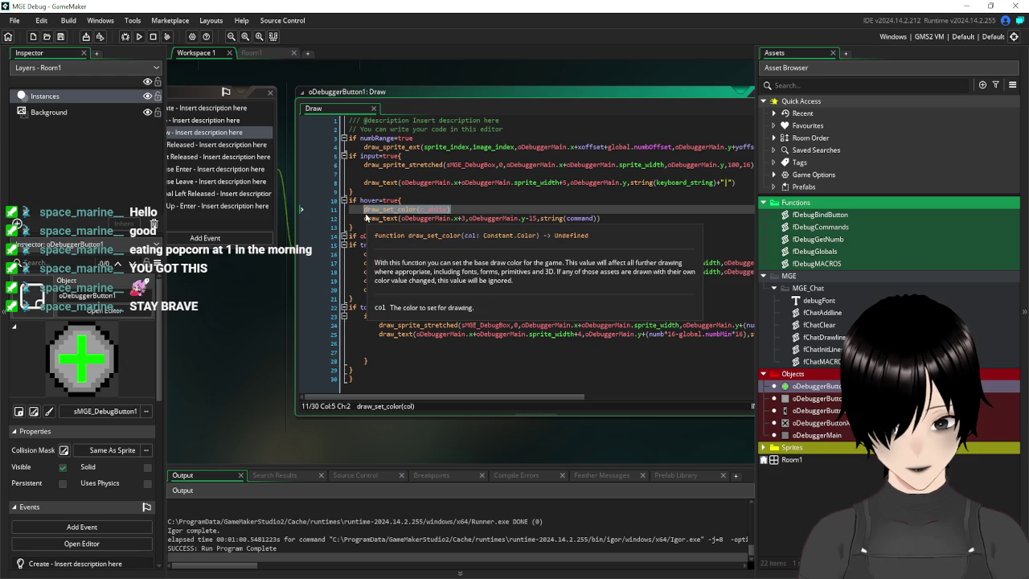
pyautogui.hotkey('ctrl', 'c')
pyautogui.click(369, 297)
pyautogui.press('Return')
pyautogui.hotkey('ctrl', 'v')
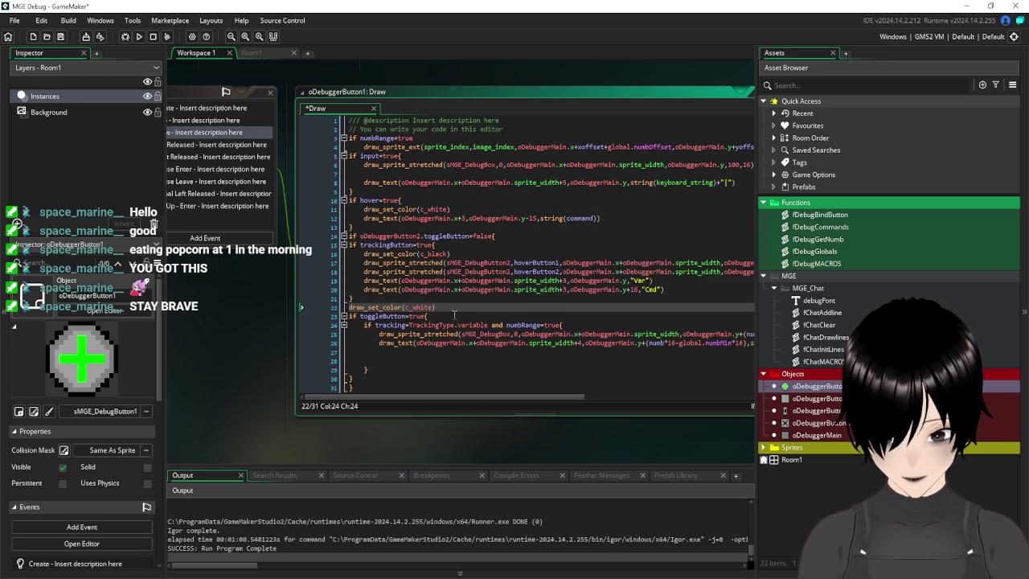
# - Move the white colour call into the tracking=TrackingType.variable block and run the game
pyautogui.moveTo(440, 308); pyautogui.dragTo(333, 312)
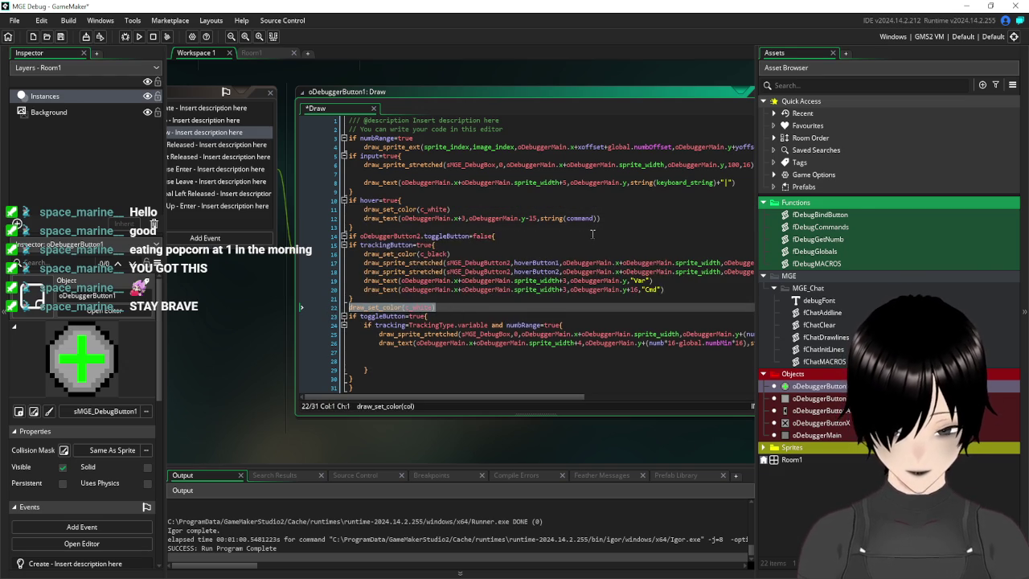
pyautogui.press('Delete')
pyautogui.click(578, 316)
pyautogui.press('Return')
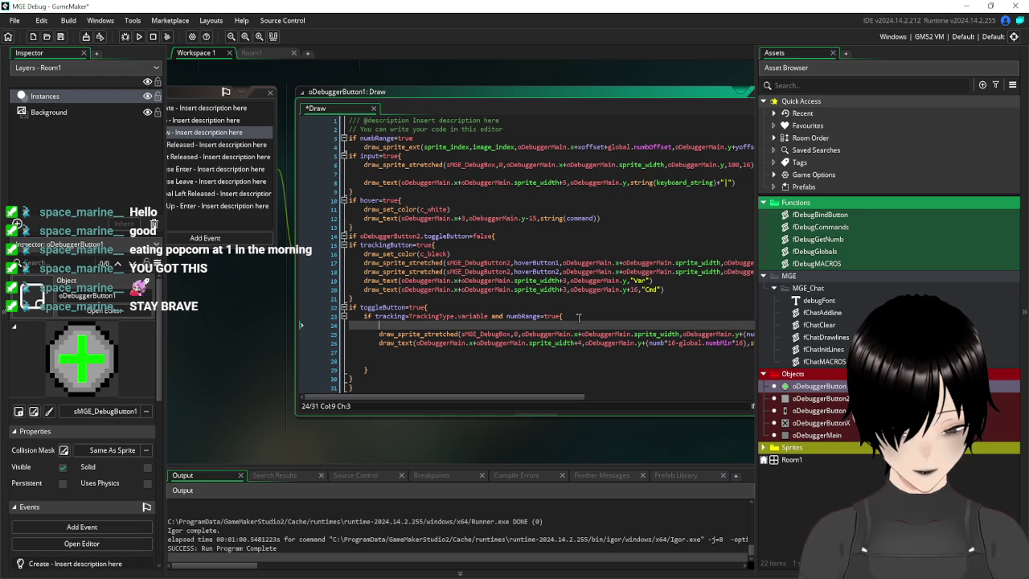
pyautogui.hotkey('ctrl', 'v')
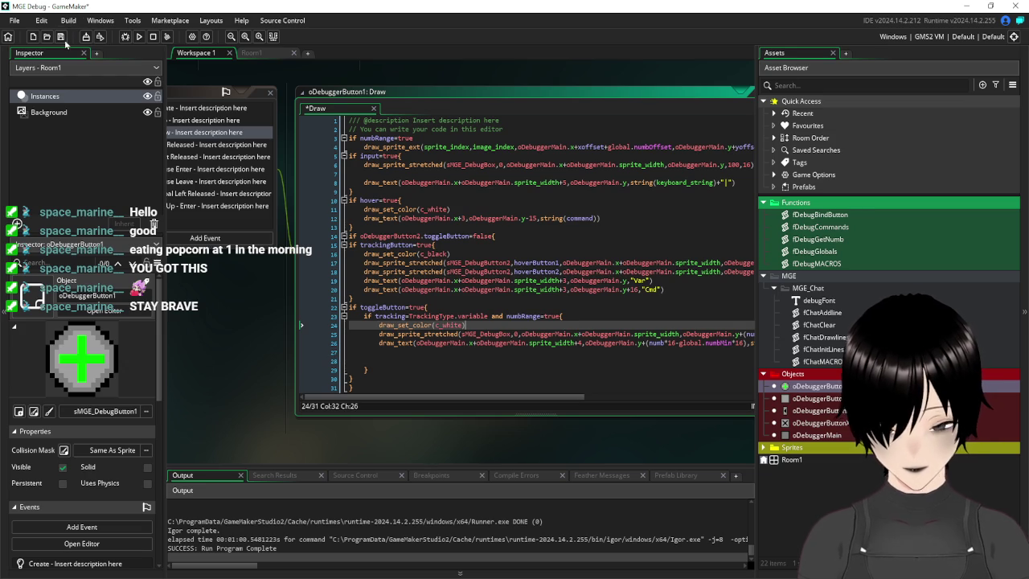
pyautogui.click(139, 37)
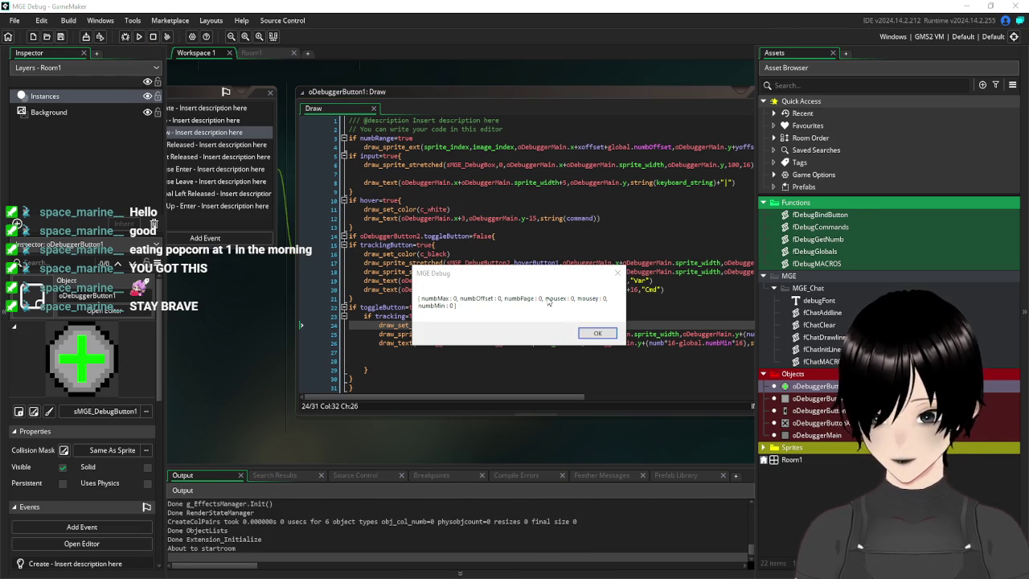
# - Dismiss the globals message and submit the 'mousex' command in the debug window
pyautogui.click(597, 335)
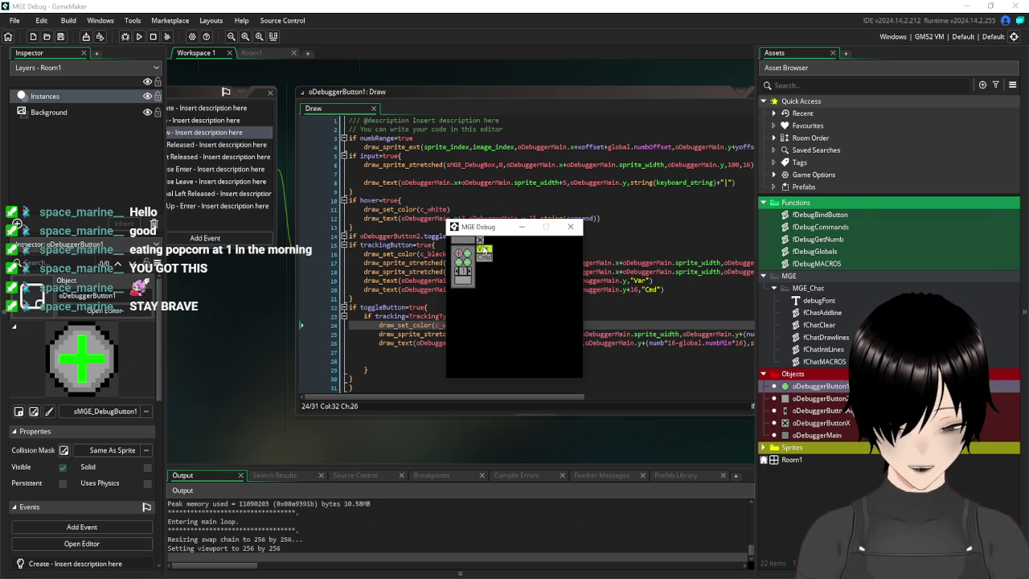
pyautogui.click(485, 251)
pyautogui.write('mousex')
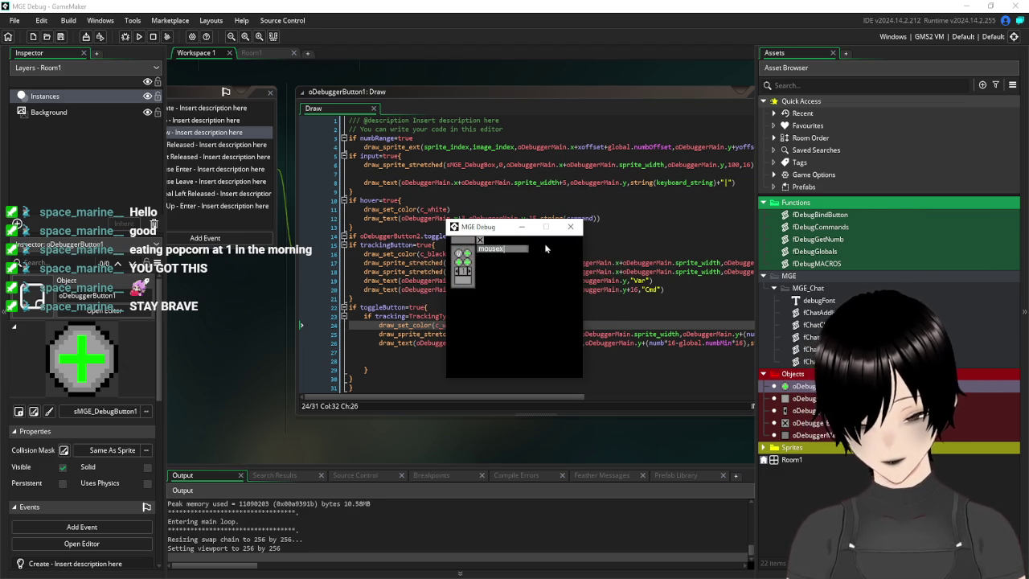
pyautogui.press('Return')
# - Submit the 'mousey' command to track mousey, then close the game window
pyautogui.click(468, 254)
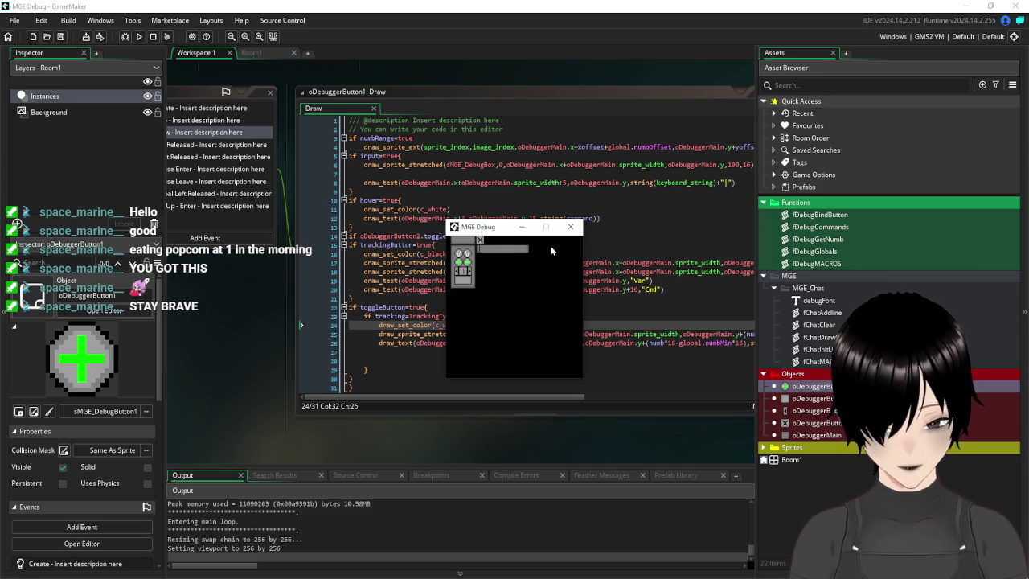
pyautogui.write('mousey')
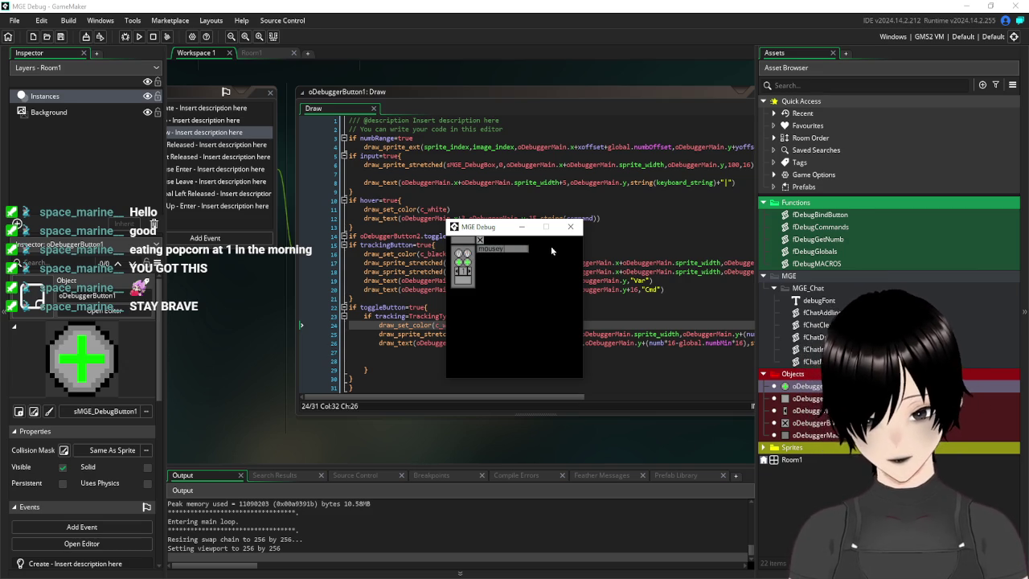
pyautogui.press('Return')
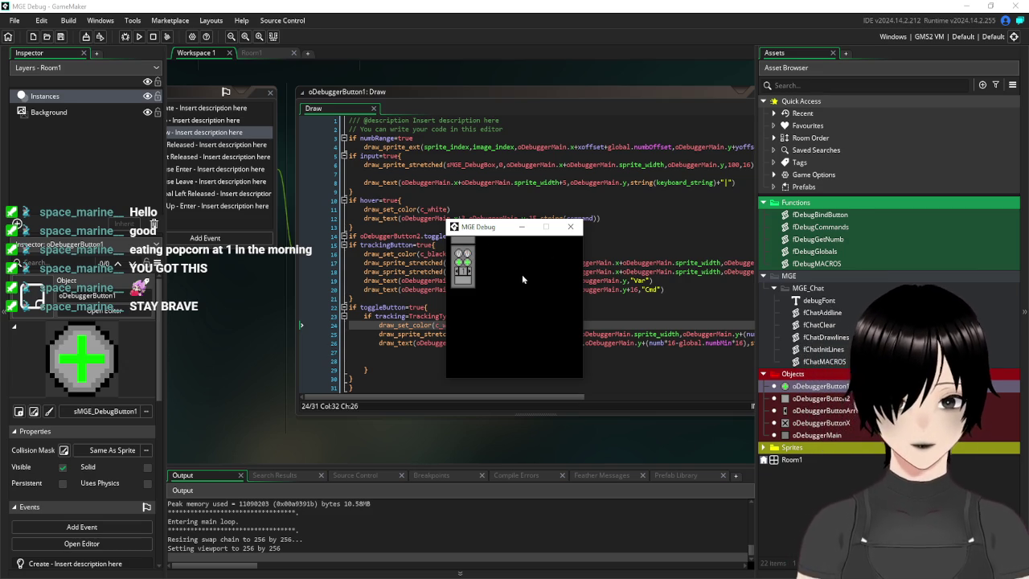
pyautogui.moveTo(465, 259)
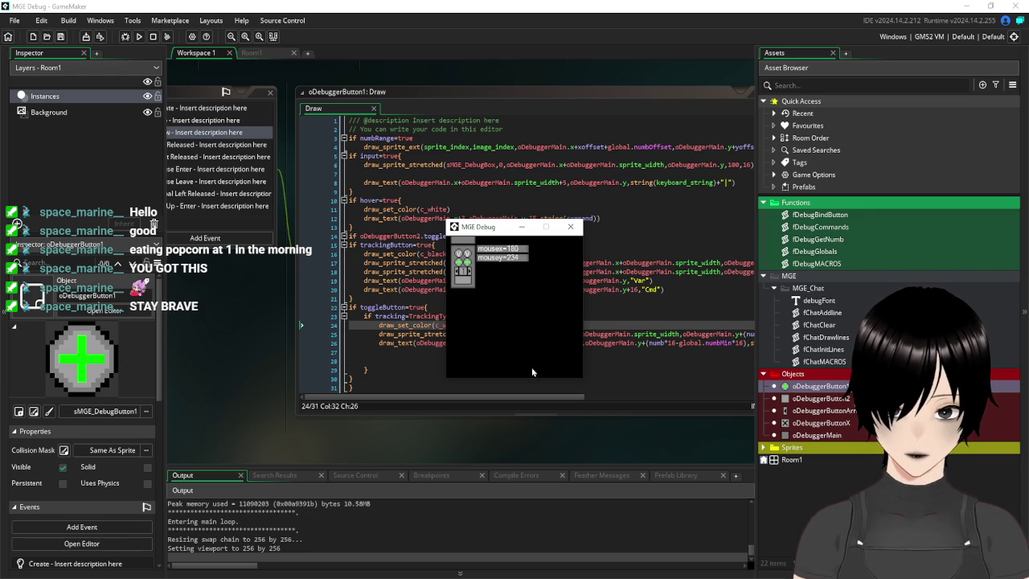
pyautogui.click(570, 227)
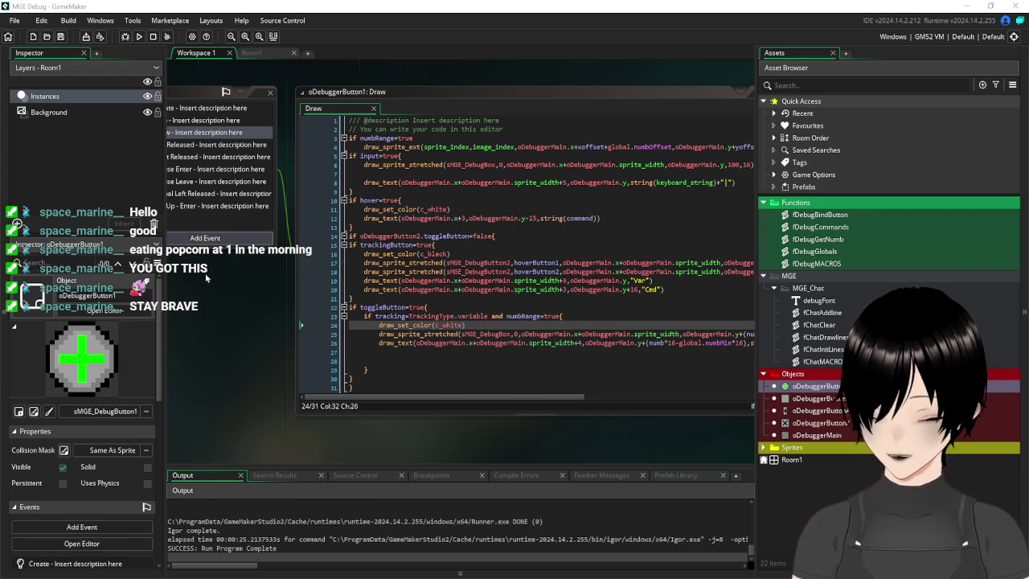
# - Delete the blank line 7 in oDebuggerButton1's Draw code
pyautogui.scroll(4, 264, 210)
pyautogui.scroll(1, 264, 210)
pyautogui.scroll(-3, 265, 209)
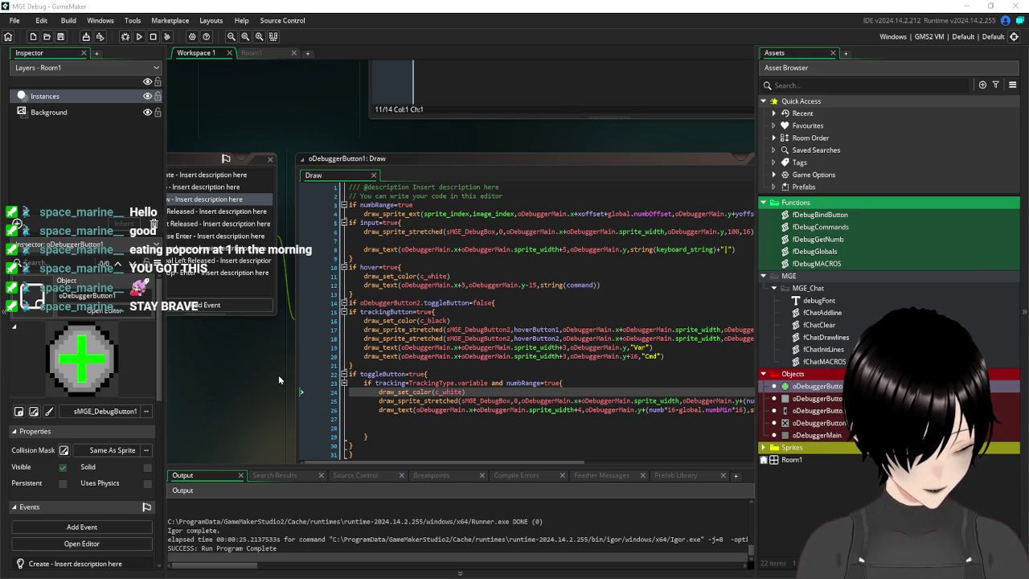
pyautogui.scroll(-1, 278, 377)
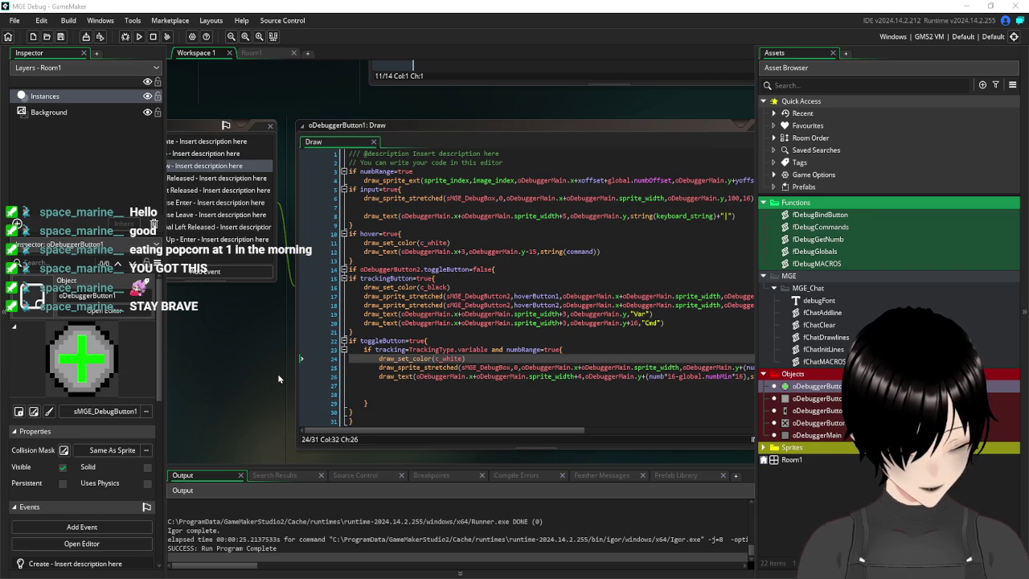
pyautogui.click(364, 287)
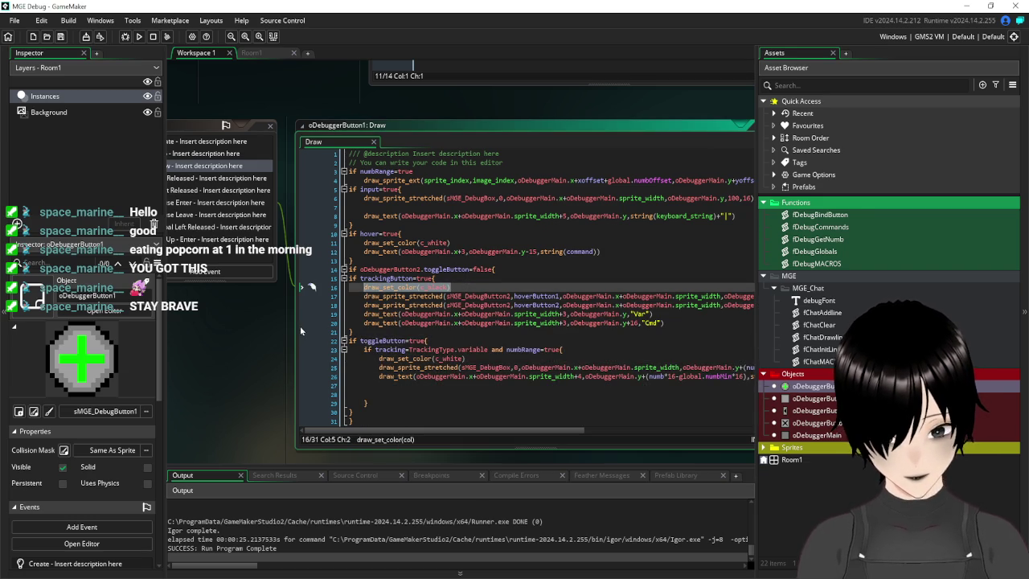
pyautogui.click(301, 316)
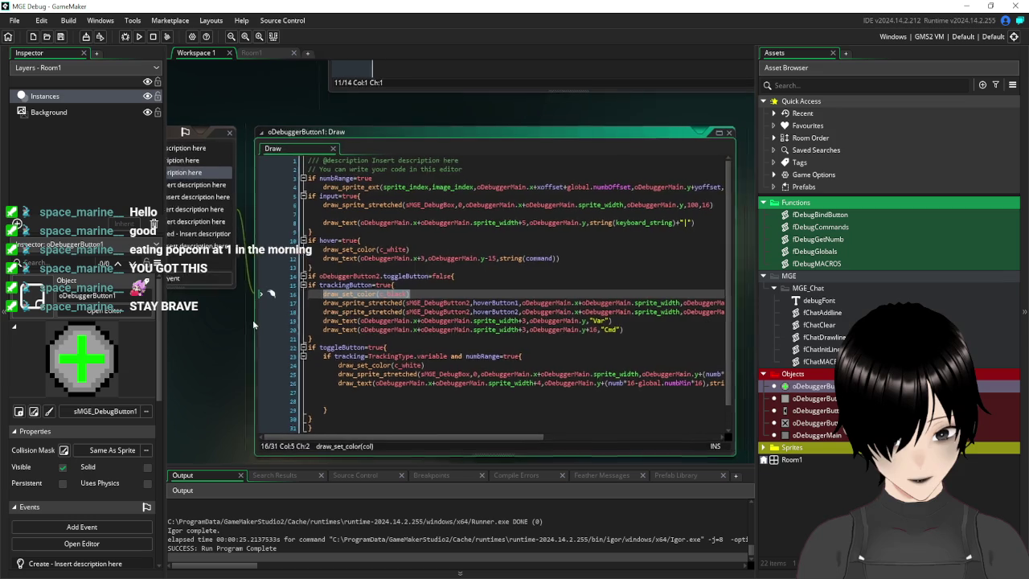
pyautogui.click(354, 217)
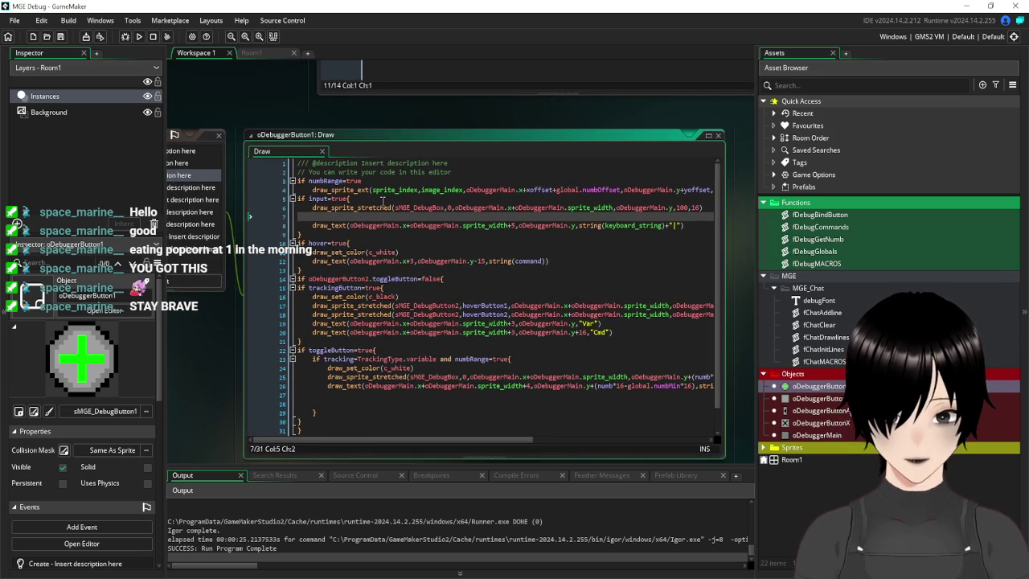
pyautogui.press('BackSpace')
# - Add draw_set_color(c_white) right after if input=true{ and run the game
pyautogui.click(373, 197)
pyautogui.press('Return')
pyautogui.write('draw_set_color(c_bla')
pyautogui.press('BackSpace')
pyautogui.press('BackSpace')
pyautogui.press('BackSpace')
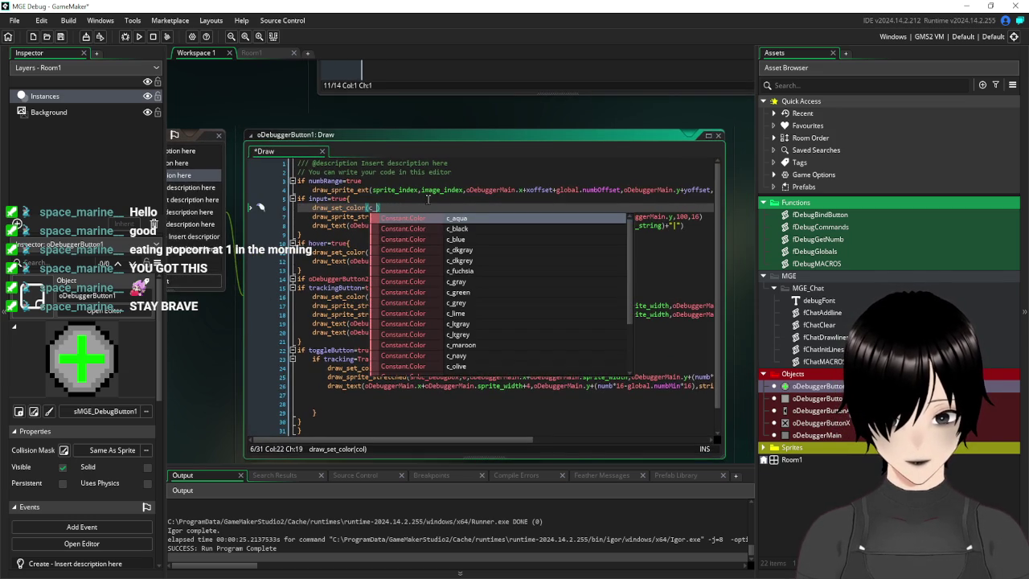
pyautogui.write('white')
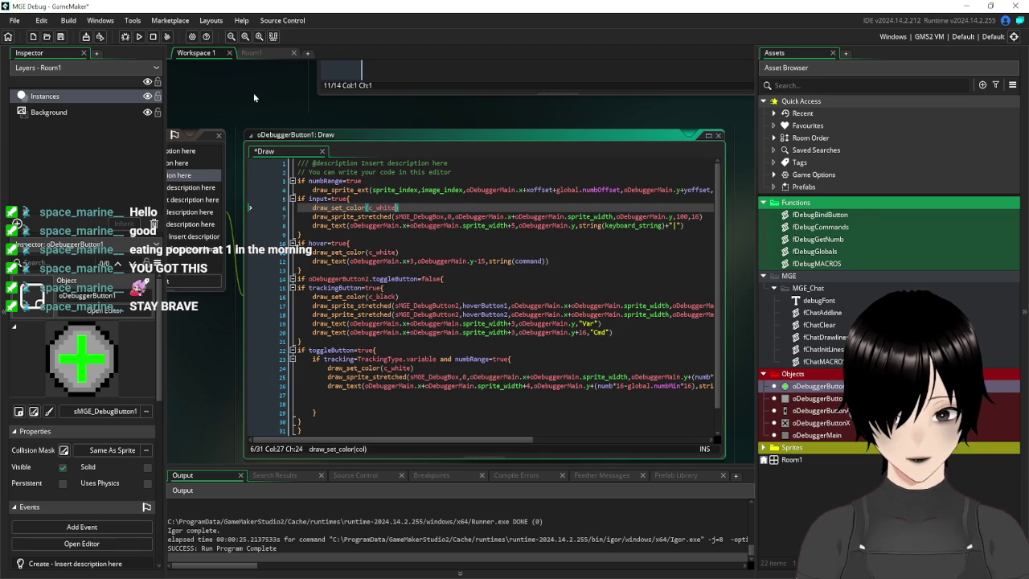
pyautogui.click(60, 36)
pyautogui.click(138, 36)
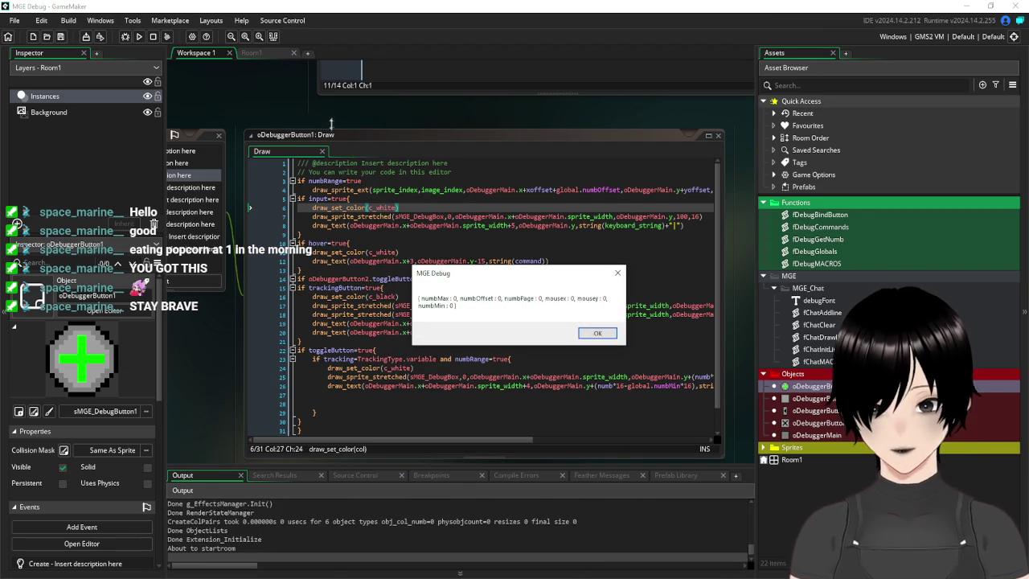
# - Dismiss the globals message and submit the 'mouse' command through the Cmd input bar
pyautogui.click(598, 331)
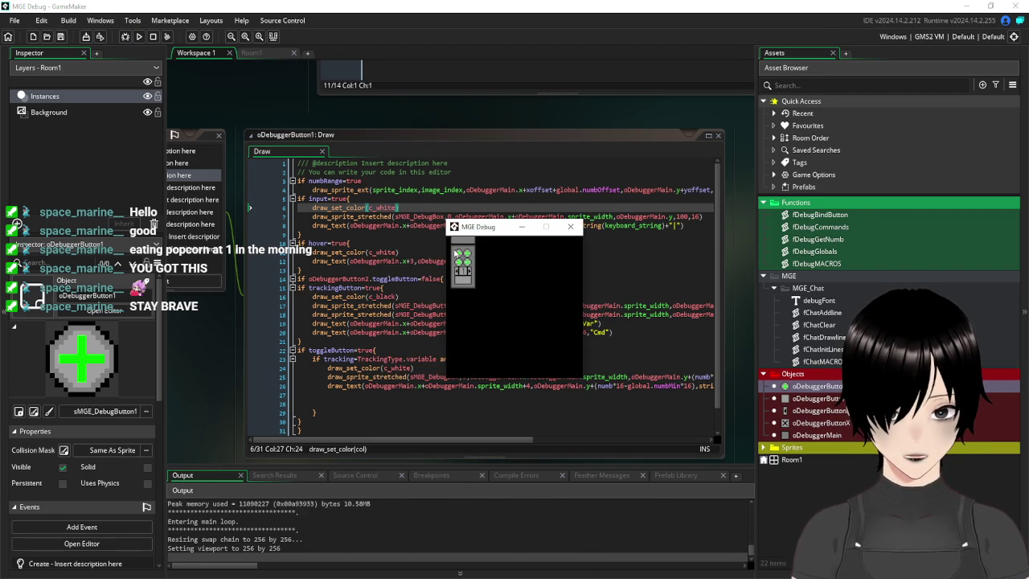
pyautogui.click(461, 255)
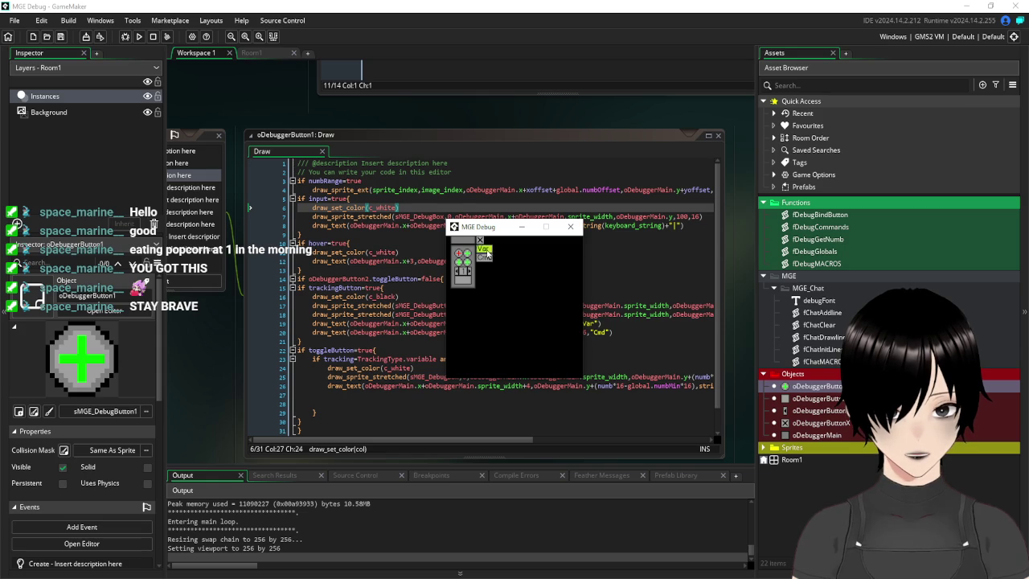
pyautogui.click(486, 254)
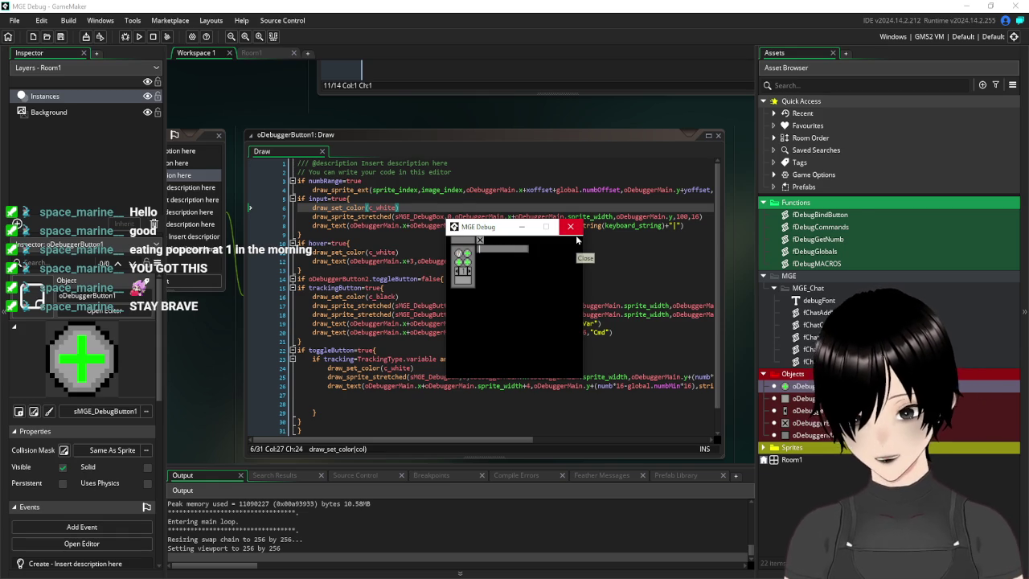
pyautogui.write('mouse')
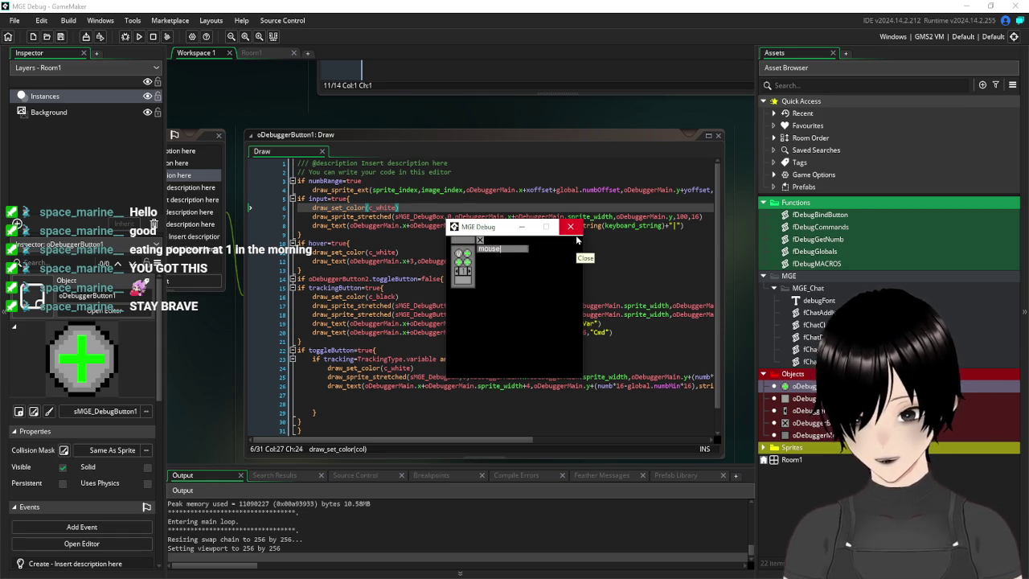
pyautogui.press('Return')
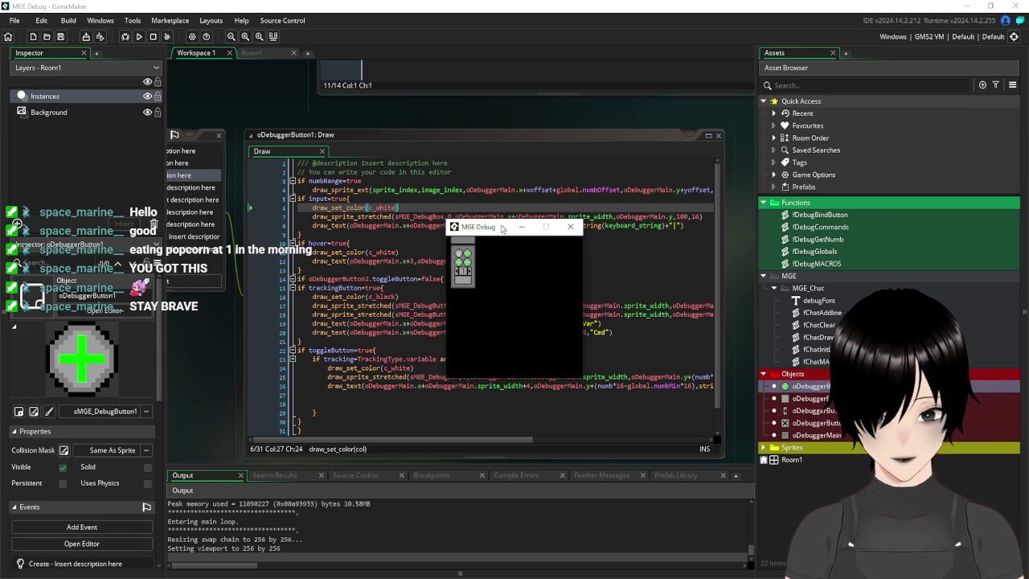
pyautogui.click(466, 256)
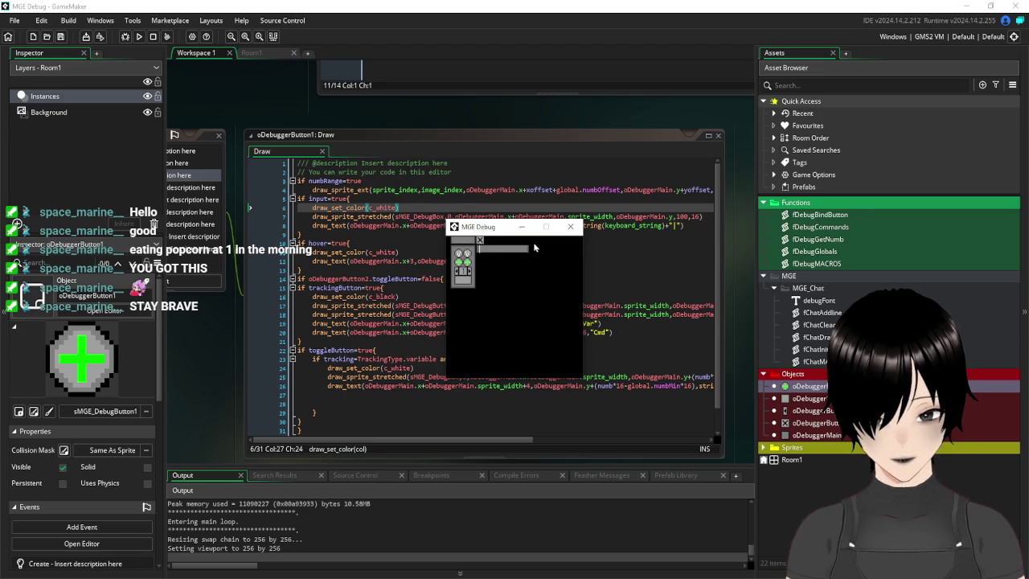
pyautogui.write('mousey')
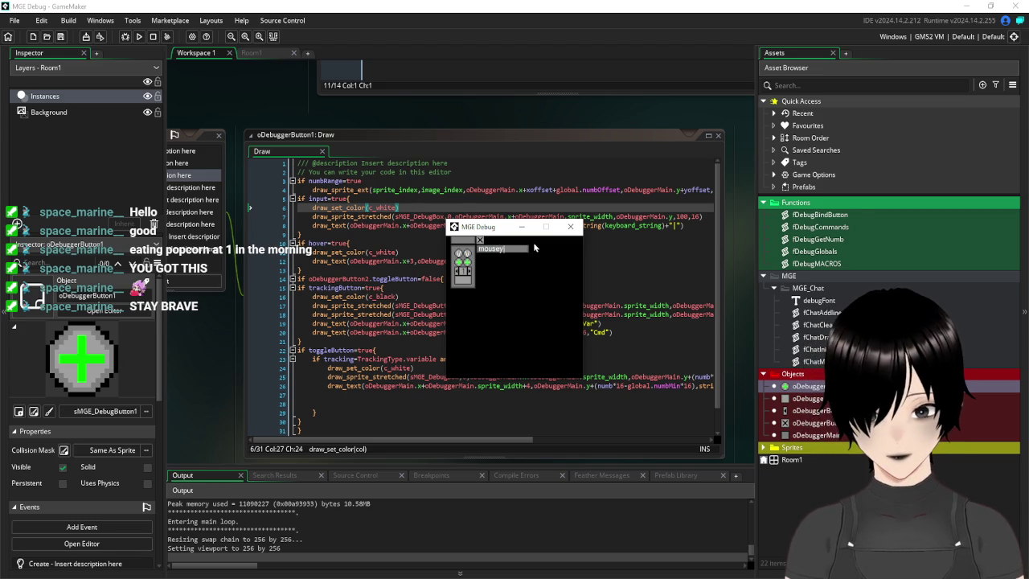
pyautogui.press('Return')
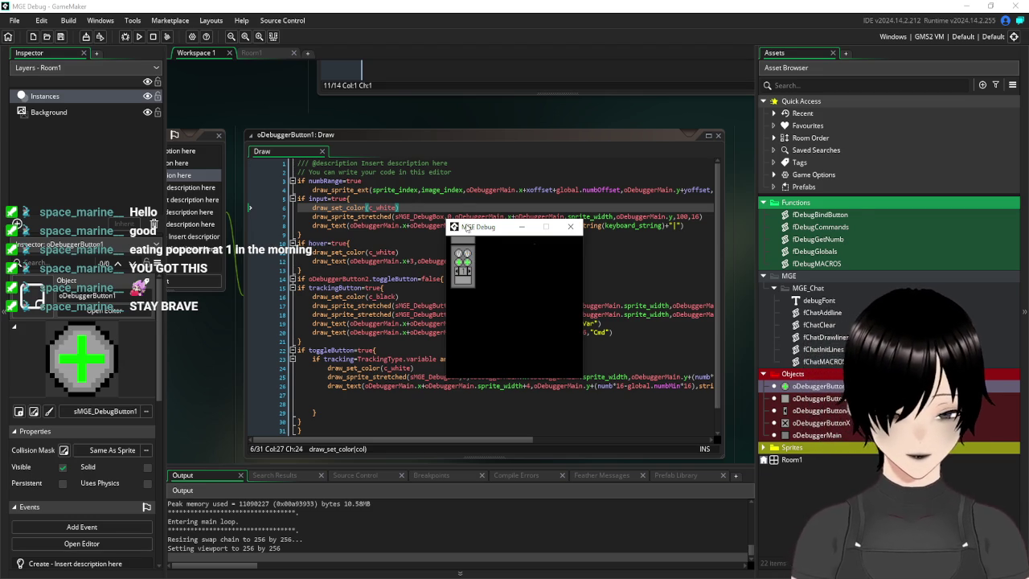
# - Toggle the mousex/mousey readout and the command input panel, checking each switches the other off
pyautogui.click(459, 254)
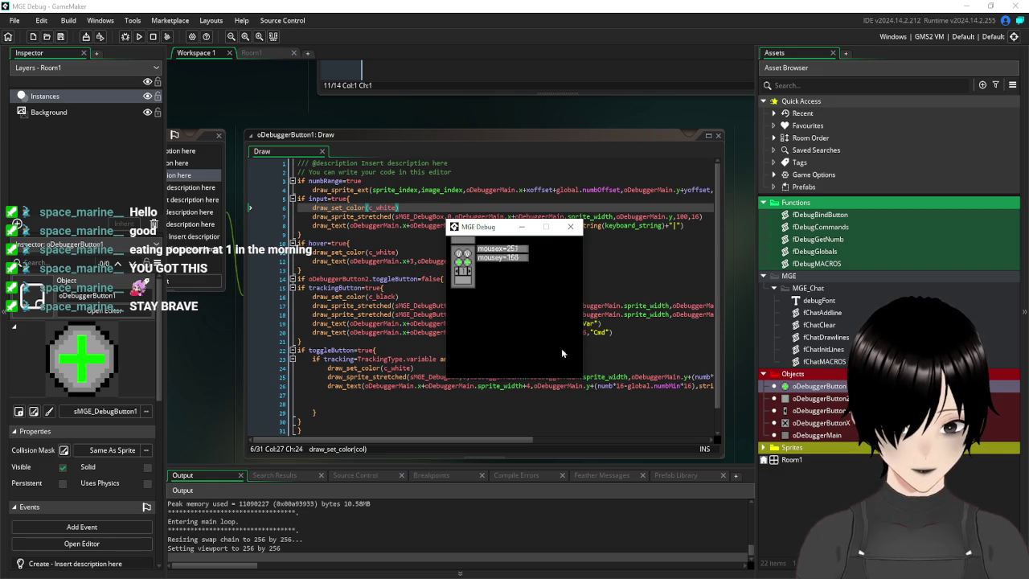
pyautogui.click(470, 274)
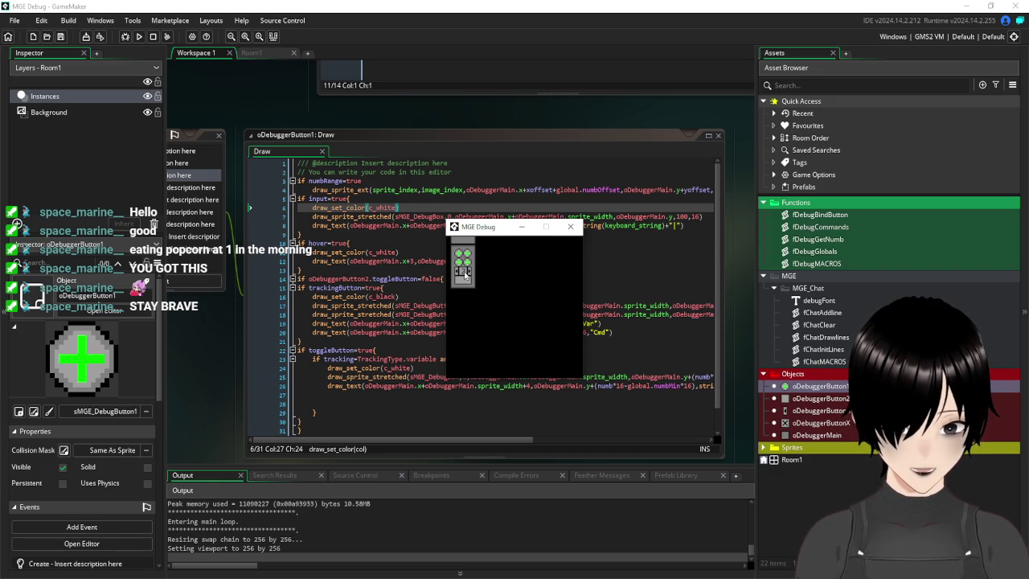
pyautogui.click(458, 273)
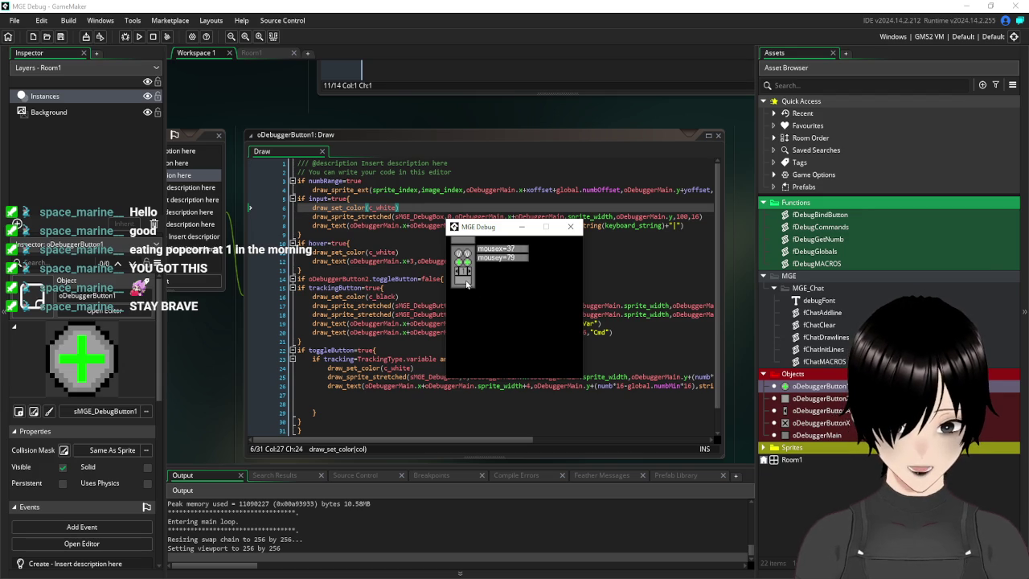
pyautogui.click(464, 281)
pyautogui.click(465, 281)
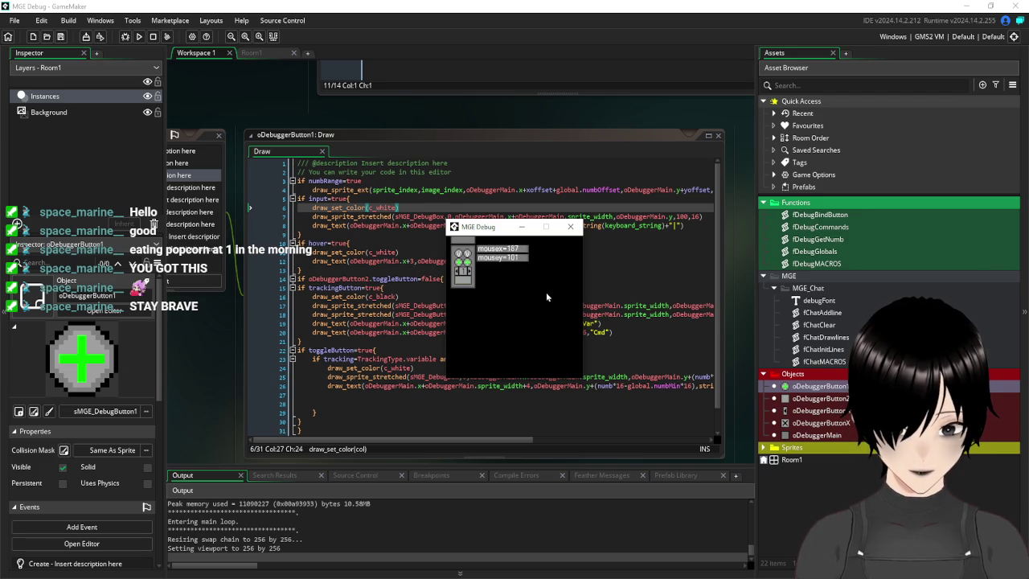
pyautogui.click(464, 281)
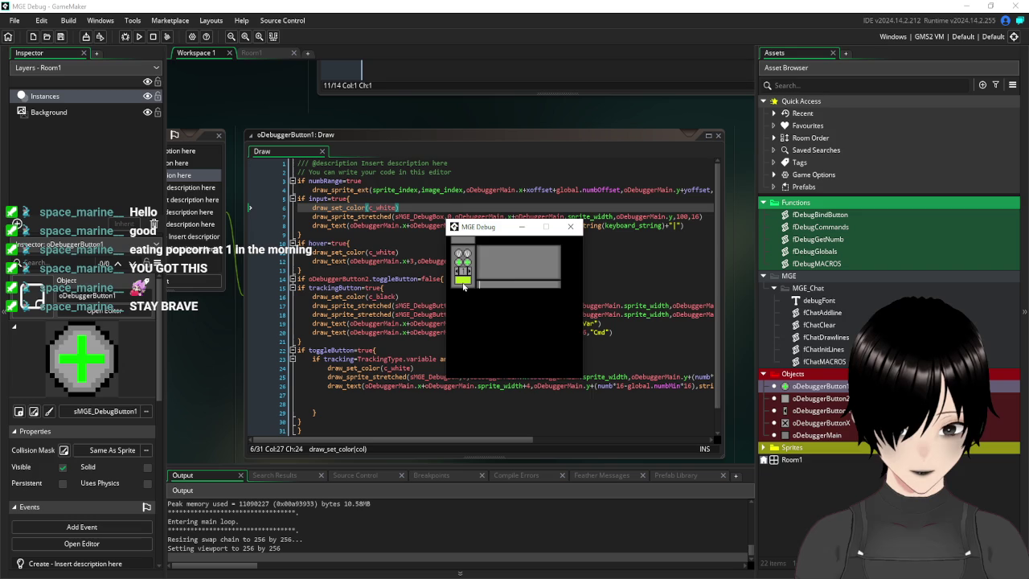
# - Toggle the command panel and variable button, then run the /global command
pyautogui.click(463, 283)
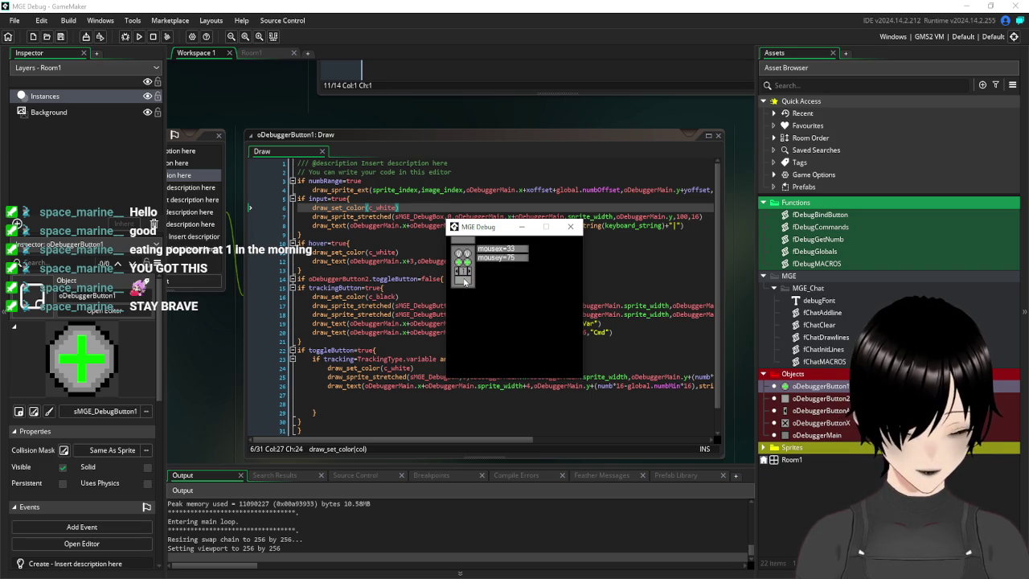
pyautogui.click(464, 281)
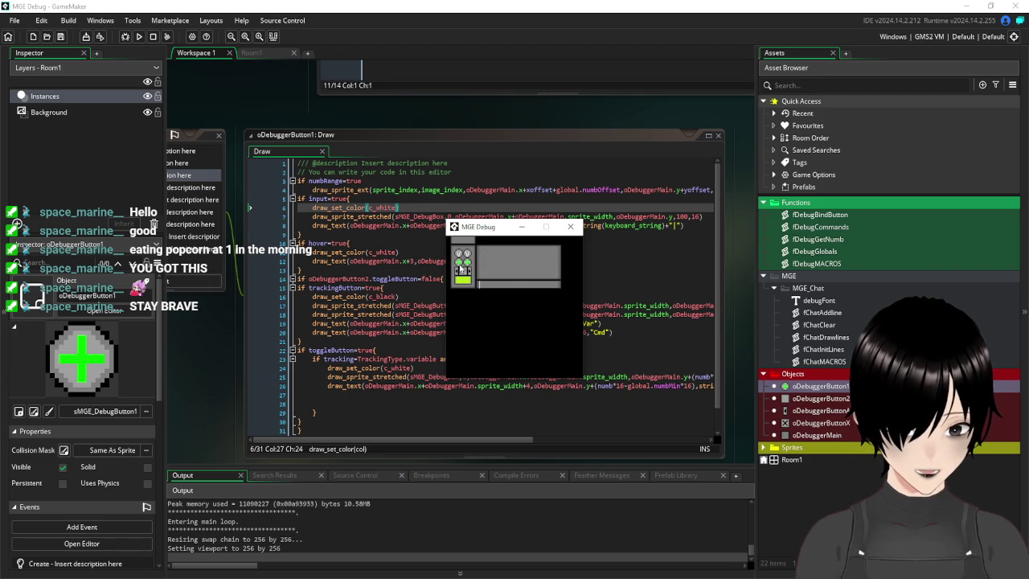
pyautogui.click(464, 281)
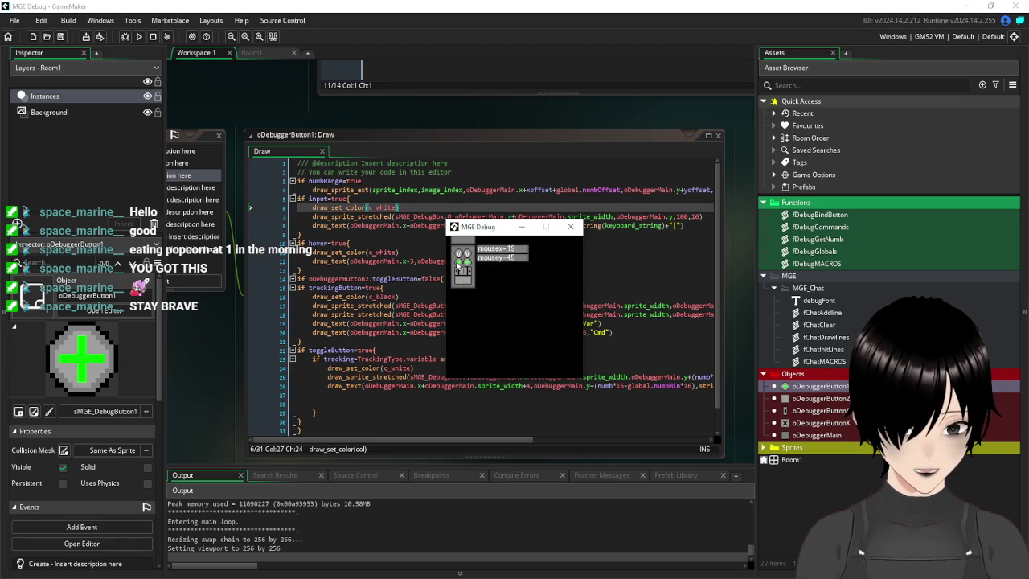
pyautogui.click(459, 266)
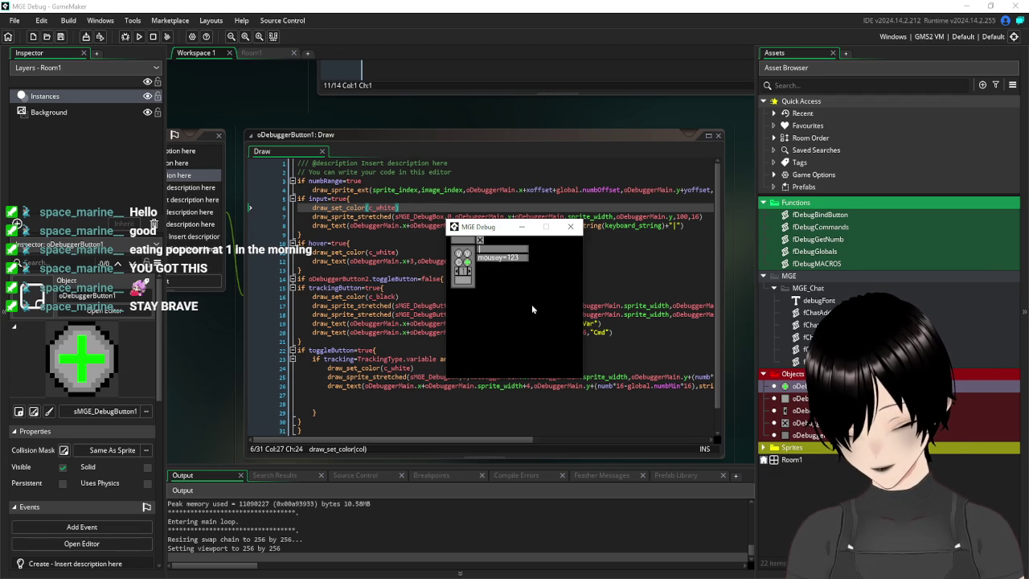
pyautogui.write('/global')
pyautogui.press('Return')
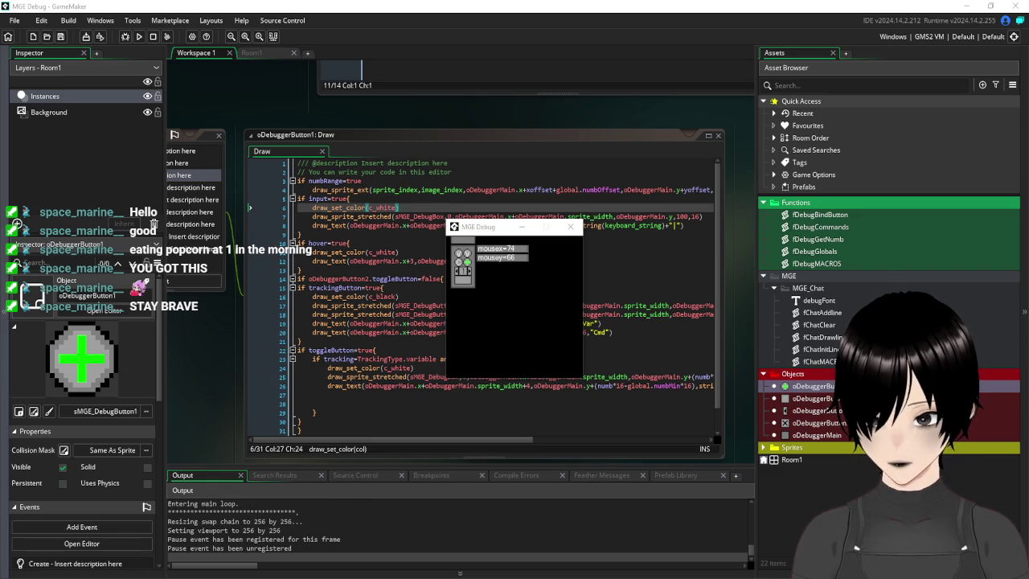
# - Open and close the global variables list twice, then close the MGE Debug game
pyautogui.click(518, 307)
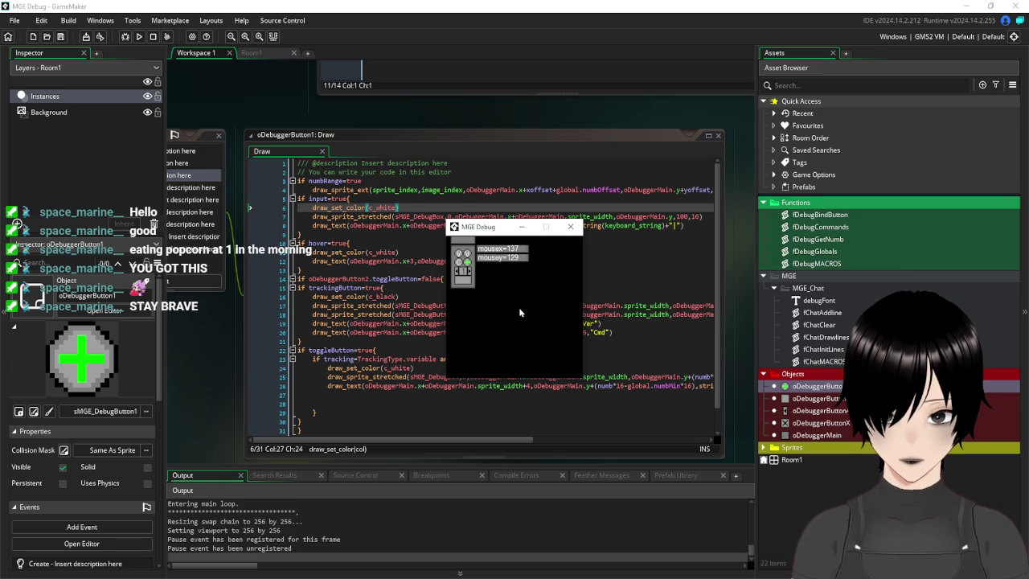
pyautogui.click(458, 263)
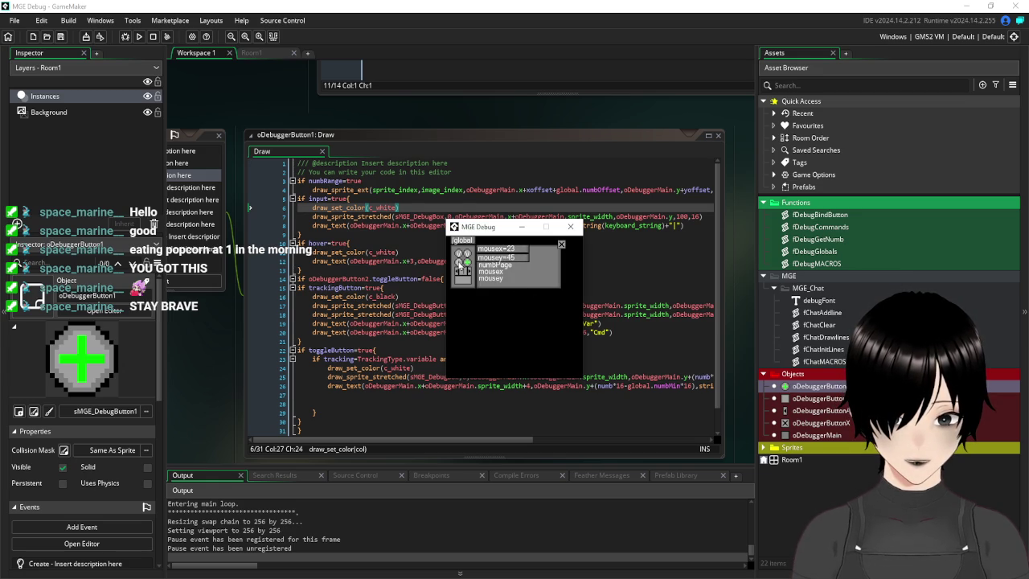
pyautogui.click(561, 244)
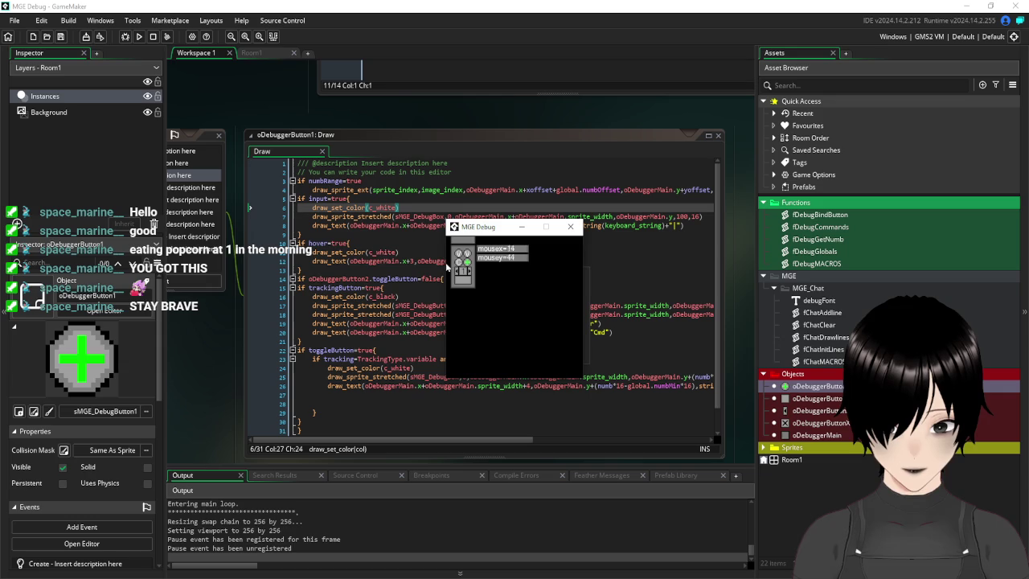
pyautogui.click(459, 264)
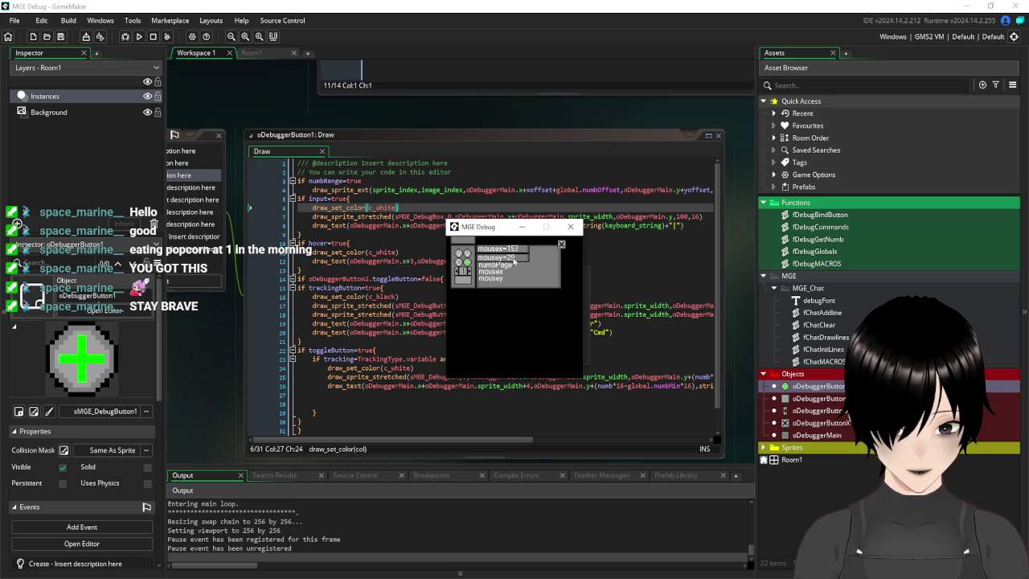
pyautogui.click(561, 245)
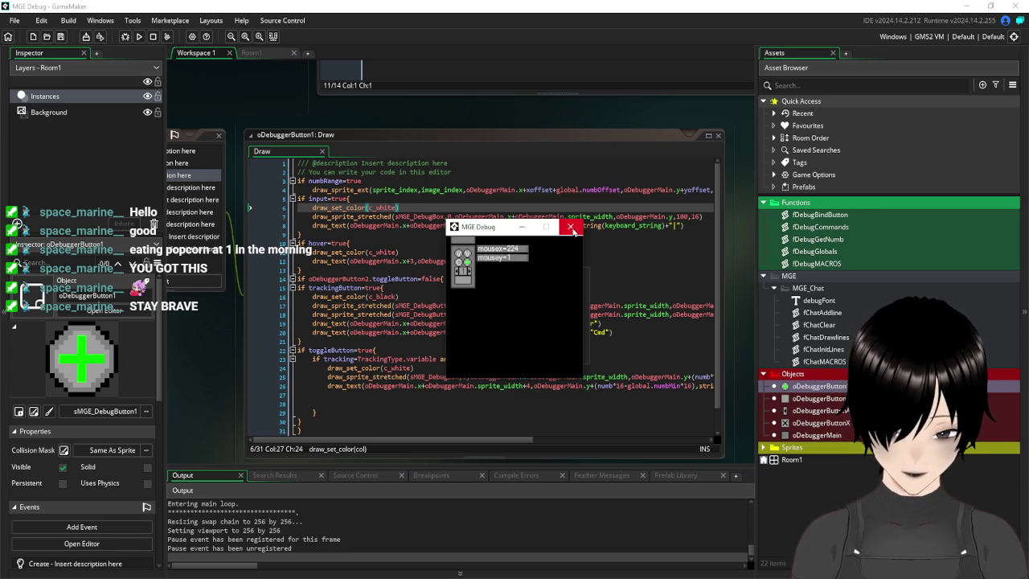
pyautogui.click(571, 228)
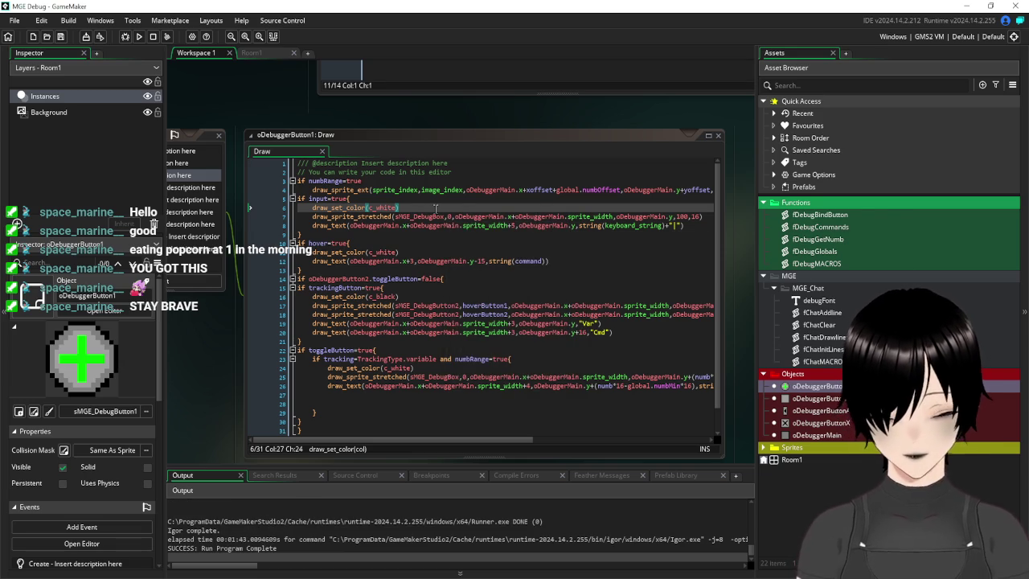
pyautogui.moveTo(233, 345); pyautogui.dragTo(388, 345)
# - In the Left Released event, add a toggleButton=true line inside the command branch
pyautogui.moveTo(528, 348); pyautogui.dragTo(463, 354)
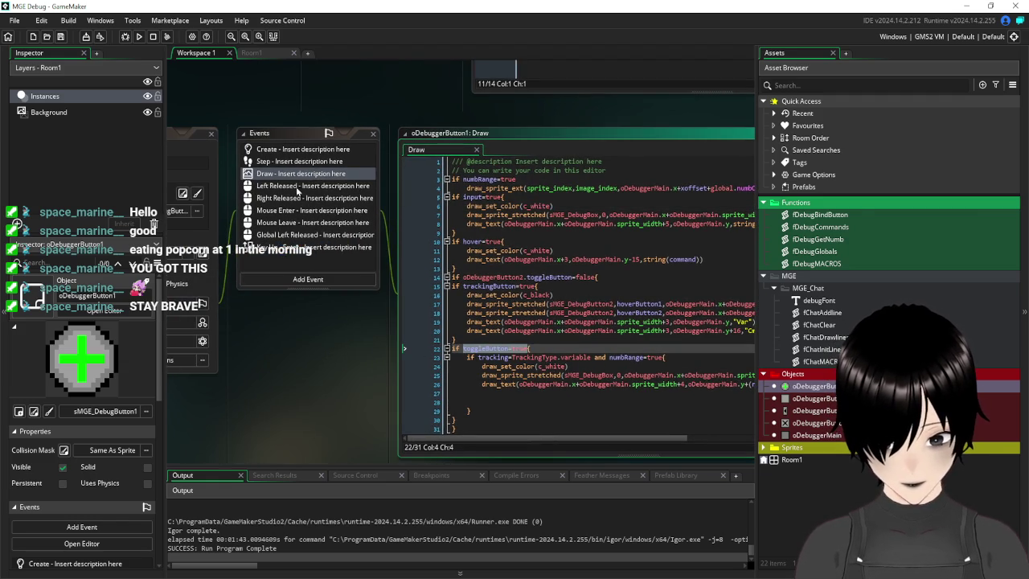
pyautogui.click(296, 188)
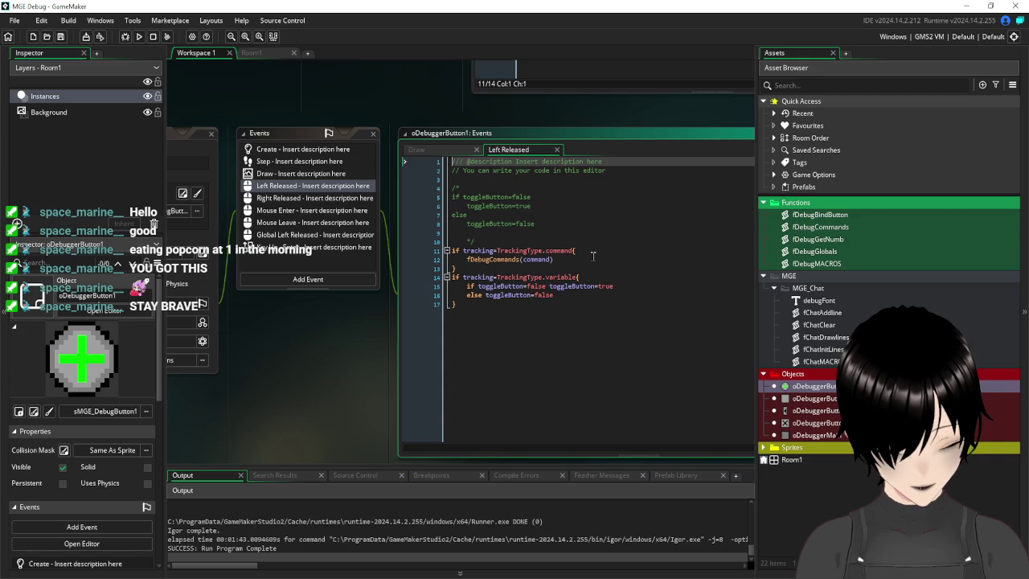
pyautogui.click(592, 256)
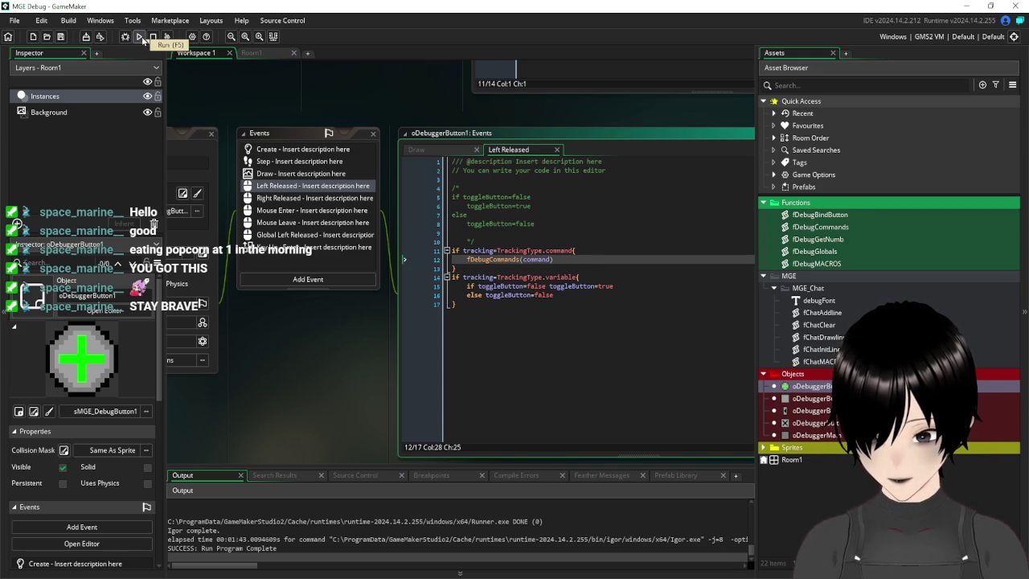
pyautogui.click(609, 250)
pyautogui.press('Return')
pyautogui.write('toggleButton=true')
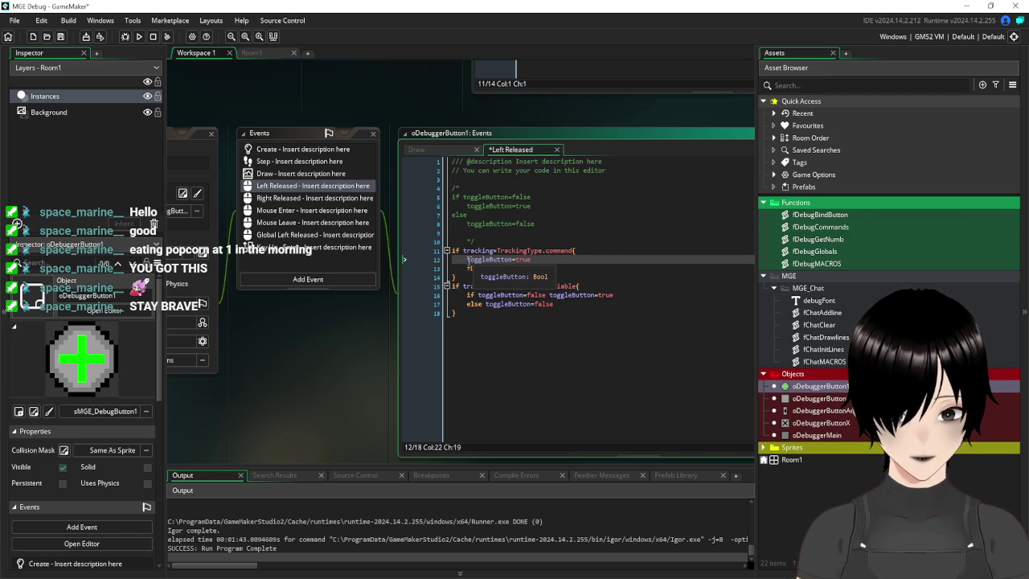
# - Turn the new line into oDebuggerButton1.toggleButton=false
pyautogui.click(466, 259)
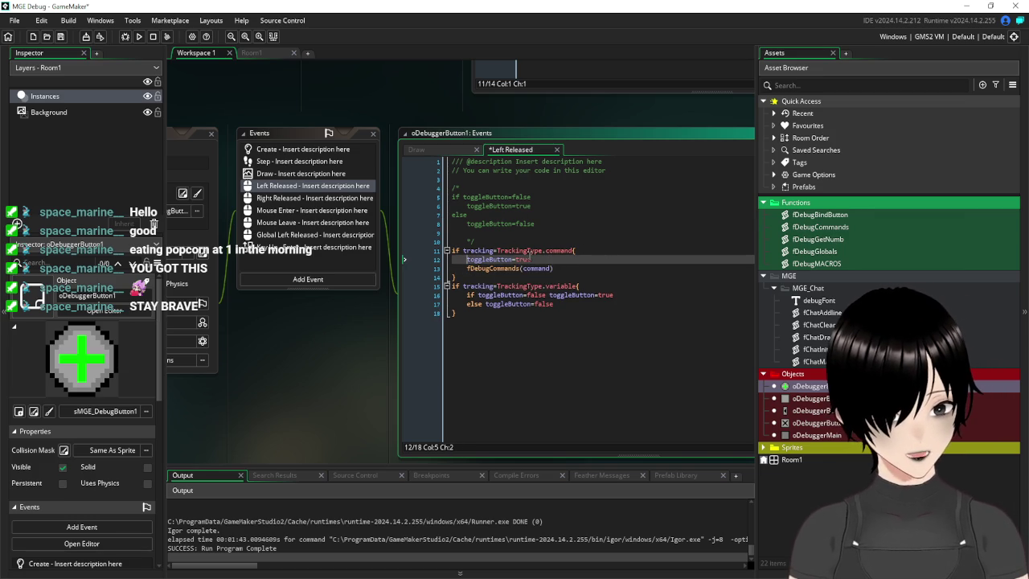
pyautogui.write('oDe')
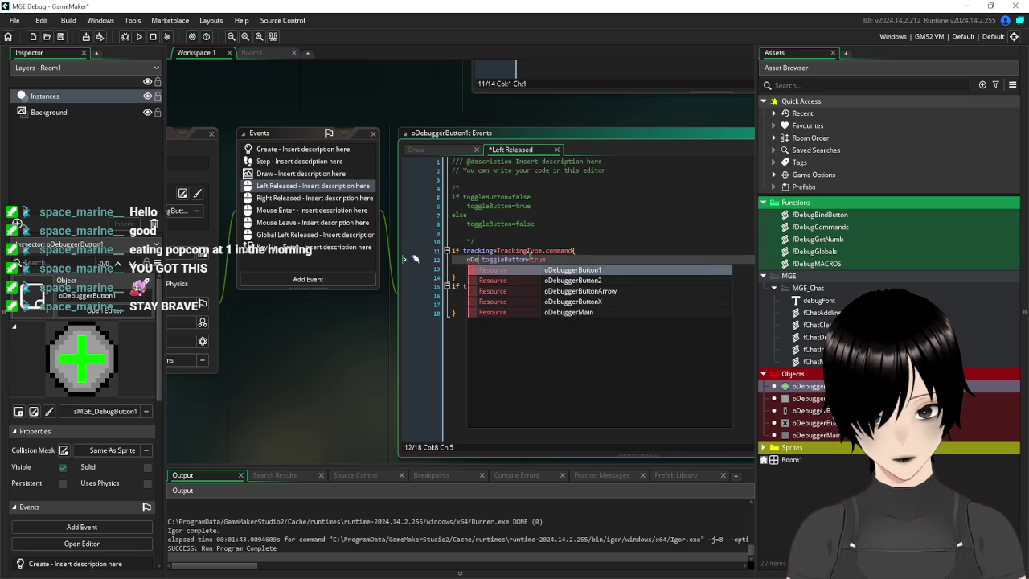
pyautogui.press('Return')
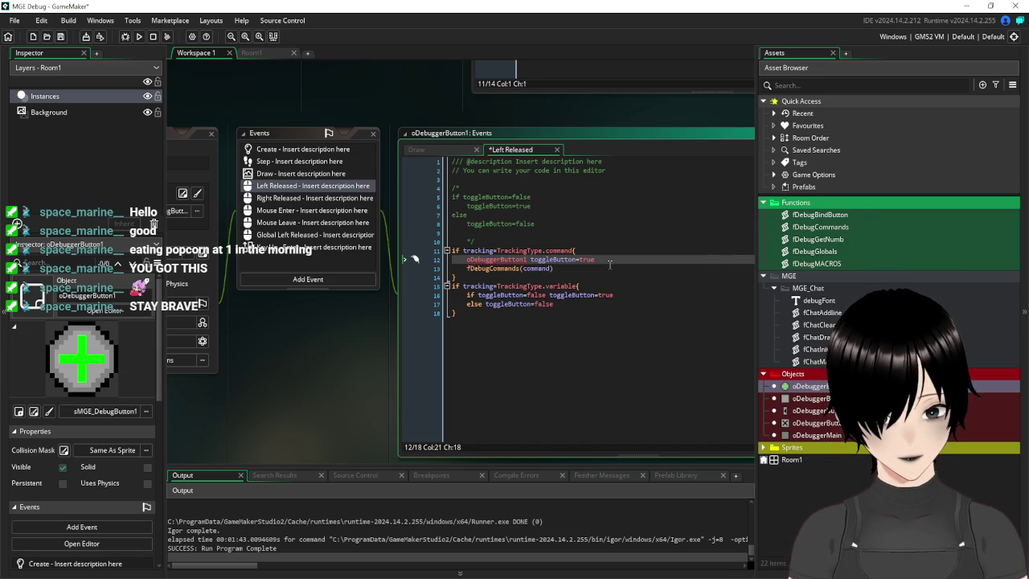
pyautogui.write('.')
pyautogui.press('Delete')
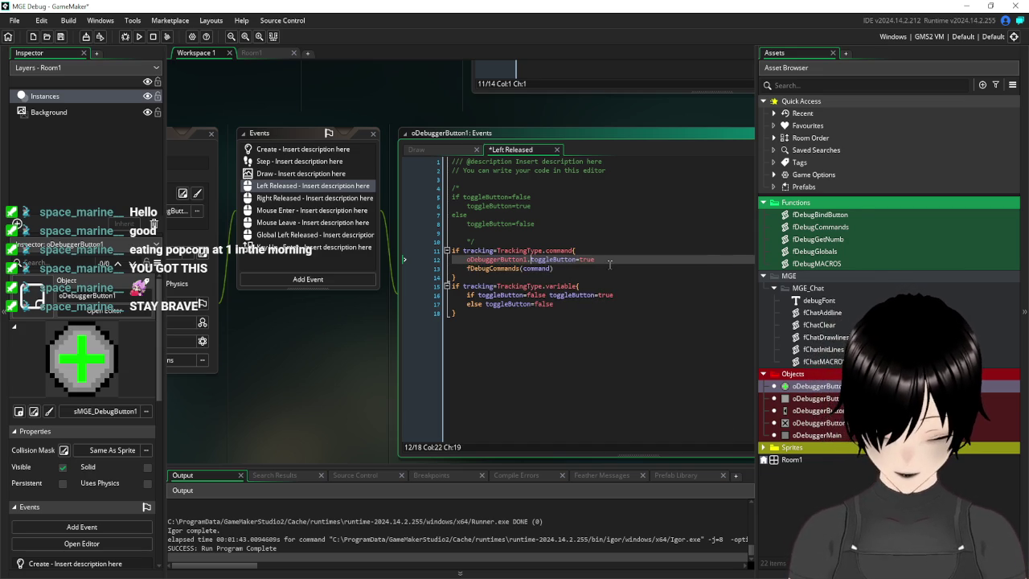
pyautogui.press('End')
pyautogui.press('BackSpace')
pyautogui.press('BackSpace')
pyautogui.press('BackSpace')
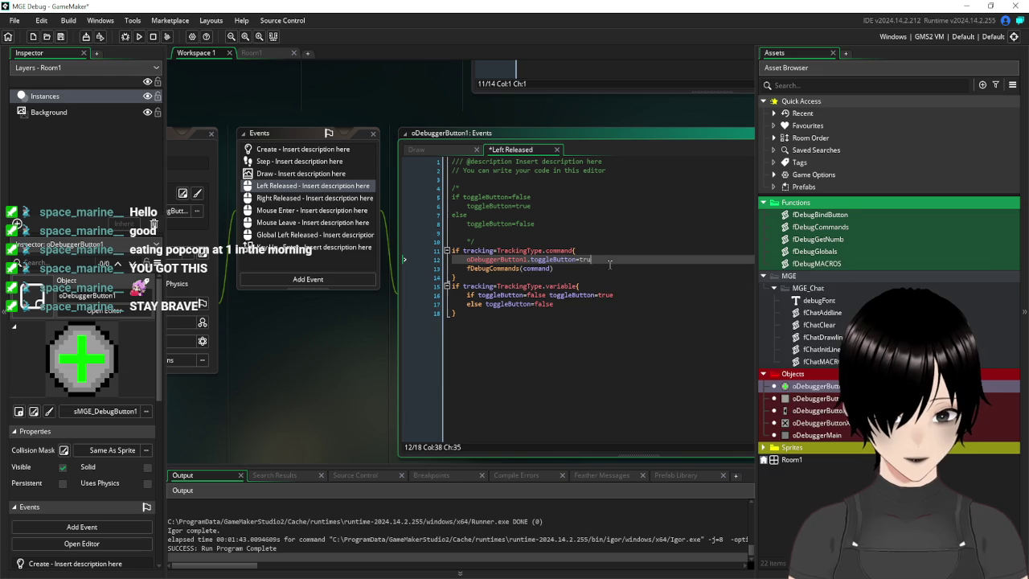
pyautogui.write('false')
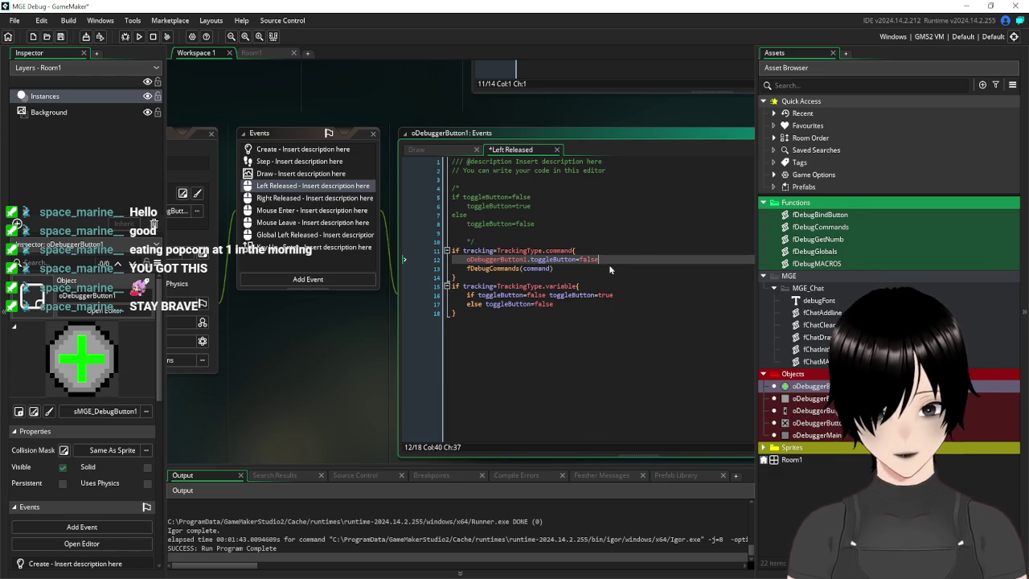
# - Delete the added reset line again and open the fDebugCommands script
pyautogui.hotkey('ctrl', 'End')
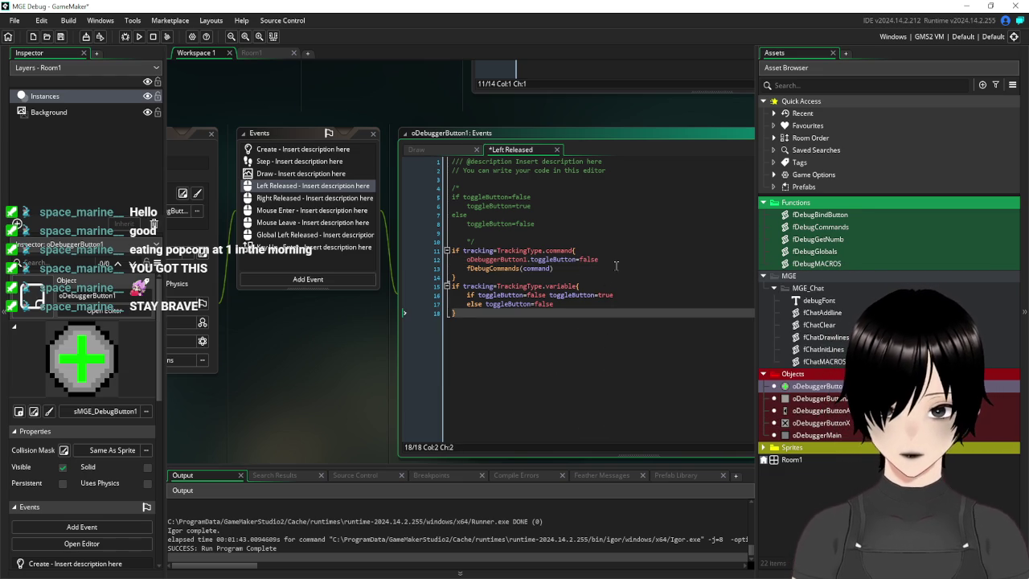
pyautogui.moveTo(603, 259); pyautogui.dragTo(465, 259)
pyautogui.hotkey('ctrl', 'c')
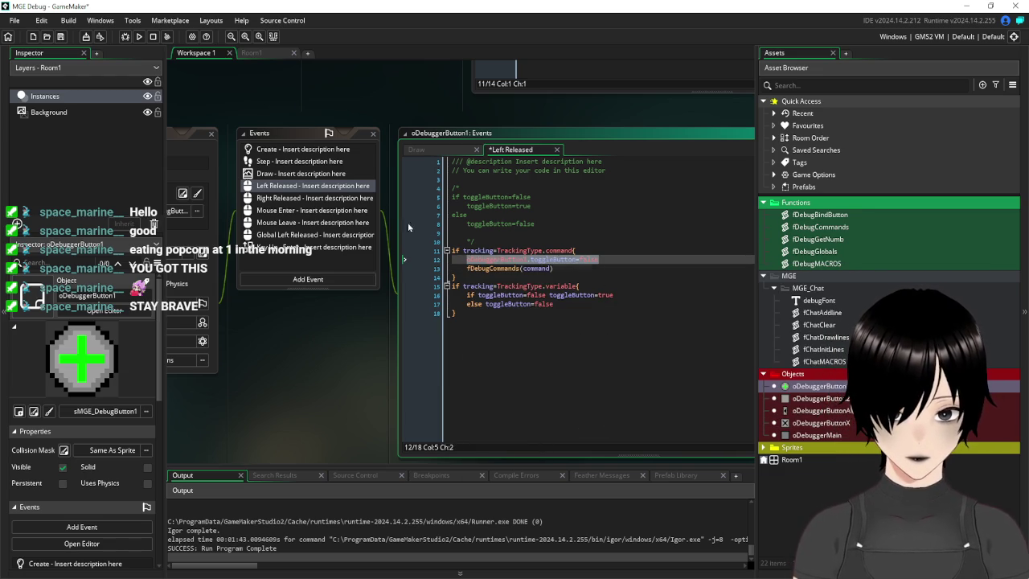
pyautogui.press('BackSpace')
pyautogui.press('BackSpace')
pyautogui.press('BackSpace')
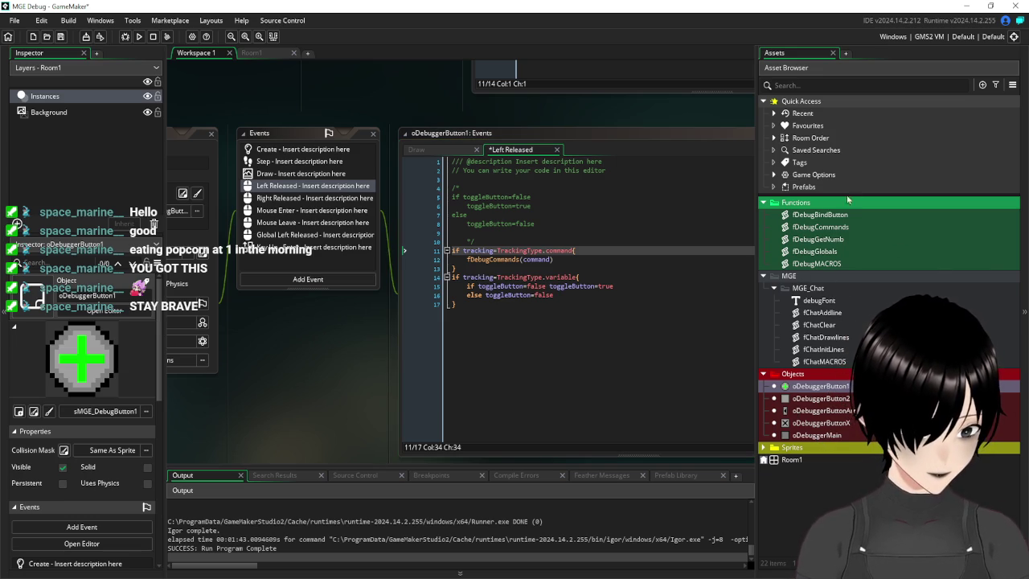
pyautogui.doubleClick(841, 228)
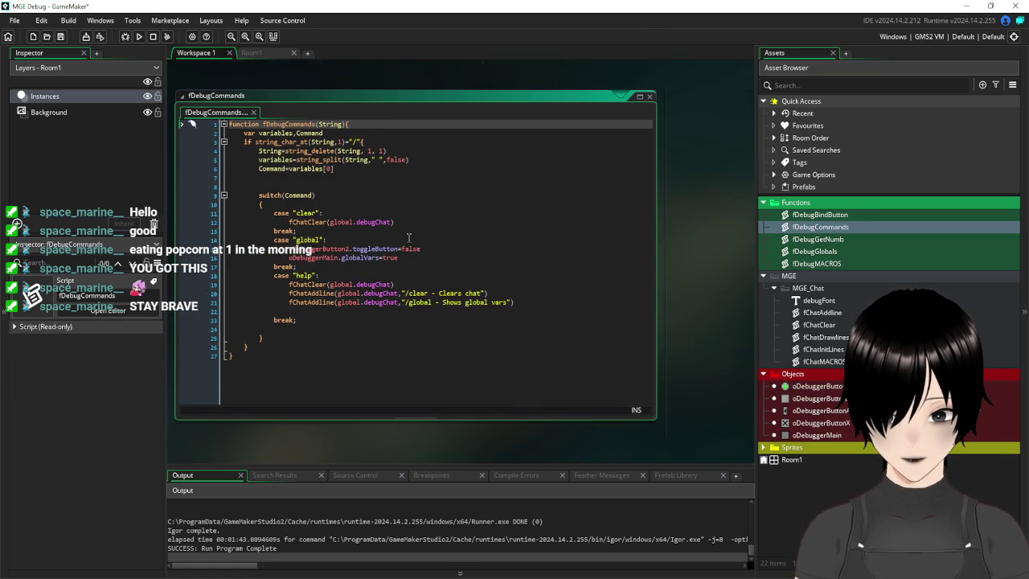
# - Paste oDebuggerButton1.toggleButton=false under case "global" in fDebugCommands and save
pyautogui.click(358, 241)
pyautogui.press('Return')
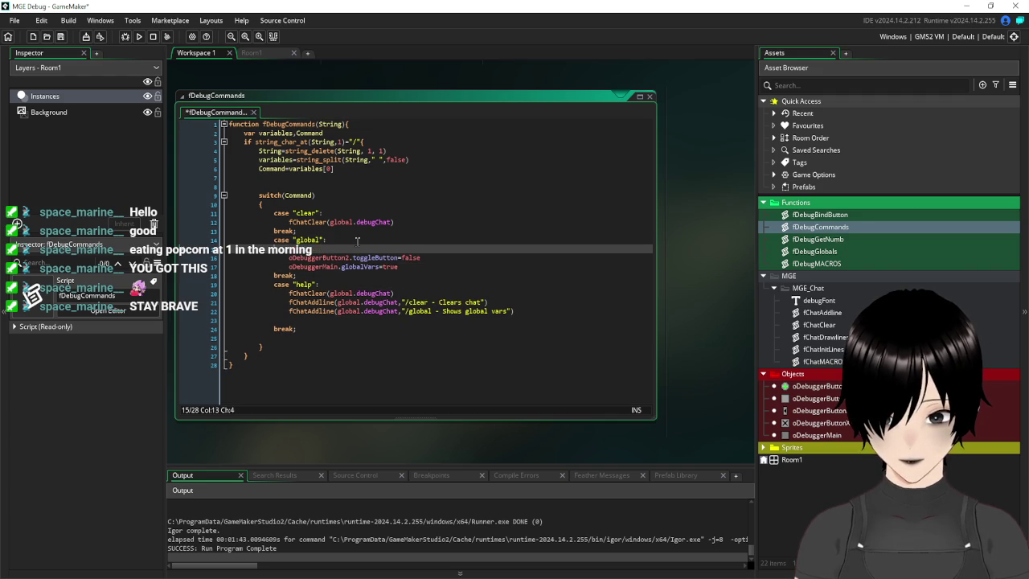
pyautogui.hotkey('ctrl', 'v')
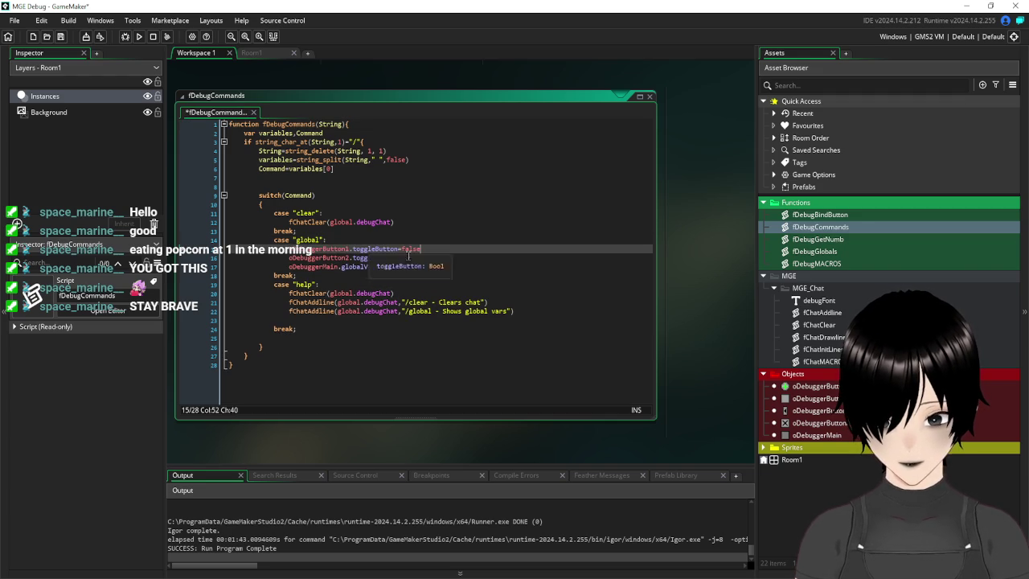
pyautogui.click(487, 275)
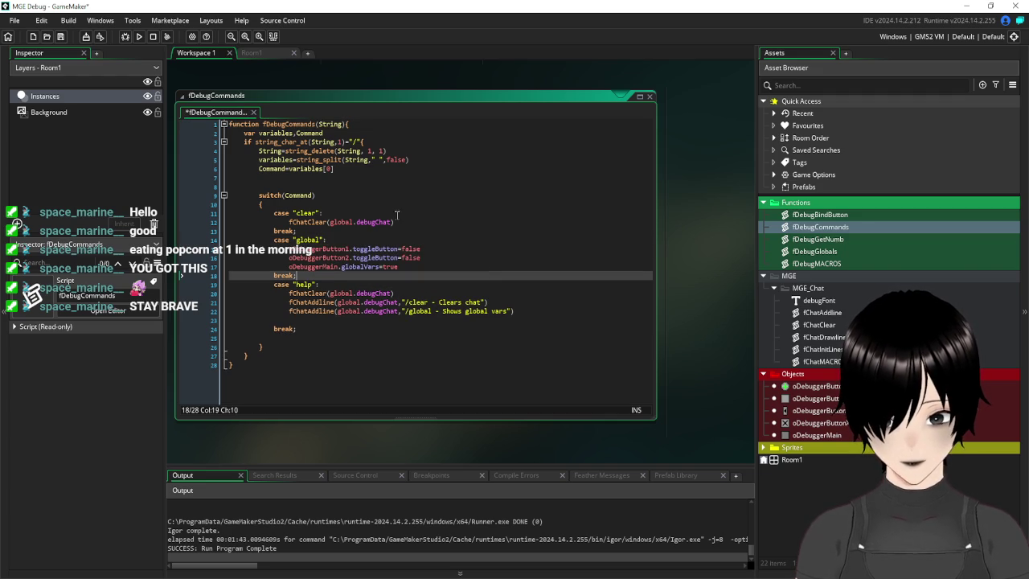
pyautogui.click(60, 36)
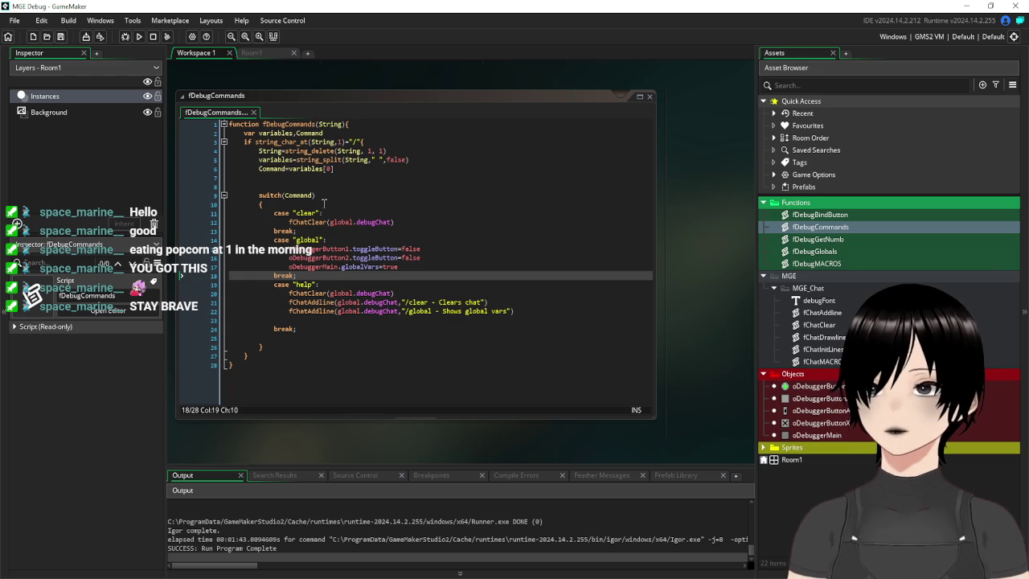
# - Close the fDebugCommands code window and collapse the oDebuggerButton1 editor windows
pyautogui.scroll(-1, 332, 386)
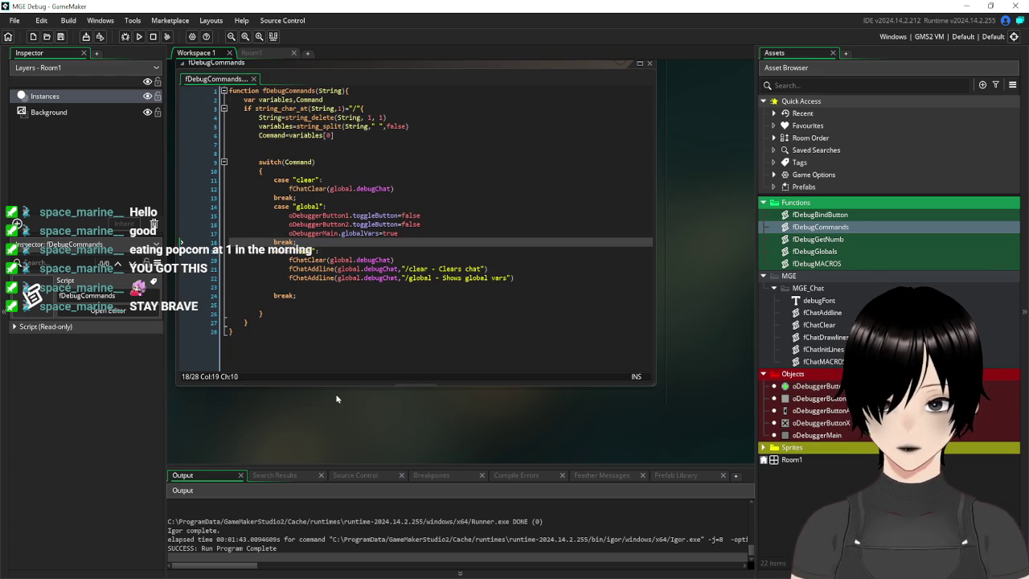
pyautogui.scroll(2, 337, 398)
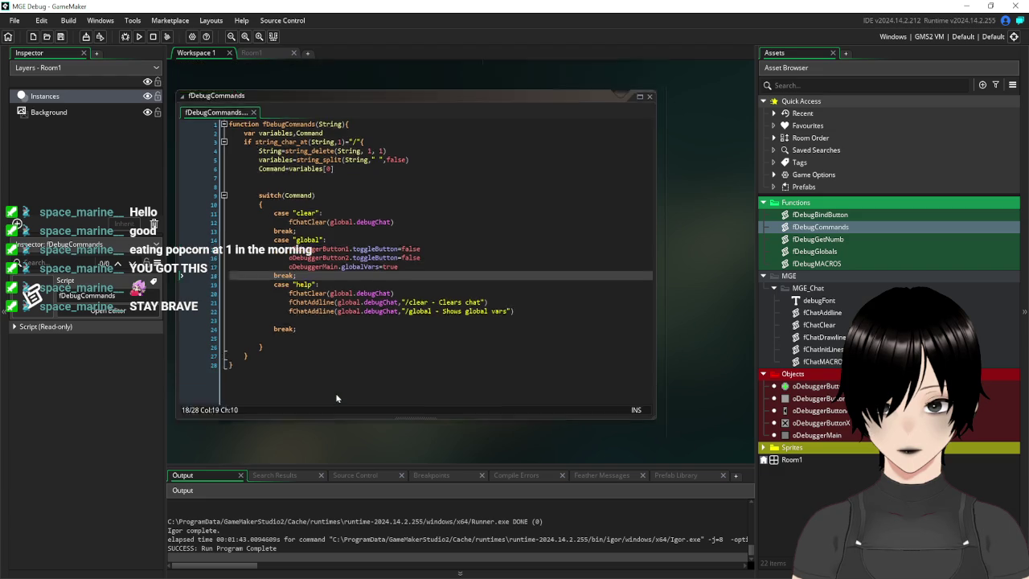
pyautogui.scroll(-2, 523, 322)
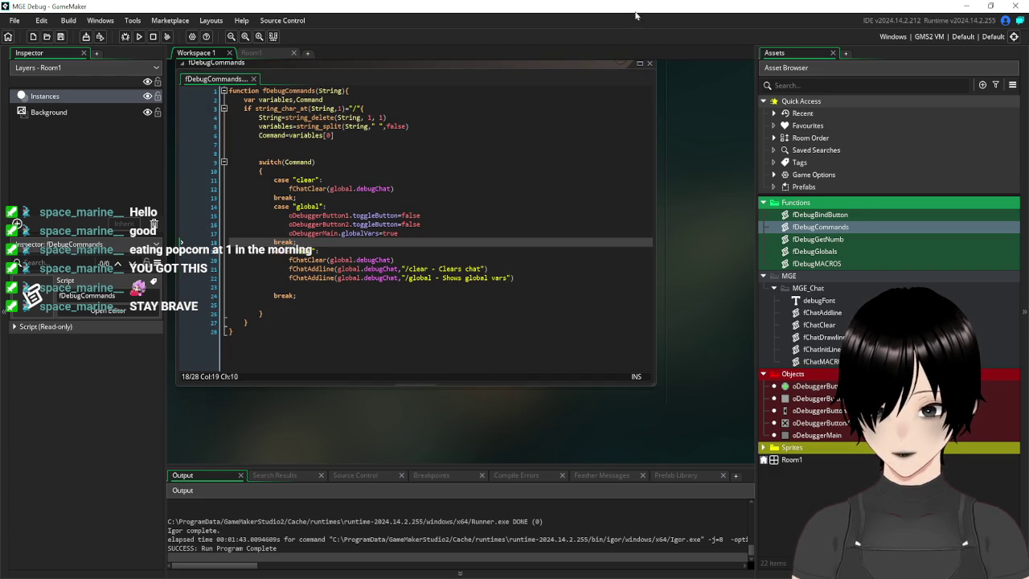
pyautogui.click(649, 65)
pyautogui.scroll(6, 398, 389)
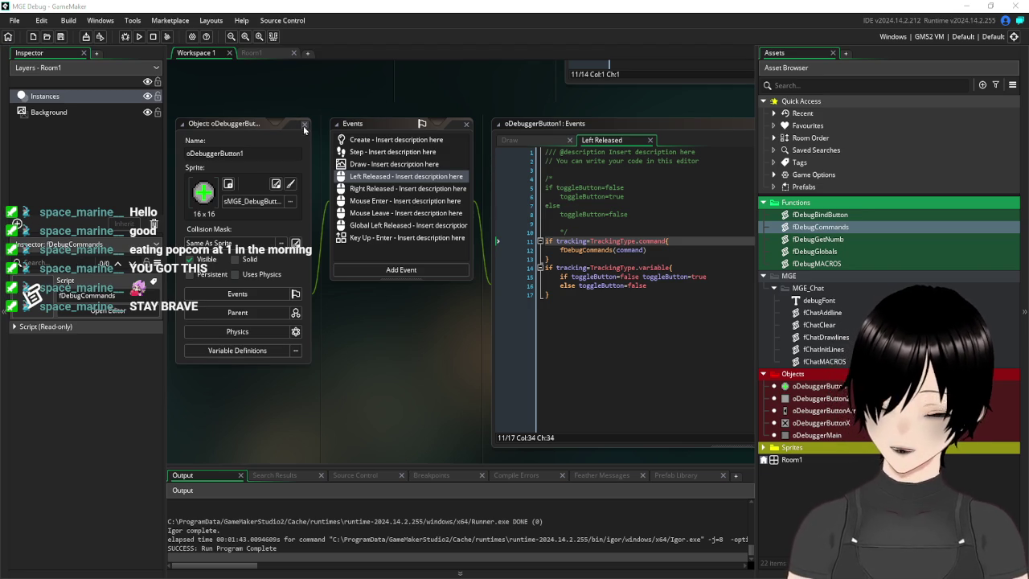
pyautogui.click(275, 118)
# - Run the MGE Debug game and dismiss its startup message
pyautogui.scroll(5, 458, 213)
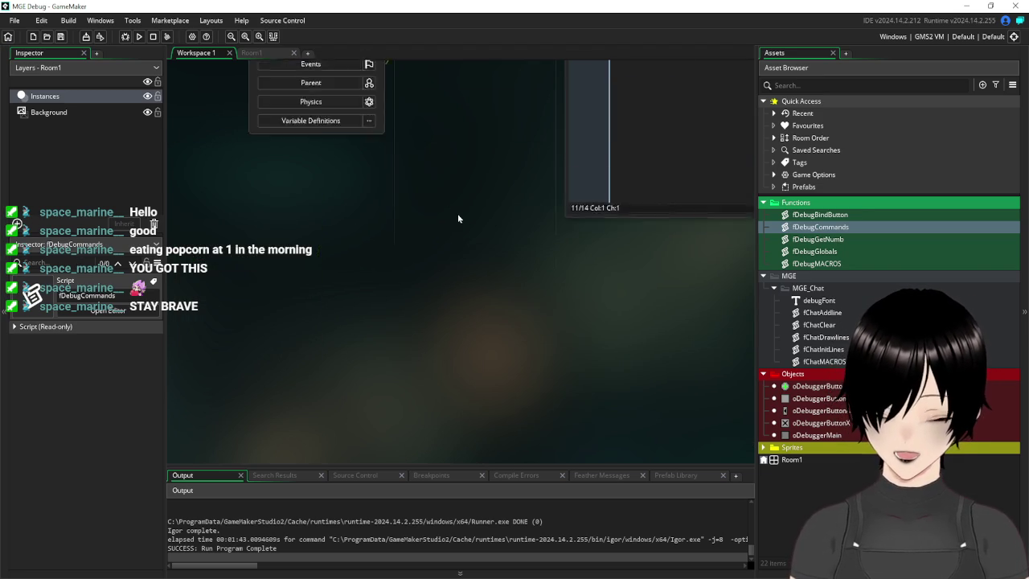
pyautogui.moveTo(506, 364)
pyautogui.mouseDown()
pyautogui.moveTo(474, 372)
pyautogui.moveTo(373, 346)
pyautogui.moveTo(428, 340)
pyautogui.moveTo(420, 362)
pyautogui.mouseUp()
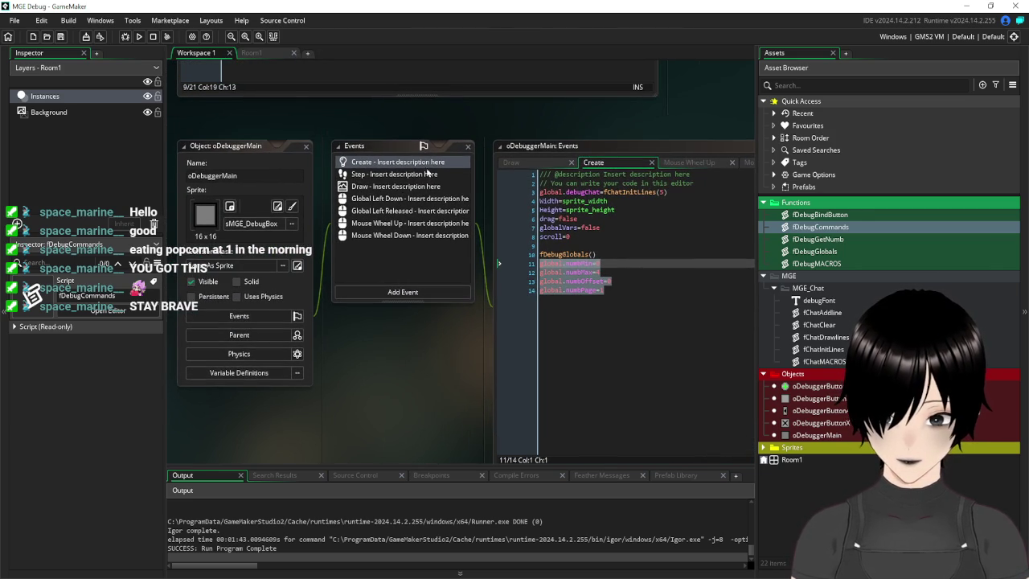
pyautogui.scroll(5, 358, 145)
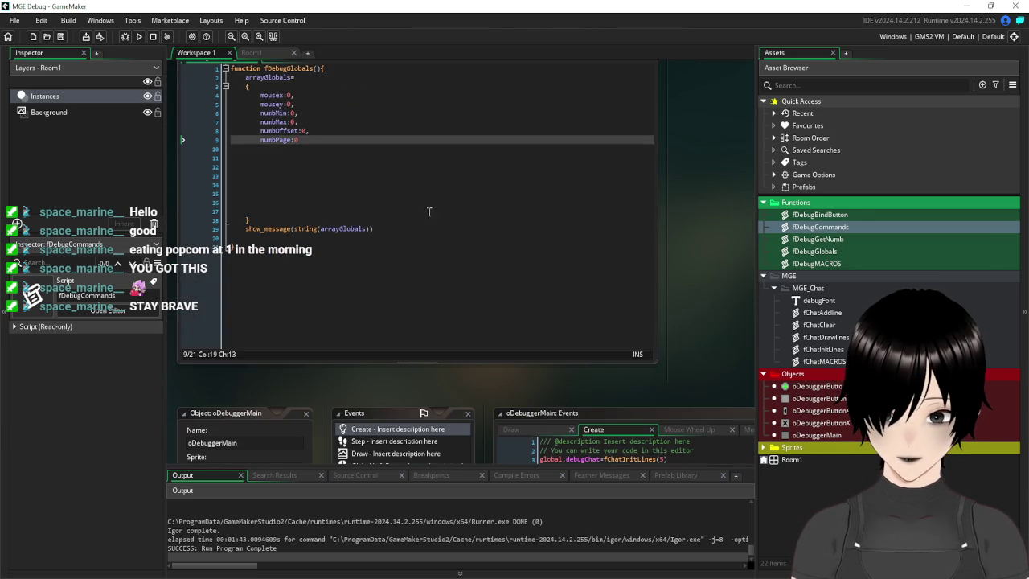
pyautogui.scroll(-3, 729, 263)
pyautogui.click(139, 36)
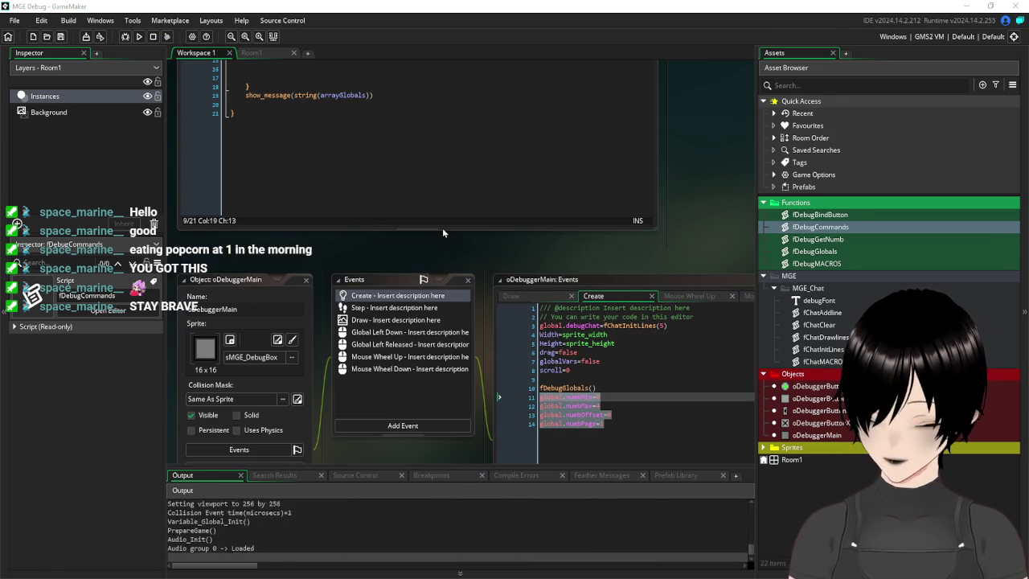
pyautogui.click(595, 333)
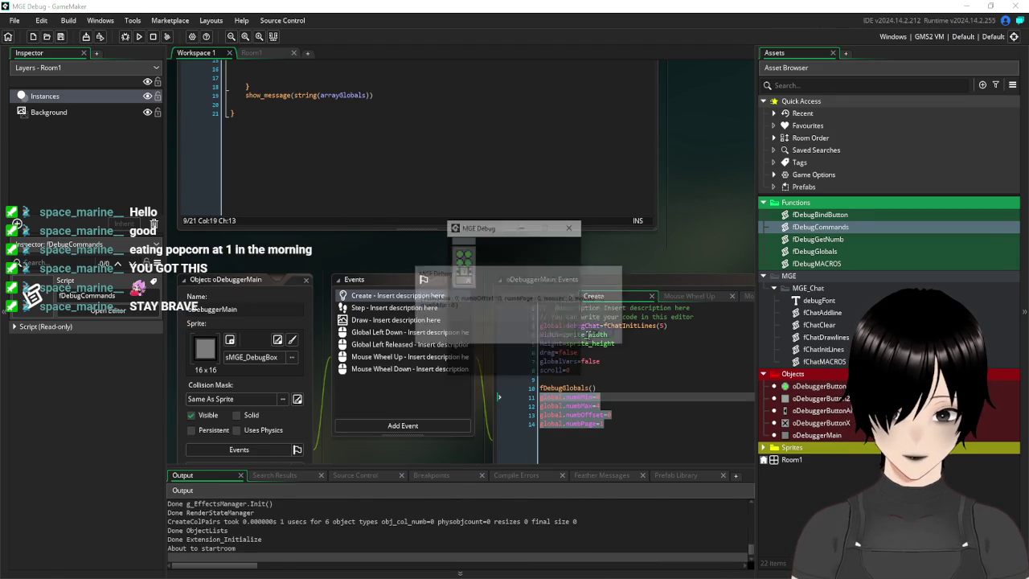
# - Submit mousex from the Var/Cmd input bar, show its read-out, then close the game
pyautogui.click(458, 257)
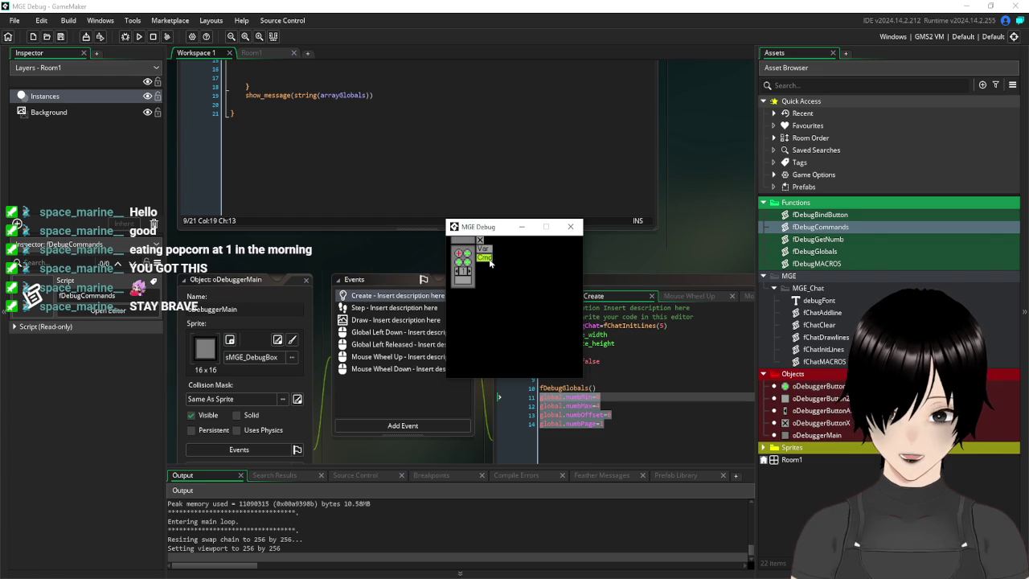
pyautogui.click(485, 257)
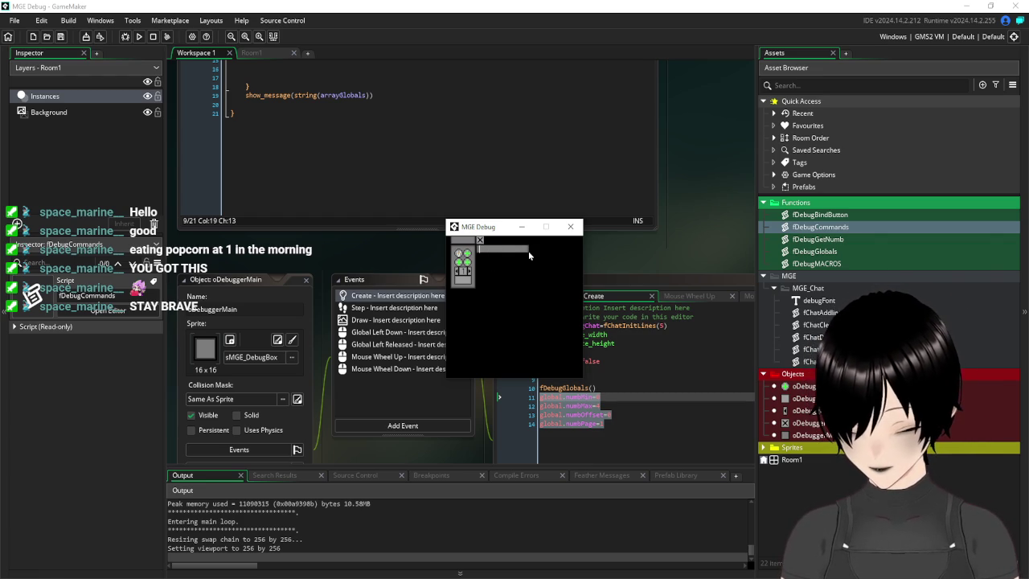
pyautogui.write('mousex')
pyautogui.press('Return')
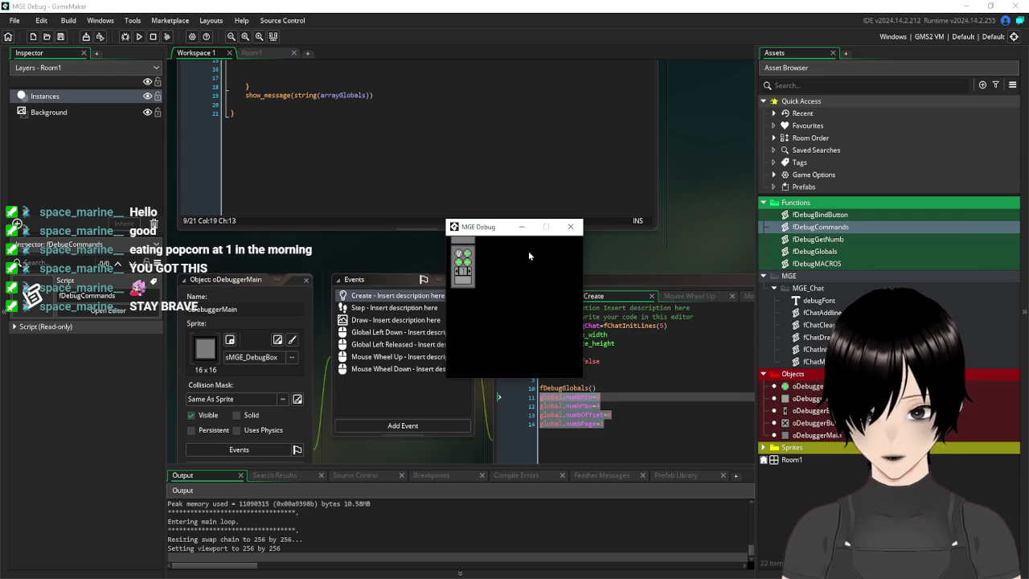
pyautogui.click(461, 255)
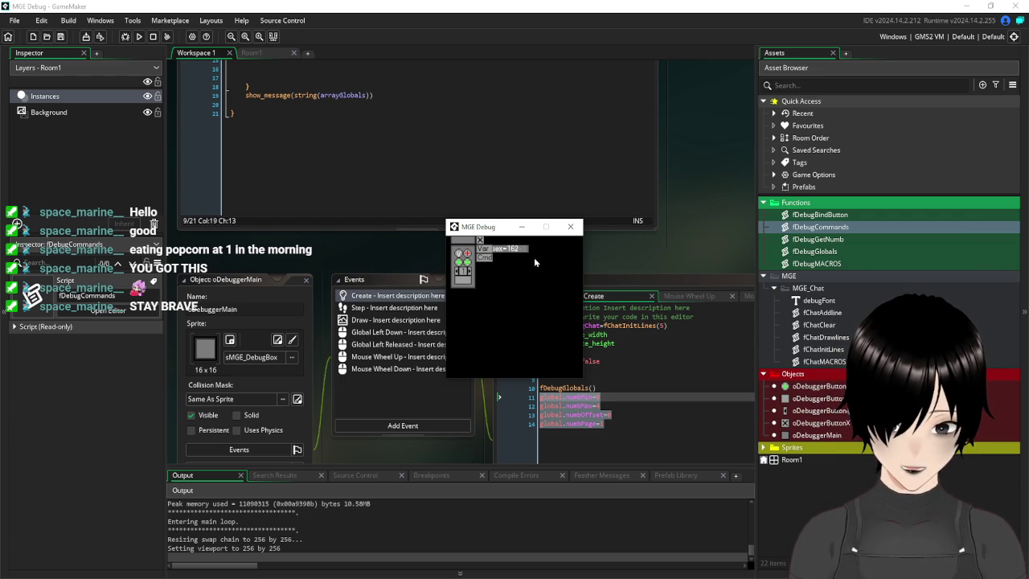
pyautogui.click(570, 227)
pyautogui.scroll(-3, 667, 242)
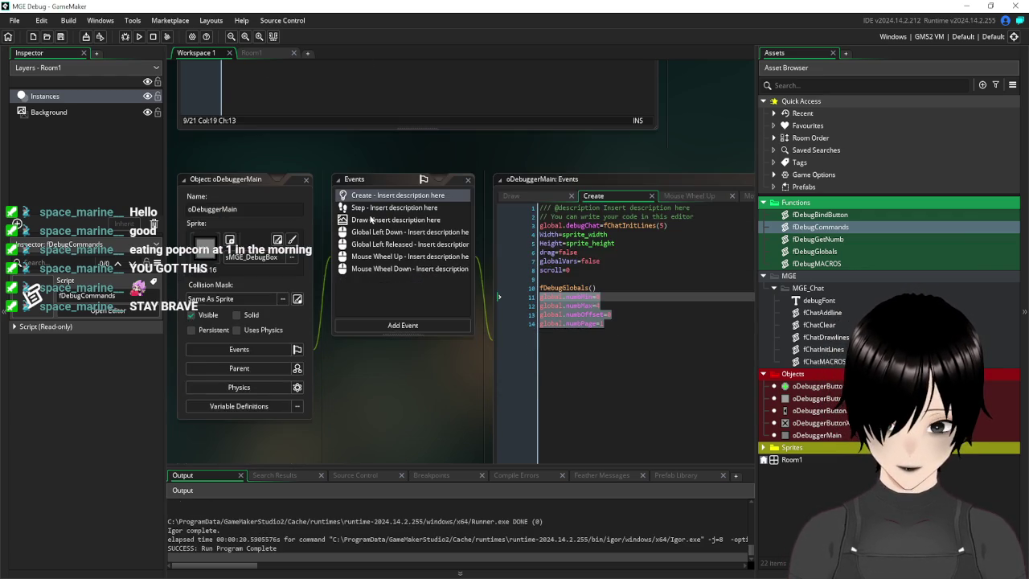
pyautogui.scroll(4, 668, 249)
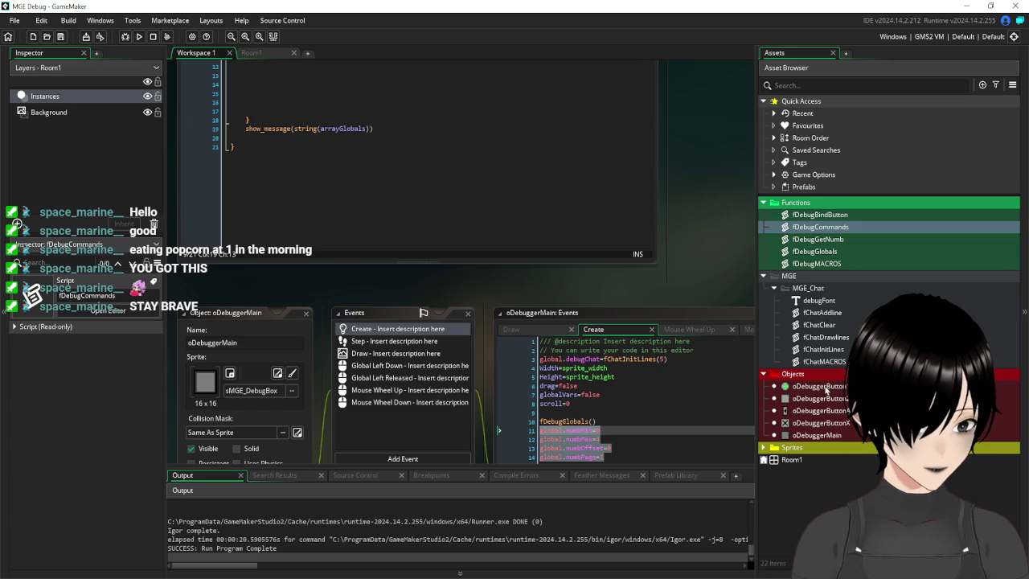
# - Open oDebuggerButton1's Right Released event and delete the empty line 11
pyautogui.doubleClick(825, 389)
pyautogui.moveTo(448, 308); pyautogui.dragTo(362, 335)
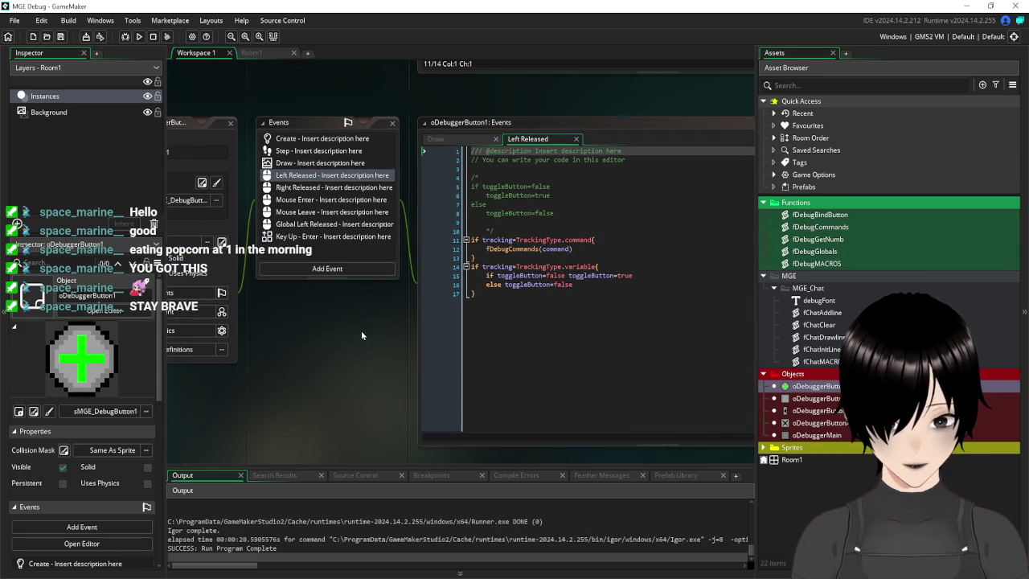
pyautogui.click(326, 189)
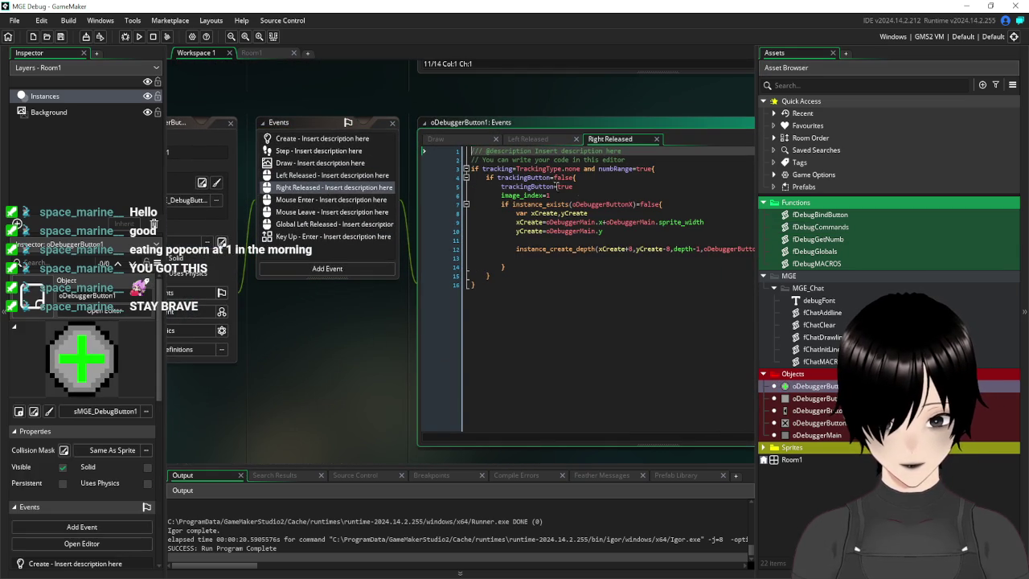
pyautogui.click(579, 240)
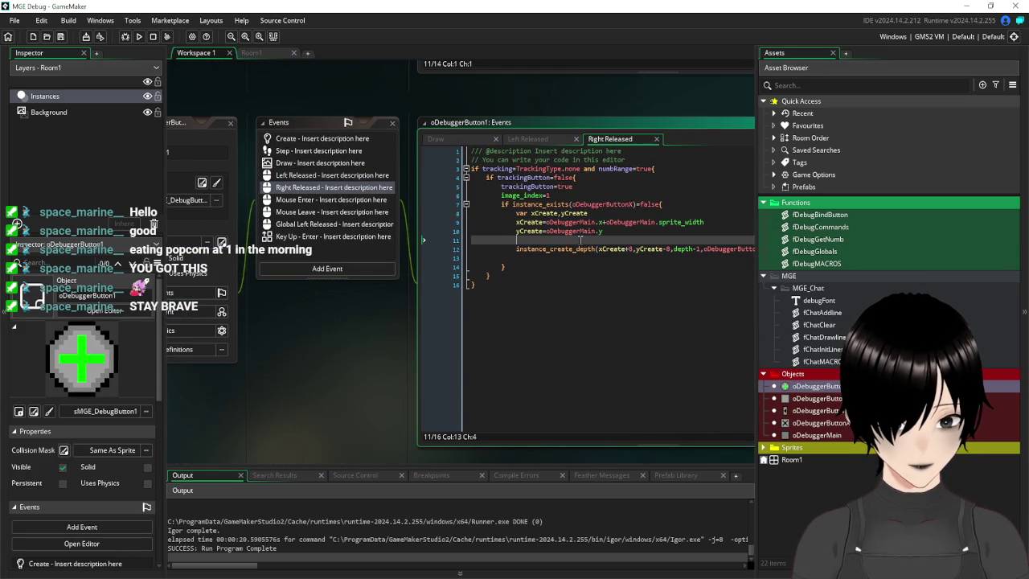
pyautogui.press('BackSpace')
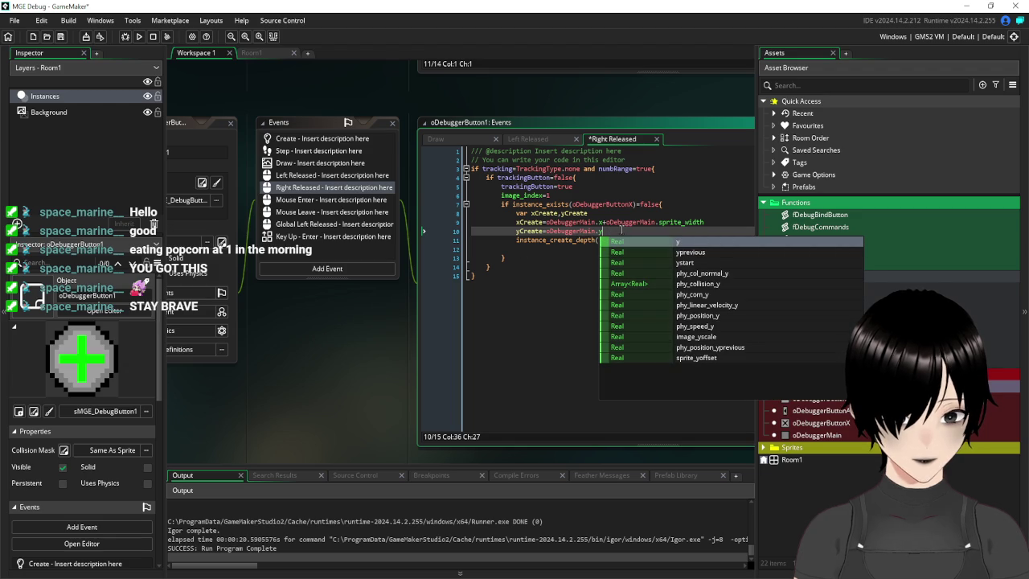
pyautogui.press('Escape')
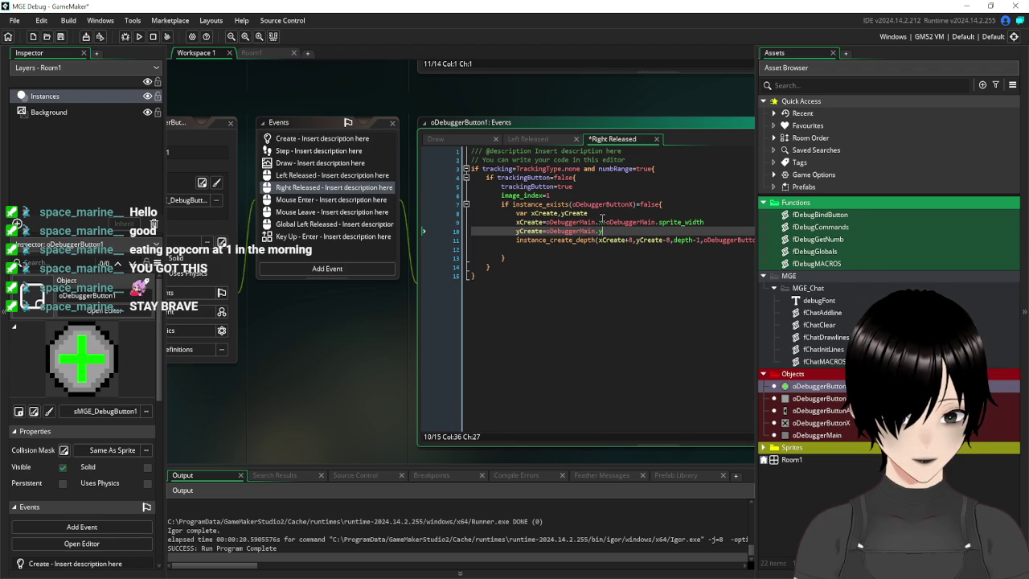
# - Add oDebuggerButton1.toggleButton=false after trackingButton=true, save, and run the game
pyautogui.click(587, 186)
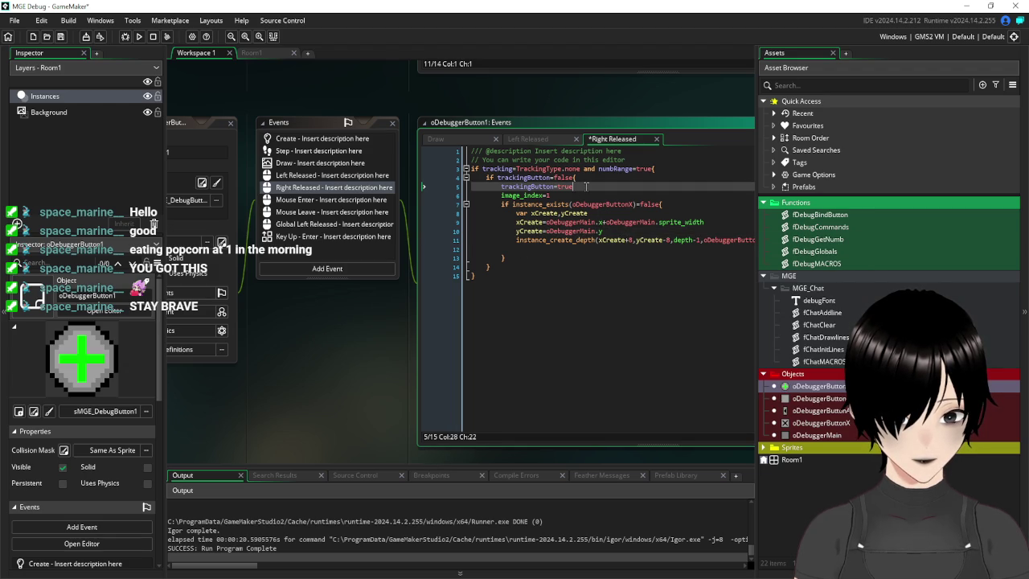
pyautogui.press('Return')
pyautogui.write('oDebuggerButton1.toggleButton=false')
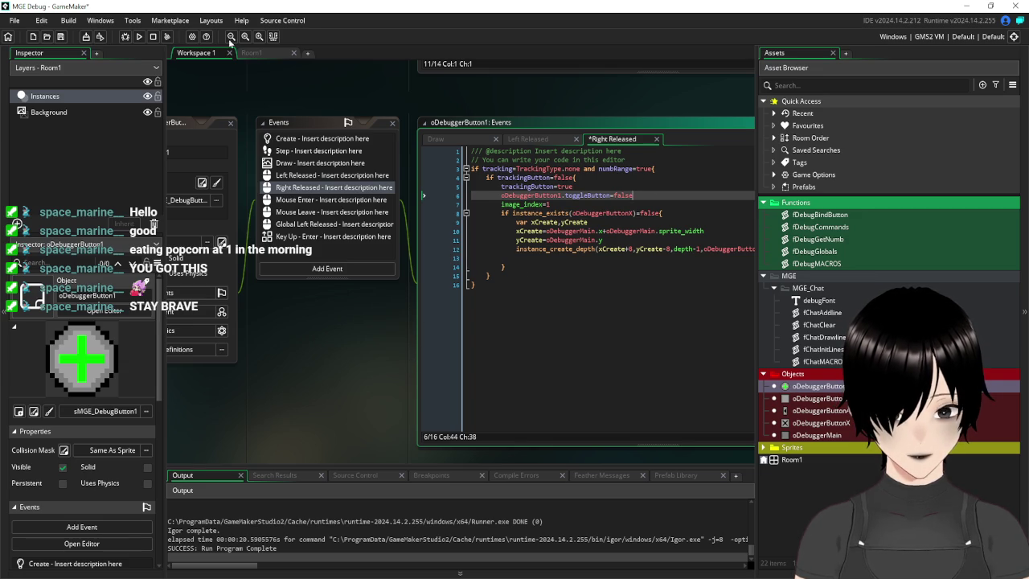
pyautogui.click(60, 36)
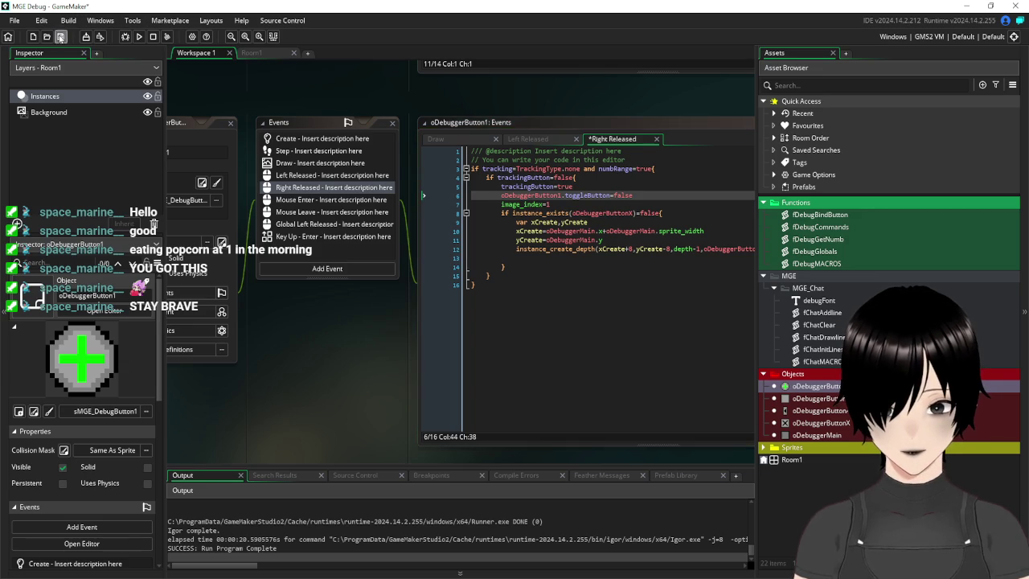
pyautogui.click(139, 37)
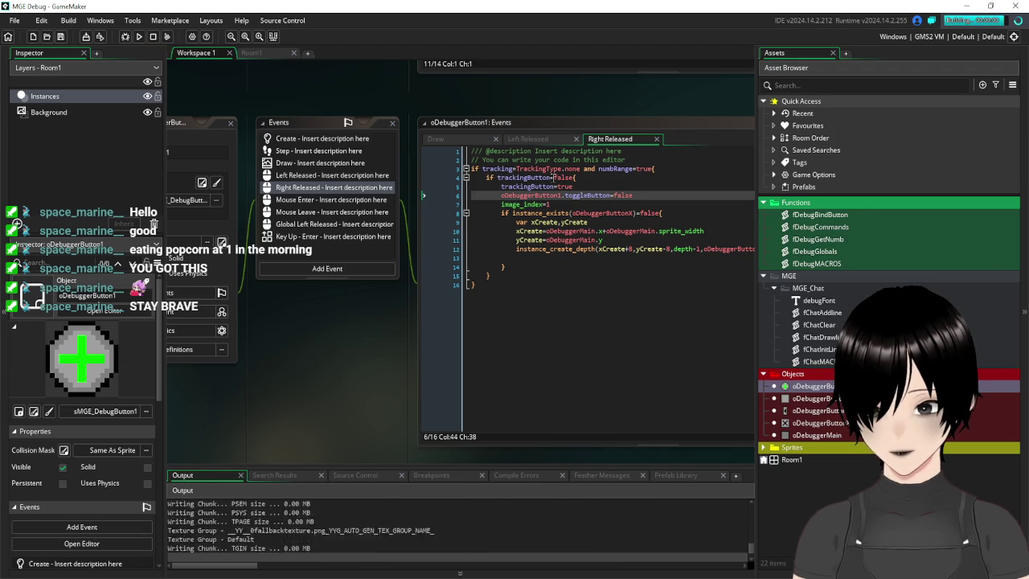
# - Dismiss the startup message and open the command input bar via the debug button's Var/Cmd popup
pyautogui.click(598, 336)
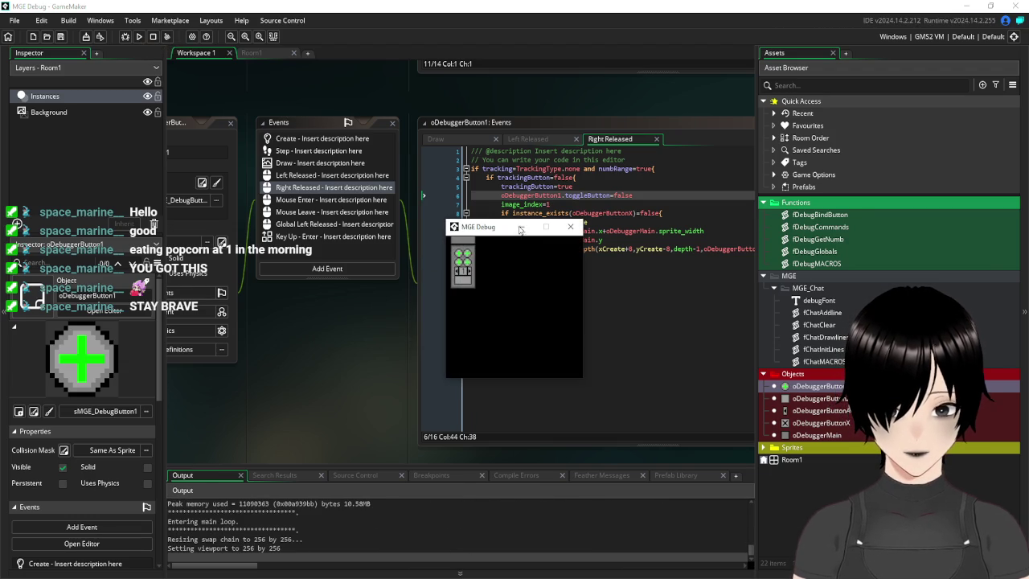
pyautogui.click(464, 257)
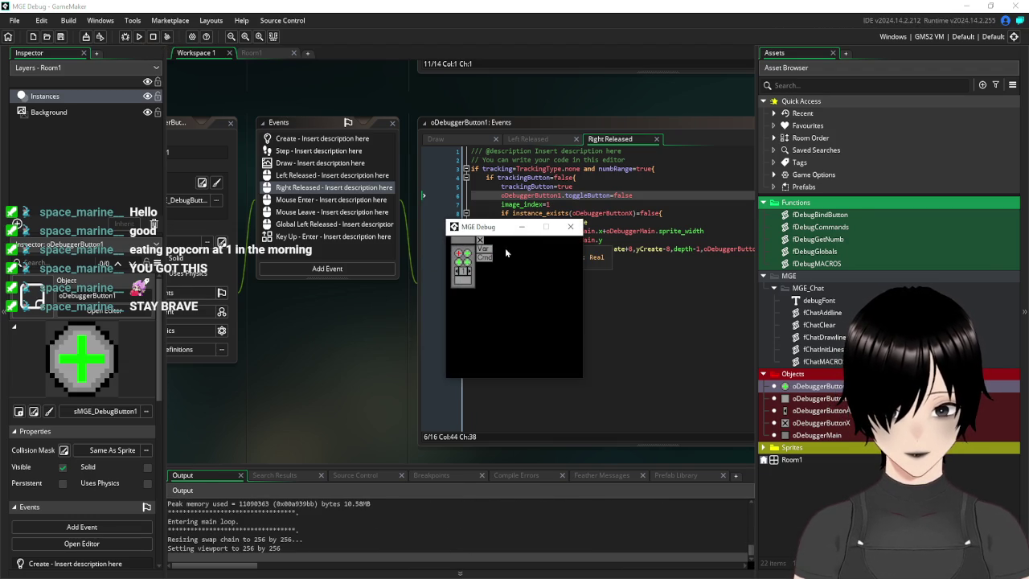
pyautogui.click(485, 249)
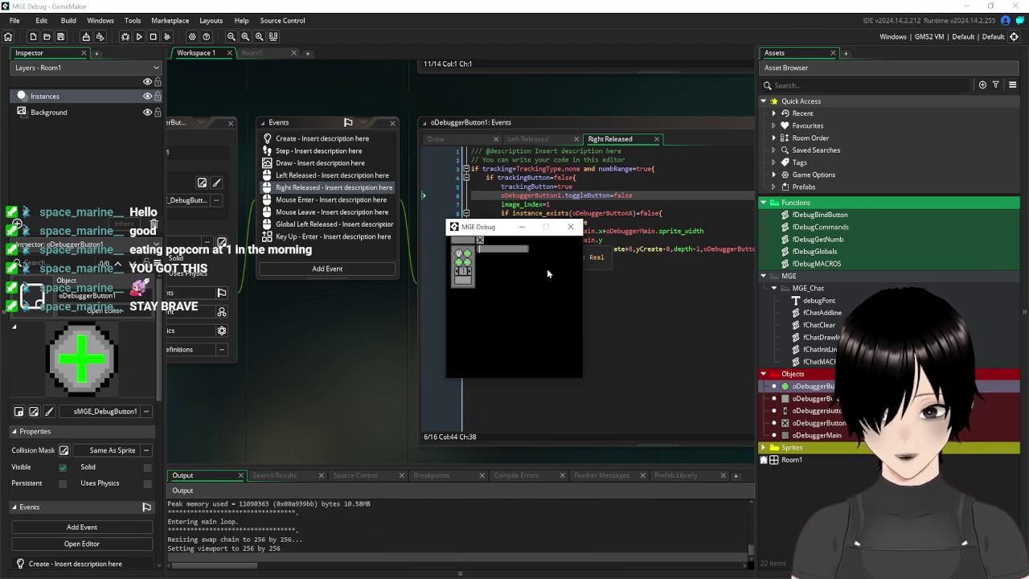